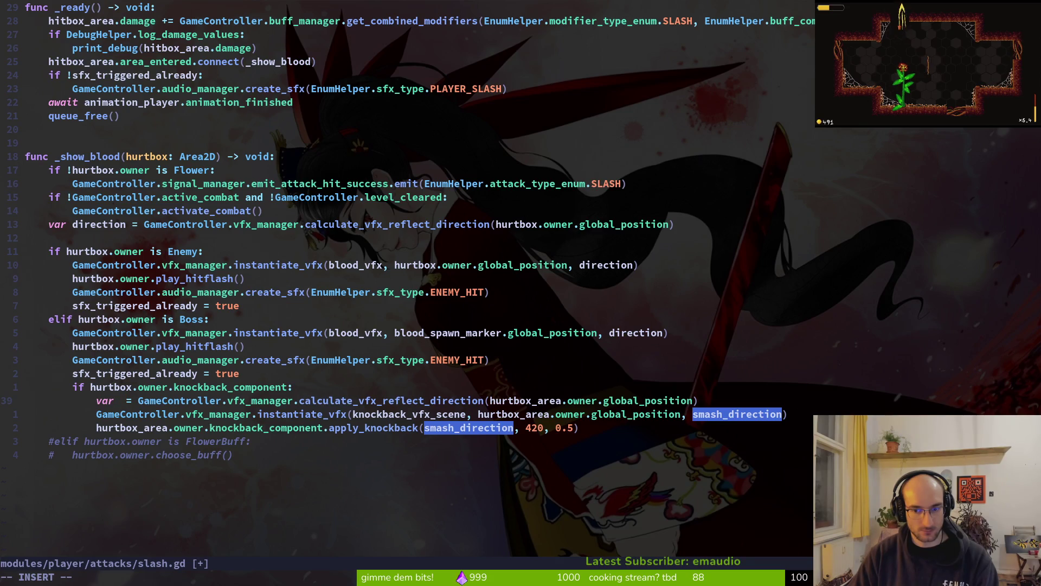
Step: Name the boss knockback variable knockback_direction after var, fixing a typo
{"action": "type", "text": "knockbar"}
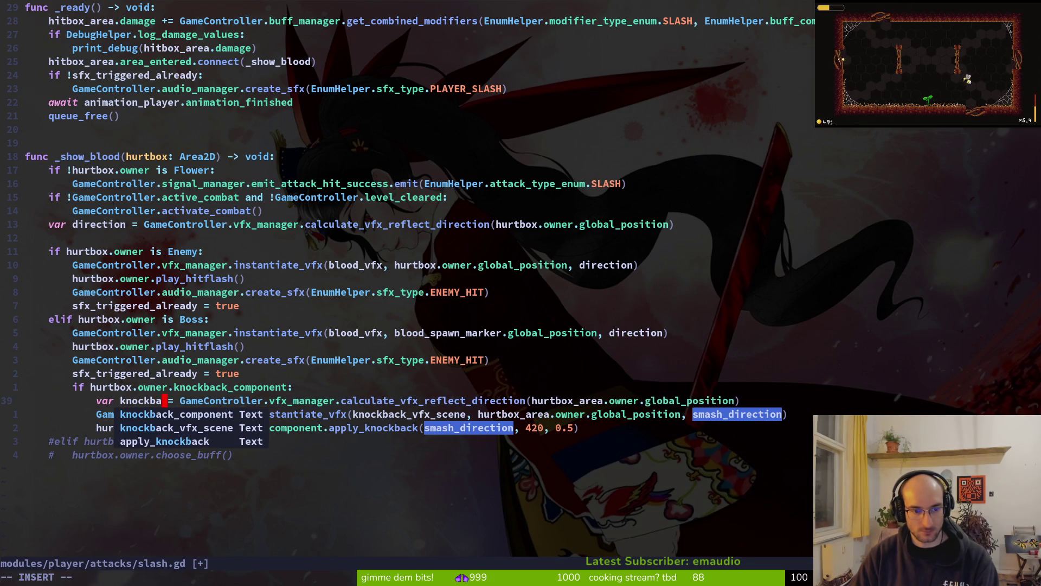
{"action": "key", "text": "BackSpace"}
{"action": "type", "text": "ck_direction"}
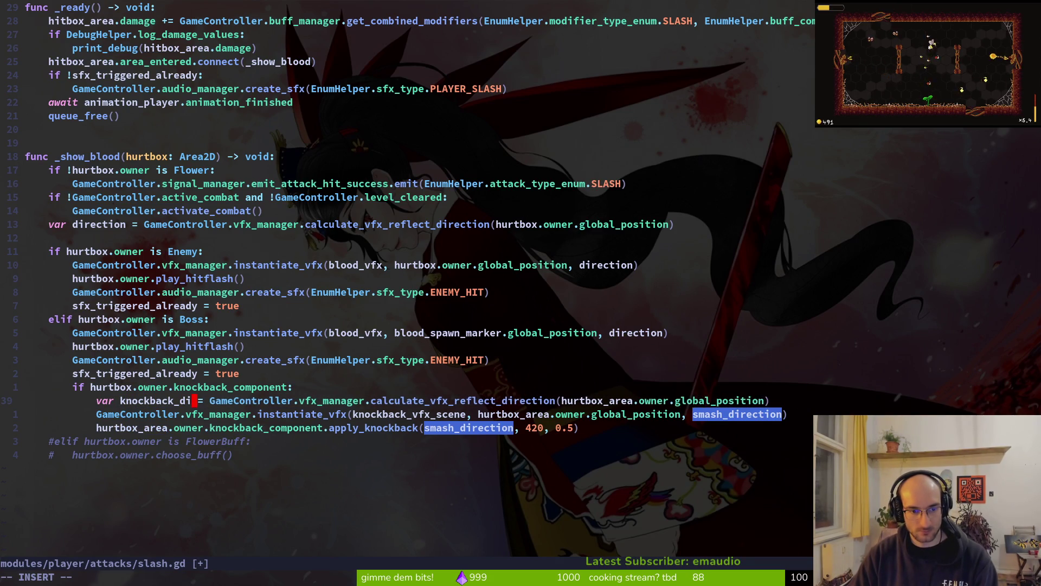
{"action": "key", "text": "Escape"}
Step: Copy knockback_direction and begin replacing smash_direction in the VFX call, checking CopyQ's clipboard history
{"action": "key", "text": "v"}
{"action": "key", "text": "b"}
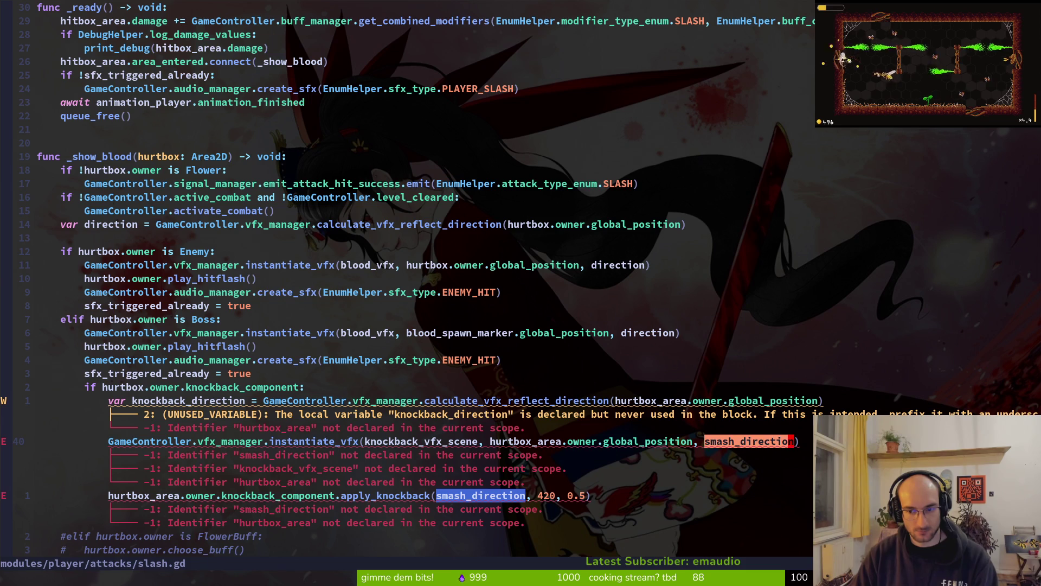
{"action": "type", "text": "cp"}
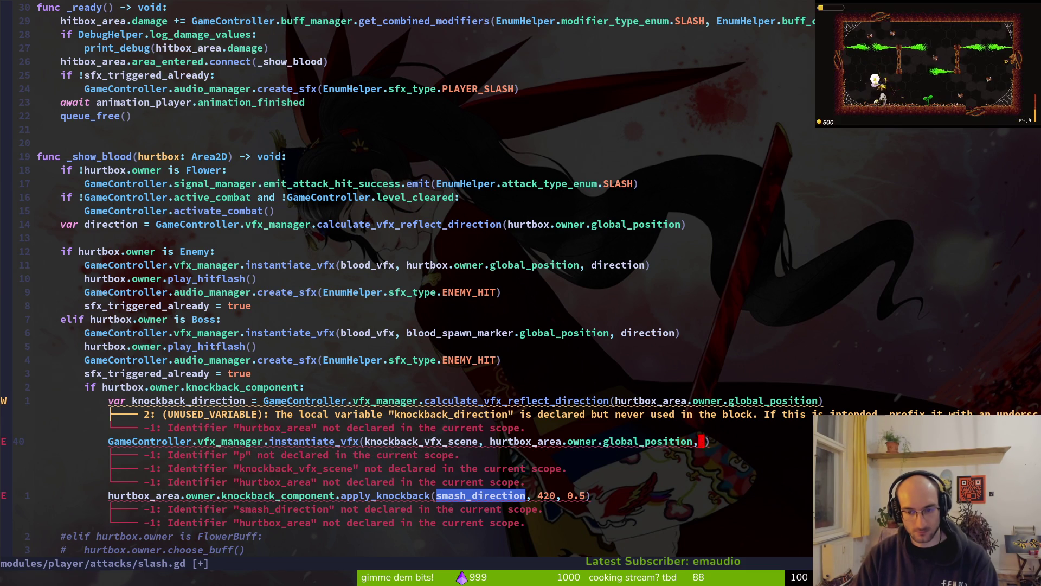
{"action": "key", "text": "super+v"}
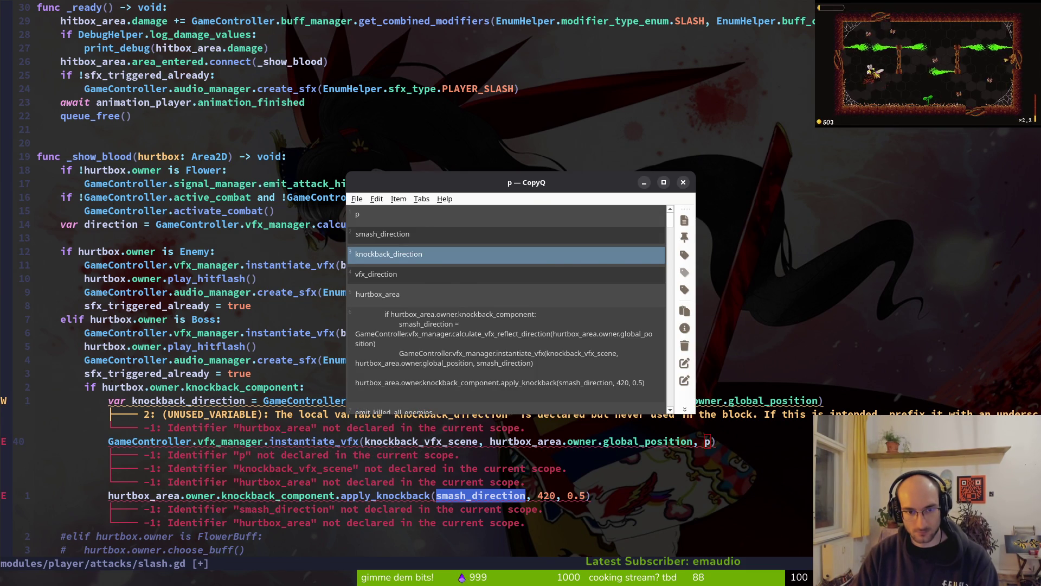
{"action": "left_click", "coordinate": [110, 141]}
{"action": "key", "text": "super+v"}
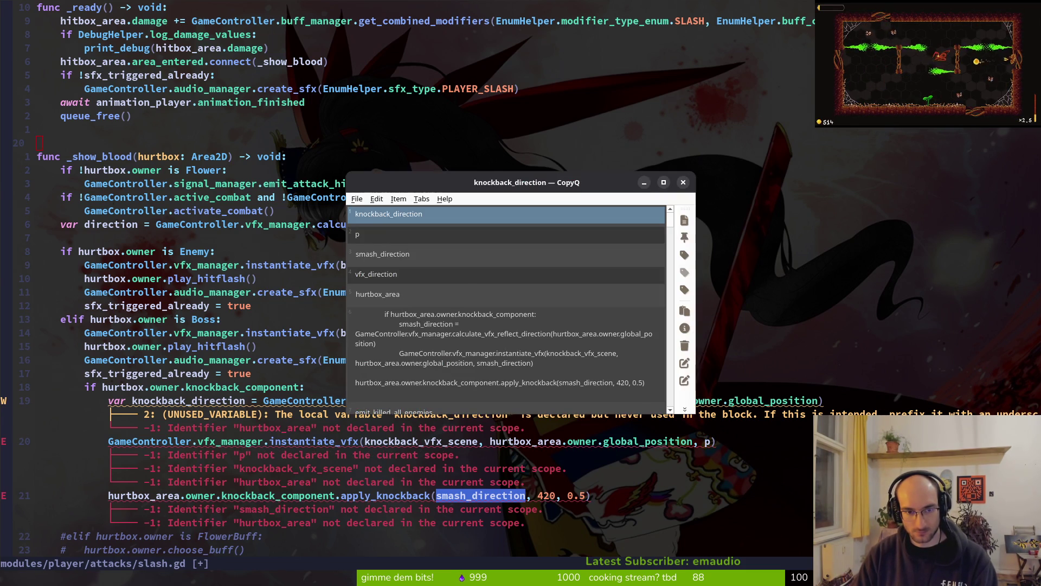
{"action": "key", "text": "Escape"}
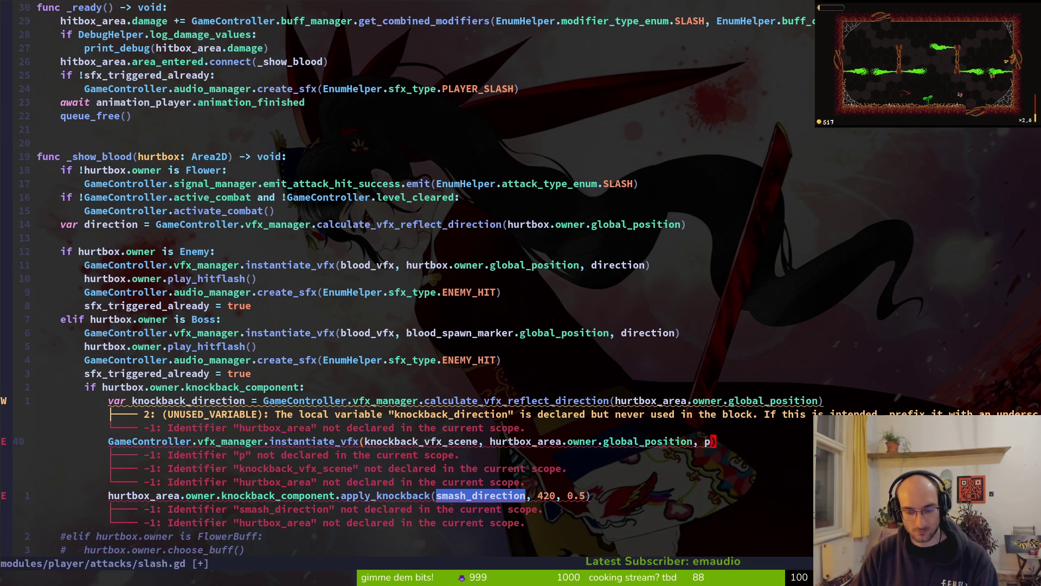
Step: Paste knockback_direction as the knockback VFX call's argument and back out the stray edit
{"action": "key", "text": "p"}
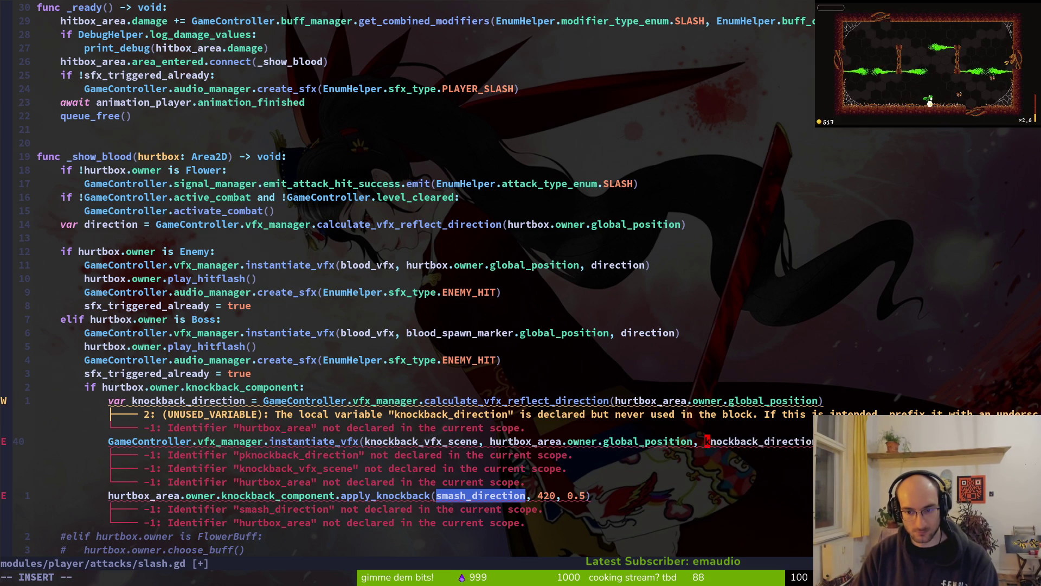
{"action": "key", "text": "Escape"}
{"action": "key", "text": "j"}
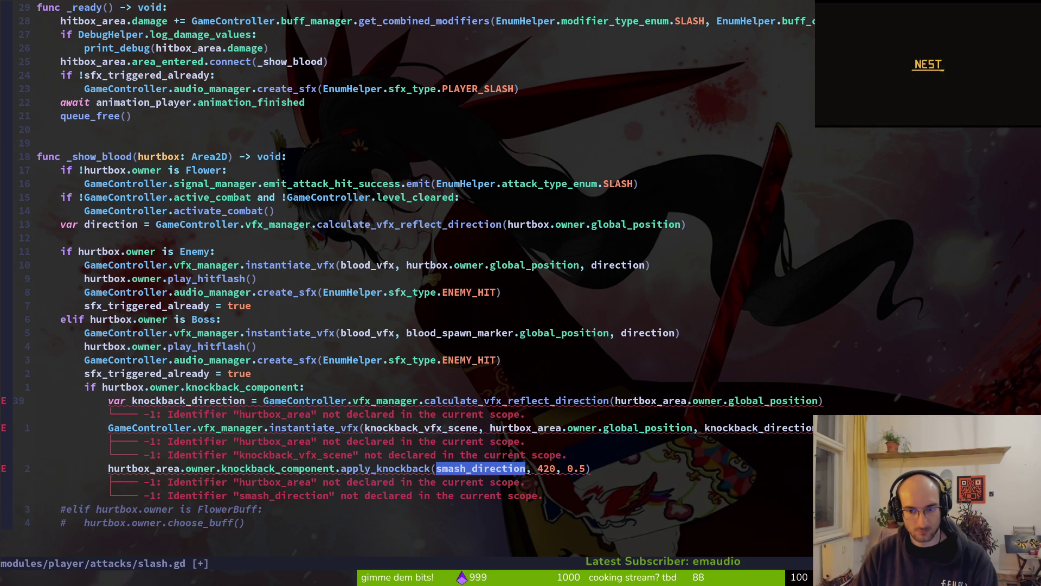
{"action": "type", "text": "hcbhur"}
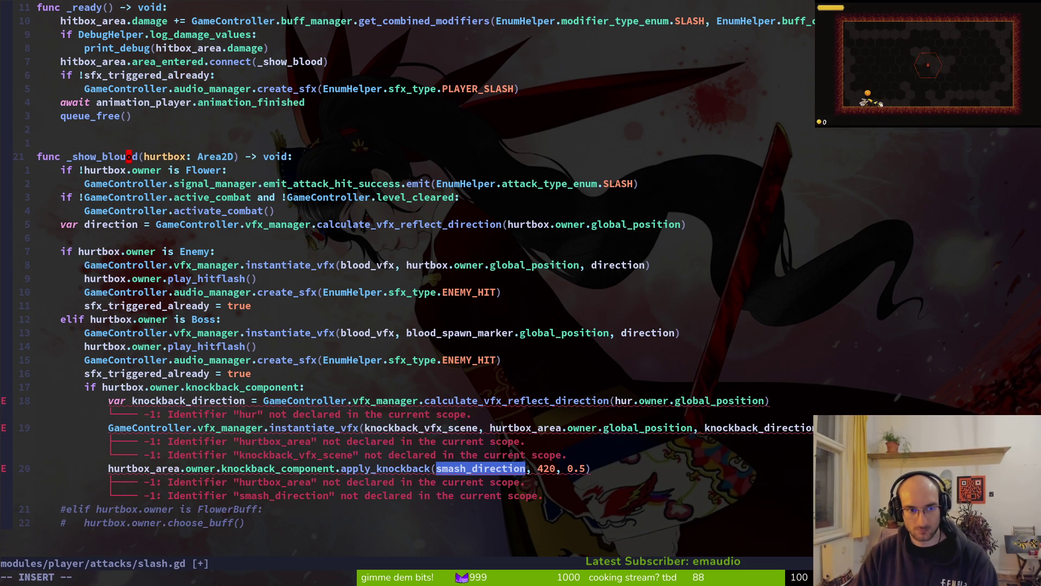
{"action": "key", "text": "Escape"}
Step: Replace hurtbox_area with hurtbox on lines 39 and 41, then save slash.gd
{"action": "type", "text": "uu"}
{"action": "type", "text": "cwhurtbox"}
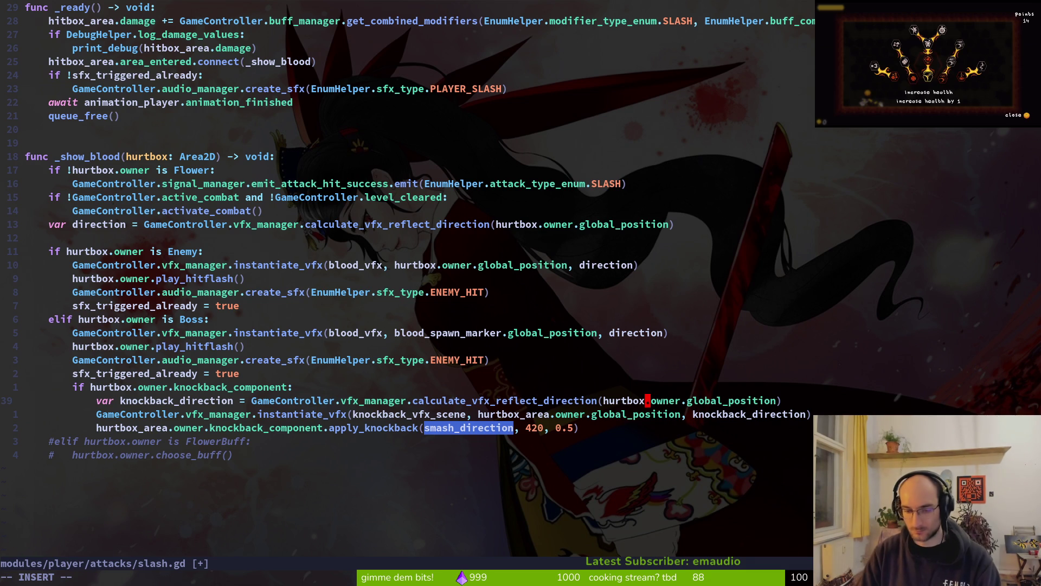
{"action": "key", "text": "Escape"}
{"action": "key", "text": "G"}
{"action": "key", "text": "z"}
{"action": "key", "text": "z"}
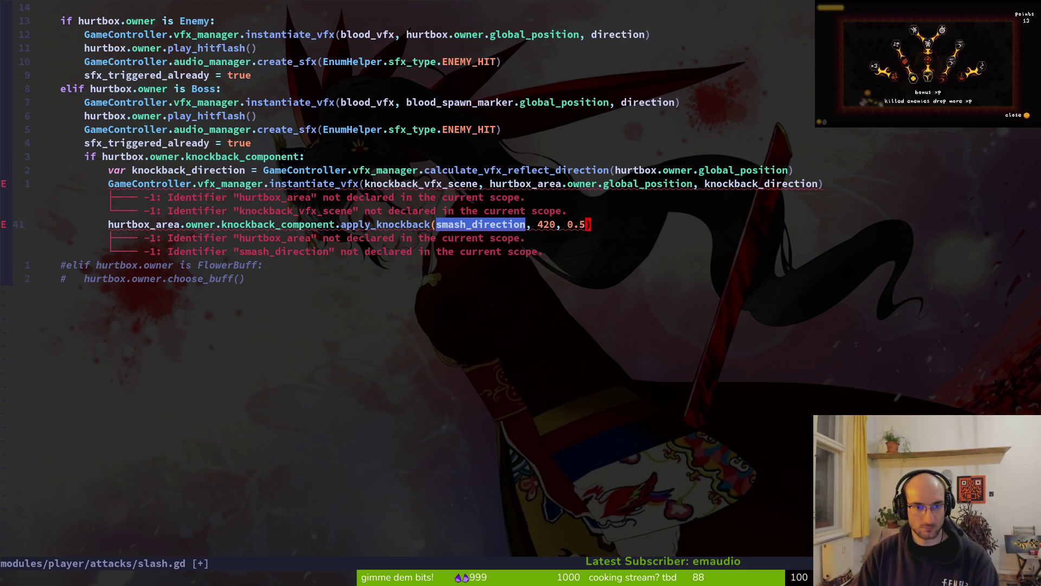
{"action": "type", "text": "cwhu"}
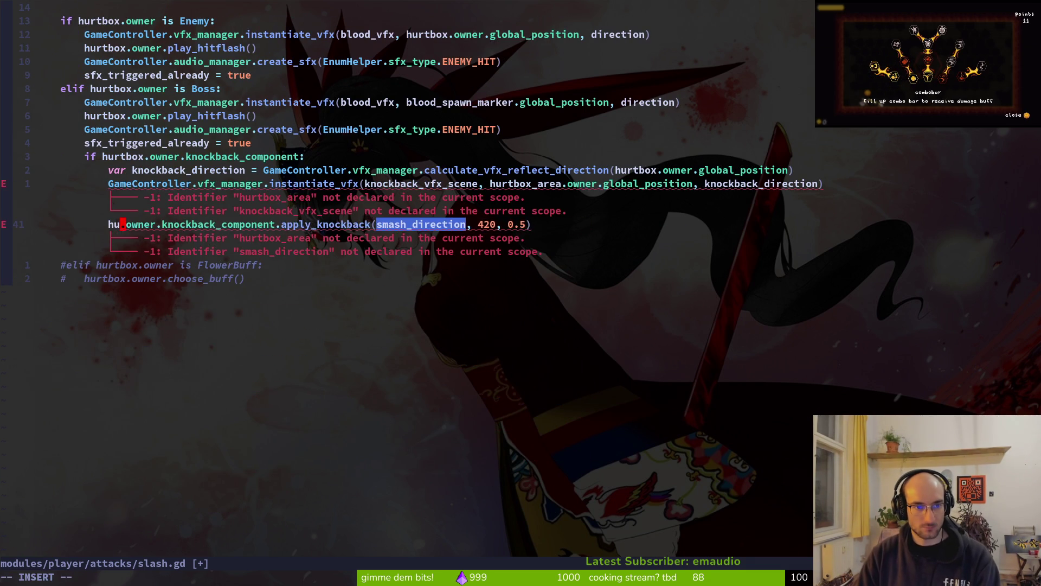
{"action": "key", "text": "Return"}
{"action": "key", "text": "Escape"}
{"action": "type", "text": ":w"}
{"action": "key", "text": "Return"}
{"action": "key", "text": "k"}
{"action": "key", "text": "k"}
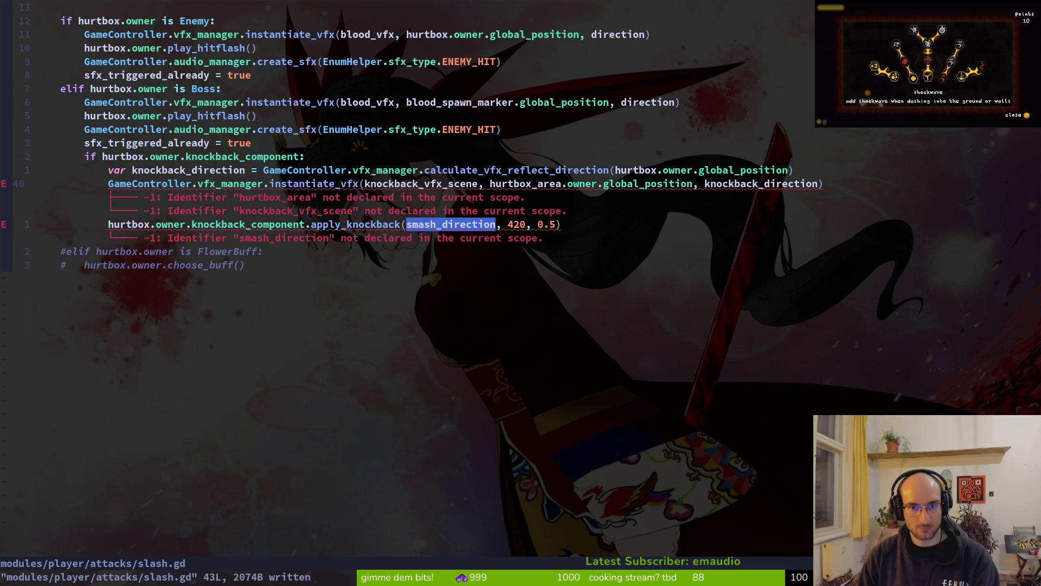
Step: Change hurtbox_area to hurtbox on line 40 and save slash.gd
{"action": "key", "text": "W"}
{"action": "type", "text": "cw"}
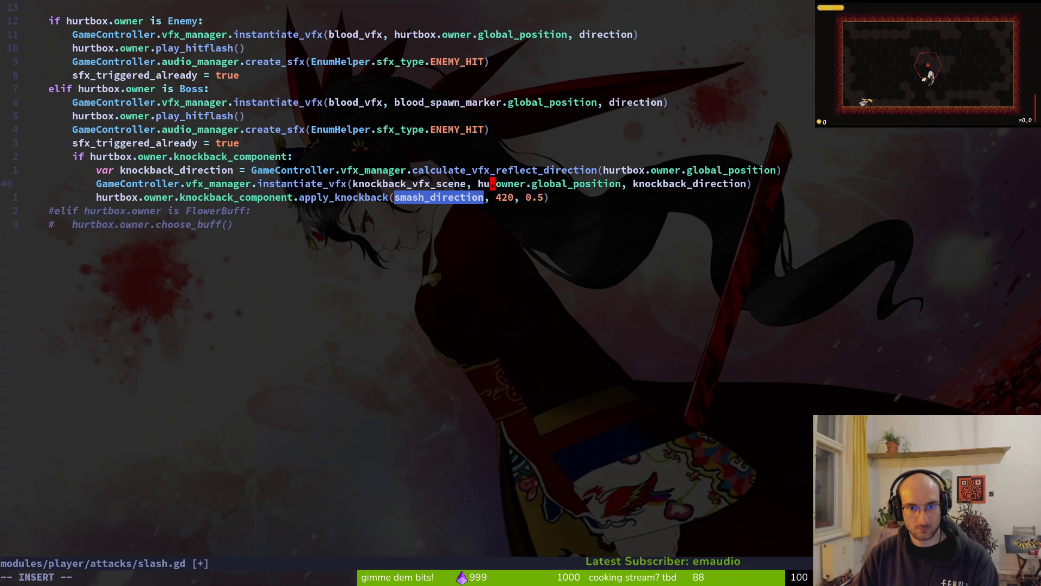
{"action": "type", "text": "hu"}
{"action": "key", "text": "Return"}
{"action": "key", "text": "Escape"}
{"action": "type", "text": ":write"}
{"action": "key", "text": "Return"}
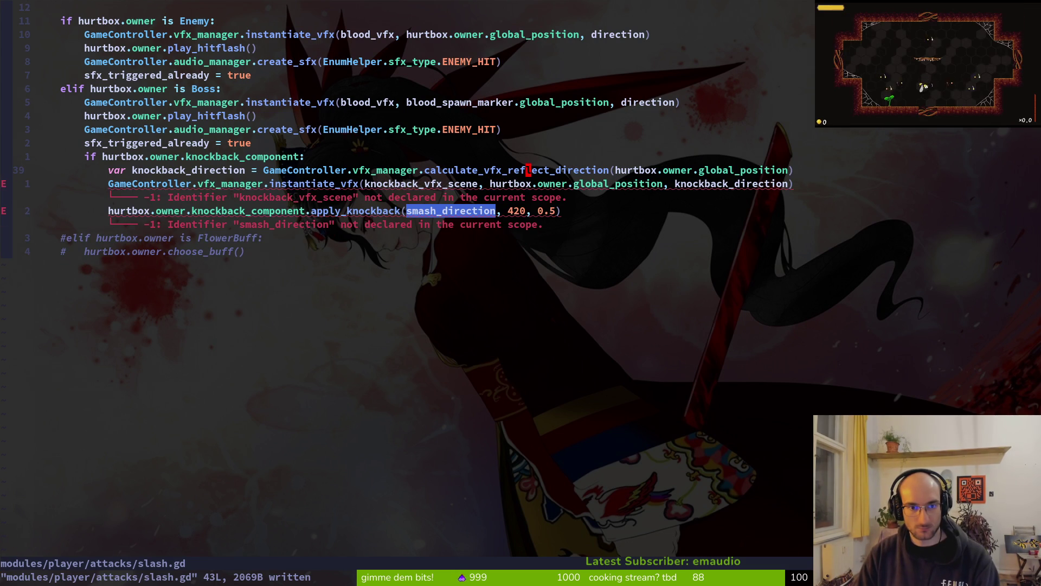
Step: Delete the knockback instantiate_vfx line and save
{"action": "key", "text": "g"}
{"action": "key", "text": "g"}
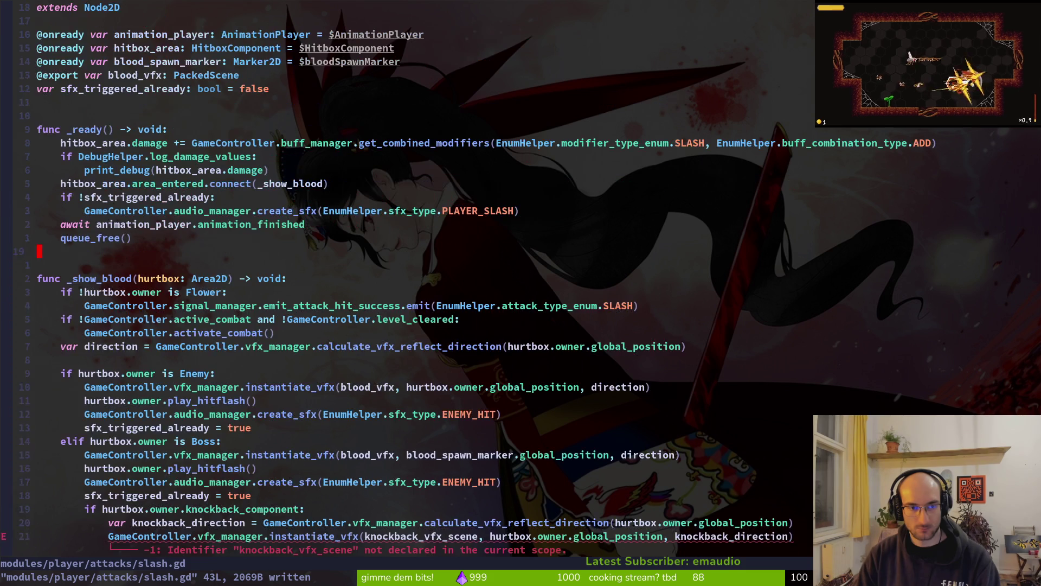
{"action": "key", "text": "ctrl+o"}
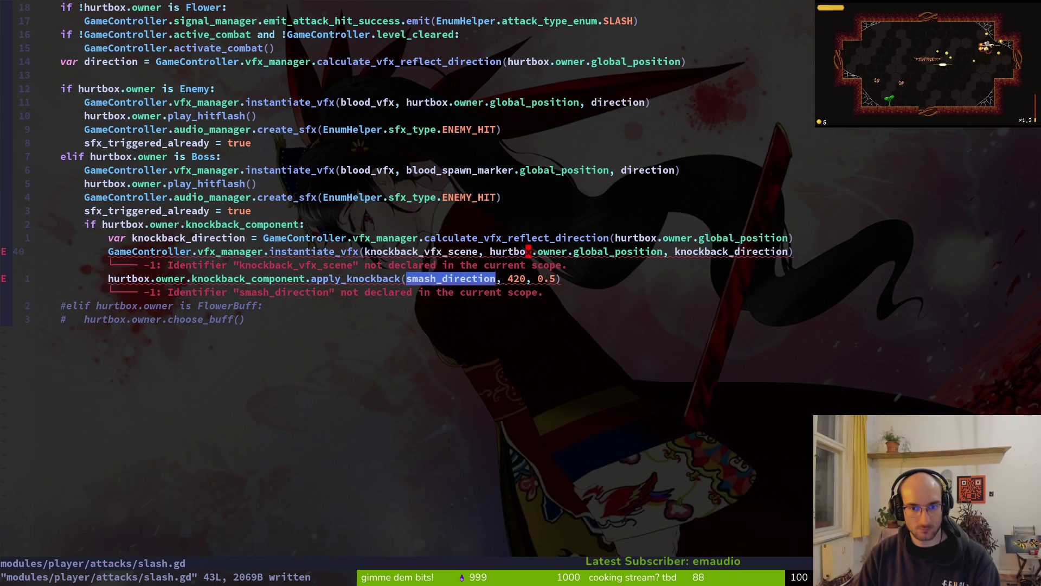
{"action": "key", "text": "d"}
{"action": "key", "text": "d"}
{"action": "type", "text": ":w"}
{"action": "key", "text": "Return"}
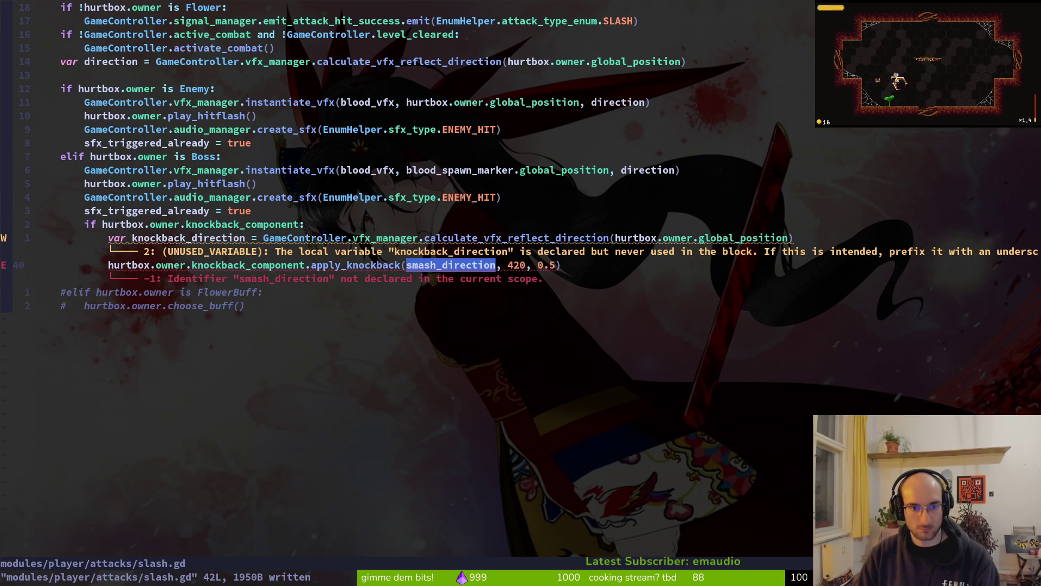
Step: Make apply_knockback use knockback_direction instead of smash_direction and save
{"action": "key", "text": "c"}
{"action": "key", "text": "i"}
{"action": "key", "text": "w"}
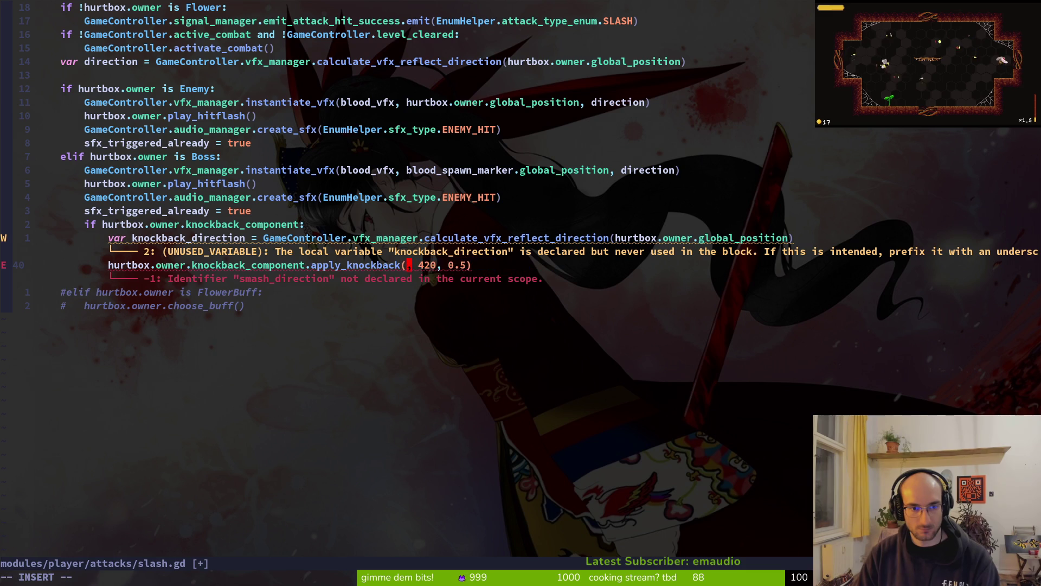
{"action": "type", "text": "kncdi"}
{"action": "key", "text": "Tab"}
{"action": "key", "text": "Escape"}
{"action": "type", "text": ":write"}
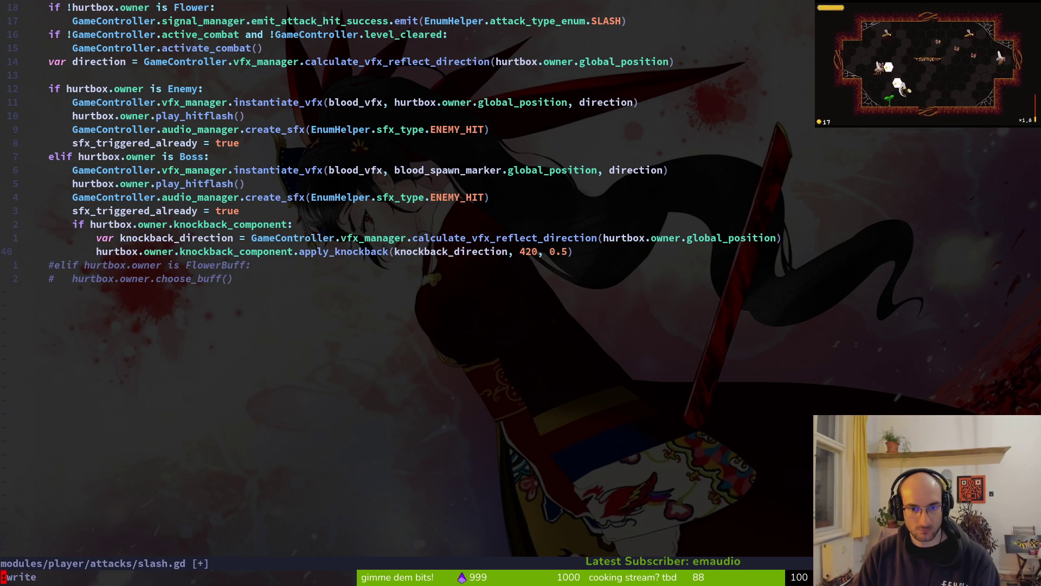
{"action": "key", "text": "Return"}
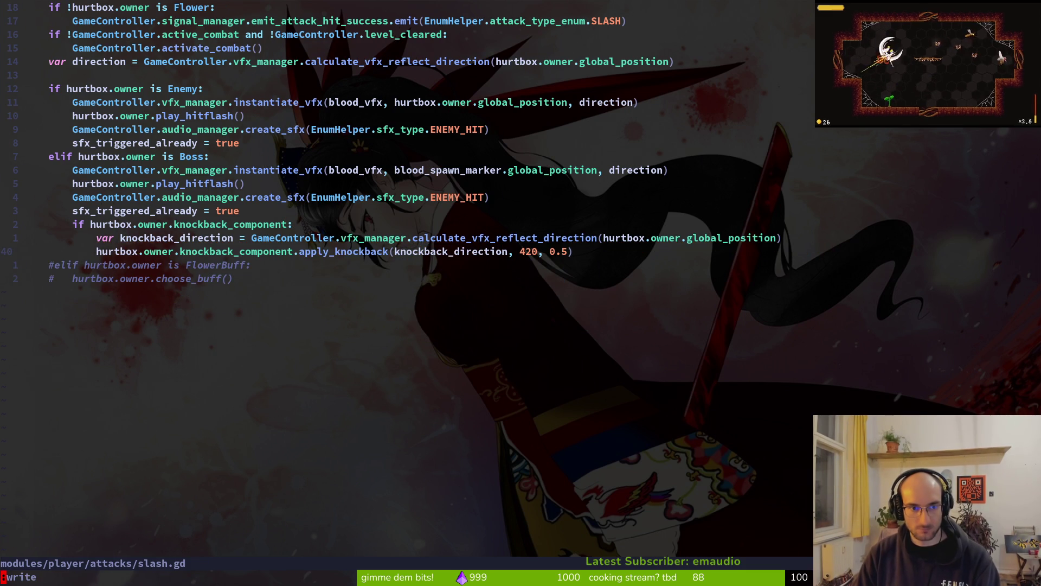
Step: Move the knockback block up into the Enemy branch and save slash.gd
{"action": "key", "text": "k"}
{"action": "key", "text": "k"}
{"action": "key", "text": "V"}
{"action": "key", "text": "j"}
{"action": "key", "text": "j"}
{"action": "key", "text": "K"}
{"action": "key", "text": "K"}
{"action": "key", "text": "K"}
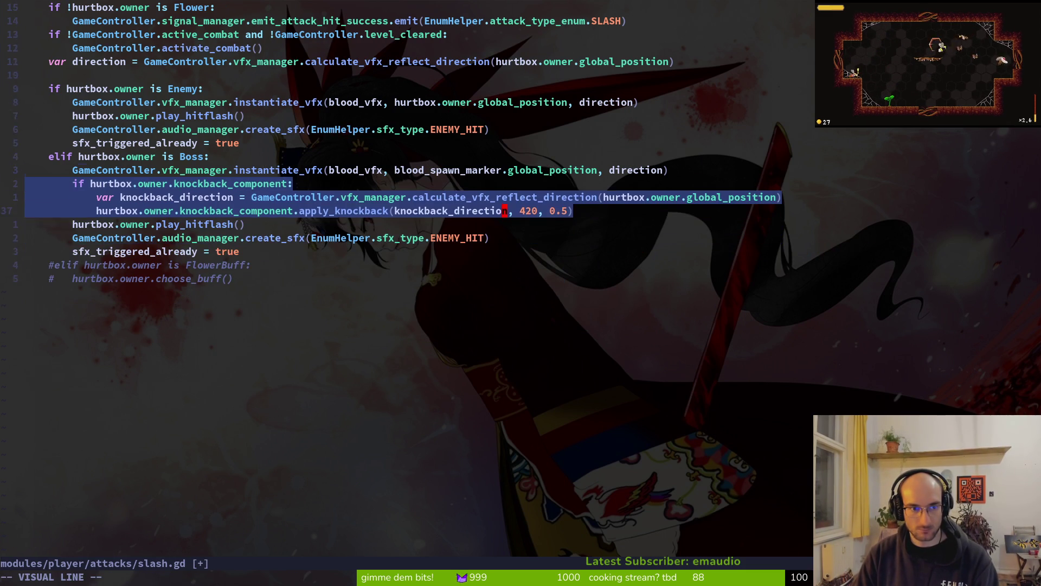
{"action": "key", "text": "Escape"}
{"action": "type", "text": ":write"}
{"action": "key", "text": "Return"}
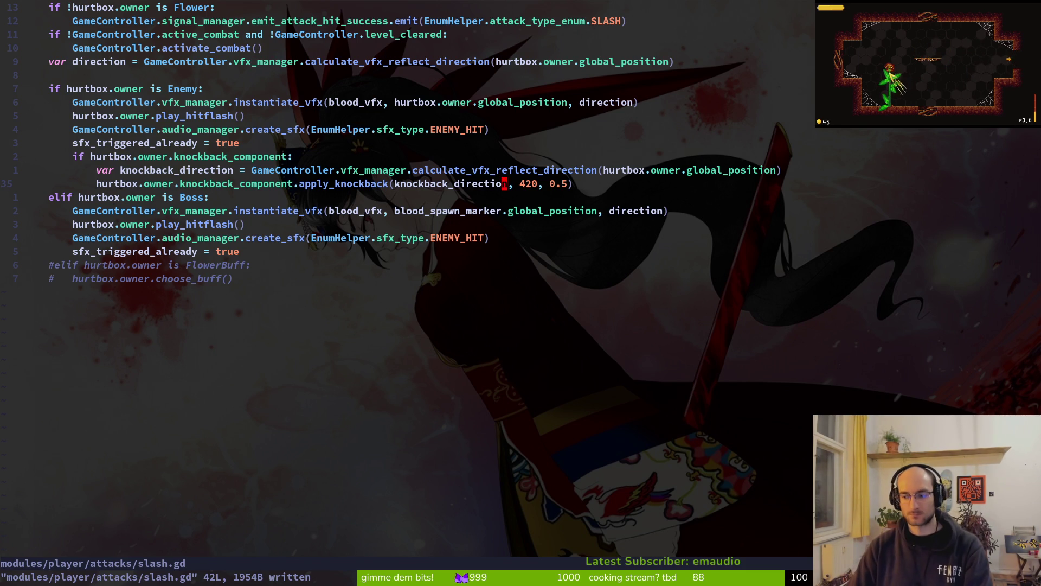
Step: Change the knockback values from 420 and 0.5 to 69 and 0.2, save, and launch the game with F5
{"action": "scroll", "coordinate": [330, 158], "scroll_direction": "up", "scroll_amount": 4}
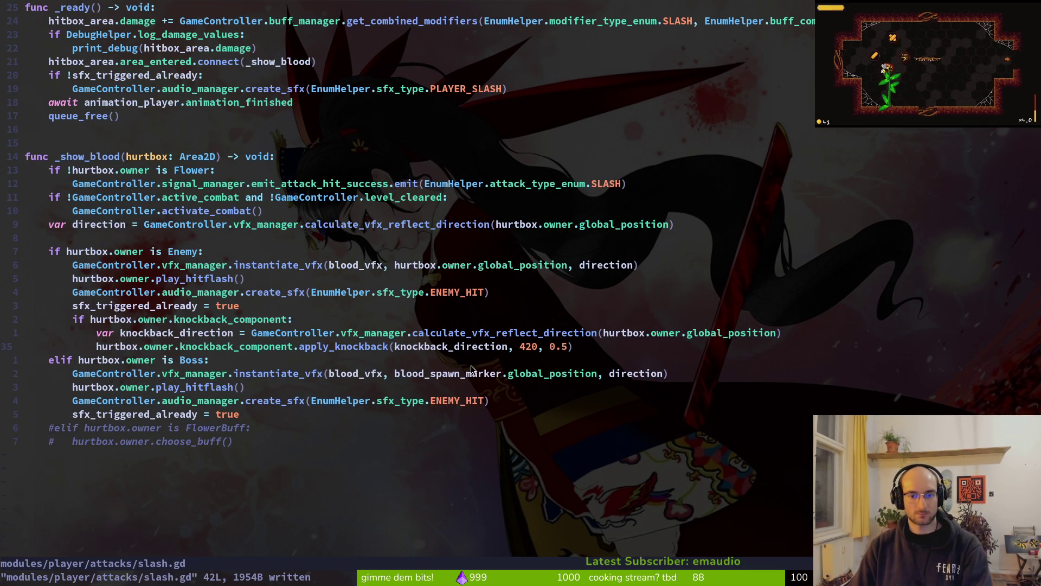
{"action": "key", "text": "c"}
{"action": "key", "text": "w"}
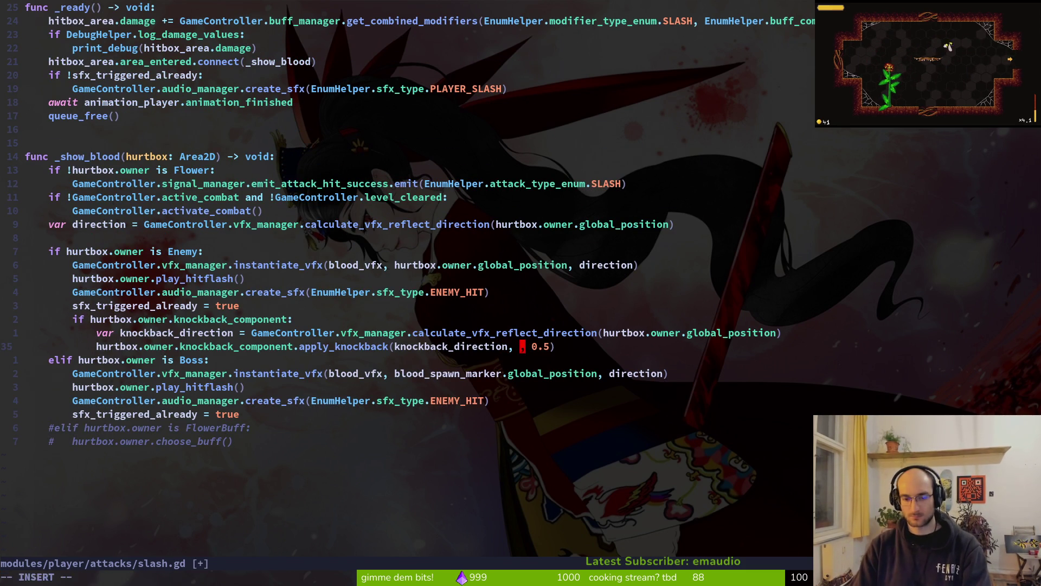
{"action": "key", "text": "super"}
{"action": "left_click", "coordinate": [521, 347]}
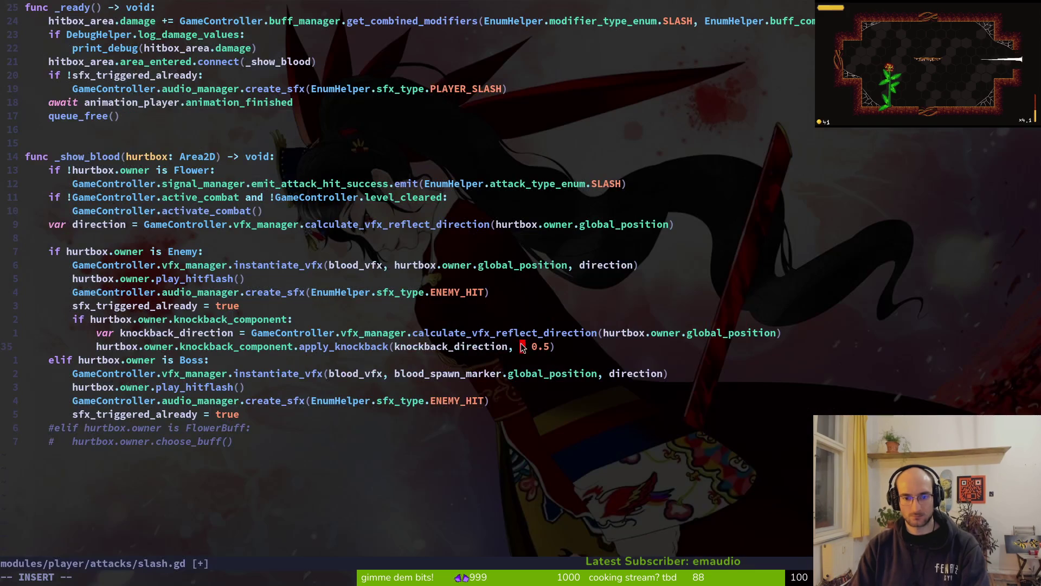
{"action": "type", "text": "6"}
{"action": "type", "text": ":w"}
{"action": "key", "text": "Return"}
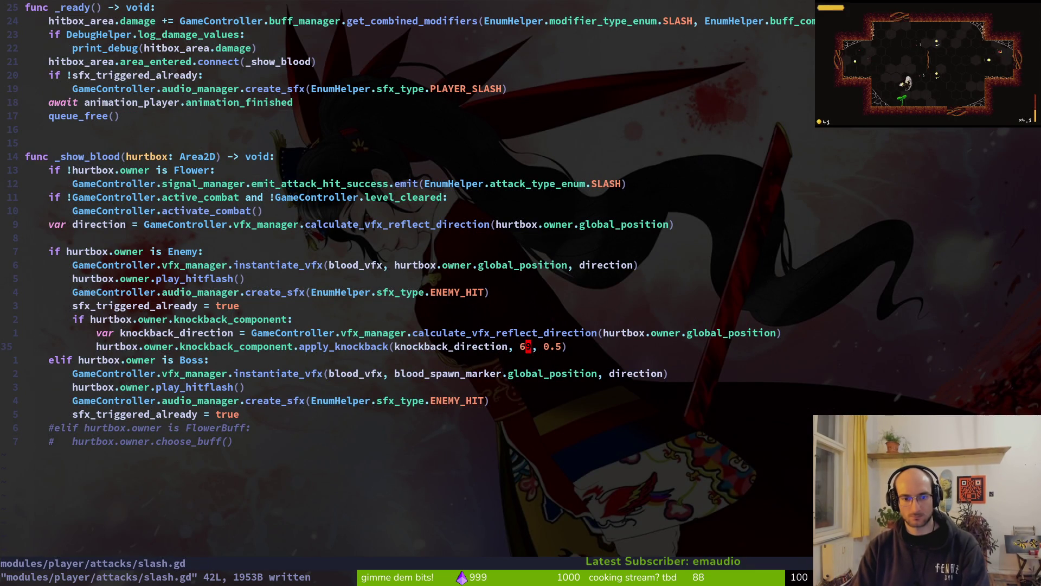
{"action": "type", "text": "cw"}
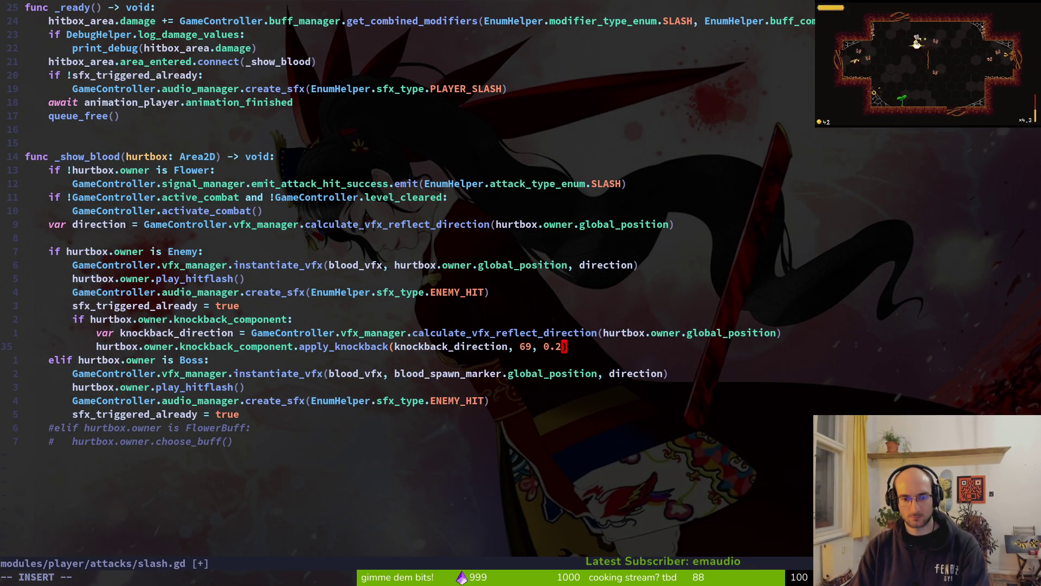
{"action": "type", "text": ":w"}
{"action": "key", "text": "Return"}
{"action": "key", "text": "F5"}
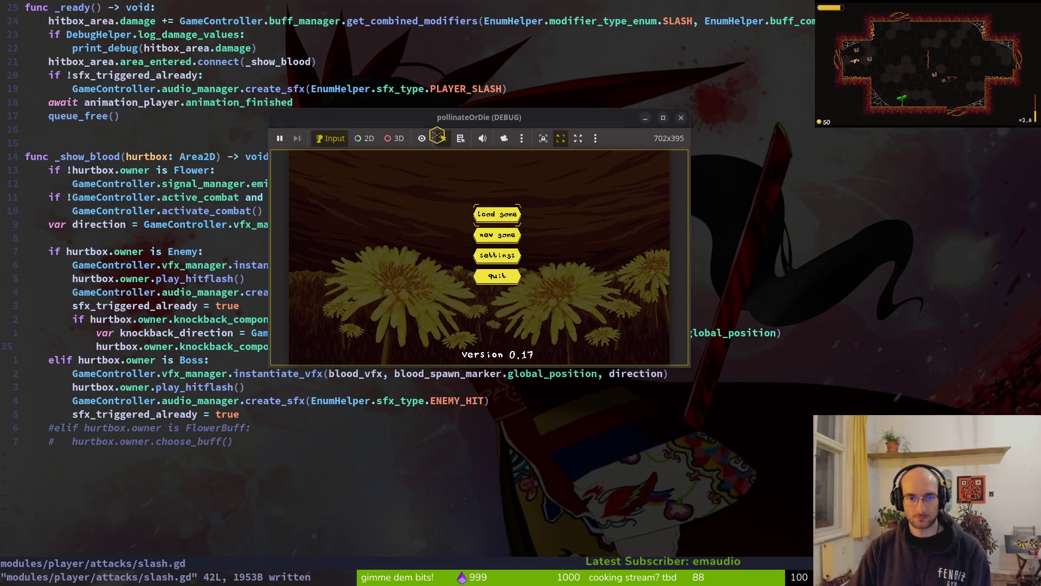
Step: Maximize the game window, load into the hive level, and attack central enemies for pollen
{"action": "double_click", "coordinate": [421, 121]}
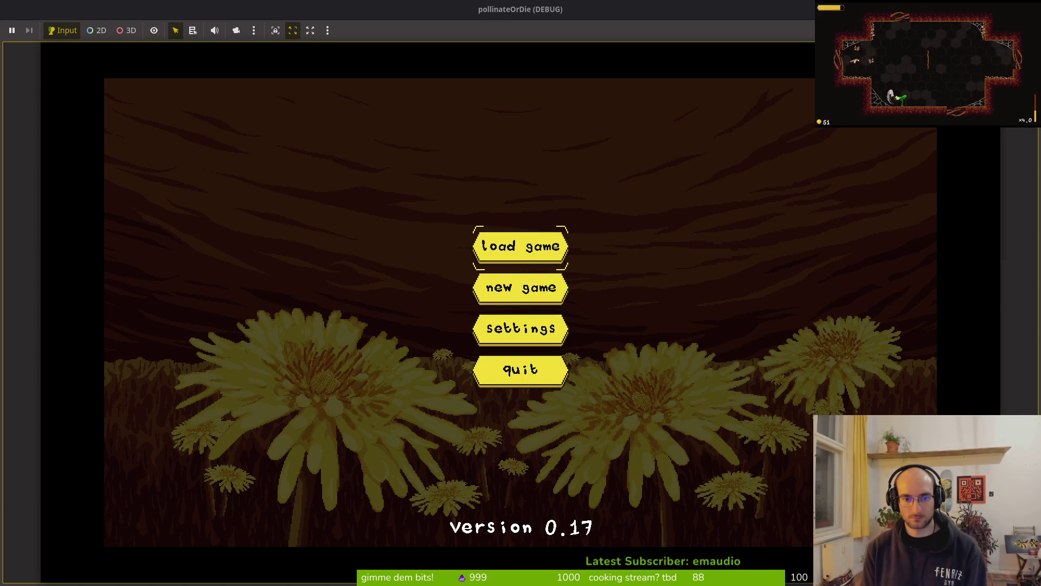
{"action": "key", "text": "Return"}
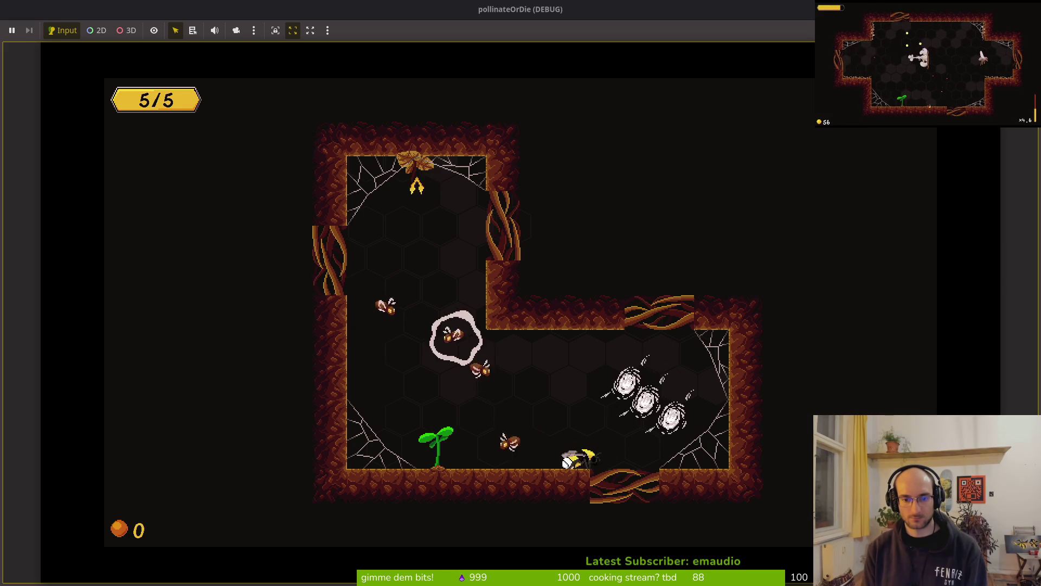
{"action": "key", "text": "Left"}
{"action": "key", "text": "Up"}
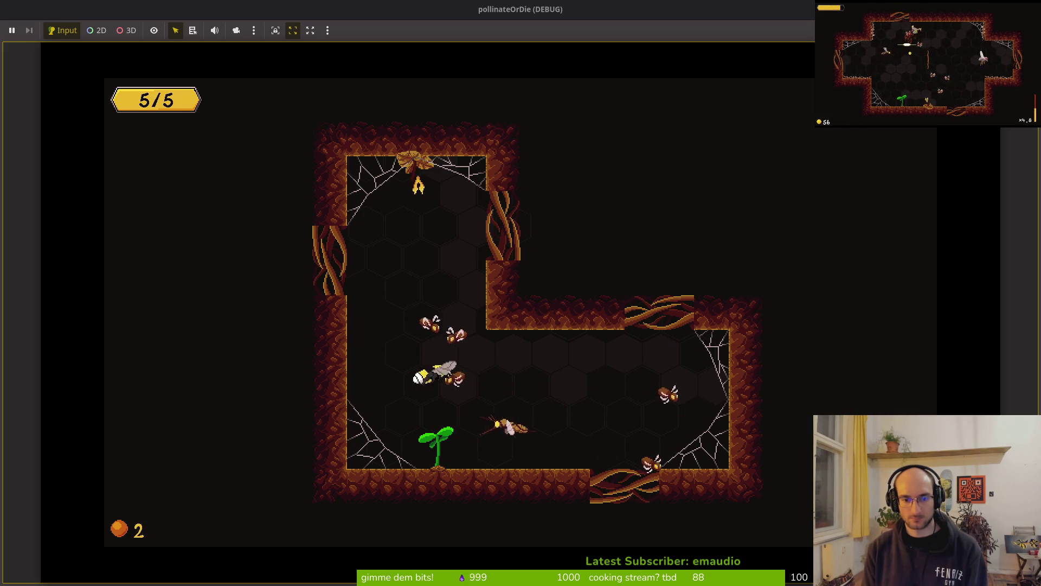
{"action": "key", "text": "Right"}
{"action": "key", "text": "Down"}
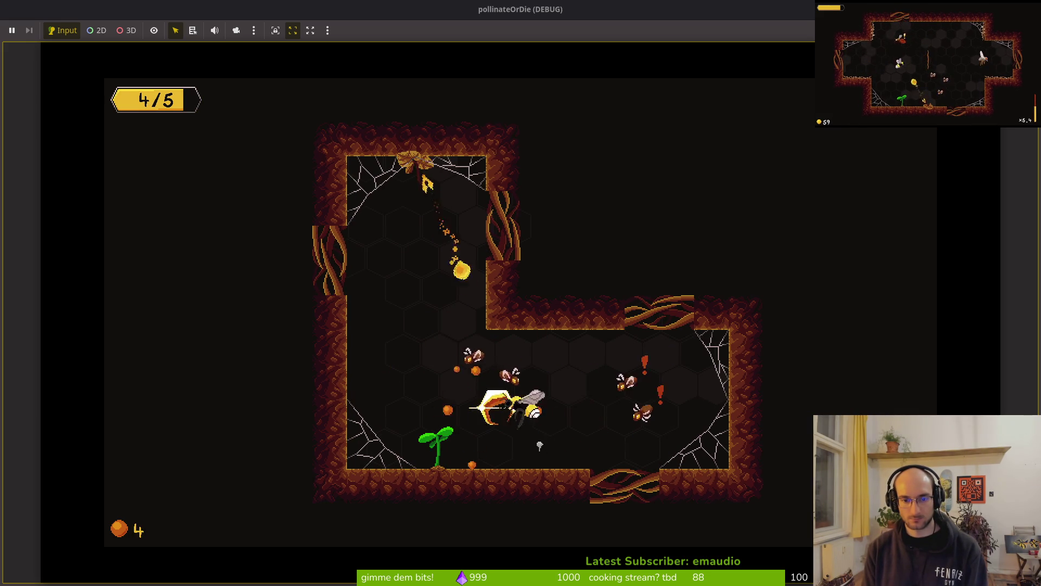
{"action": "key", "text": "Left"}
{"action": "key", "text": "Up"}
{"action": "key", "text": "Right"}
{"action": "key", "text": "Down"}
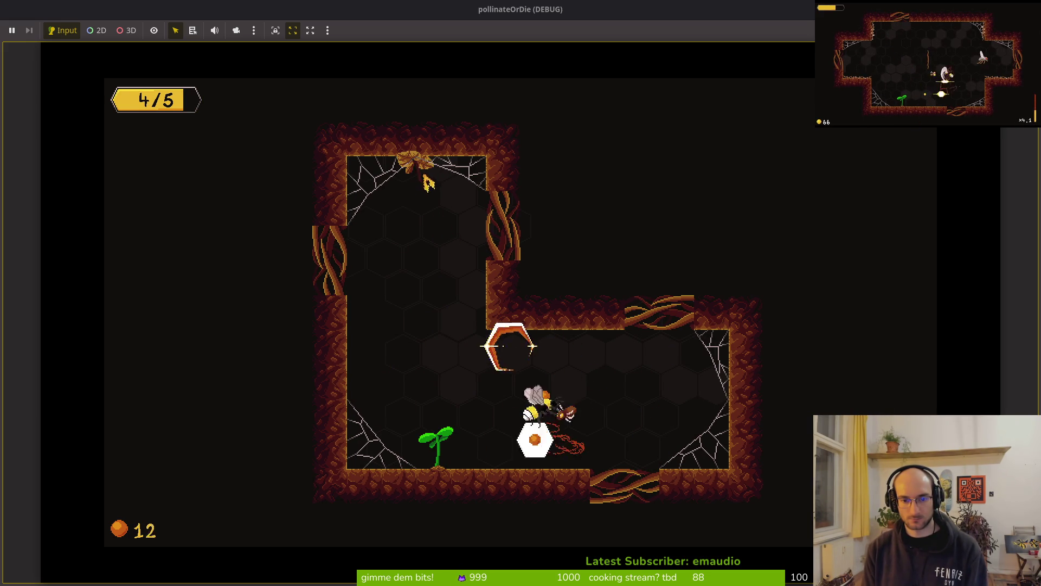
Step: Clear the top-left chamber's hanging enemy, then fight enemies near the sprout and lower-right corner
{"action": "key", "text": "Left"}
{"action": "key", "text": "Up"}
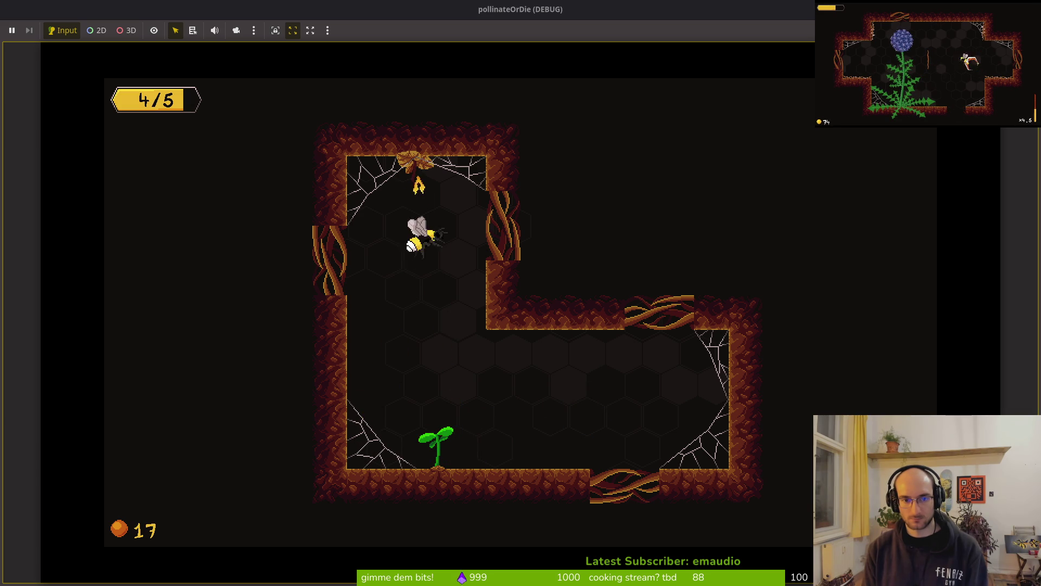
{"action": "key", "text": "Up"}
{"action": "key", "text": "Down"}
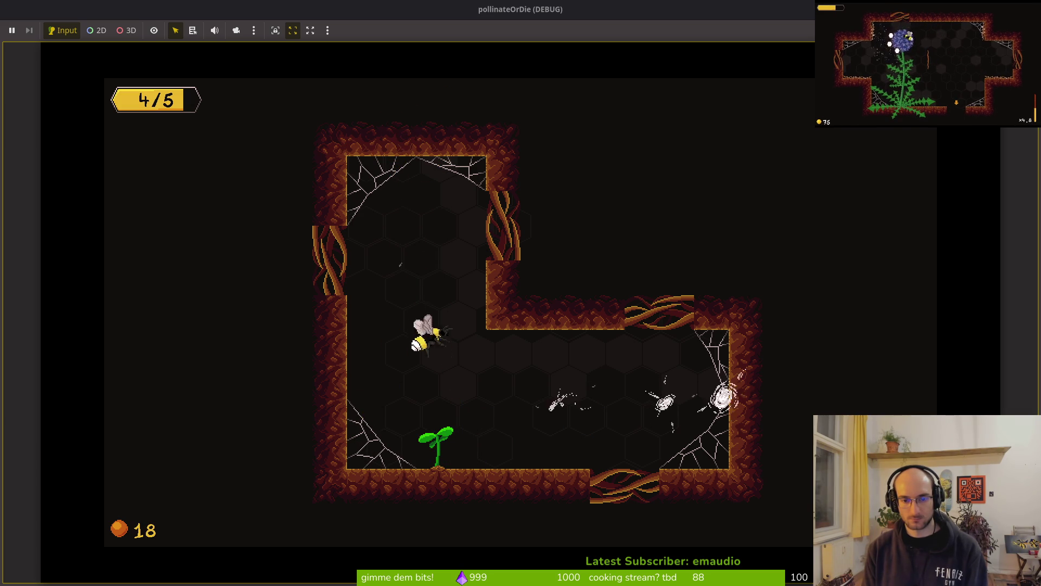
{"action": "key", "text": "Right"}
{"action": "key", "text": "Down"}
{"action": "key", "text": "Left"}
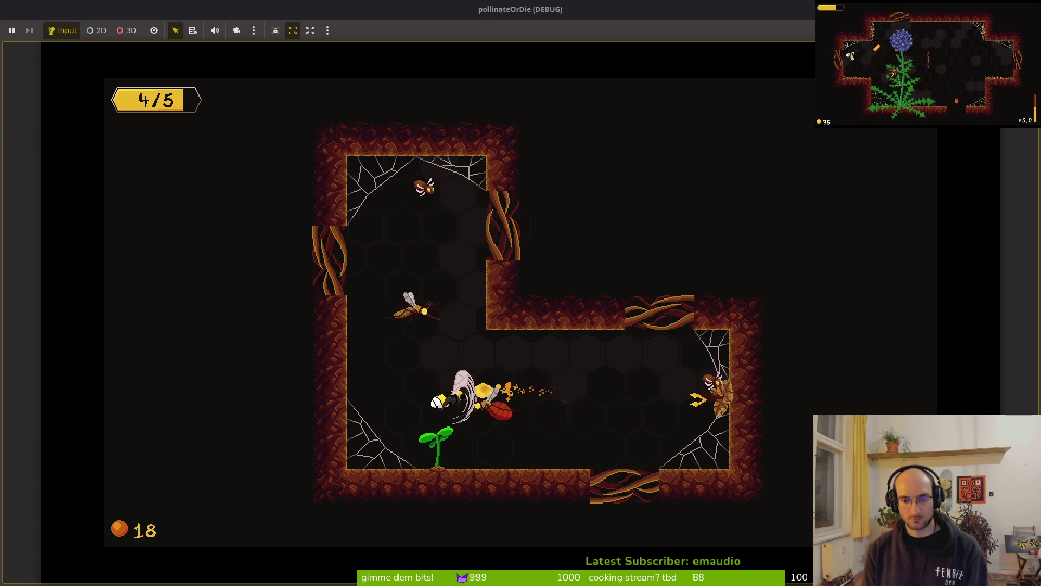
{"action": "key", "text": "Down"}
{"action": "key", "text": "Right"}
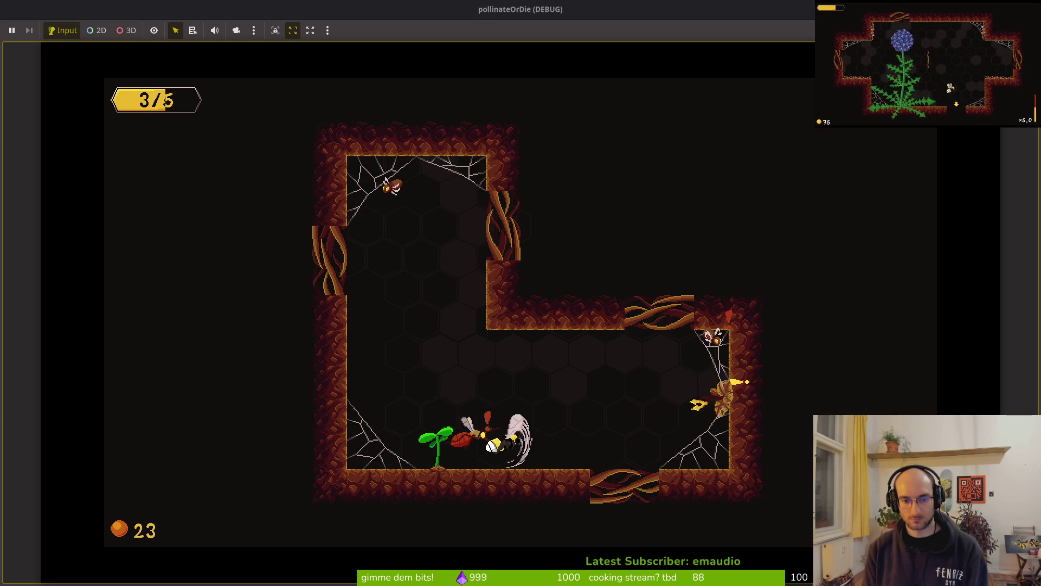
{"action": "key", "text": "Right"}
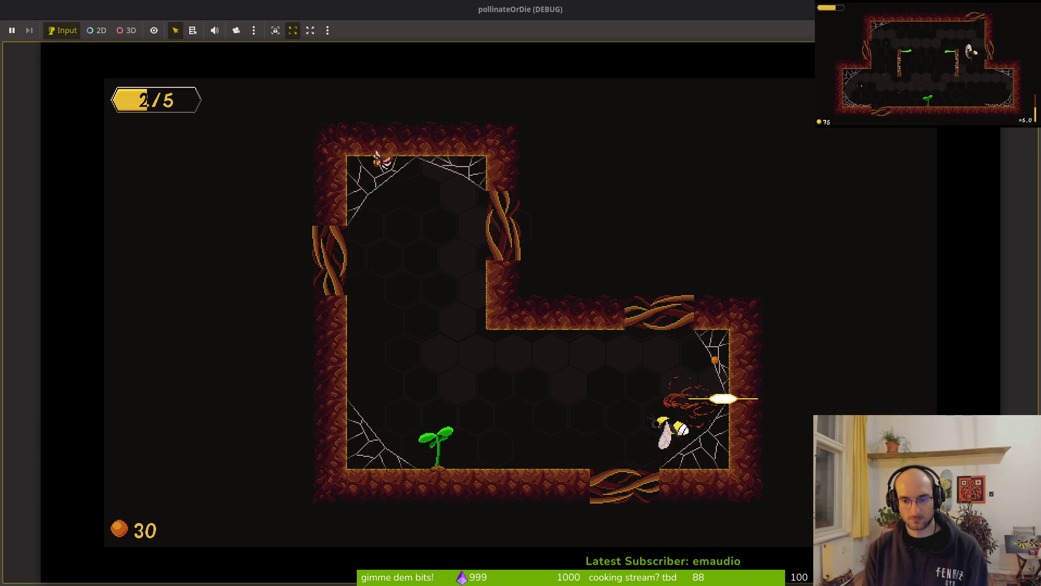
{"action": "key", "text": "Up"}
{"action": "key", "text": "Left"}
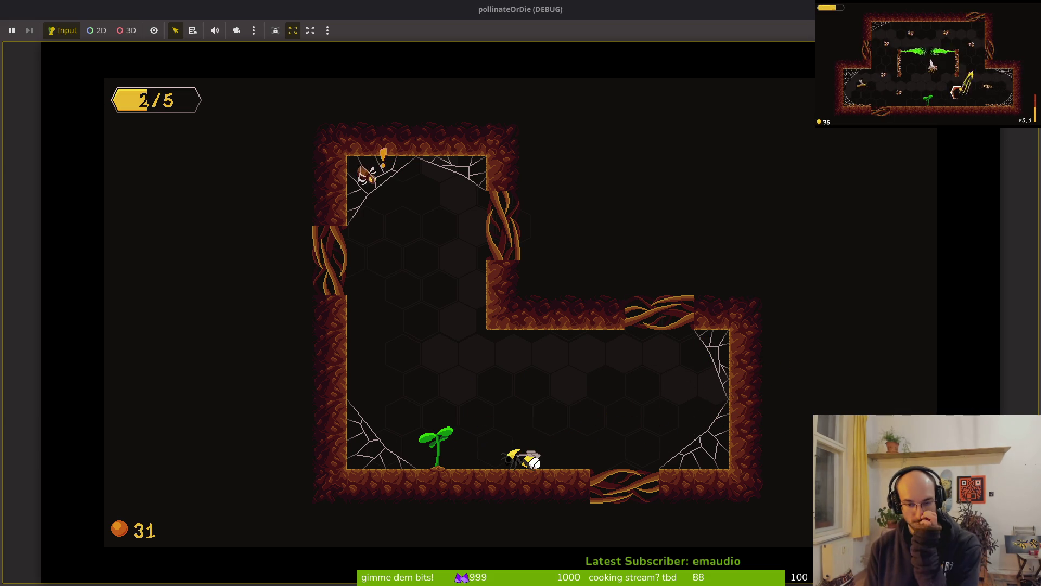
Step: Keep fighting hatched enemies until the bee's health hits 0/5, then stop the game with F8
{"action": "key", "text": "Up"}
{"action": "key", "text": "Left"}
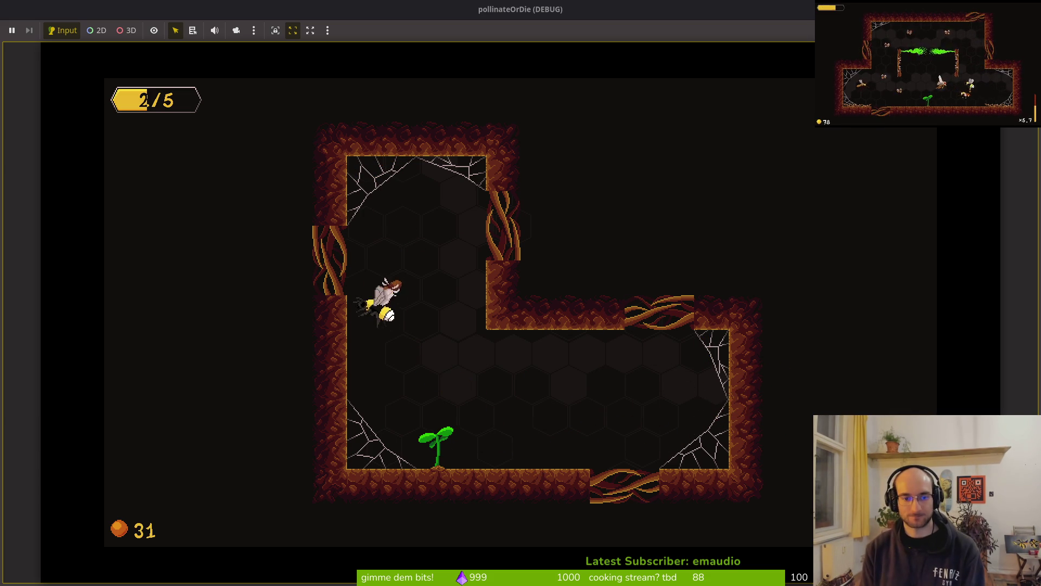
{"action": "key", "text": "Right"}
{"action": "key", "text": "Down"}
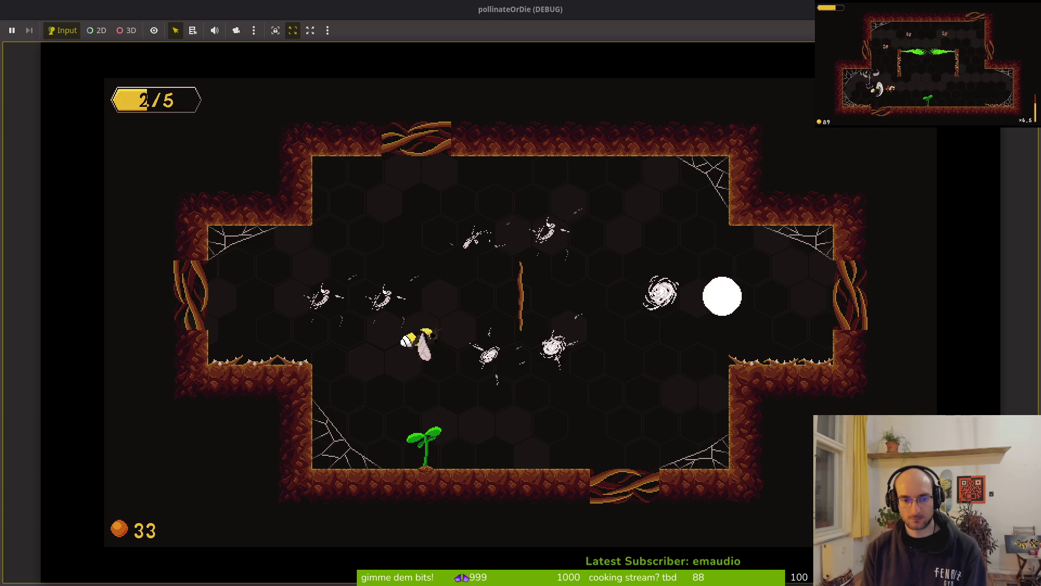
{"action": "key", "text": "x"}
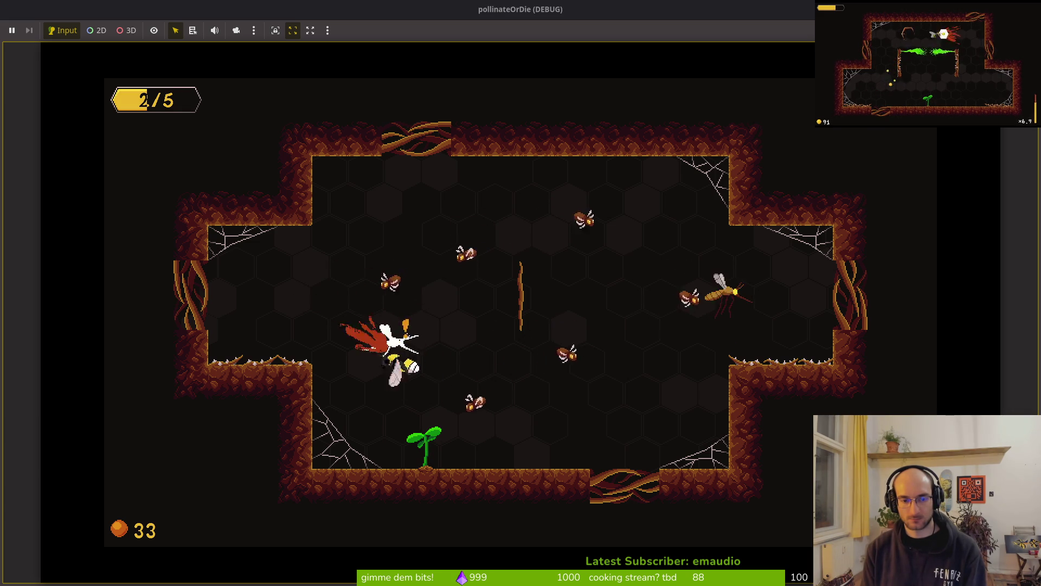
{"action": "key", "text": "x"}
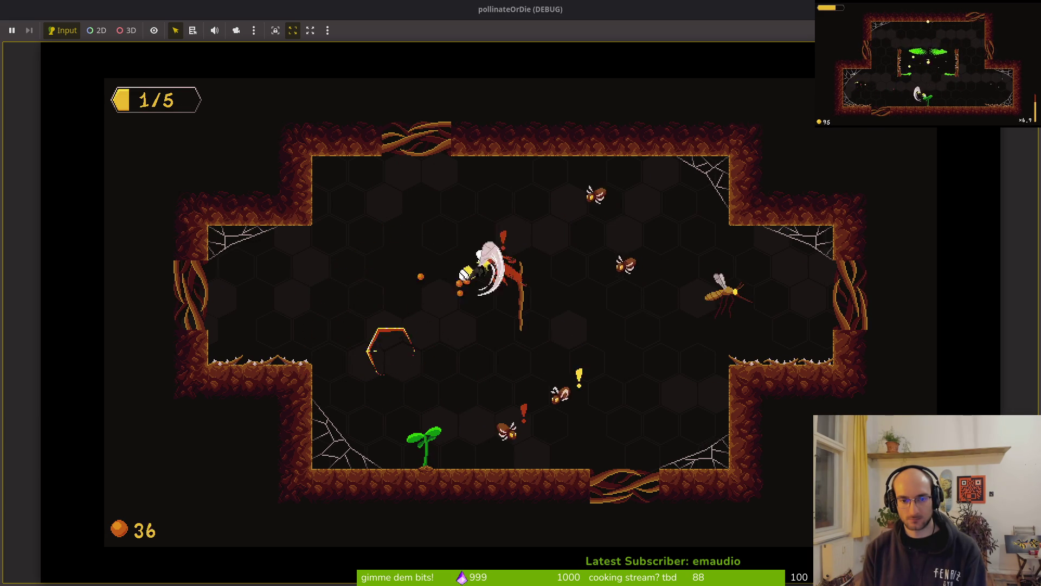
{"action": "key", "text": "x"}
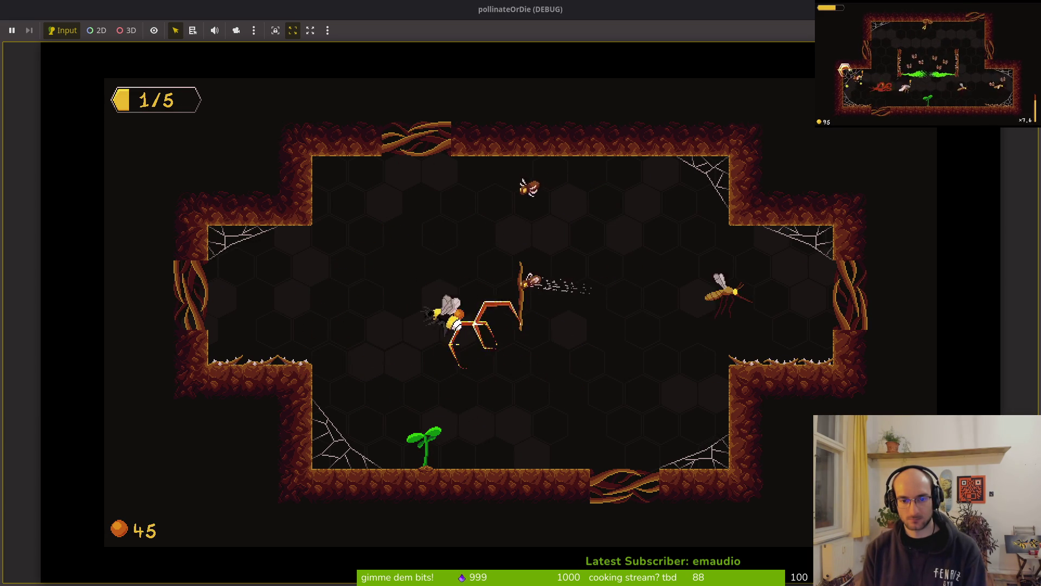
{"action": "key", "text": "Up"}
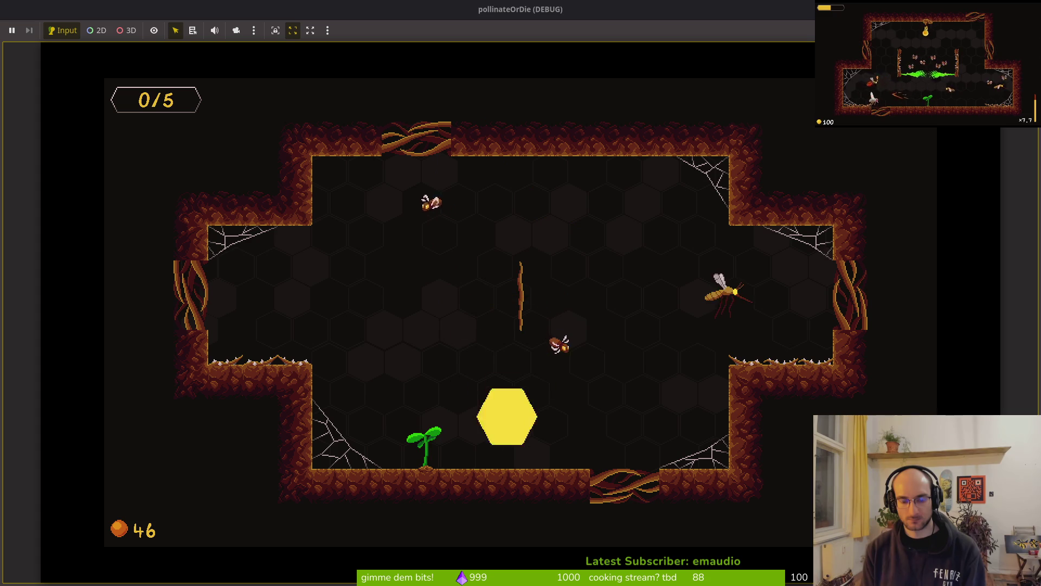
{"action": "key", "text": "F8"}
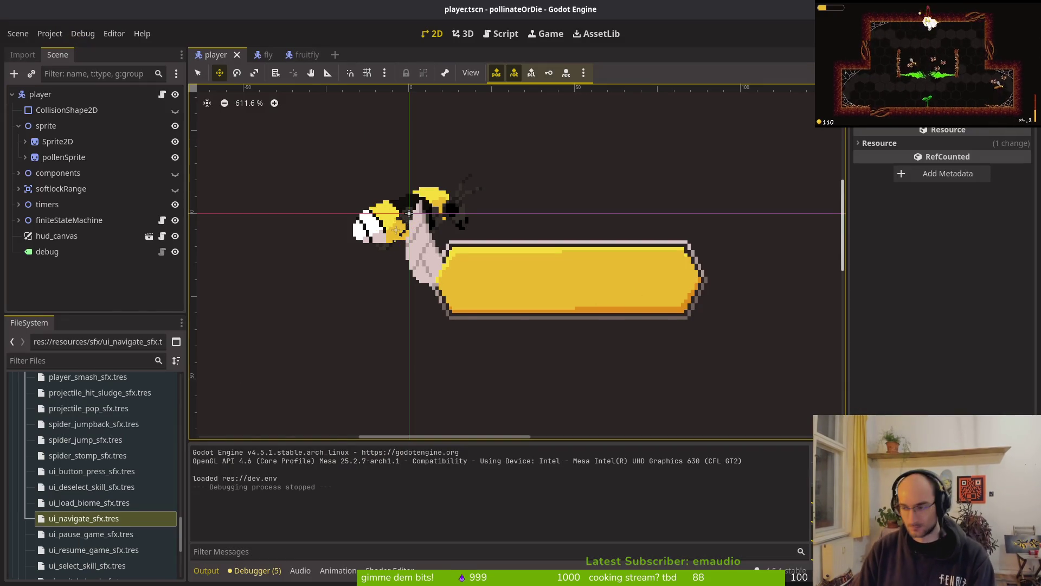
Step: Change apply_knockback to 360 strength and 0.1 duration, save slash.gd, and rerun with F5
{"action": "key", "text": "alt+Tab"}
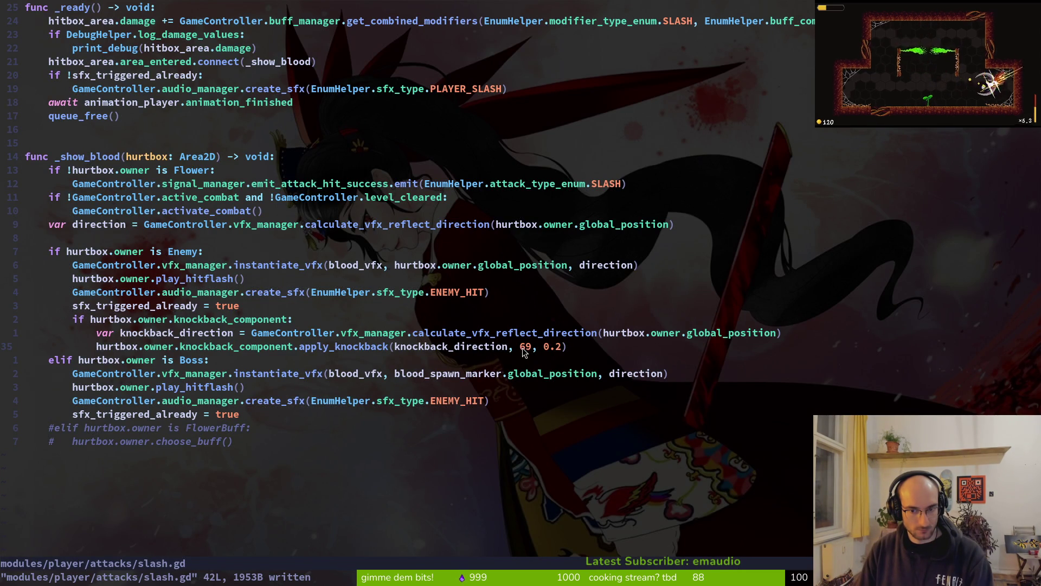
{"action": "key", "text": "c"}
{"action": "key", "text": "i"}
{"action": "key", "text": "w"}
{"action": "type", "text": "360"}
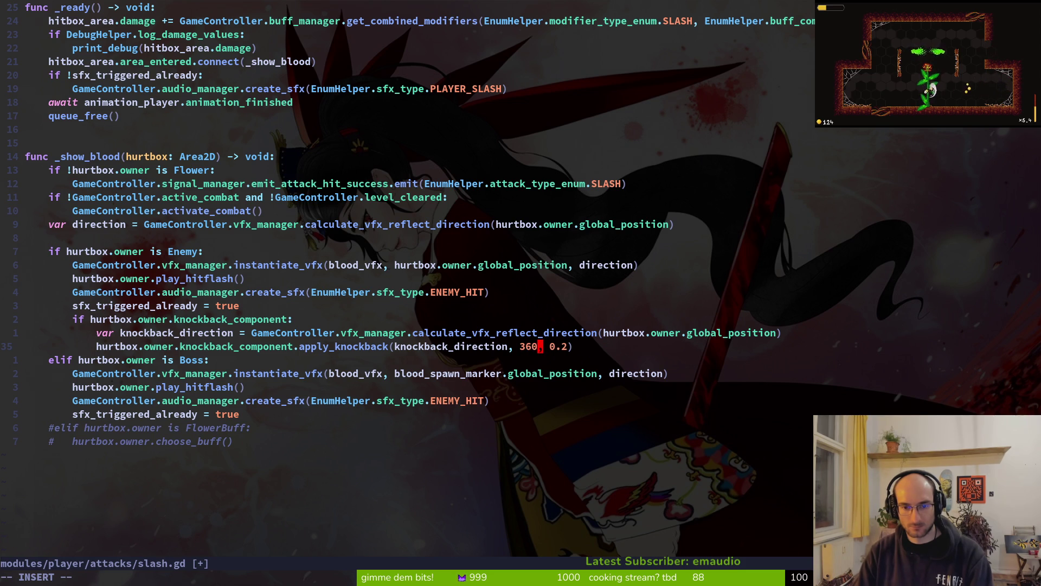
{"action": "key", "text": "Return"}
{"action": "key", "text": "alt+Tab"}
{"action": "key", "text": "alt+Tab"}
{"action": "key", "text": "w"}
{"action": "key", "text": "w"}
{"action": "key", "text": "w"}
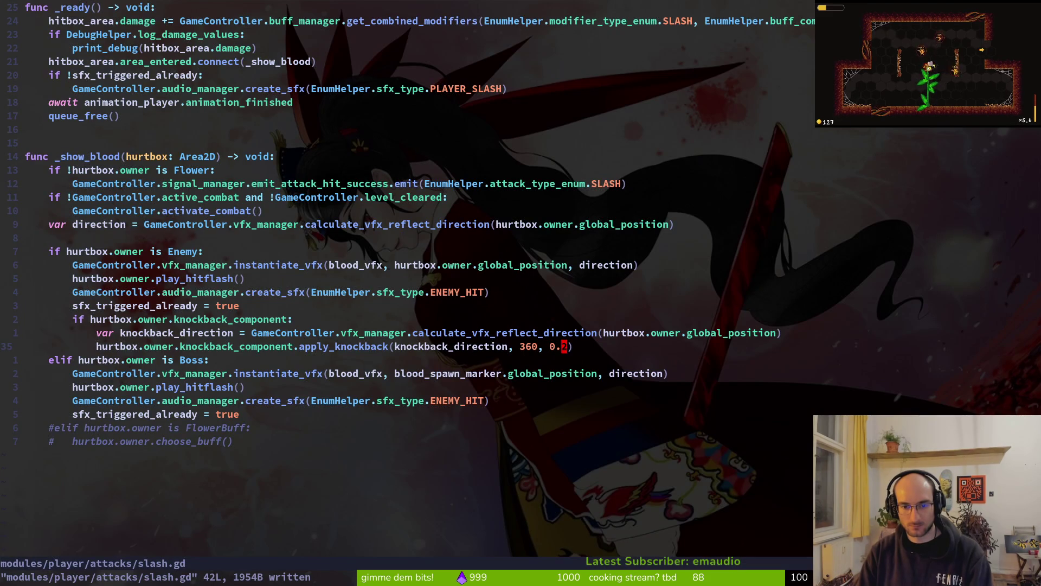
{"action": "type", "text": "s1"}
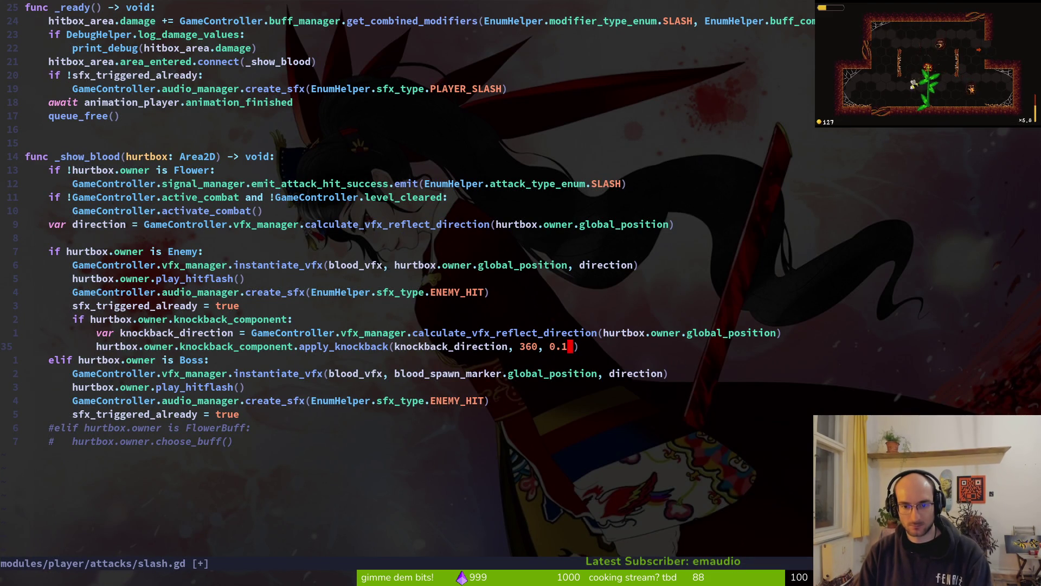
{"action": "key", "text": "alt+Tab"}
{"action": "key", "text": "F5"}
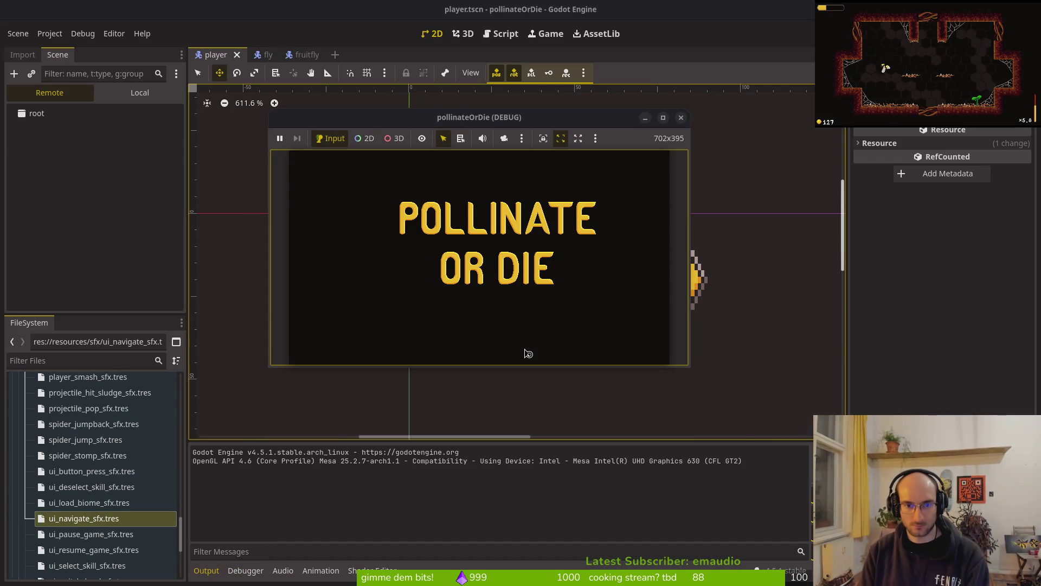
Step: Load into the hive level to try the 360 knockback, then return to slash.gd
{"action": "key", "text": "Return"}
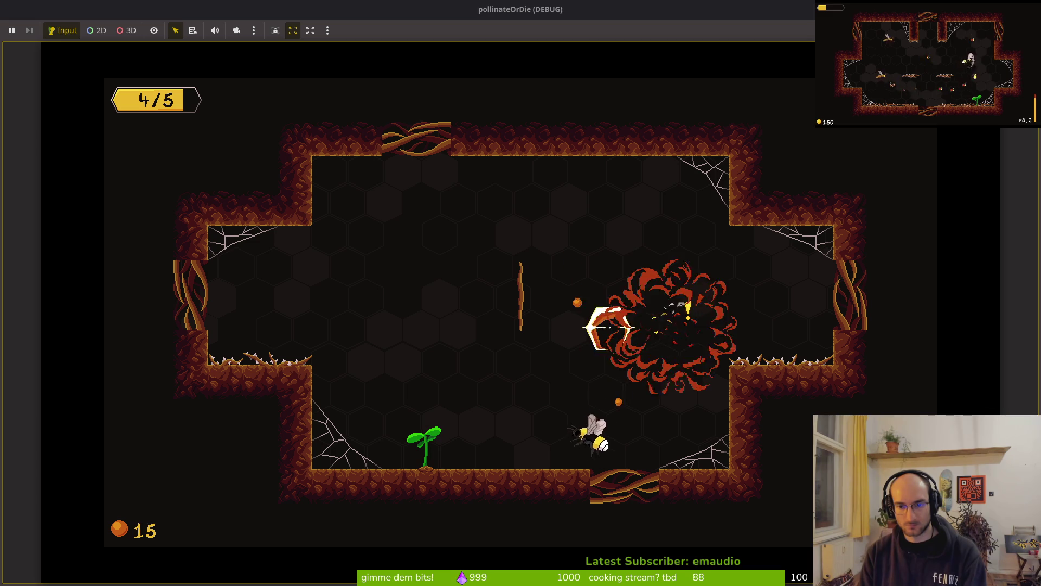
{"action": "key", "text": "alt+Tab"}
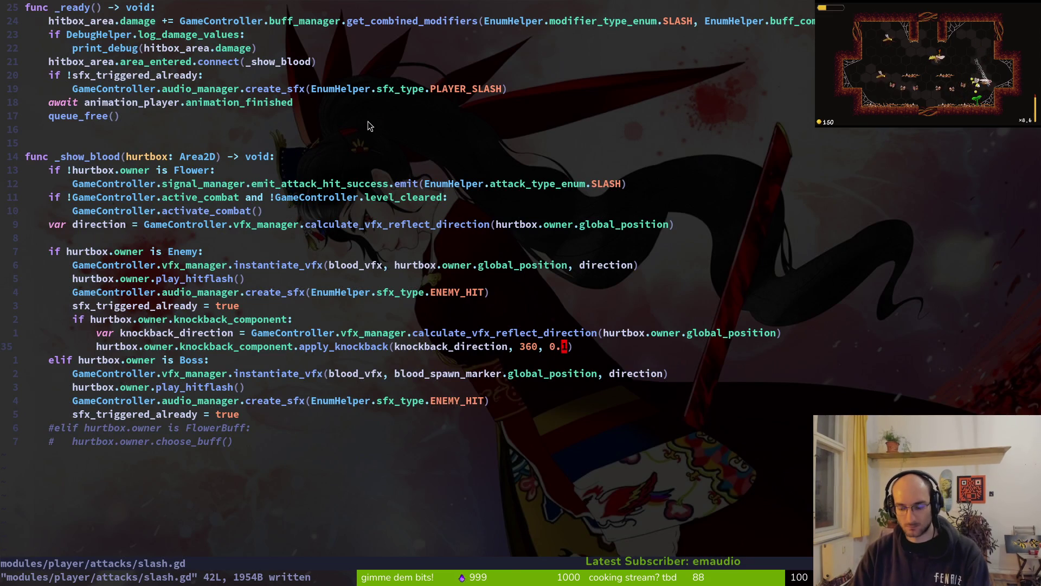
Step: Replace the Enemy knockback strength with 2020, save slash.gd, and rerun the game with F5
{"action": "key", "text": "super"}
{"action": "key", "text": "super"}
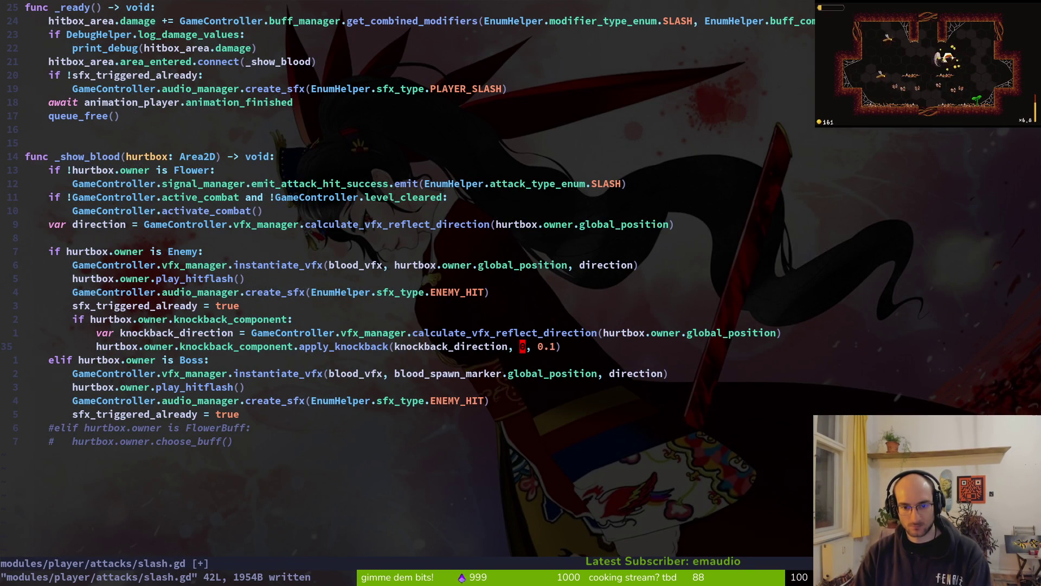
{"action": "type", "text": "20"}
{"action": "key", "text": "Escape"}
{"action": "type", "text": ":w"}
{"action": "key", "text": "Return"}
{"action": "key", "text": "l"}
{"action": "key", "text": "l"}
{"action": "key", "text": "s"}
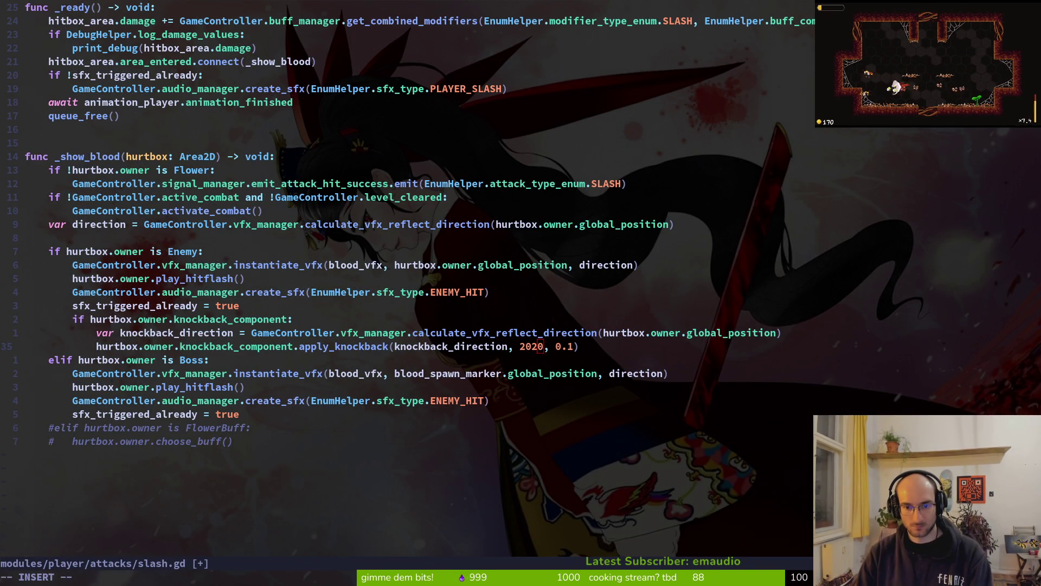
{"action": "key", "text": "Escape"}
{"action": "type", "text": ":w"}
{"action": "key", "text": "Return"}
{"action": "key", "text": "F5"}
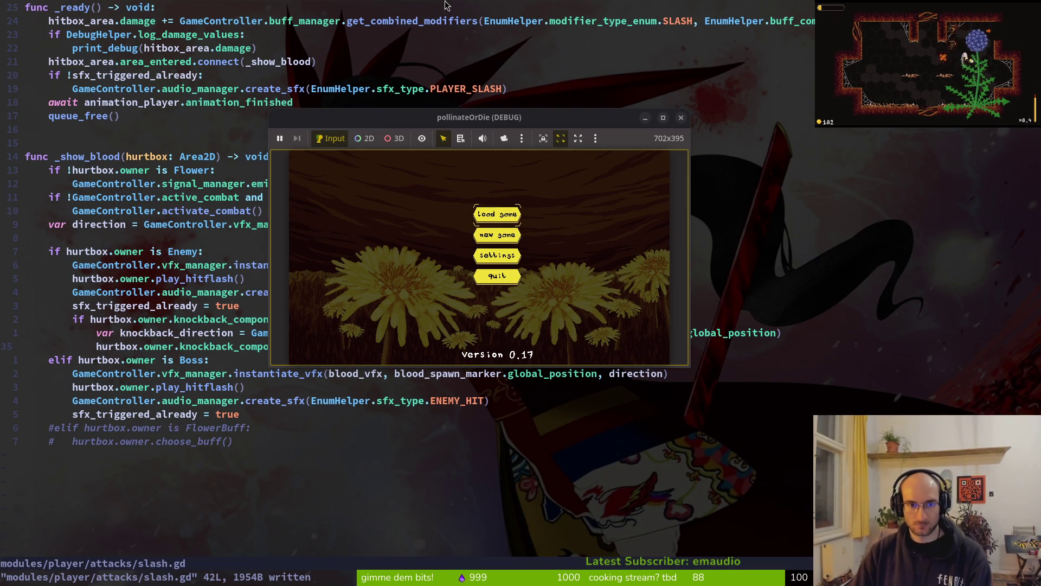
Step: Load into the hive level, collect pollen, and defeat the spider to clear the room
{"action": "key", "text": "Return"}
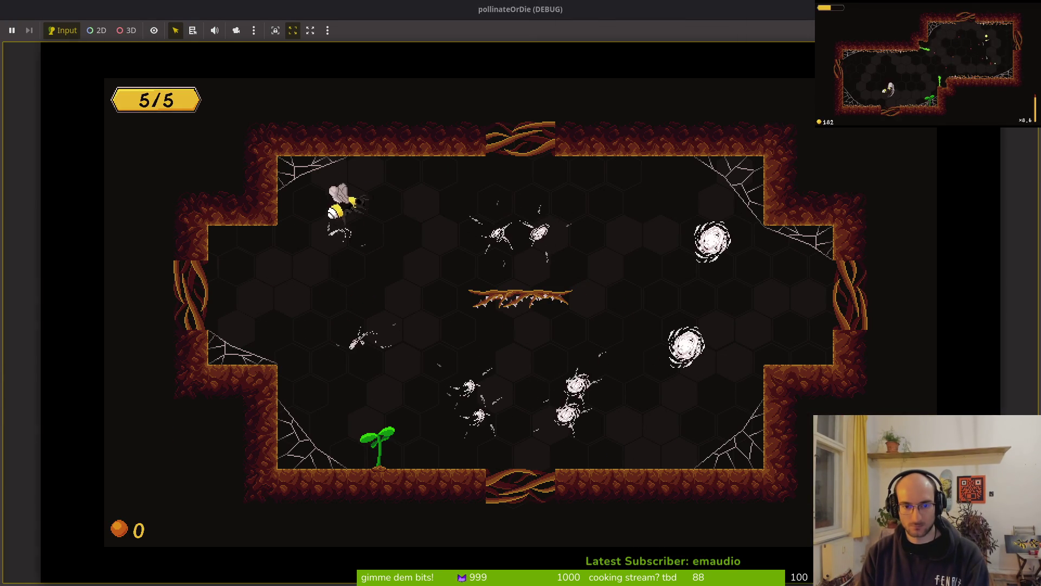
{"action": "key", "text": "s"}
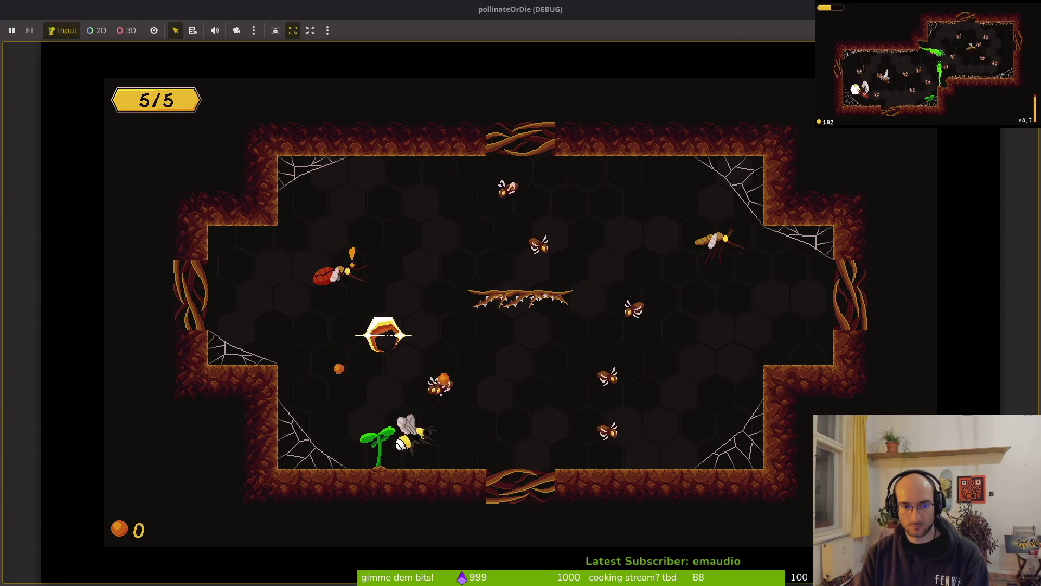
{"action": "key", "text": "w"}
{"action": "key", "text": "w"}
{"action": "key", "text": "d"}
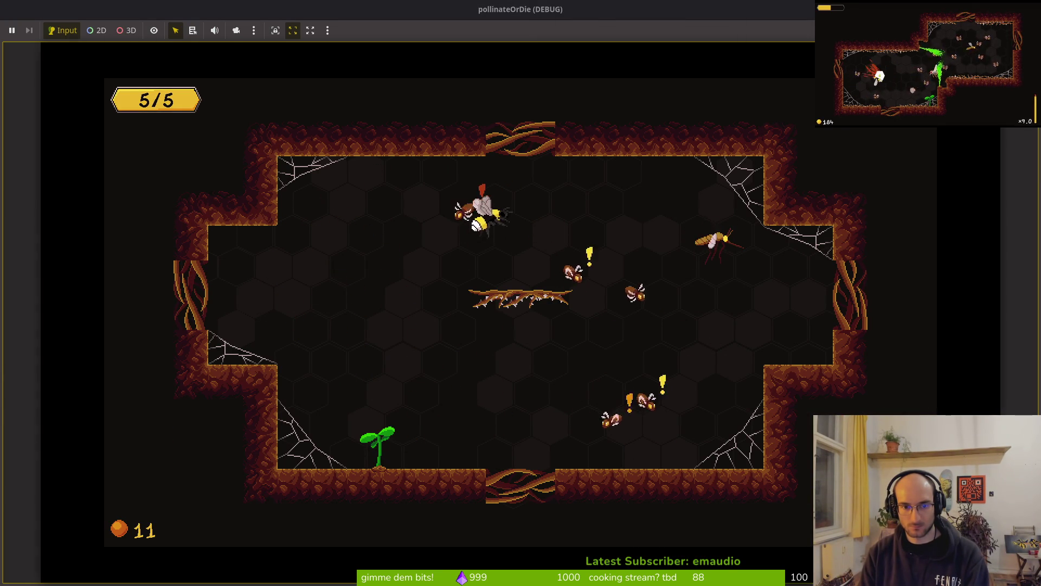
{"action": "key", "text": "s"}
{"action": "key", "text": "d"}
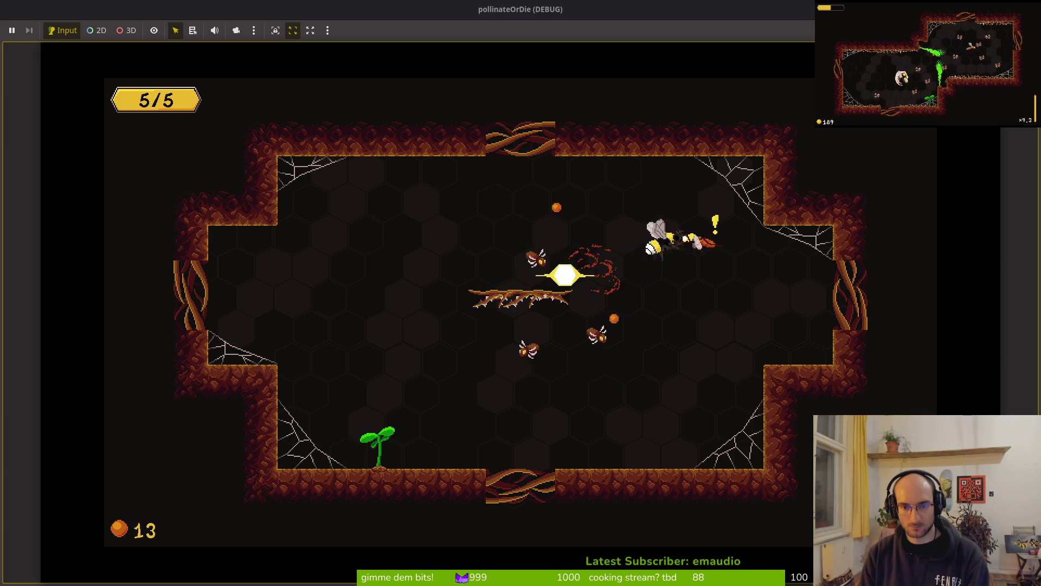
{"action": "key", "text": "s"}
{"action": "key", "text": "a"}
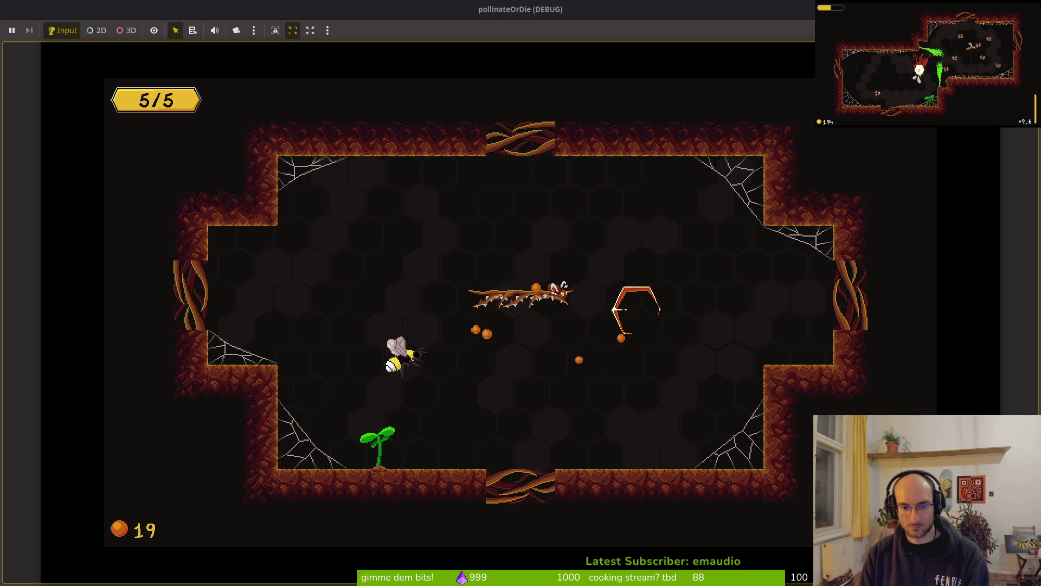
{"action": "key", "text": "d"}
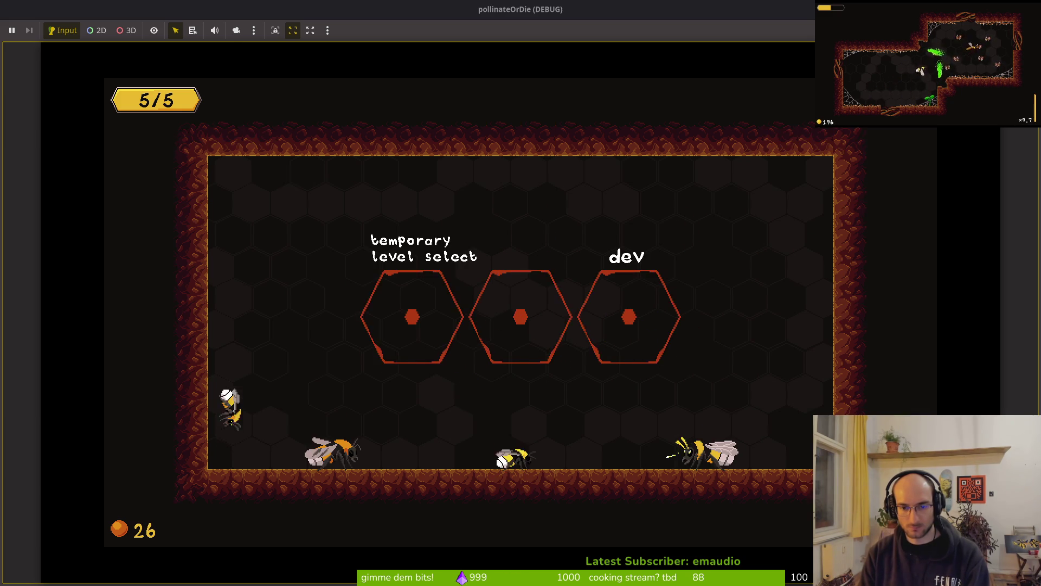
Step: Pick level 2-5 from the temporary level select and fight until the smash.gd:14 error appears
{"action": "key", "text": "w"}
{"action": "key", "text": "d"}
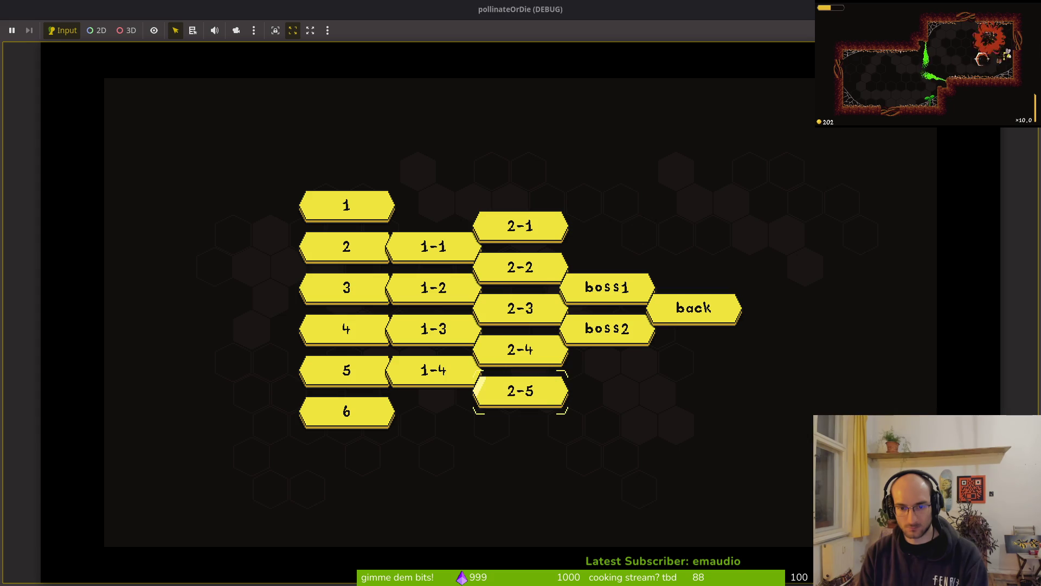
{"action": "key", "text": "Return"}
{"action": "key", "text": "w"}
{"action": "key", "text": "a"}
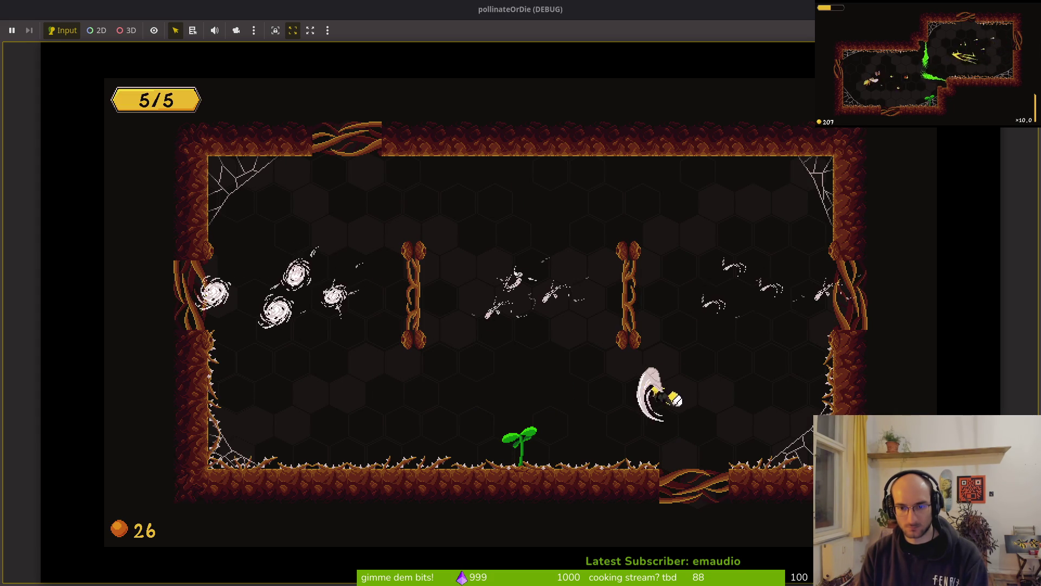
{"action": "key", "text": "a"}
{"action": "key", "text": "d"}
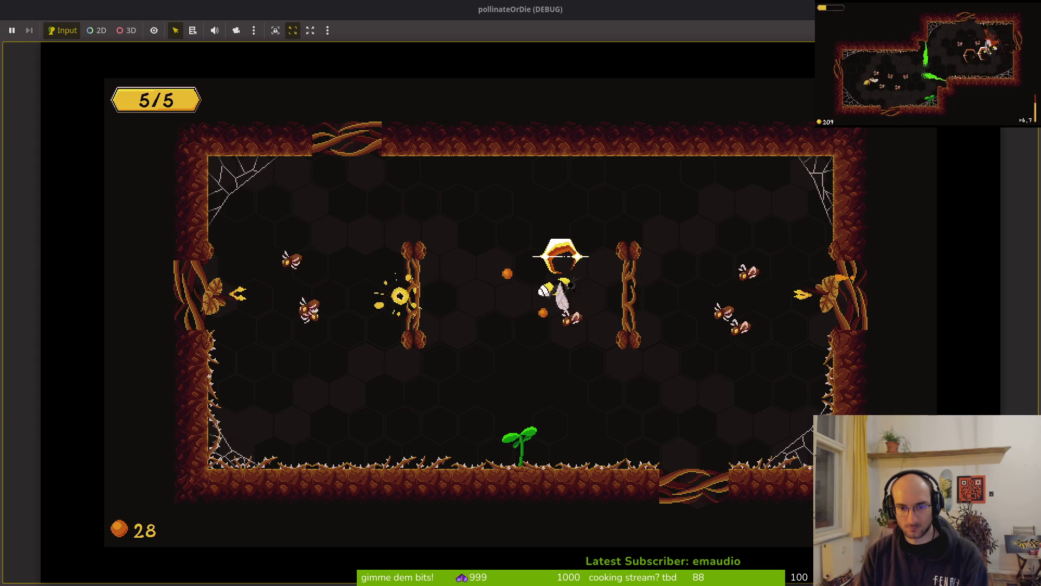
{"action": "key", "text": "a"}
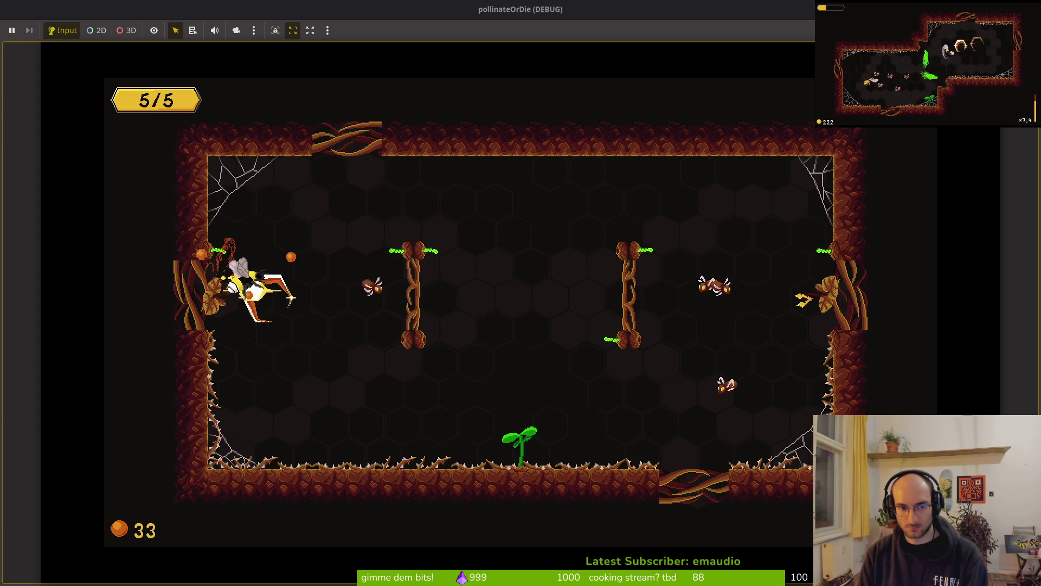
{"action": "key", "text": "d"}
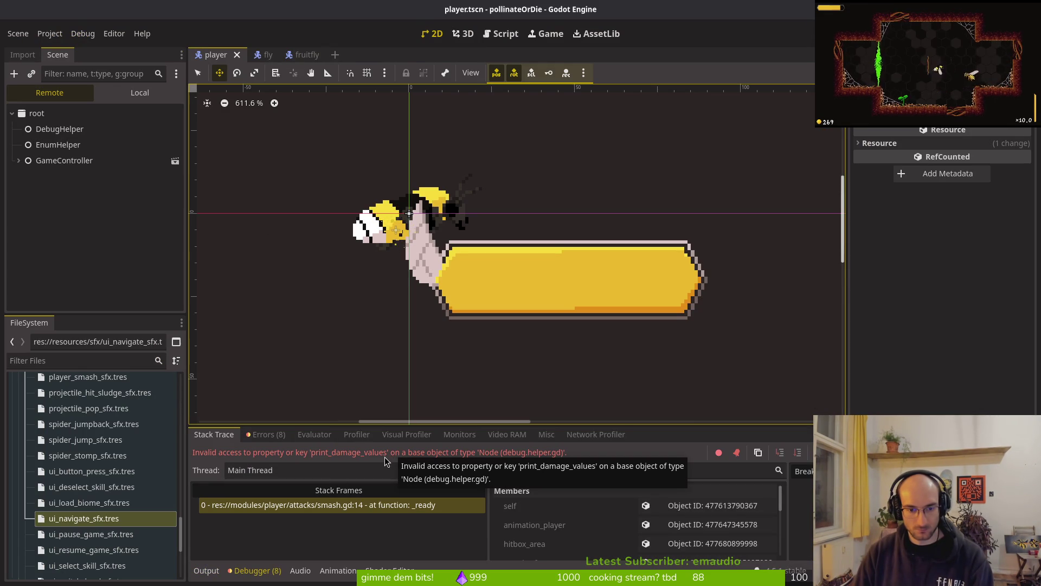
Step: Open smash.gd in Neovim with the Telescope file finder
{"action": "key", "text": "alt+Tab"}
{"action": "key", "text": "space"}
{"action": "key", "text": "f"}
{"action": "key", "text": "f"}
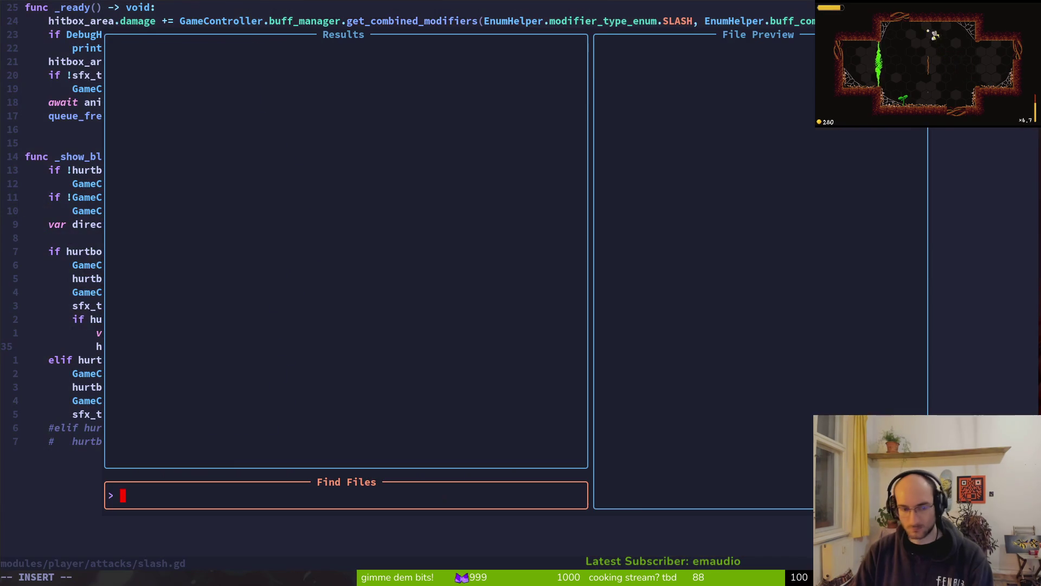
{"action": "type", "text": "smash"}
{"action": "key", "text": "Up"}
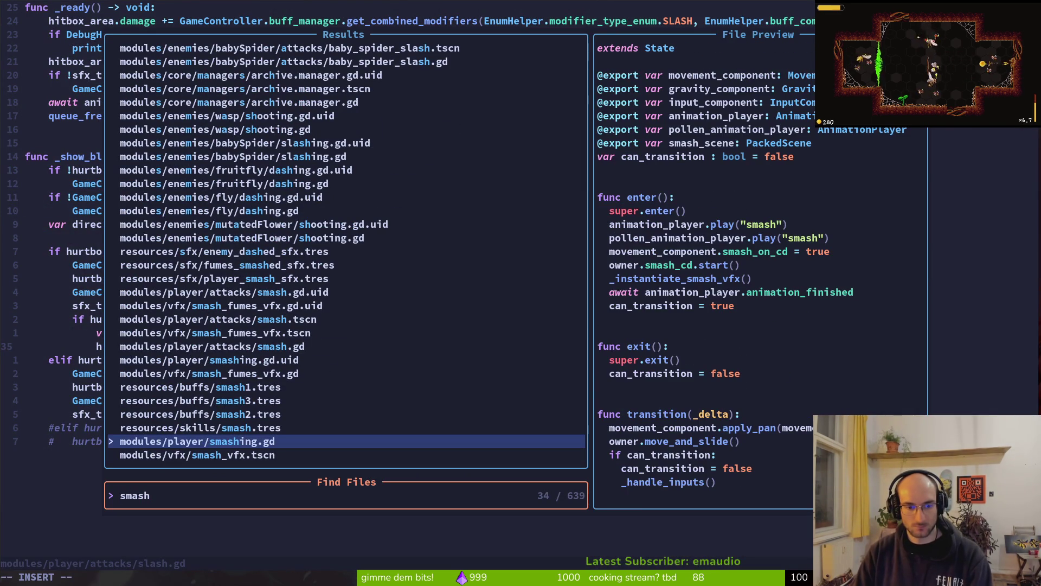
{"action": "key", "text": "Up"}
{"action": "key", "text": "Up"}
{"action": "key", "text": "Up"}
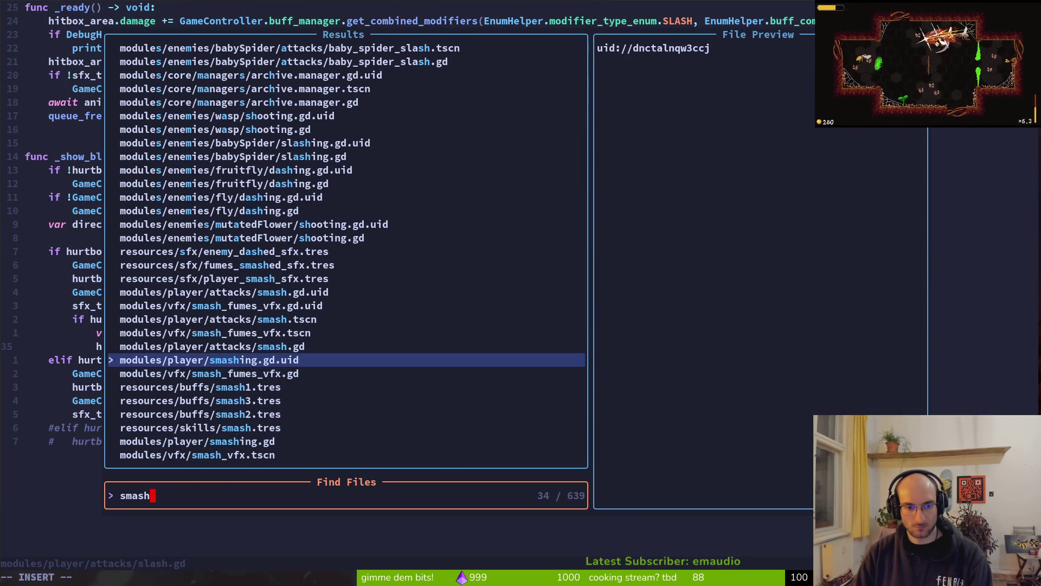
{"action": "key", "text": "Return"}
Step: Change line 14's check to DebugHelper.log_damage_values and save smash.gd
{"action": "key", "text": "alt+Tab"}
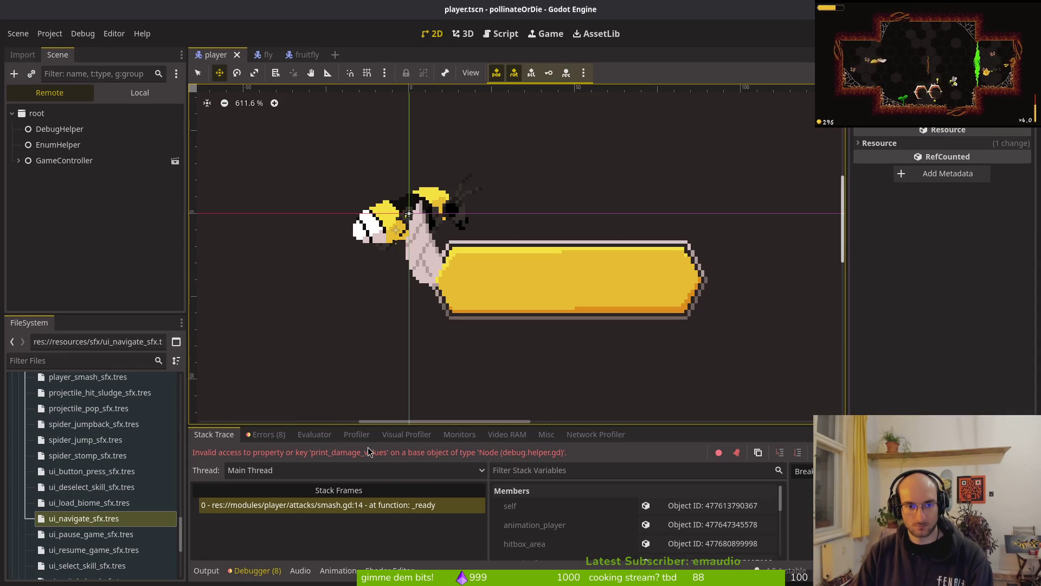
{"action": "key", "text": "alt+Tab"}
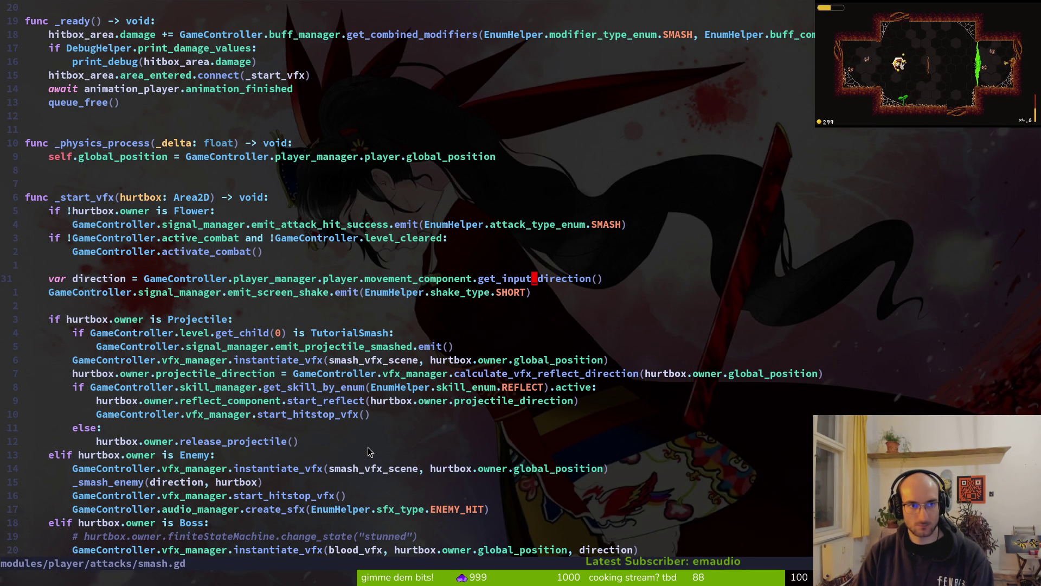
{"action": "key", "text": "1"}
{"action": "key", "text": "4"}
{"action": "key", "text": "shift+g"}
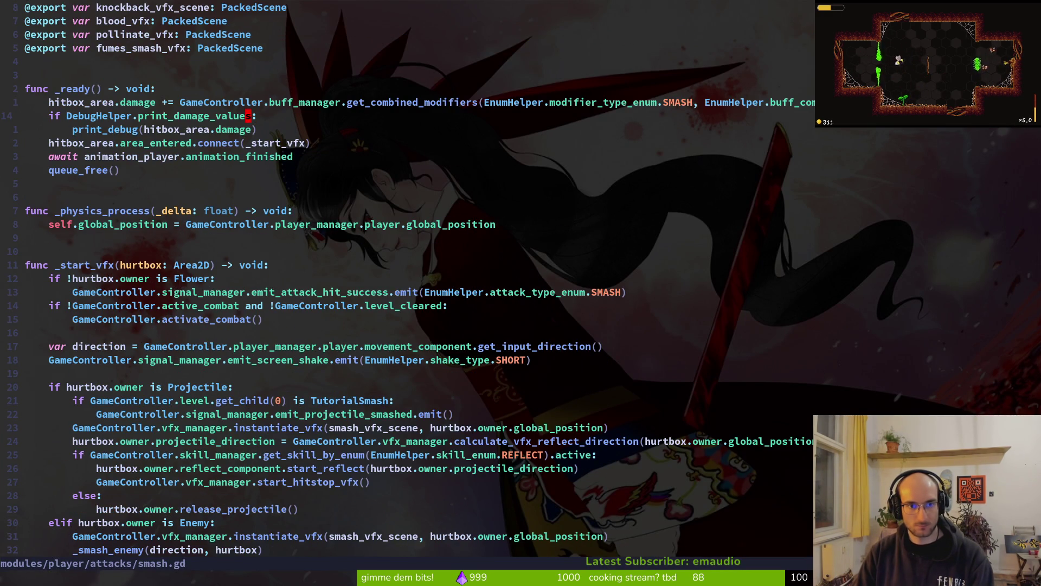
{"action": "key", "text": "Return"}
{"action": "key", "text": "Escape"}
{"action": "type", "text": ":w"}
{"action": "key", "text": "Return"}
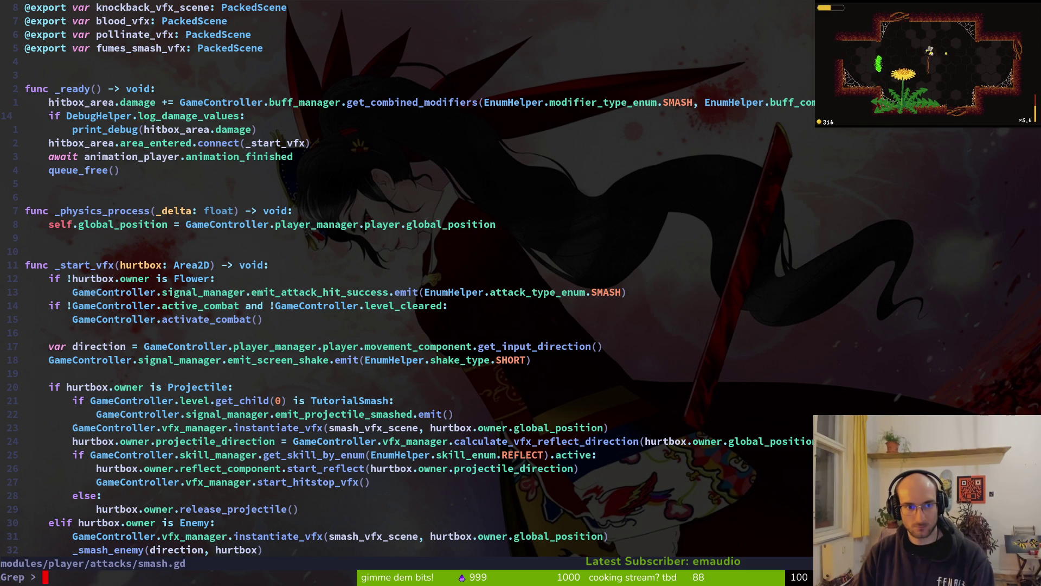
Step: Confirm no print_damage_values uses remain, glance at dash.gd, then relaunch the game
{"action": "type", "text": "print_damage_values"}
{"action": "key", "text": "Return"}
{"action": "key", "text": "Escape"}
{"action": "key", "text": "Escape"}
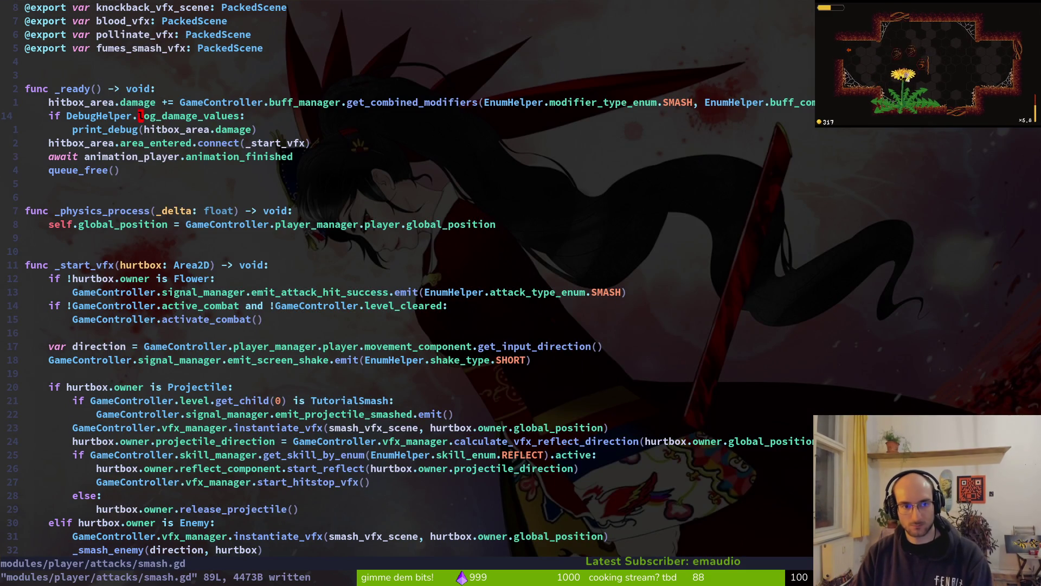
{"action": "key", "text": "space"}
{"action": "key", "text": "f"}
{"action": "key", "text": "f"}
{"action": "type", "text": "dashgd"}
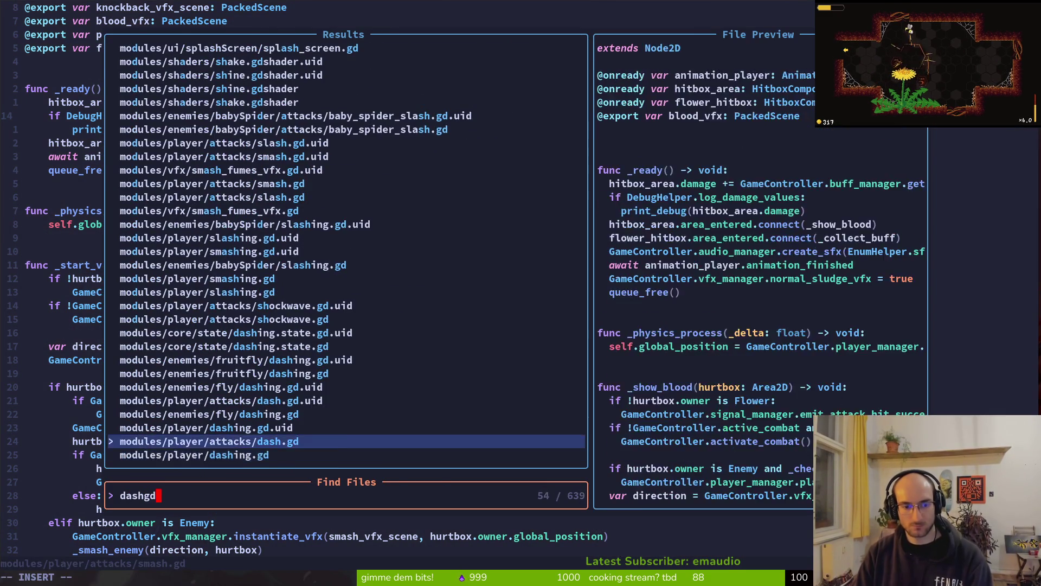
{"action": "key", "text": "Return"}
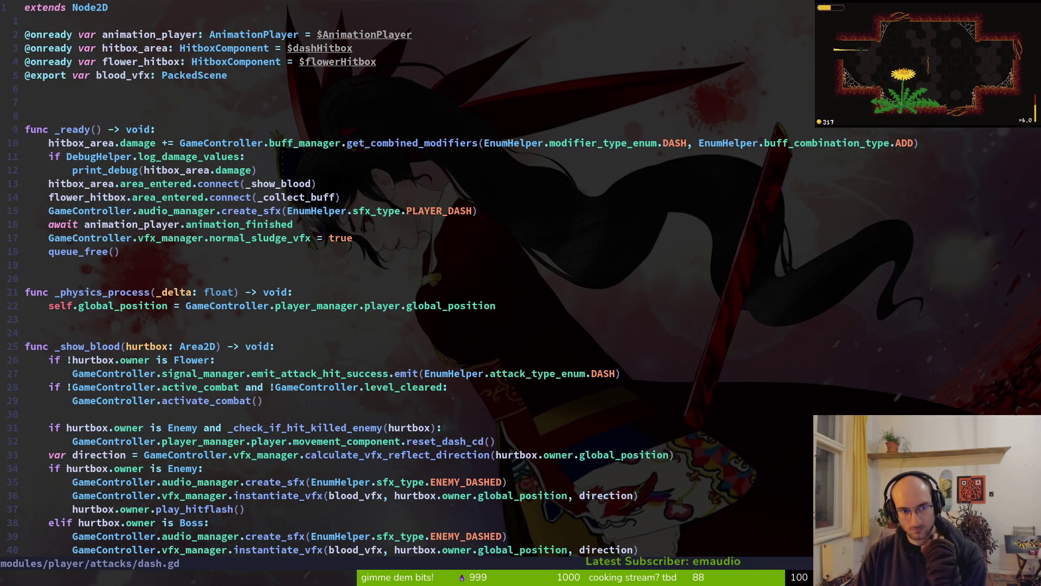
{"action": "key", "text": "ctrl+o"}
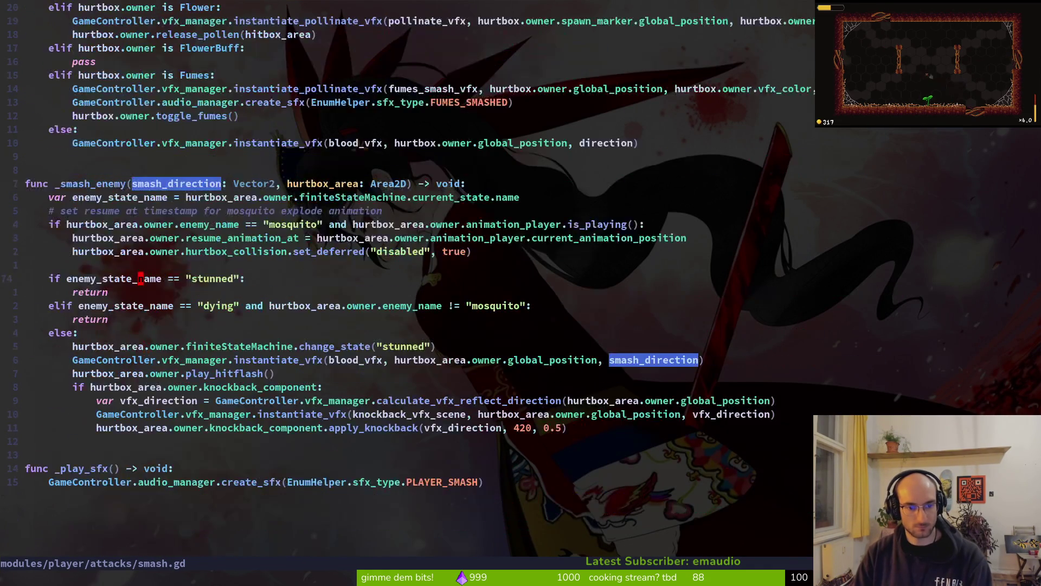
{"action": "key", "text": "alt+Tab"}
{"action": "key", "text": "F5"}
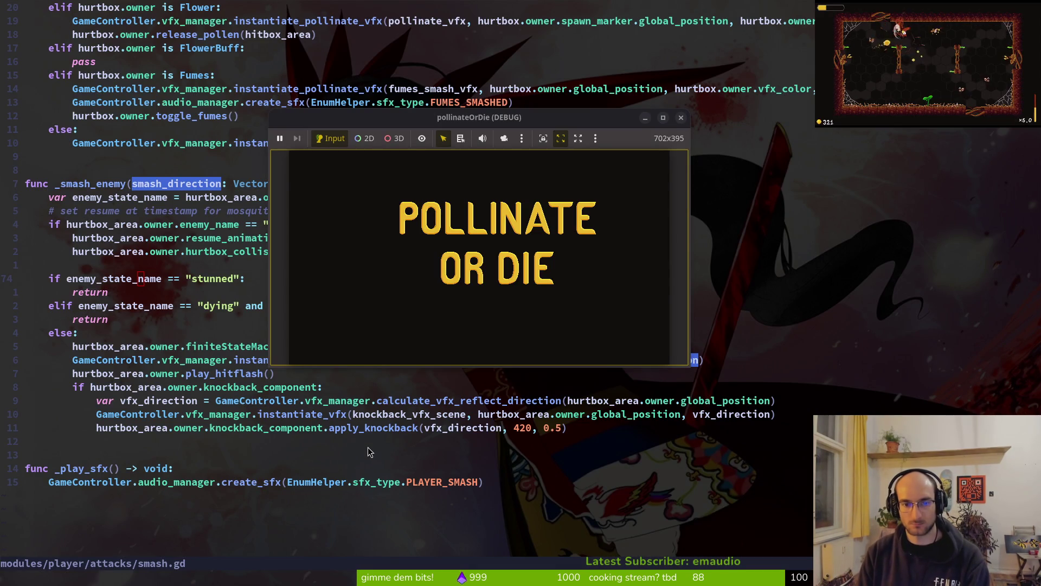
Step: Load a cave level, maximize the game window, and fight the enemies in the arena
{"action": "key", "text": "Return"}
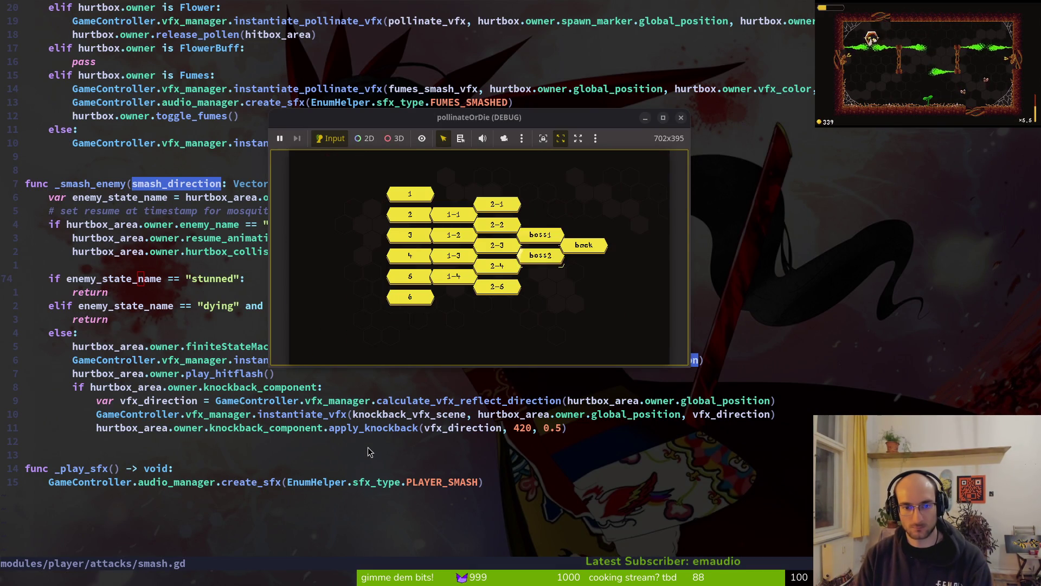
{"action": "key", "text": "Return"}
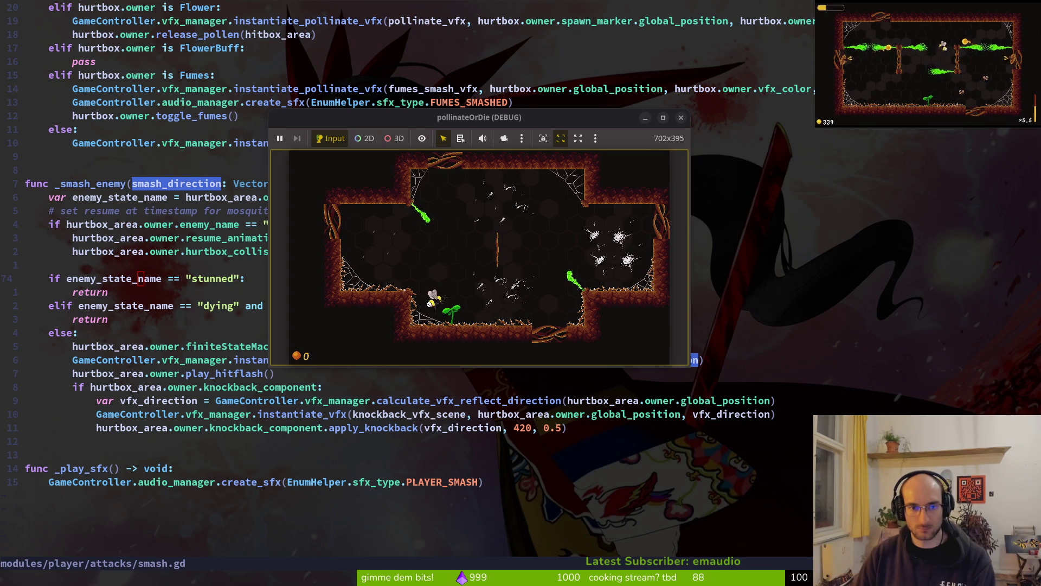
{"action": "key", "text": "super+Up"}
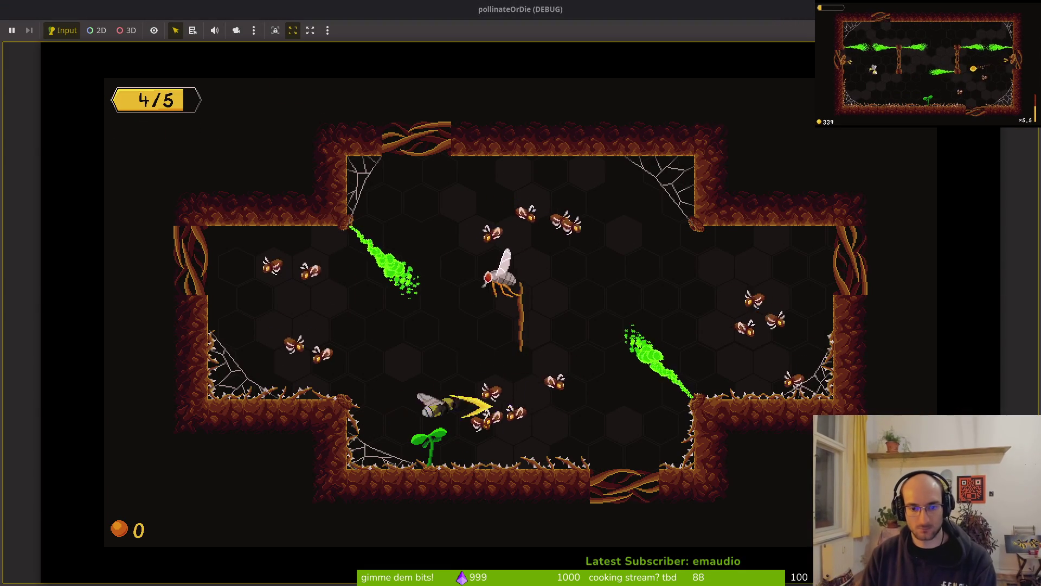
{"action": "key", "text": "space"}
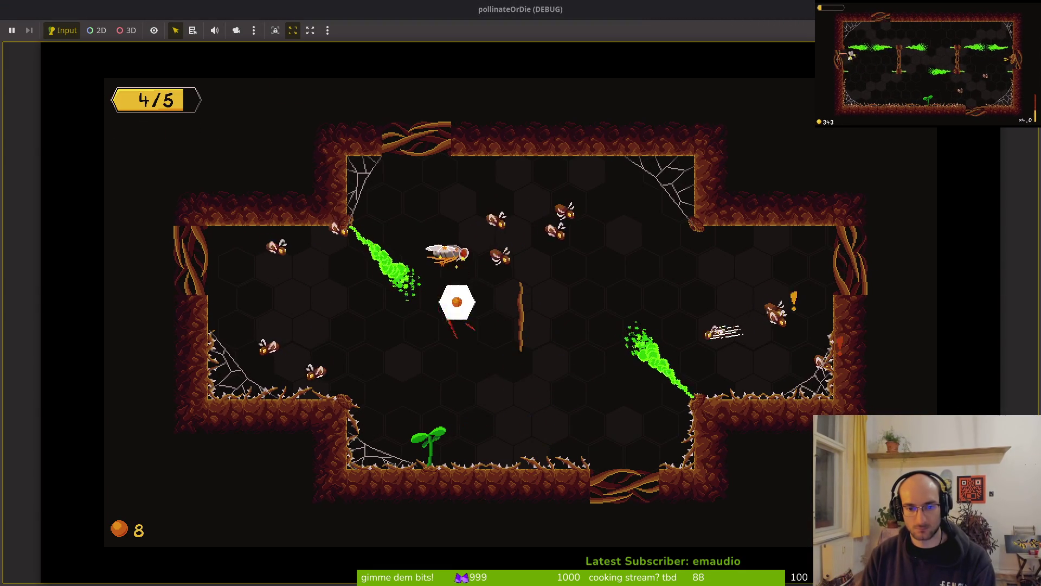
{"action": "key", "text": "space"}
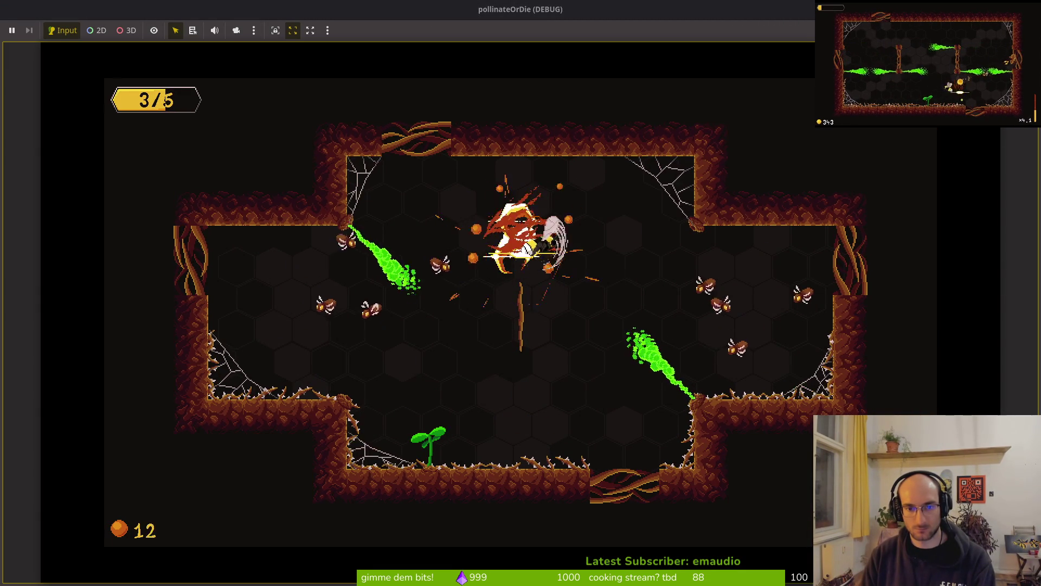
{"action": "key", "text": "space"}
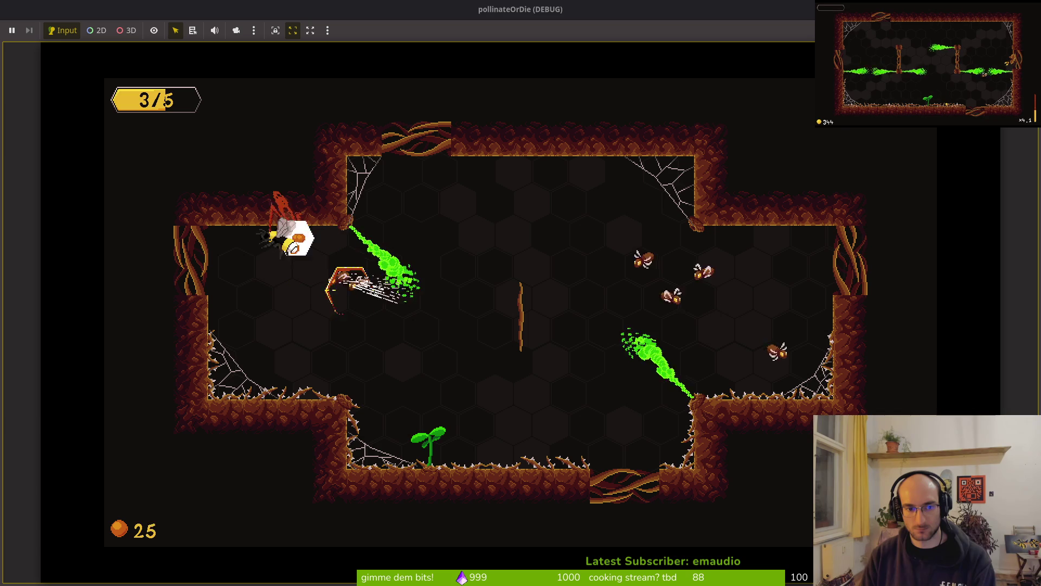
{"action": "key", "text": "space"}
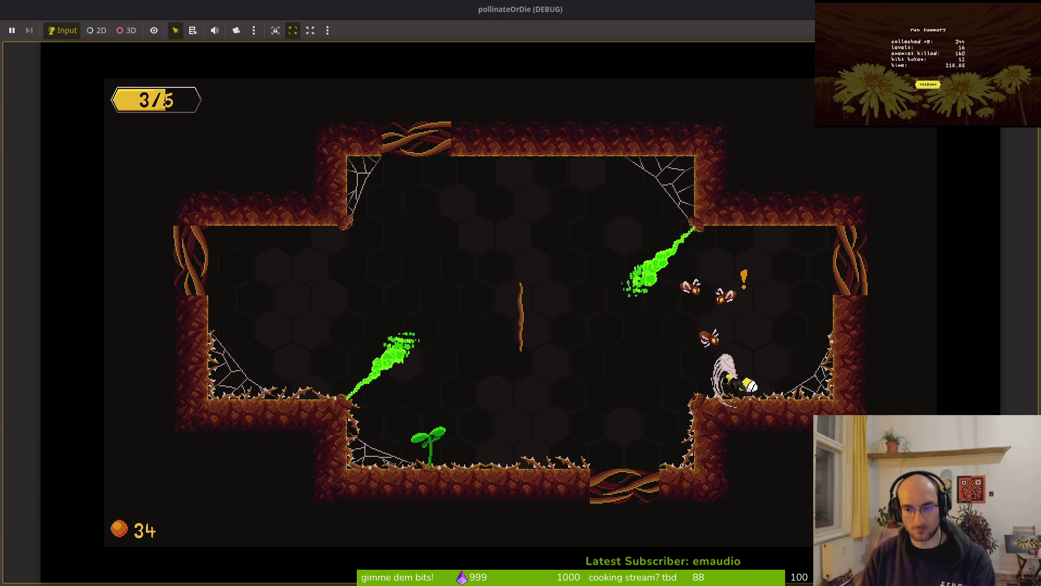
{"action": "key", "text": "space"}
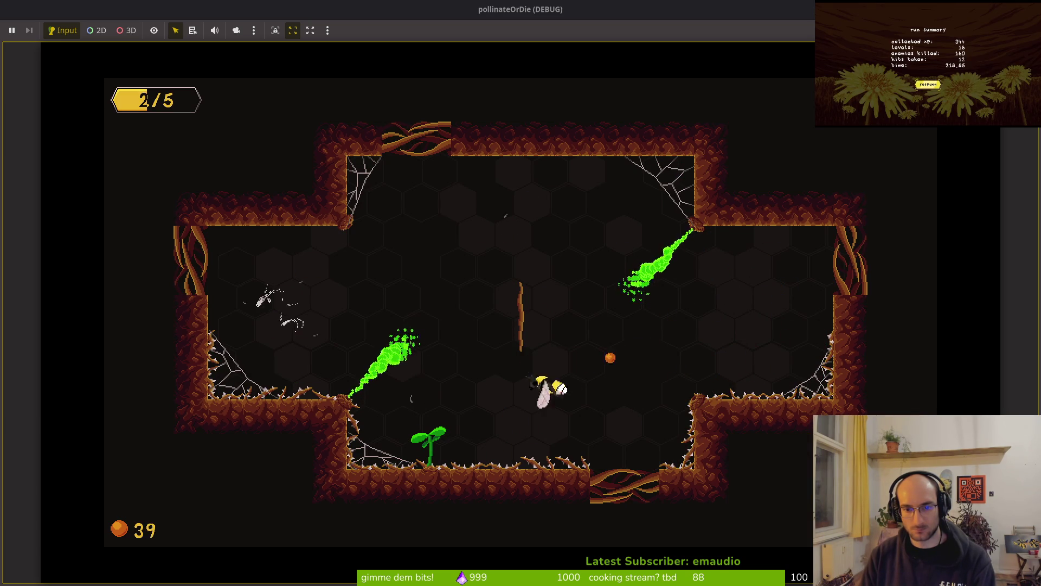
{"action": "key", "text": "space"}
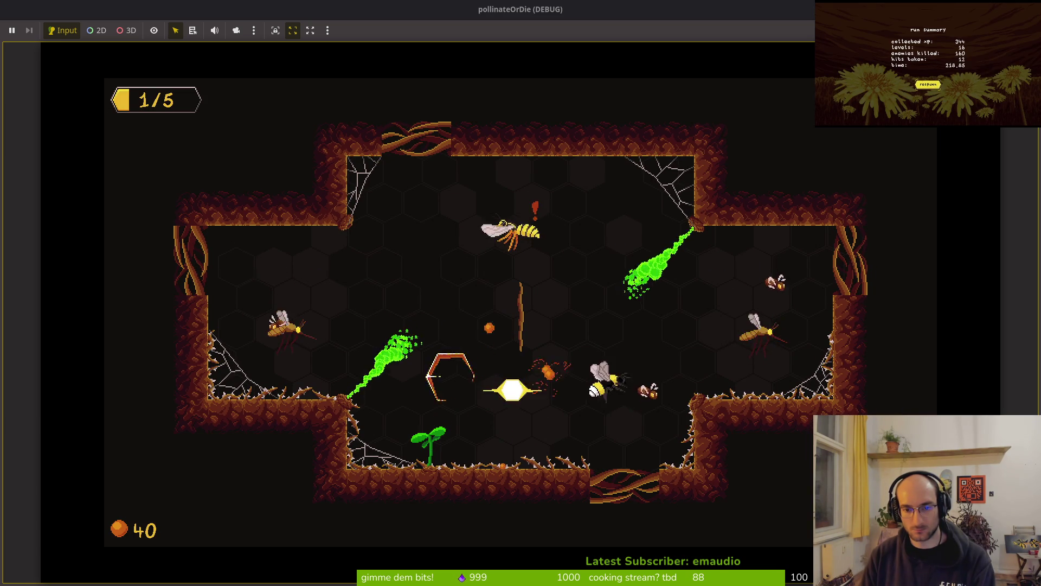
{"action": "key", "text": "space"}
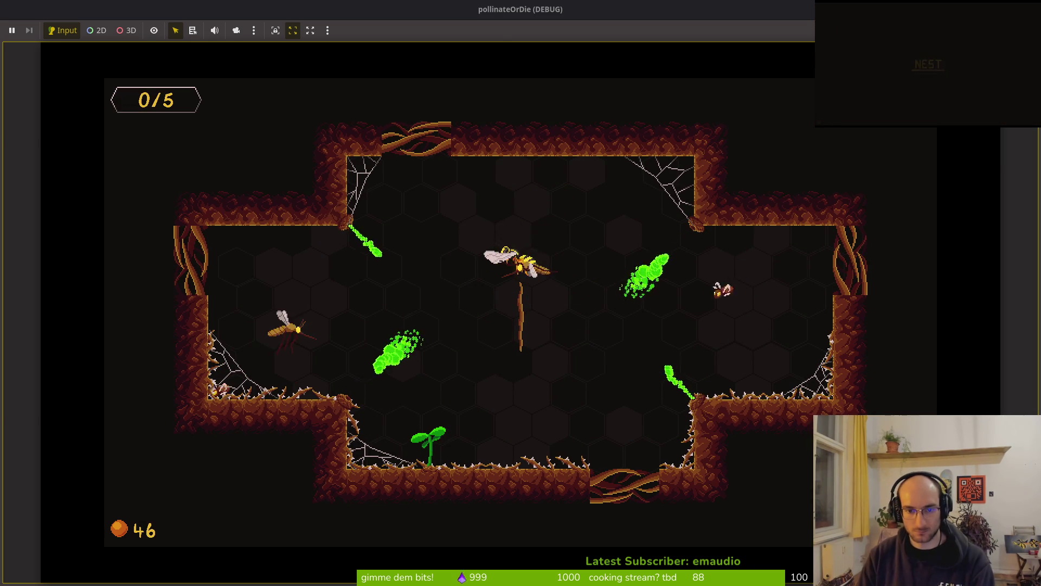
Step: Continue past the run summary to the hub, start the chosen level, and slash enemies
{"action": "key", "text": "space"}
{"action": "key", "text": "space"}
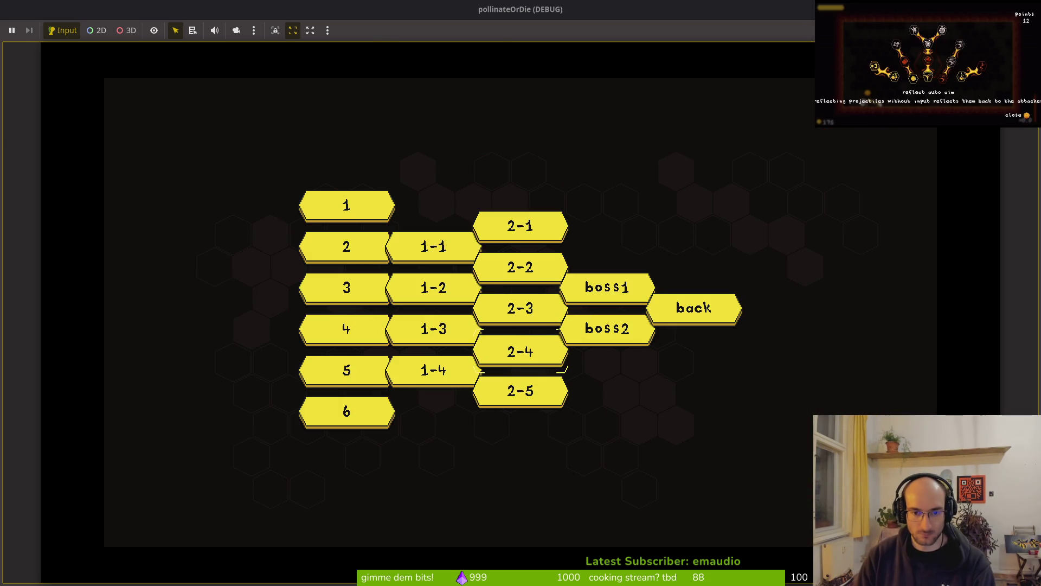
{"action": "key", "text": "space"}
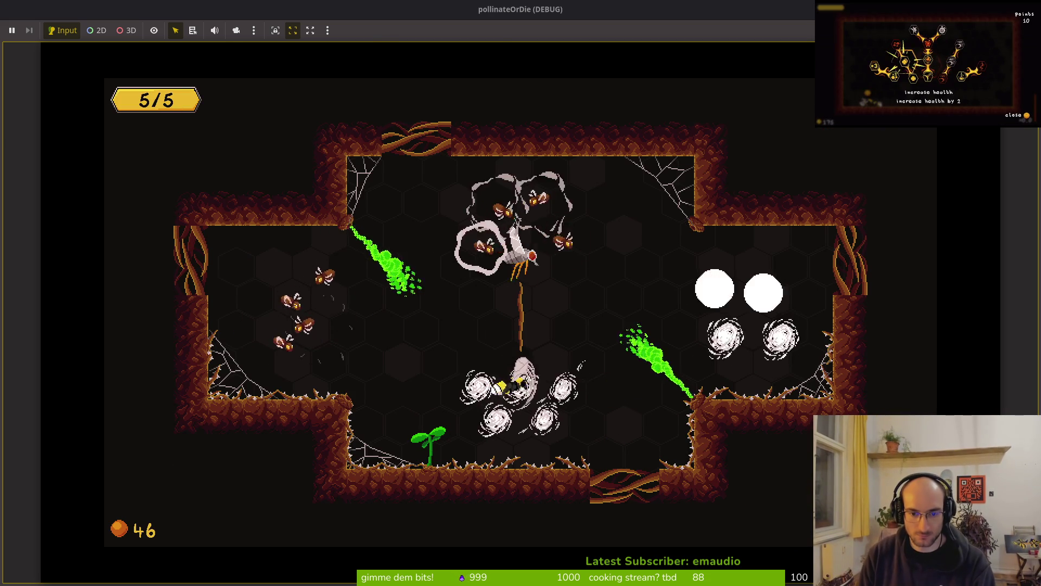
{"action": "key", "text": "space"}
{"action": "key", "text": "space"}
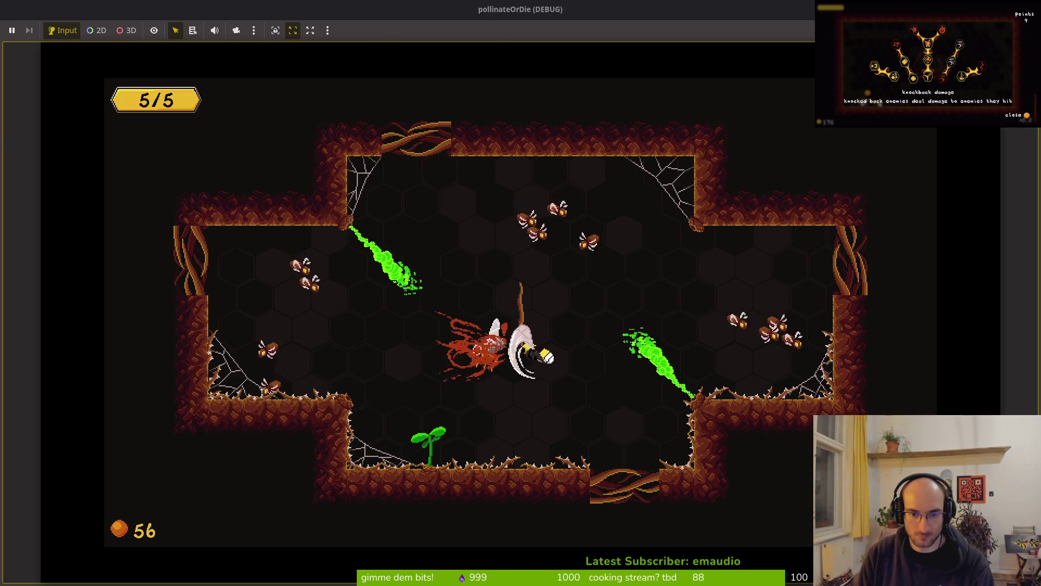
{"action": "key", "text": "space"}
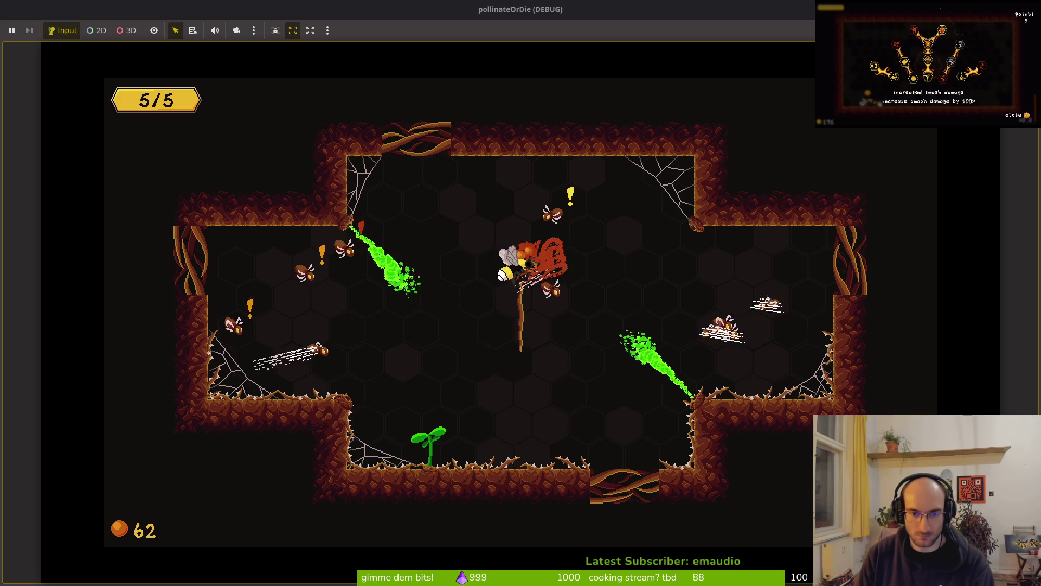
{"action": "key", "text": "space"}
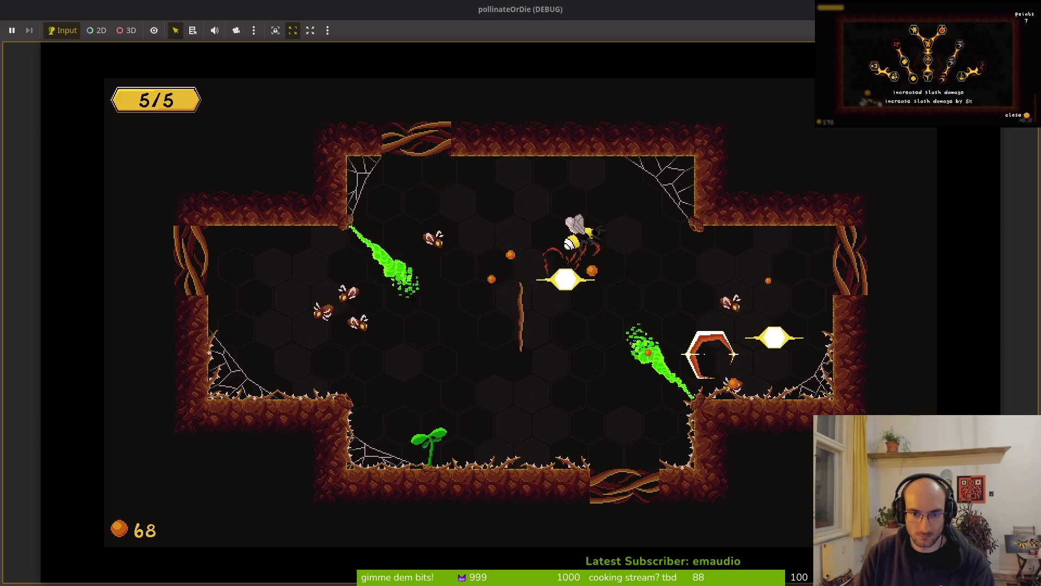
{"action": "key", "text": "space"}
{"action": "key", "text": "space"}
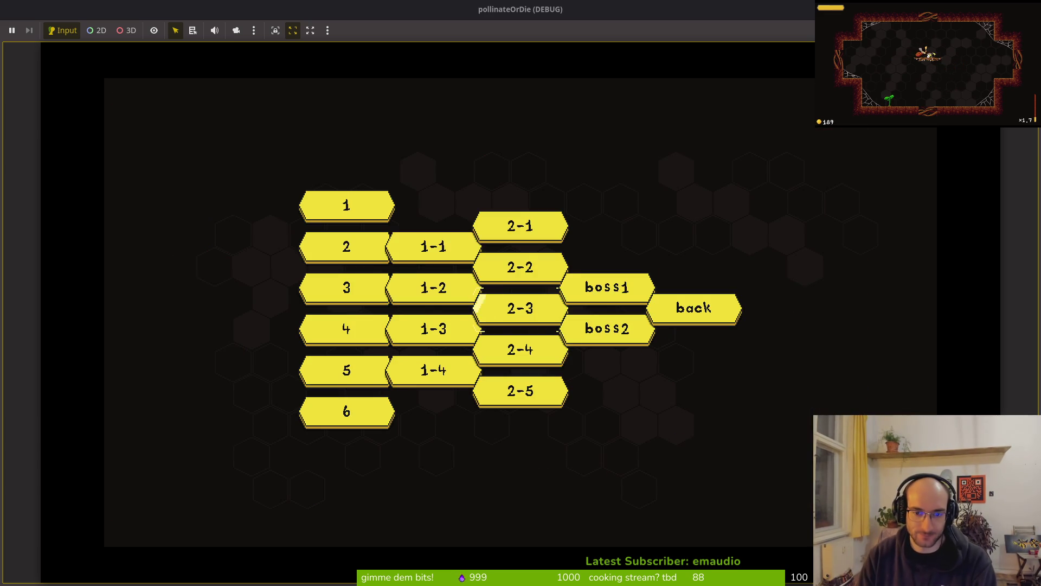
Step: Start level 2-4 from level select and play through it twice
{"action": "key", "text": "Return"}
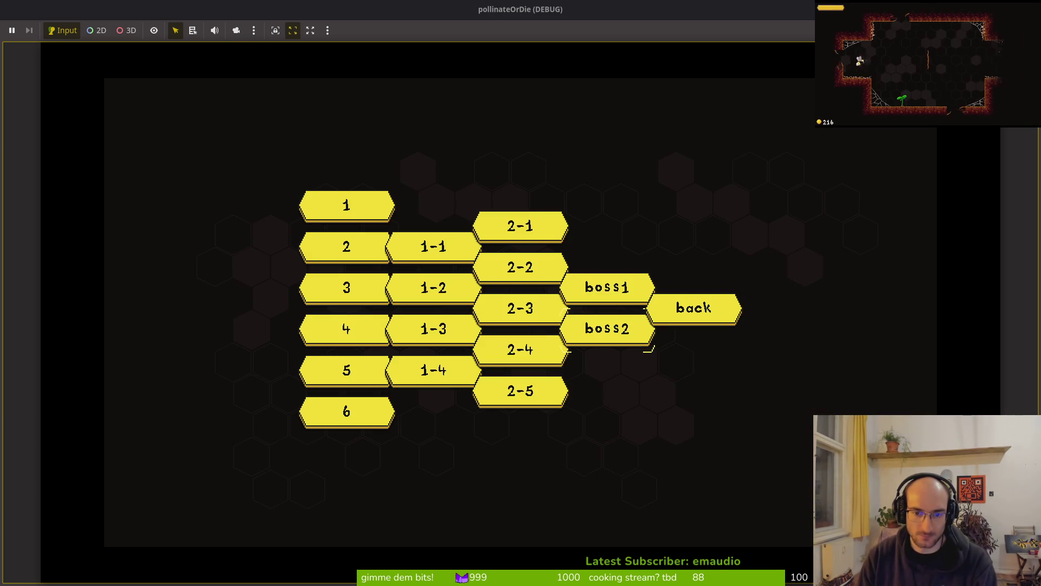
{"action": "key", "text": "Return"}
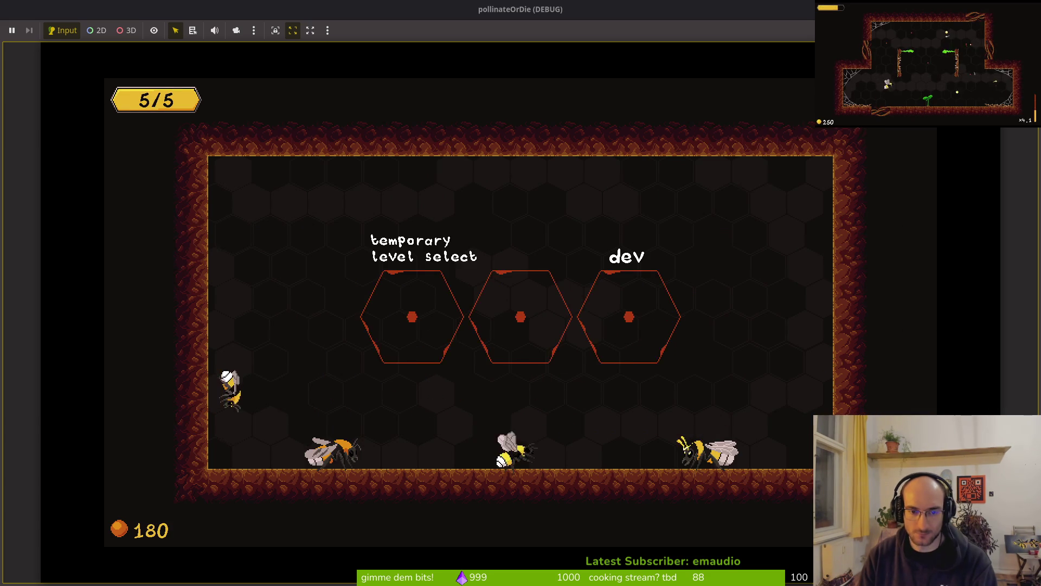
Step: Stop the running game and return to Neovim's dash.gd script
{"action": "key", "text": "F8"}
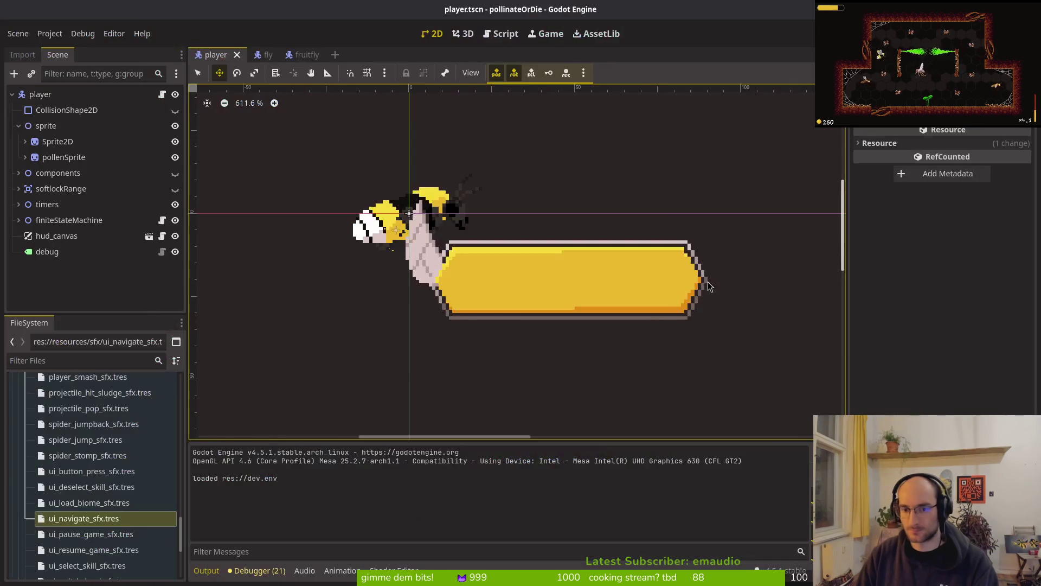
{"action": "key", "text": "alt+Tab"}
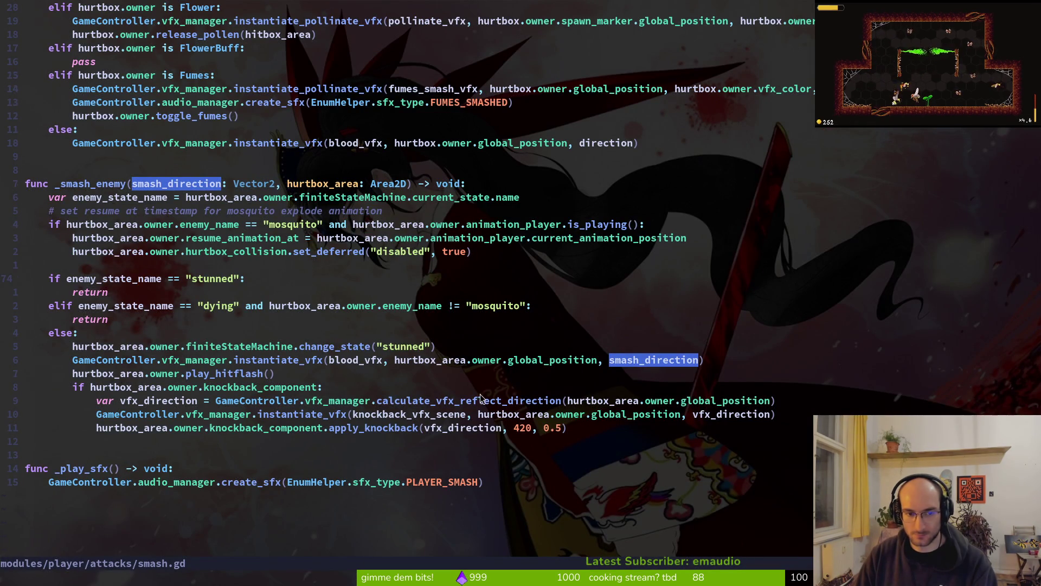
{"action": "key", "text": "ctrl+6"}
{"action": "scroll", "coordinate": [602, 400], "scroll_direction": "down", "scroll_amount": 7}
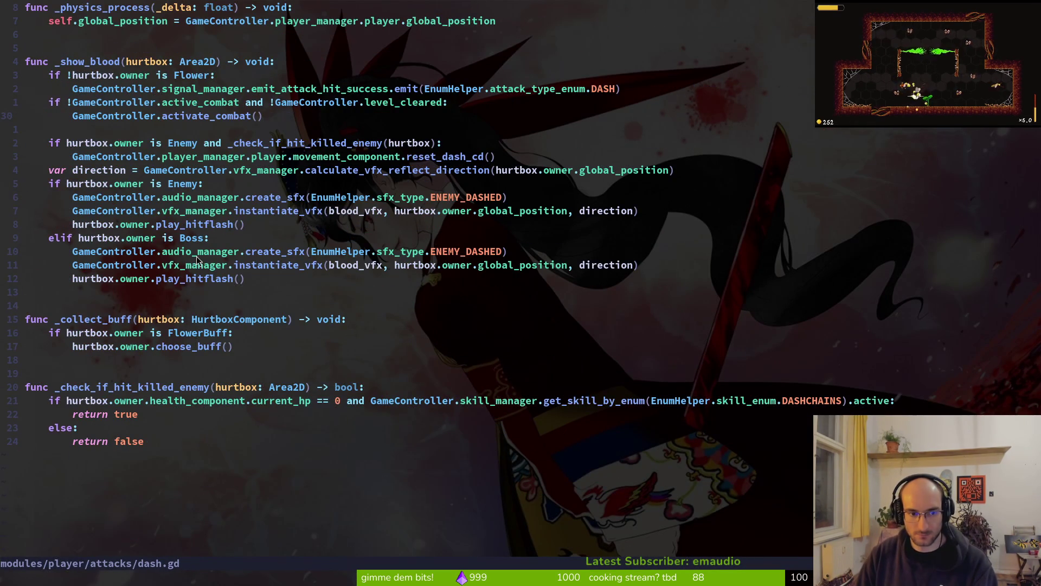
{"action": "scroll", "coordinate": [197, 260], "scroll_direction": "up", "scroll_amount": 6}
Step: Open attacks/slash.gd and edit the apply_knockback arguments to 420 and 0.05
{"action": "key", "text": "ctrl+p"}
{"action": "type", "text": "slash"}
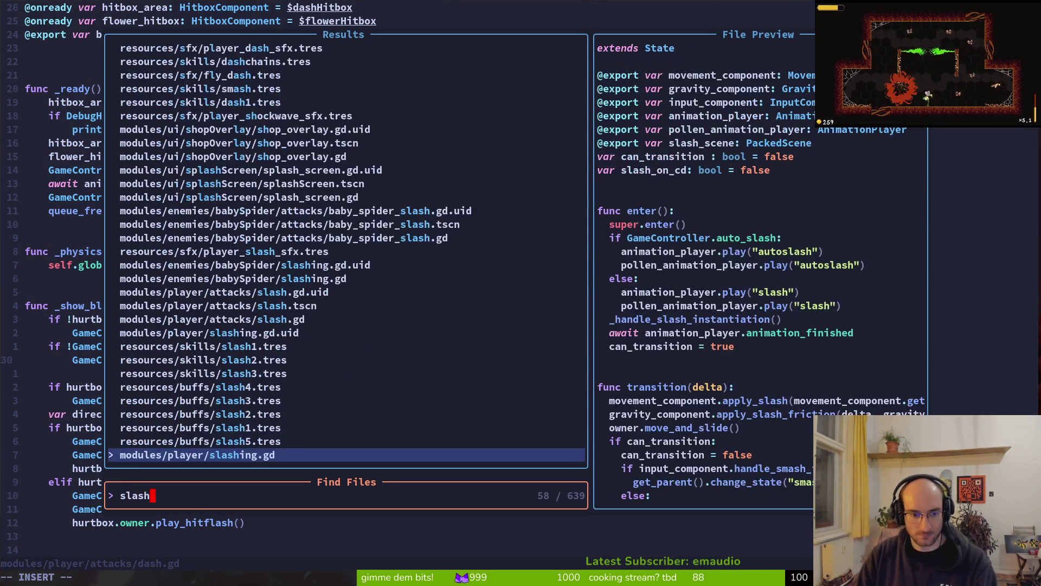
{"action": "type", "text": "gd"}
{"action": "key", "text": "Up"}
{"action": "key", "text": "Up"}
{"action": "key", "text": "Up"}
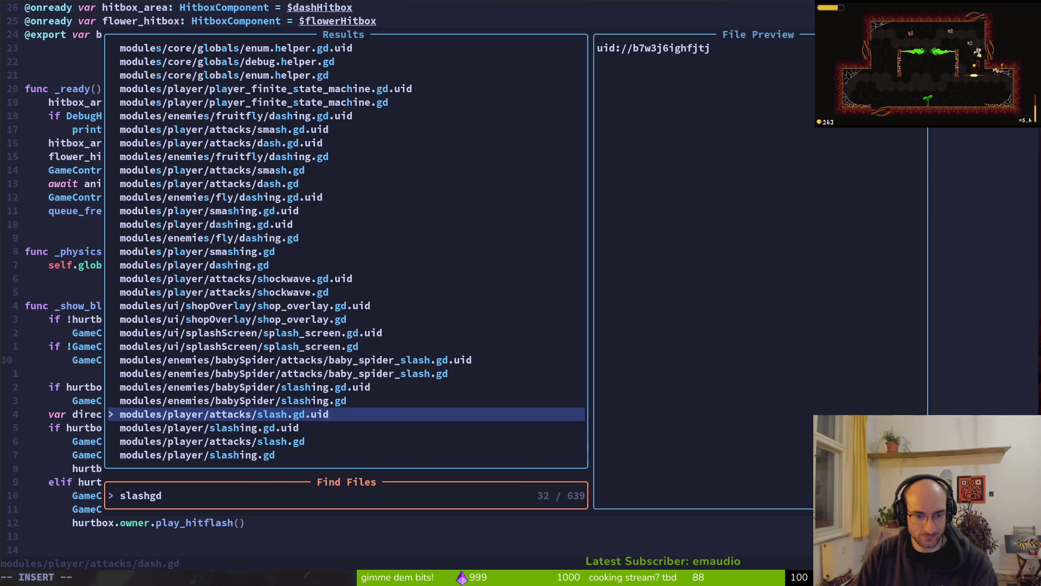
{"action": "key", "text": "Down"}
{"action": "key", "text": "Down"}
{"action": "key", "text": "Return"}
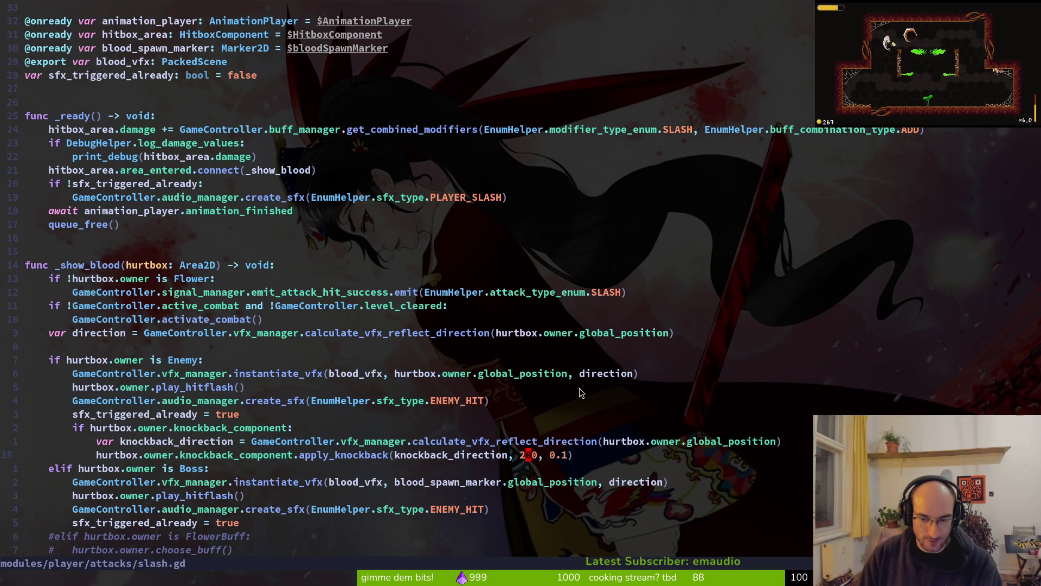
{"action": "key", "text": "h"}
{"action": "key", "text": "s"}
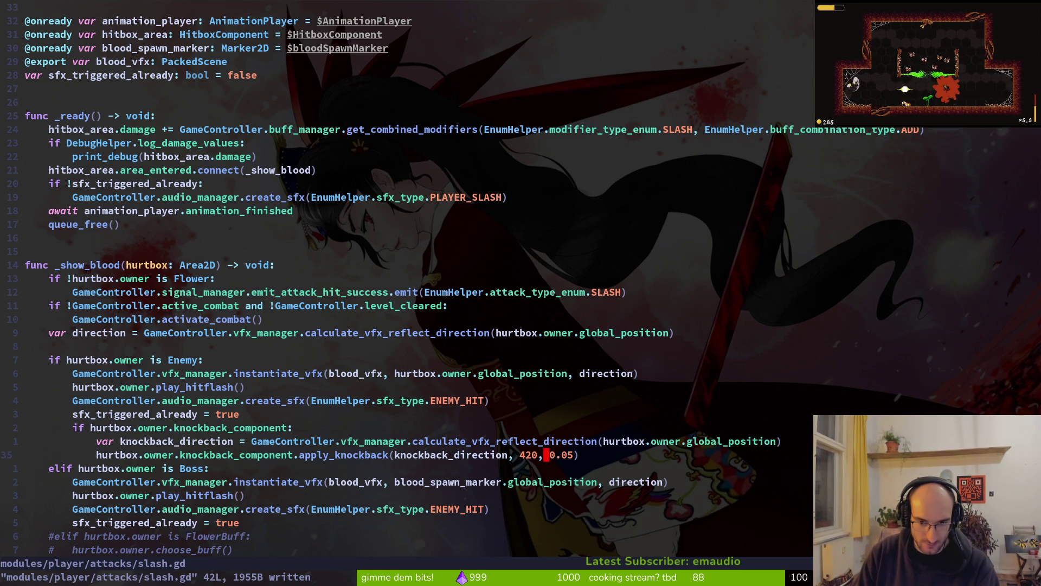
Step: Run the game maximized, play level 2-4 with 420-strength knockback, then stop it with F8
{"action": "key", "text": "alt+Tab"}
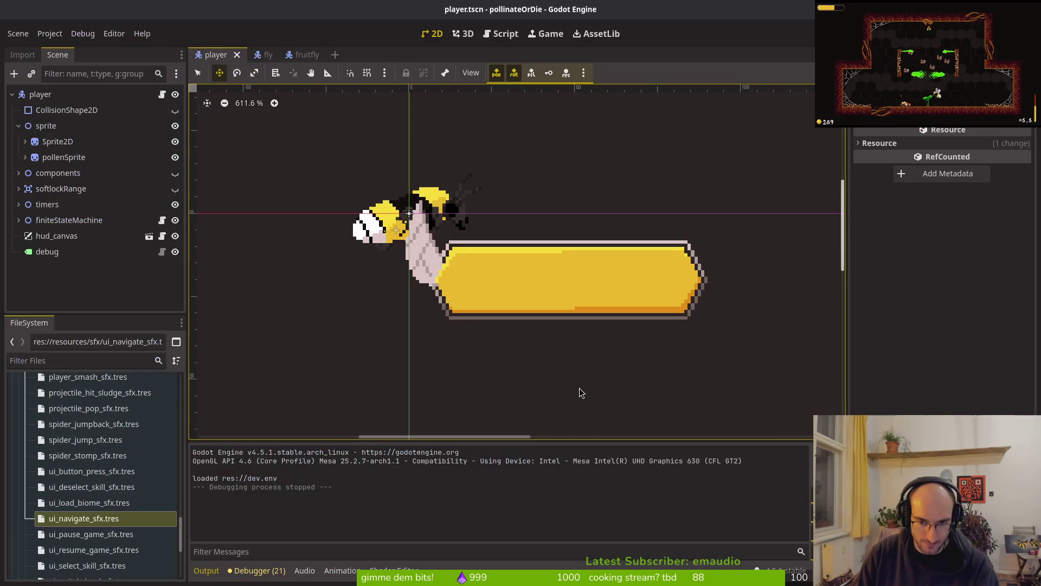
{"action": "key", "text": "F5"}
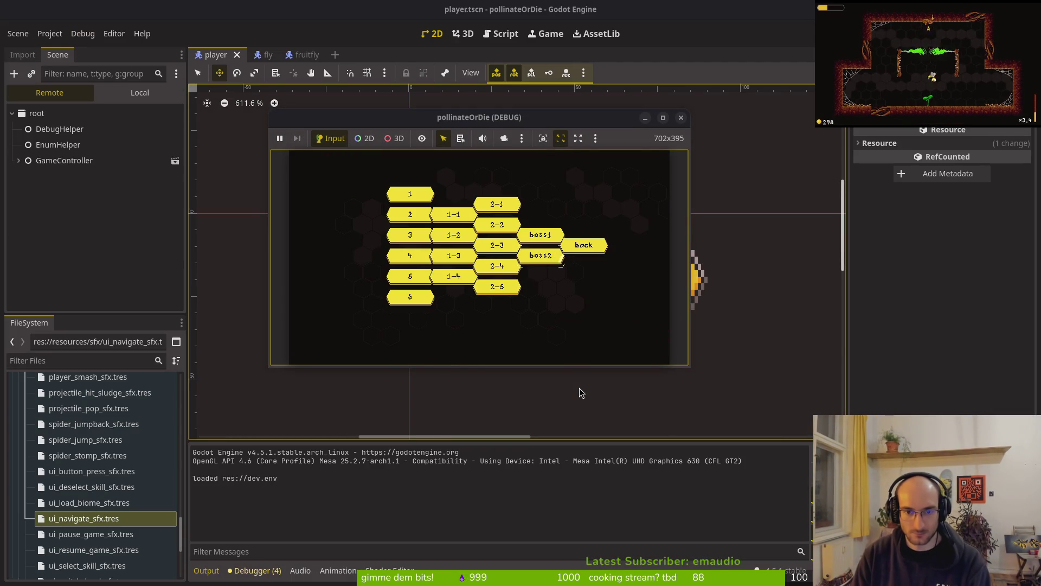
{"action": "key", "text": "Return"}
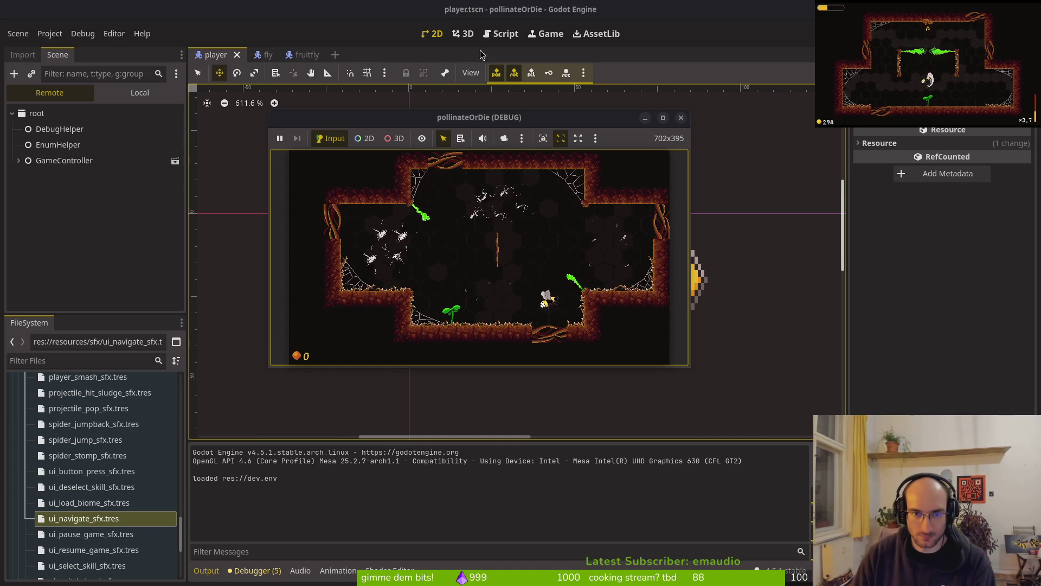
{"action": "double_click", "coordinate": [479, 117]}
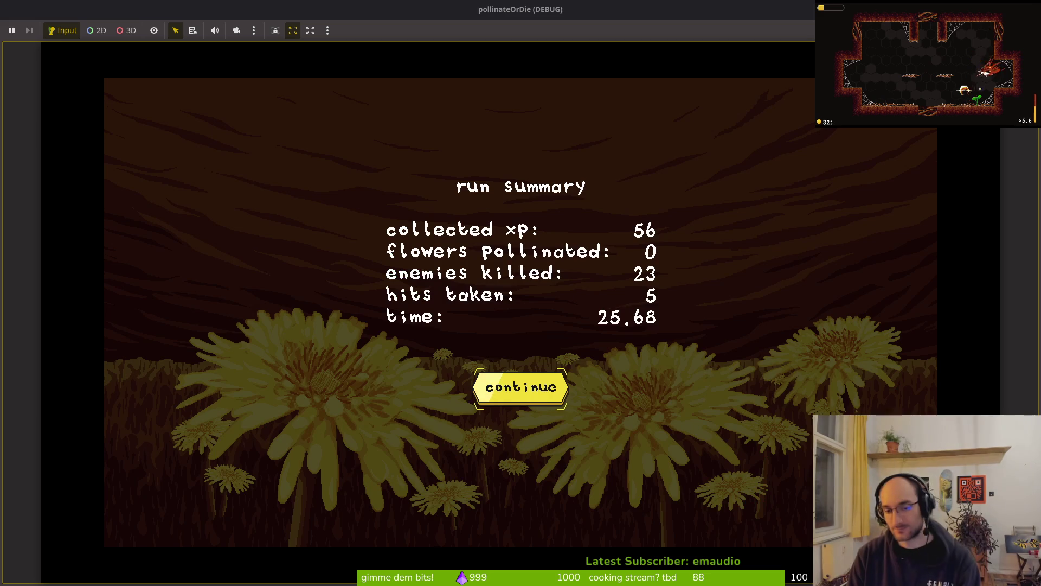
{"action": "key", "text": "Return"}
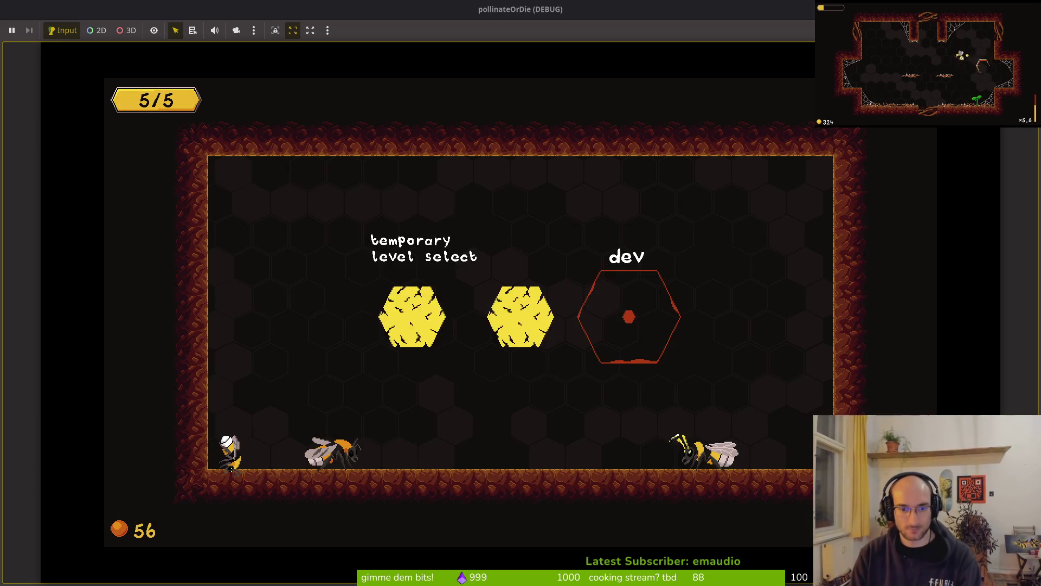
{"action": "left_click", "coordinate": [562, 368]}
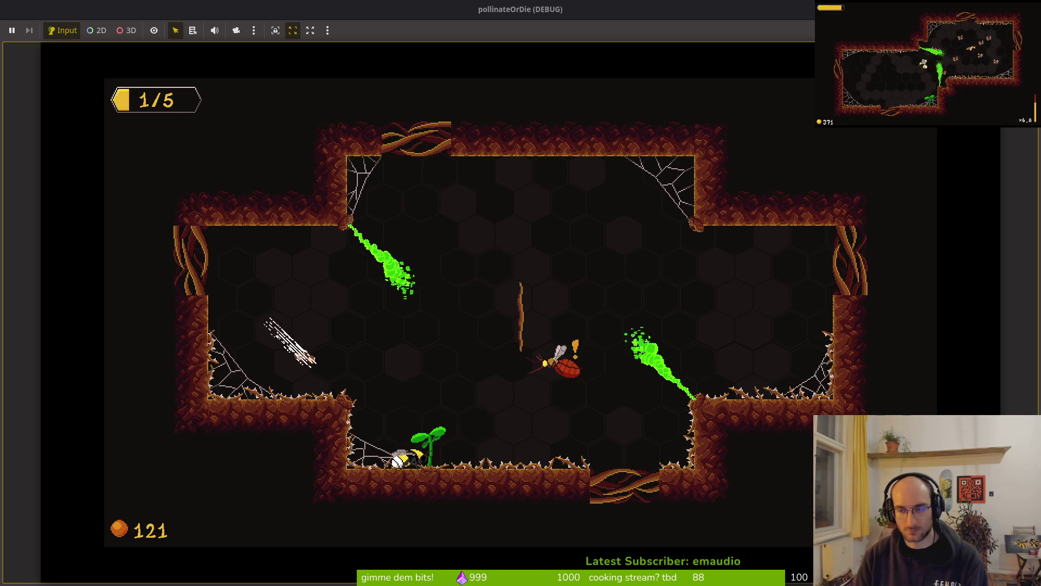
{"action": "key", "text": "F8"}
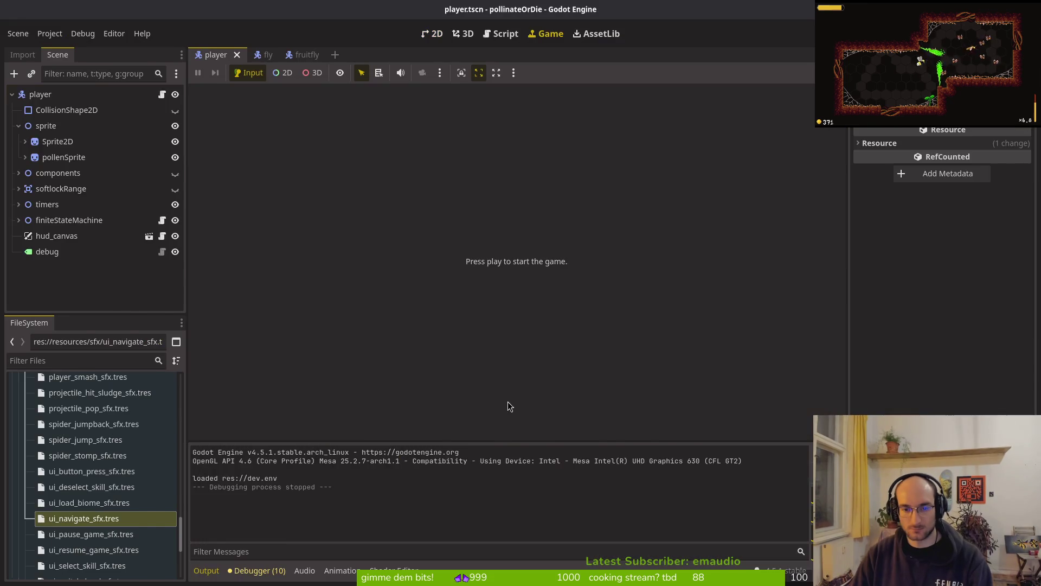
Step: Save slash.gd with knockback 180, 0.1, then open knockback_component.gd via the file finder
{"action": "key", "text": "alt+Tab"}
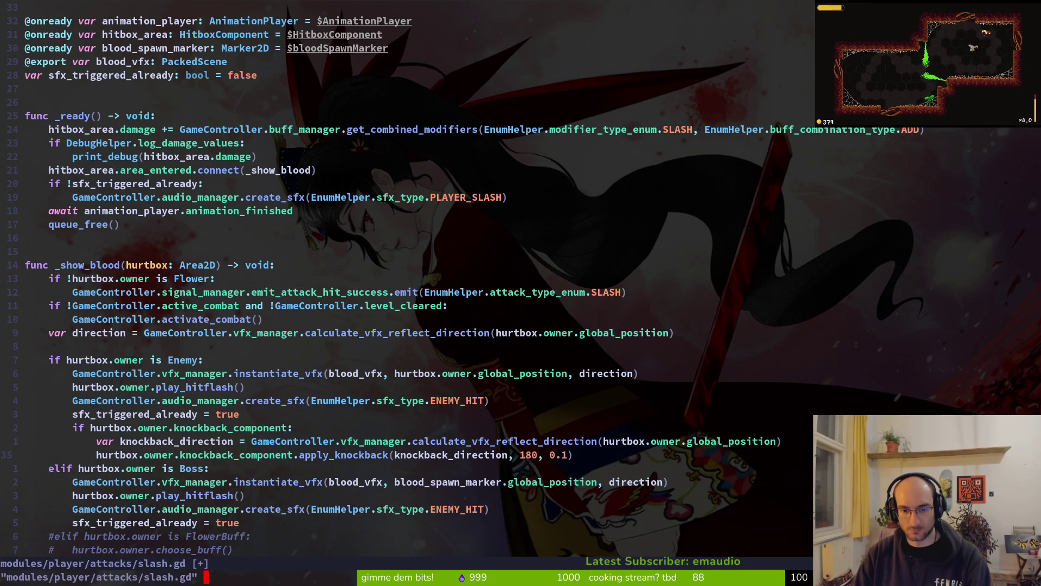
{"action": "key", "text": "alt+Tab"}
{"action": "key", "text": "alt+Tab"}
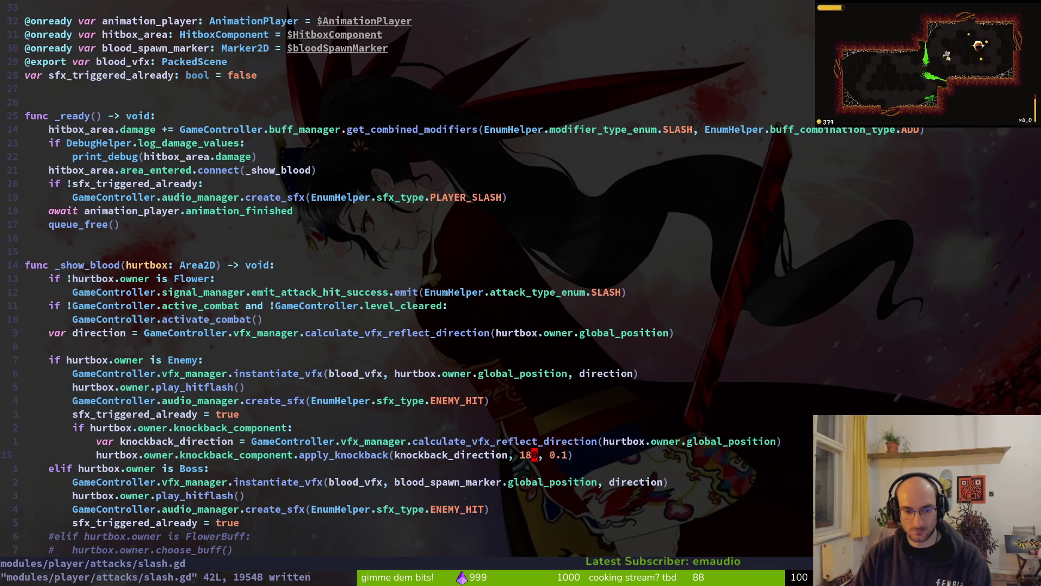
{"action": "key", "text": "space"}
{"action": "key", "text": "f"}
{"action": "key", "text": "f"}
{"action": "type", "text": "knocba"}
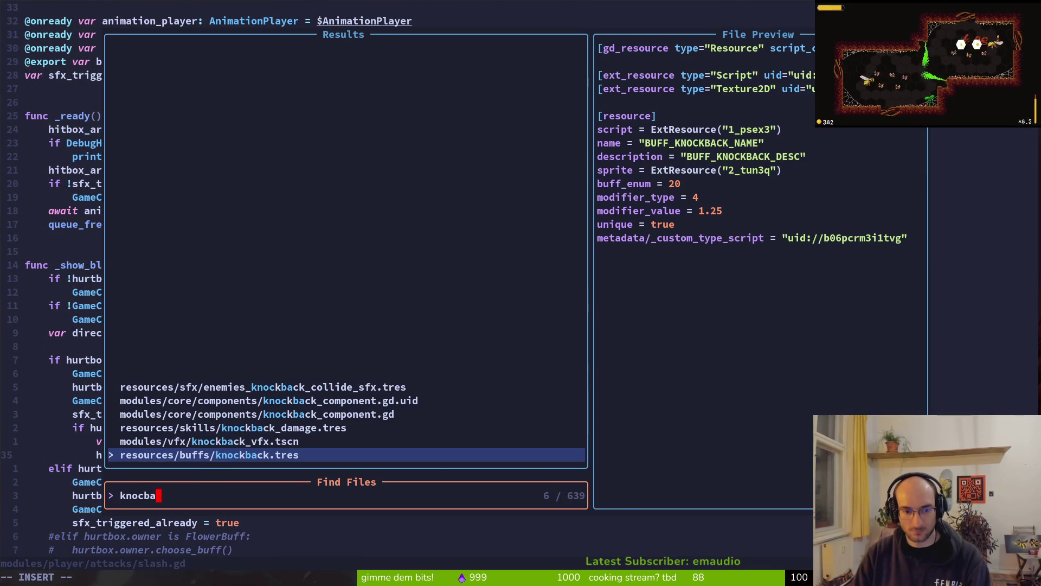
{"action": "key", "text": "Up"}
{"action": "key", "text": "Up"}
{"action": "key", "text": "Return"}
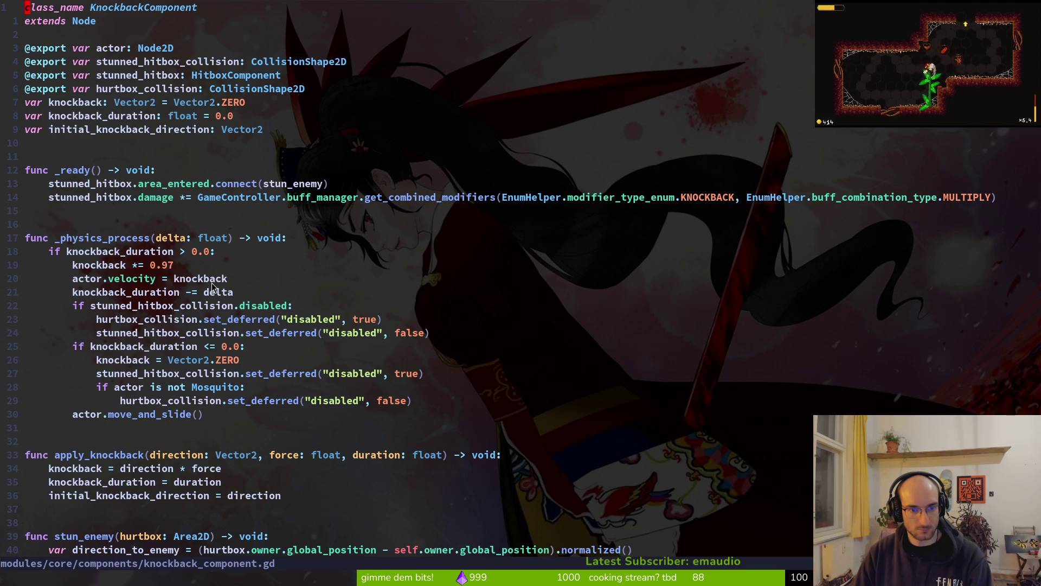
Step: Run the project and load the cave stage through the level select portal
{"action": "key", "text": "alt+Tab"}
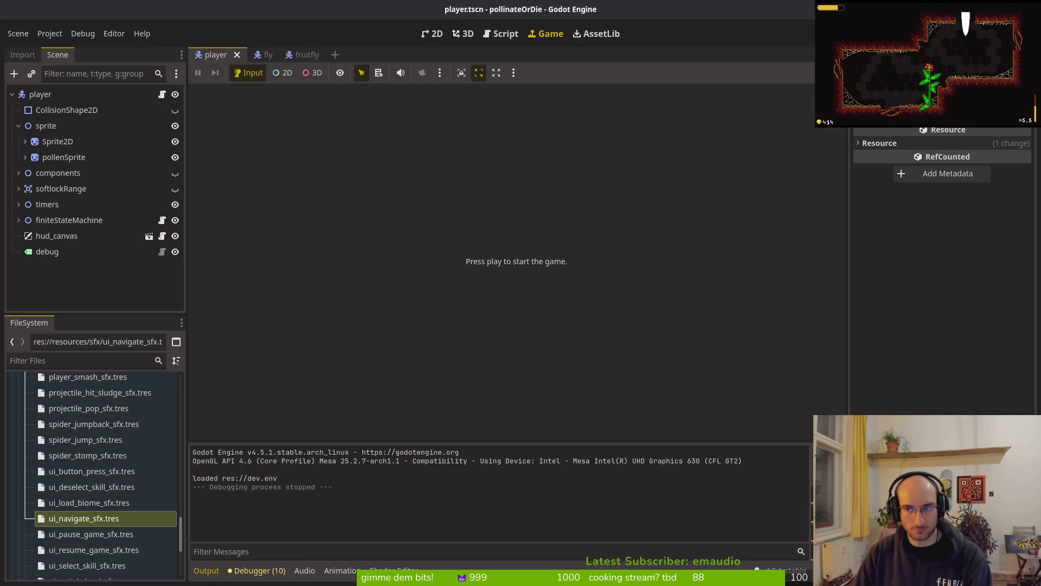
{"action": "key", "text": "F5"}
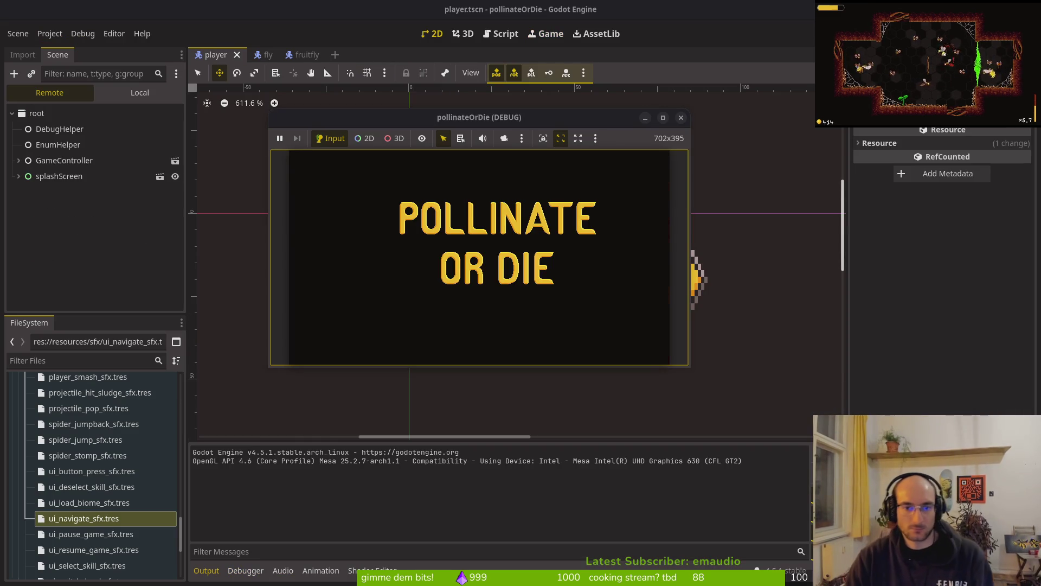
{"action": "key", "text": "Return"}
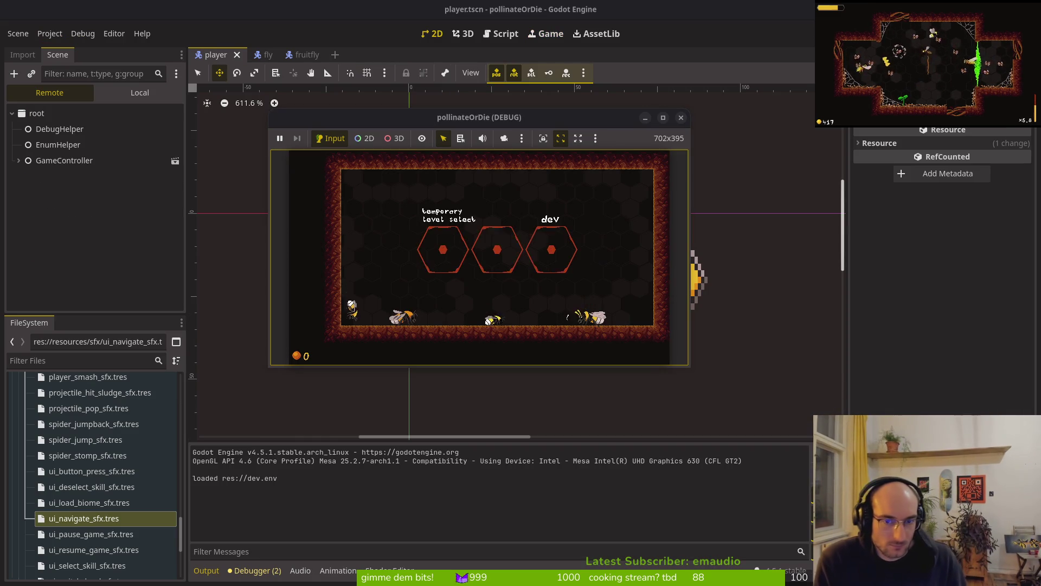
{"action": "key", "text": "Up"}
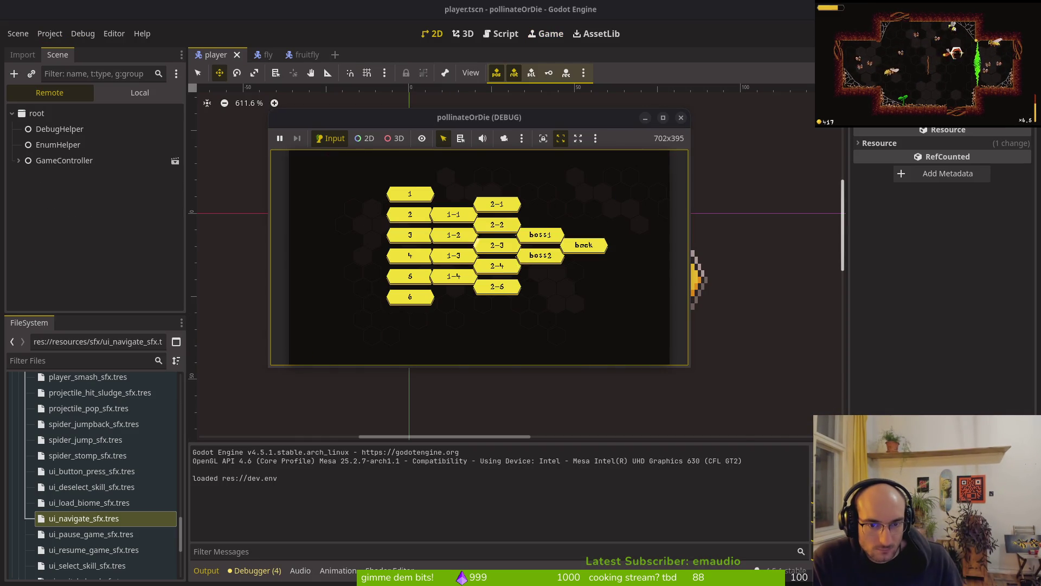
{"action": "key", "text": "Return"}
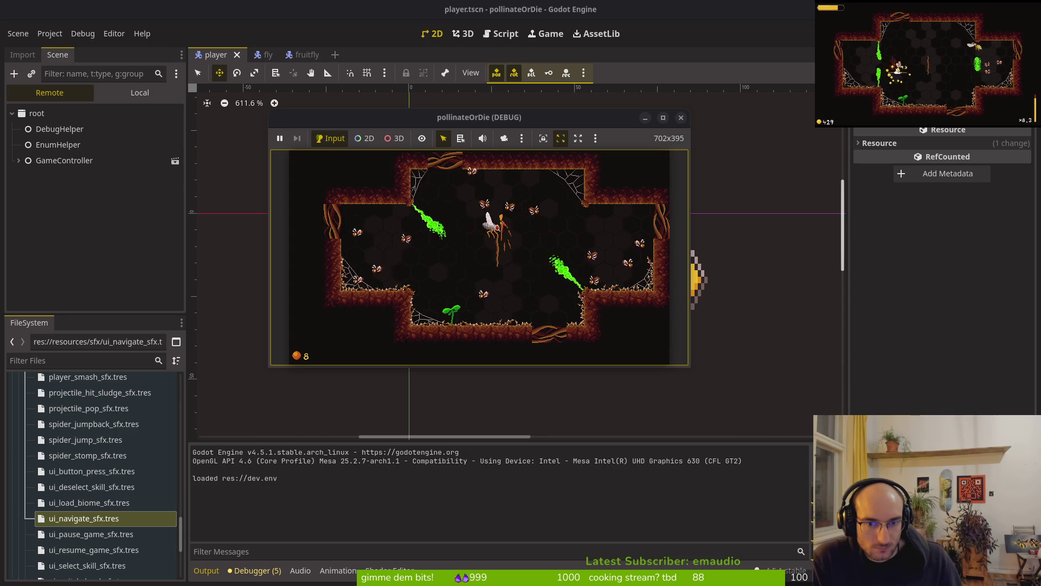
Step: Dash and attack the enemies, then pause and close the debug game window
{"action": "key", "text": "Right"}
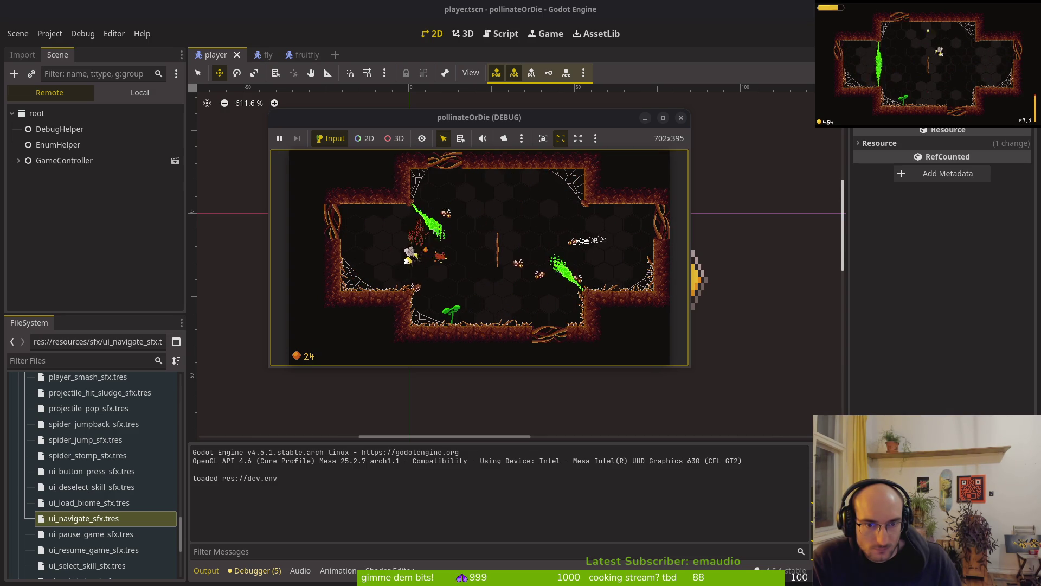
{"action": "key", "text": "space"}
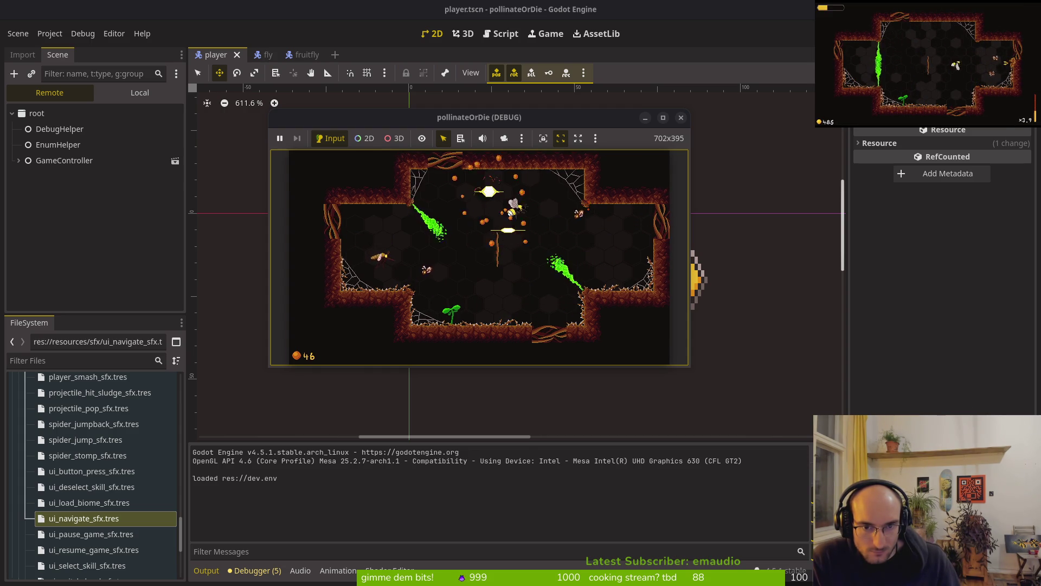
{"action": "key", "text": "Escape"}
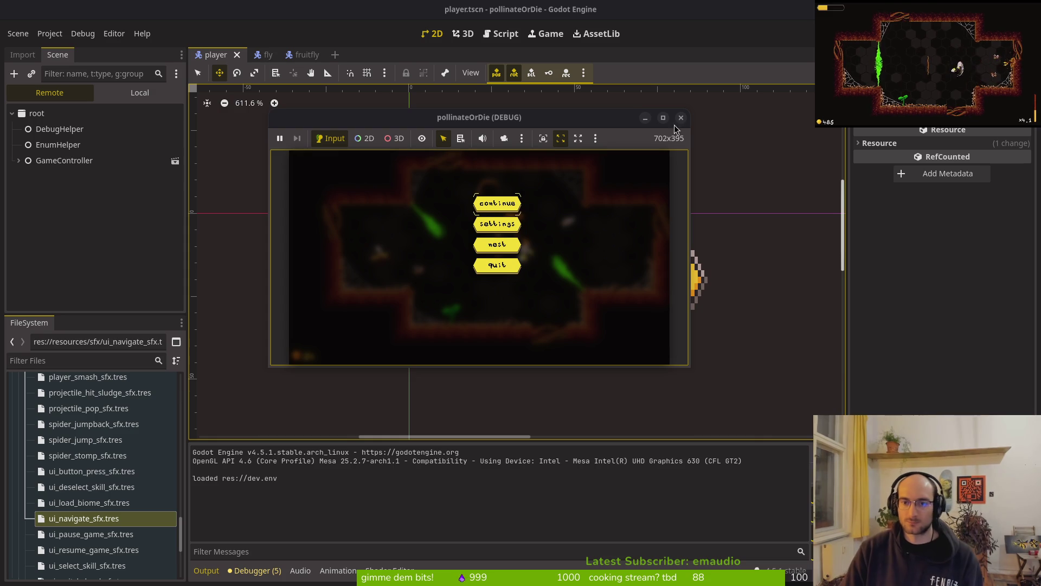
{"action": "left_click", "coordinate": [680, 118]}
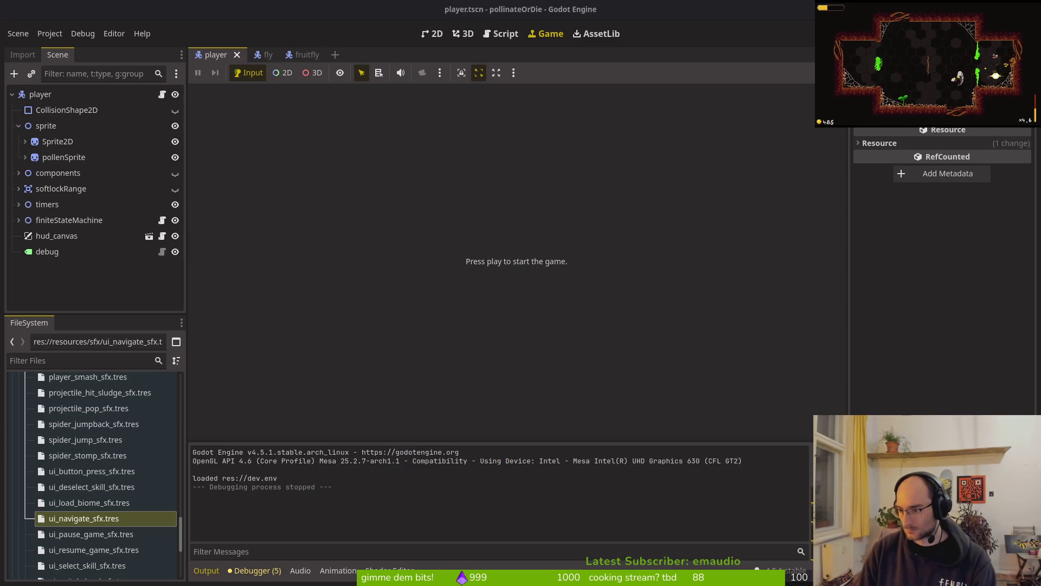
Step: Glance at knockback_component.gd in Neovim, then switch to ScourgeBringer and start a run
{"action": "key", "text": "alt+Tab"}
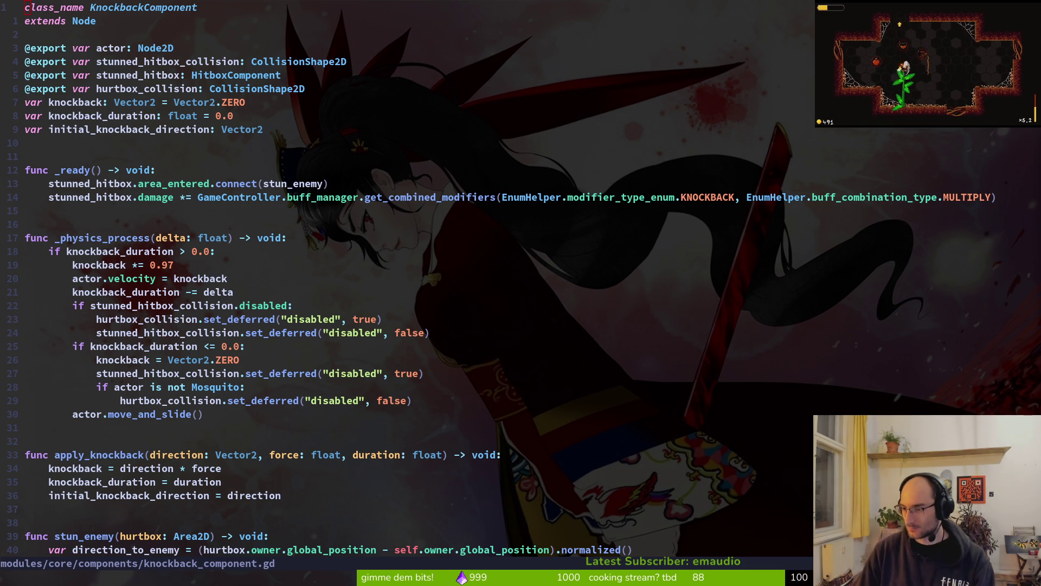
{"action": "key", "text": "alt+Tab"}
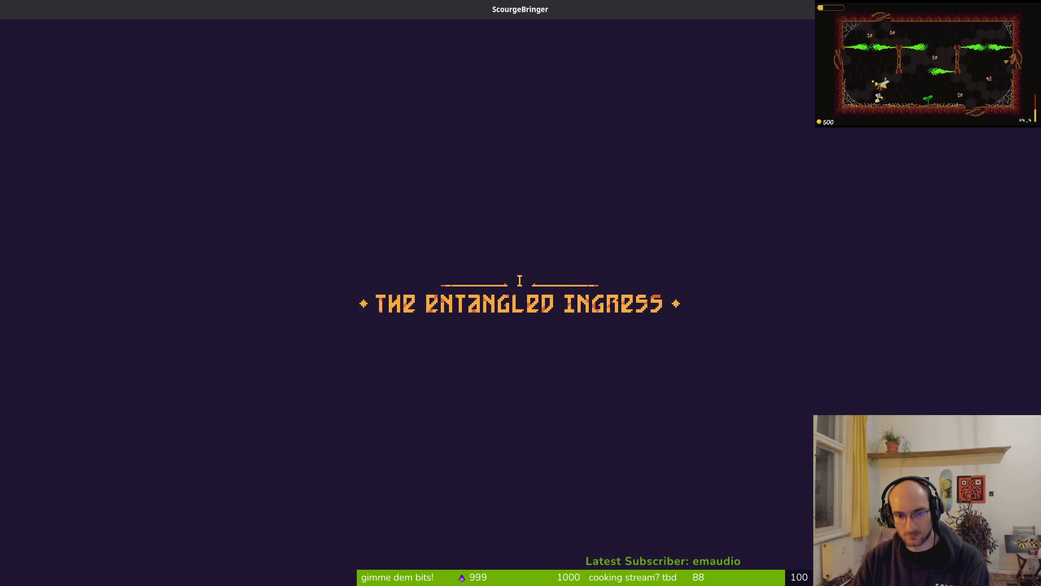
Step: Start the run, dash-slash the flying enemies, and burst the white orb
{"action": "key", "text": "d"}
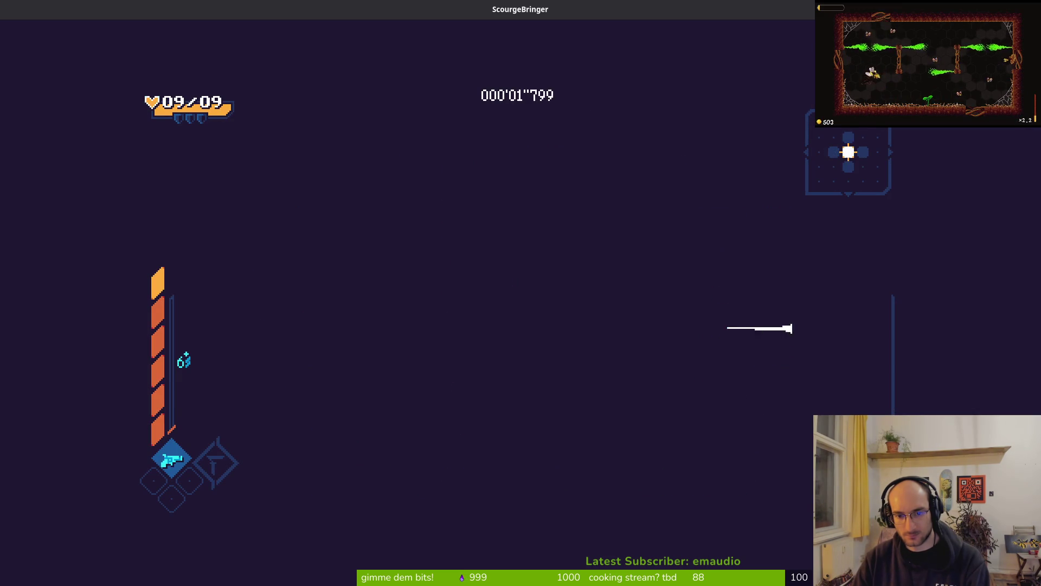
{"action": "key", "text": "shift"}
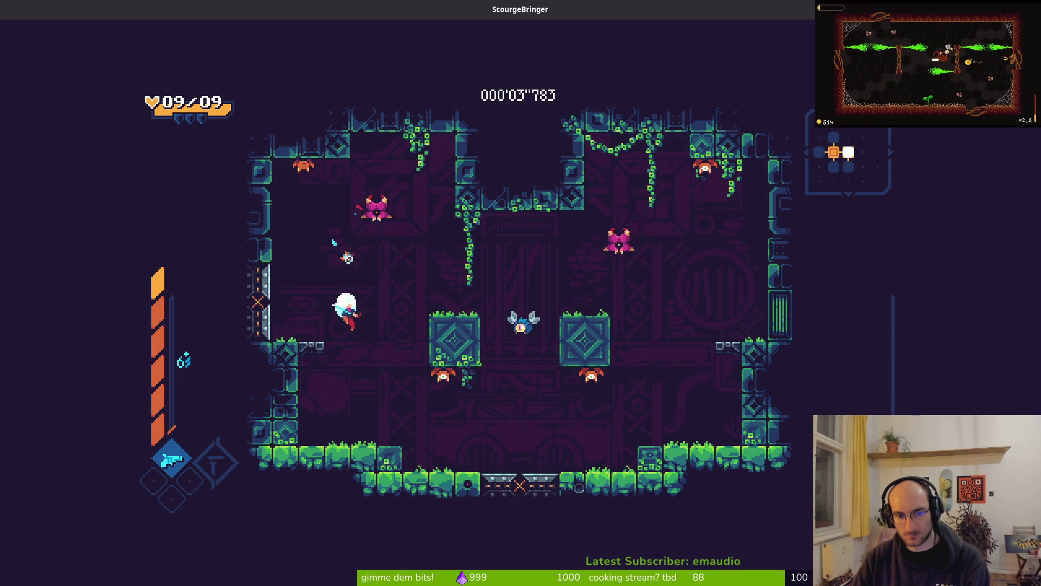
{"action": "key", "text": "d"}
{"action": "key", "text": "shift"}
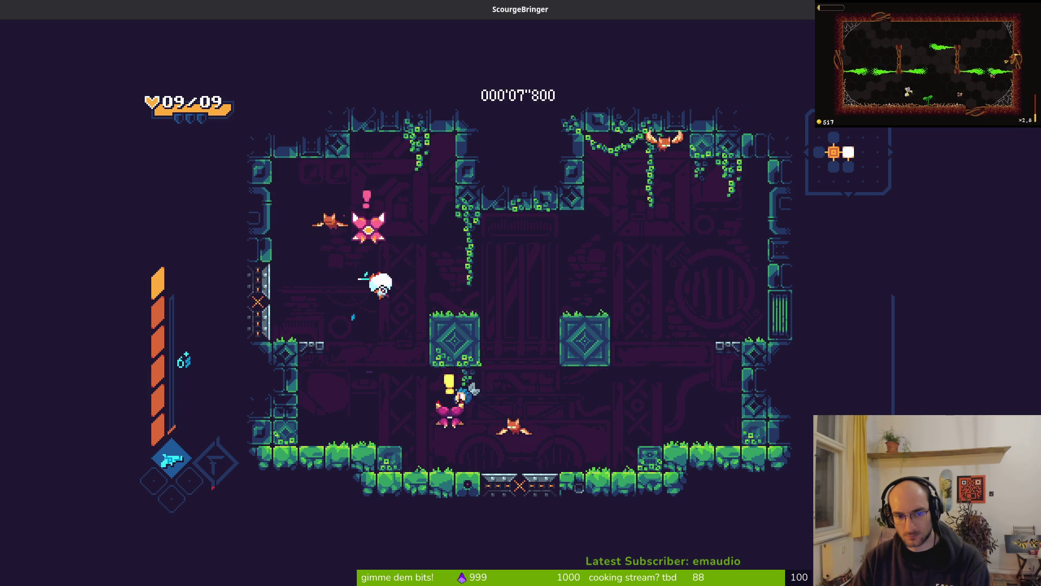
{"action": "key", "text": "shift"}
{"action": "key", "text": "shift"}
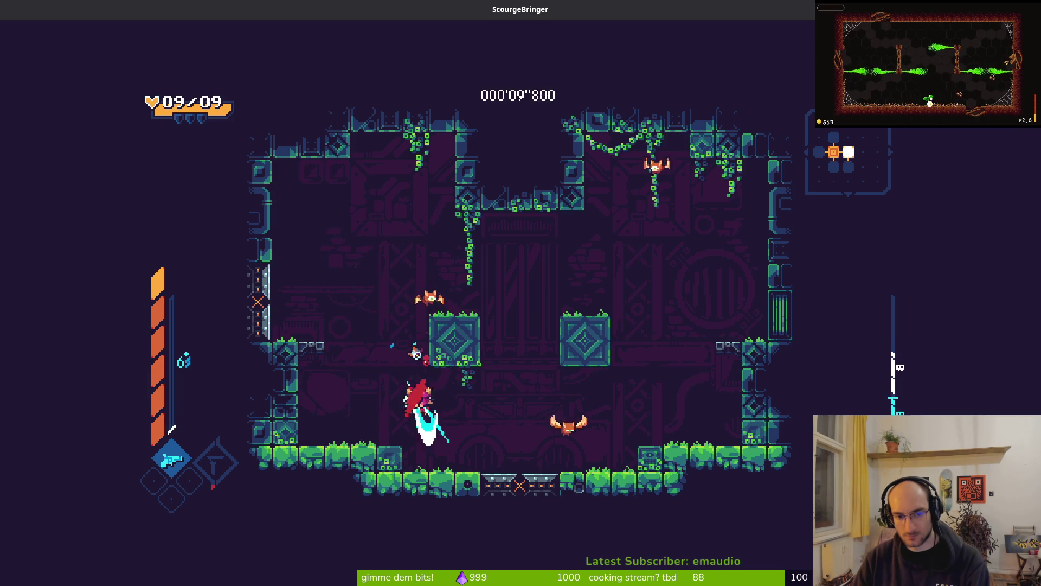
{"action": "key", "text": "shift"}
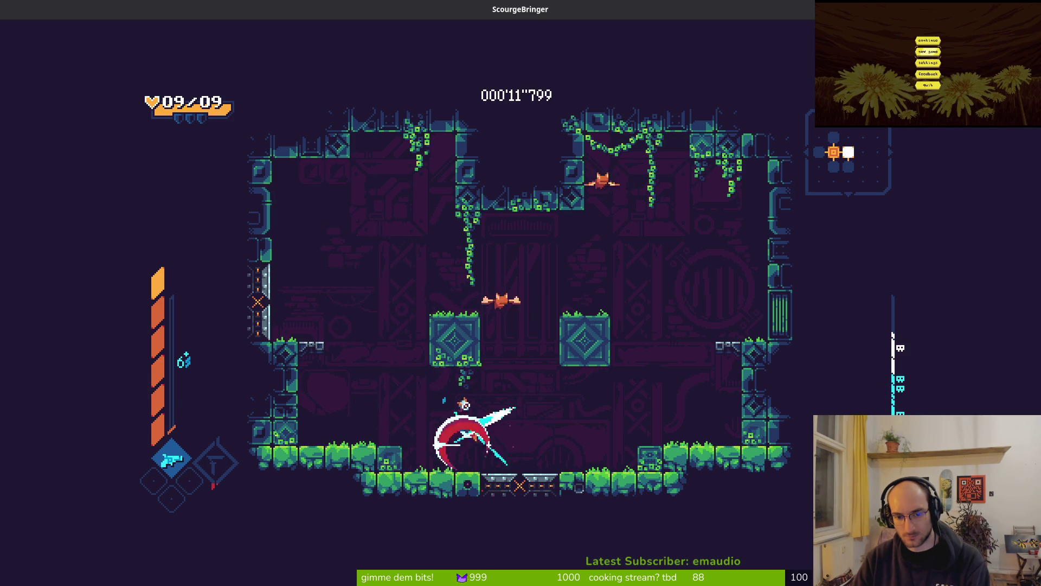
{"action": "left_click", "coordinate": [509, 381]}
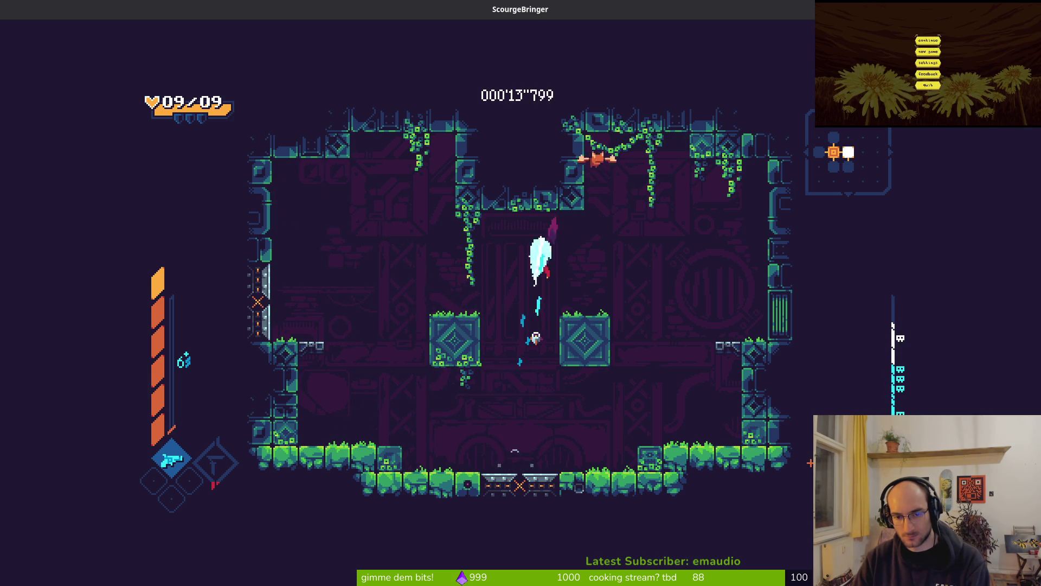
Step: Dash and slash across the floor through the newly spawned enemies and strike the big enemy
{"action": "key", "text": "d"}
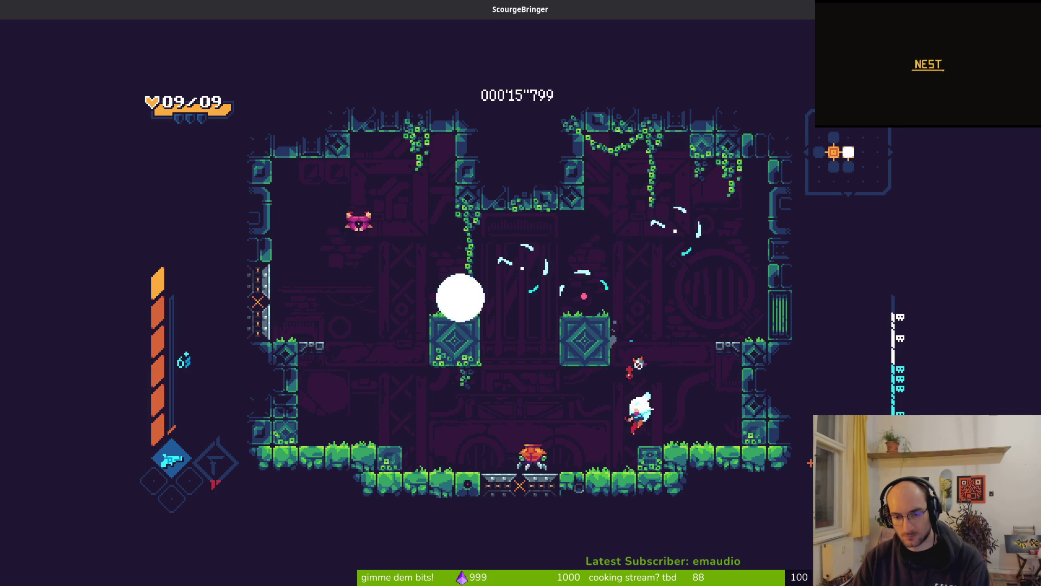
{"action": "key", "text": "a"}
{"action": "key", "text": "shift"}
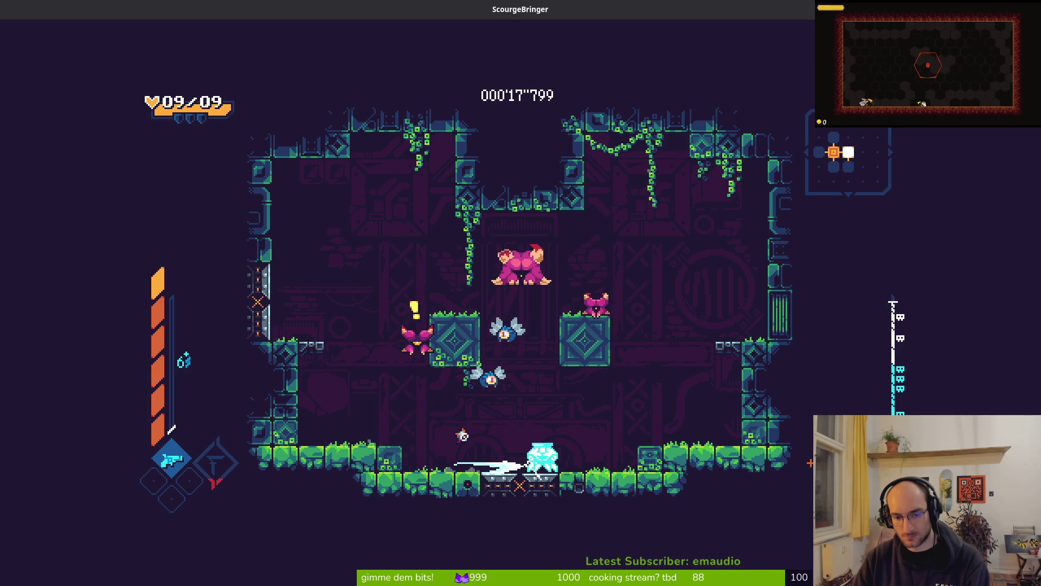
{"action": "key", "text": "d"}
{"action": "left_click", "coordinate": [462, 435]}
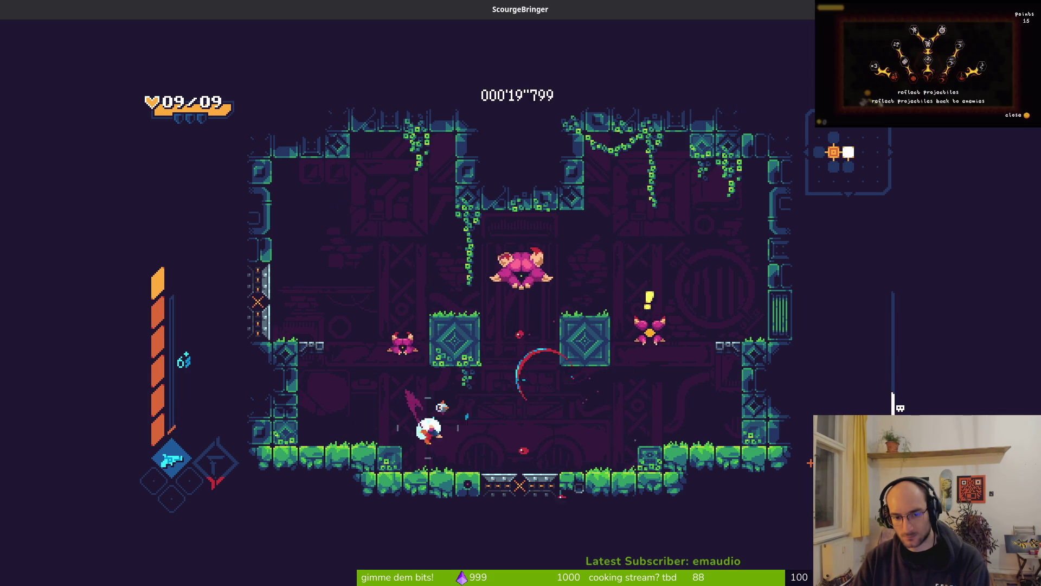
{"action": "key", "text": "space"}
{"action": "key", "text": "space"}
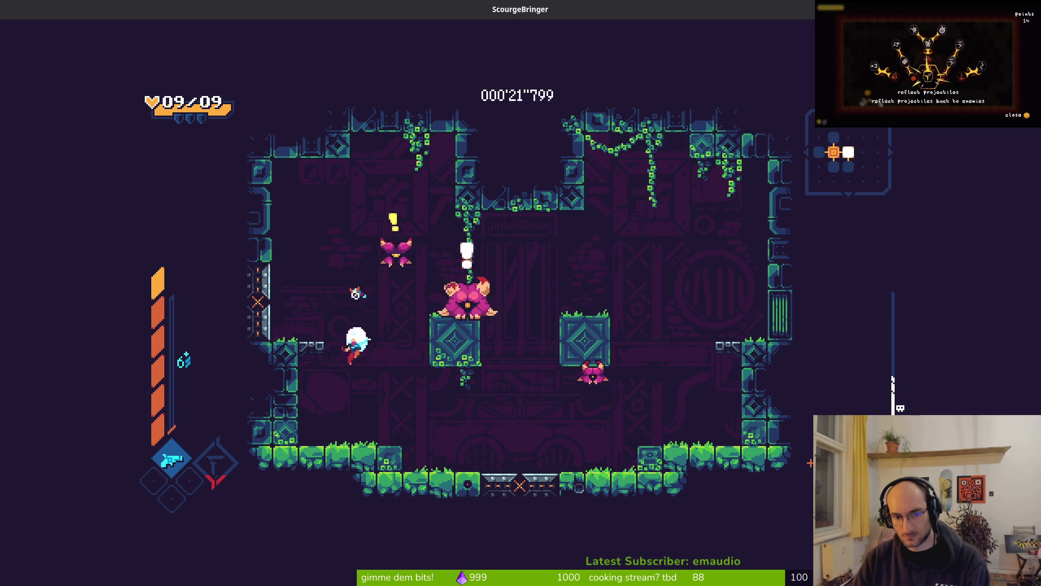
{"action": "left_click", "coordinate": [356, 293]}
{"action": "key", "text": "shift"}
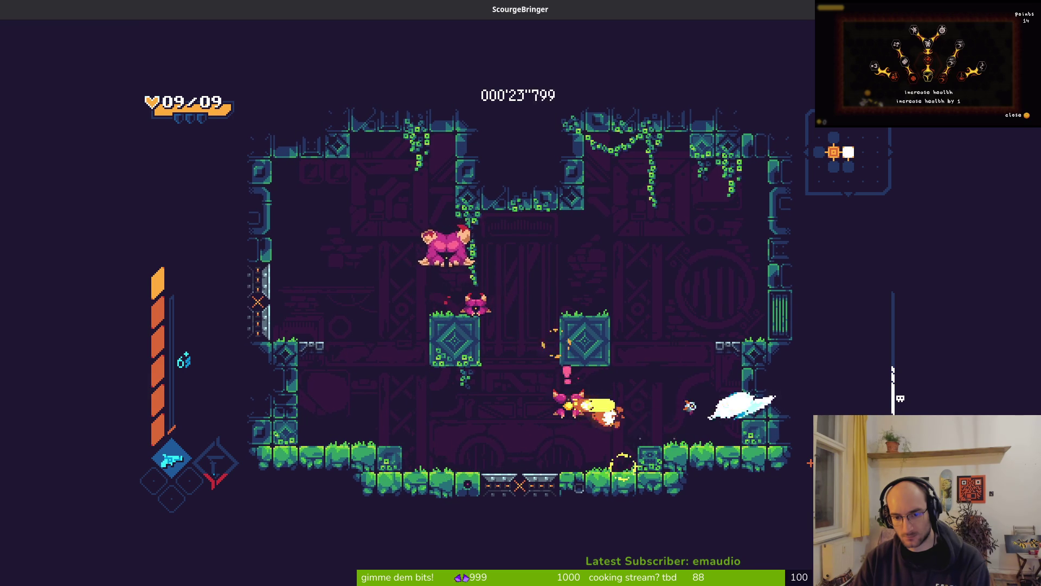
Step: Finish off the remaining enemies on the left side of the room
{"action": "key", "text": "a"}
{"action": "left_click", "coordinate": [810, 463]}
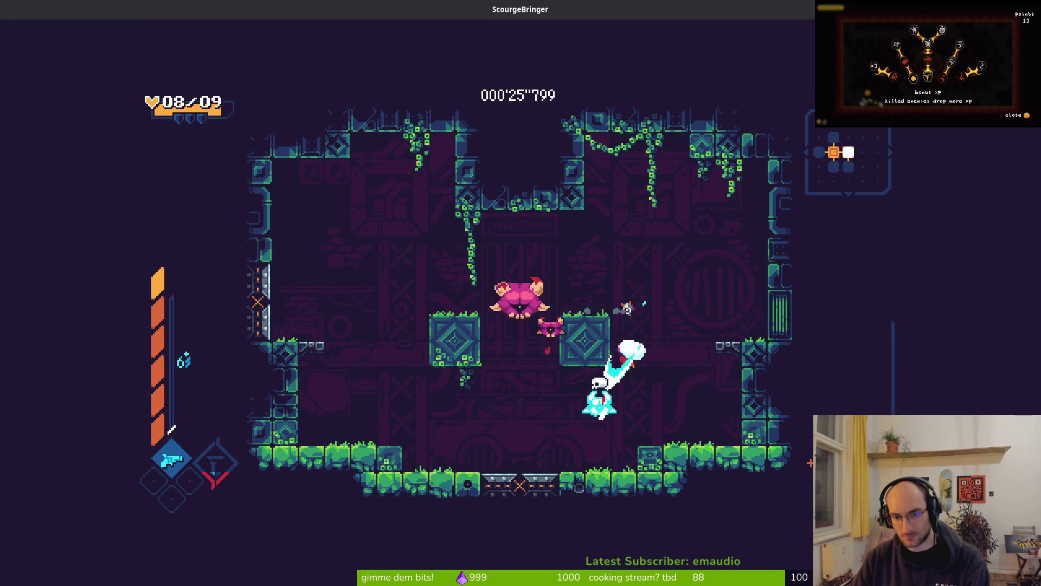
{"action": "left_click", "coordinate": [810, 462]}
{"action": "key", "text": "a"}
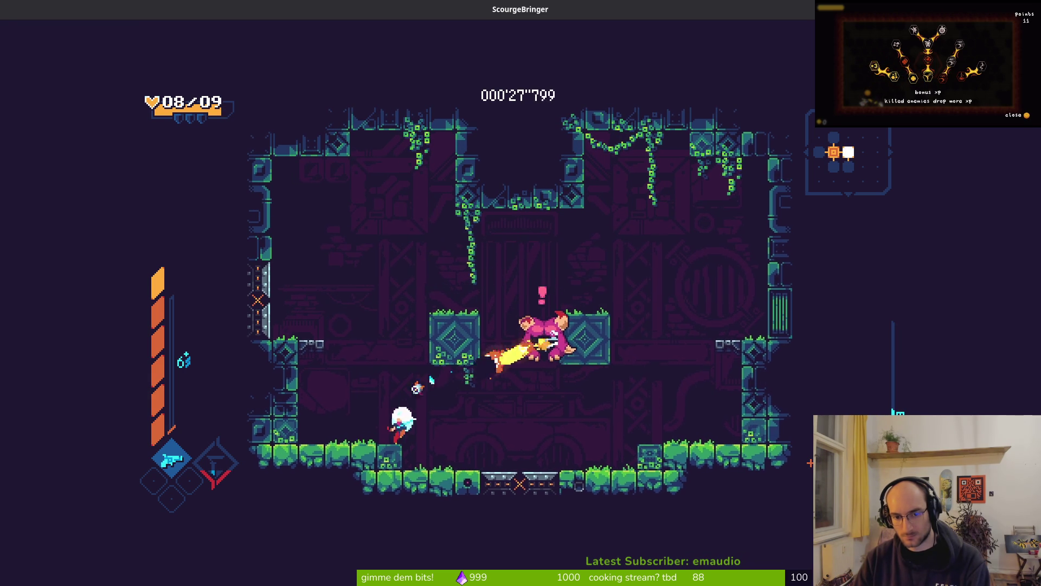
{"action": "key", "text": "space"}
{"action": "left_click", "coordinate": [810, 462]}
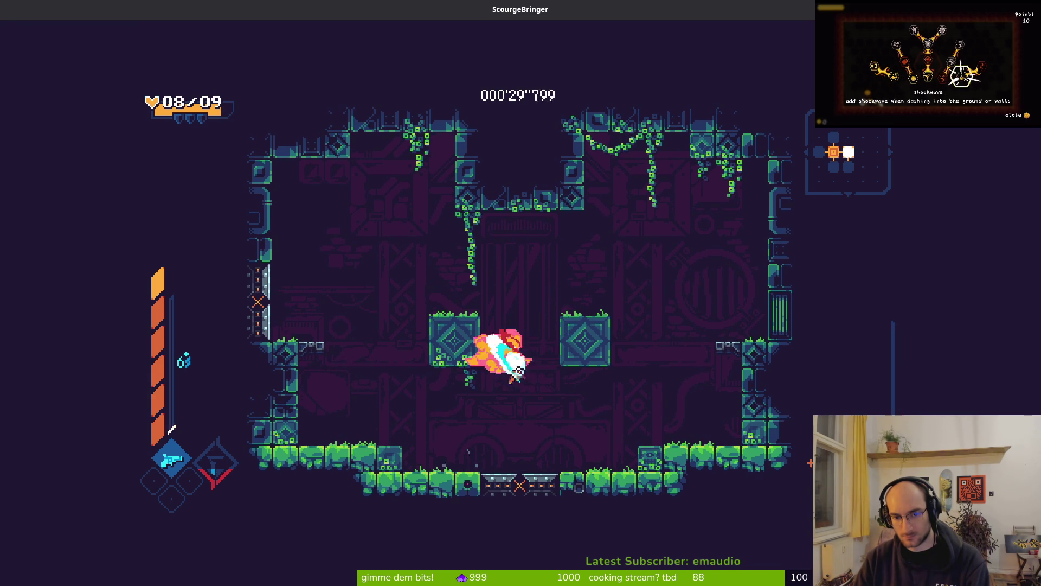
{"action": "left_click", "coordinate": [810, 463]}
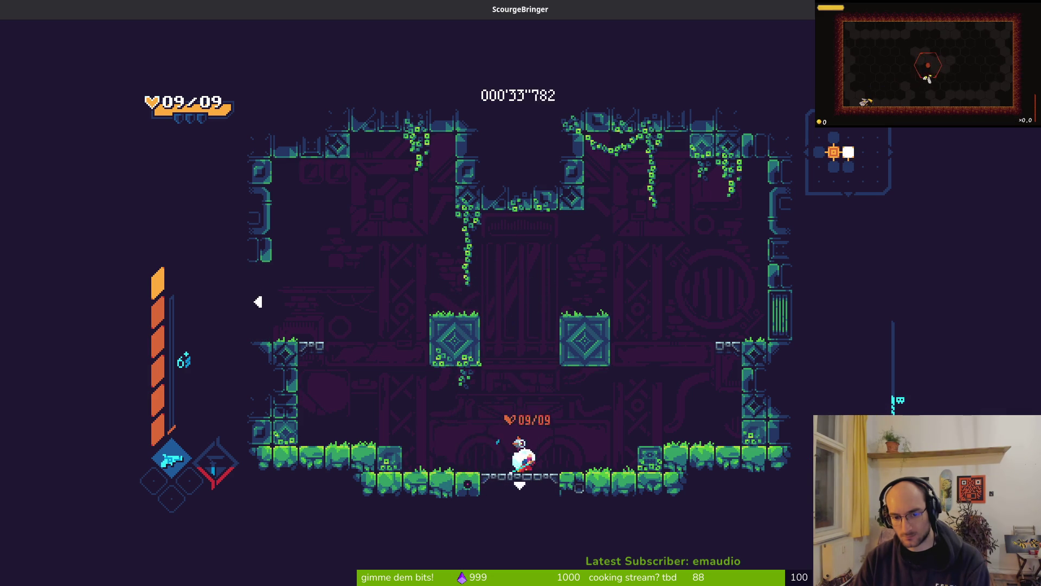
Step: Drop through the bottom exit and slash the bats in the next room
{"action": "key", "text": "s"}
{"action": "left_click", "coordinate": [810, 463]}
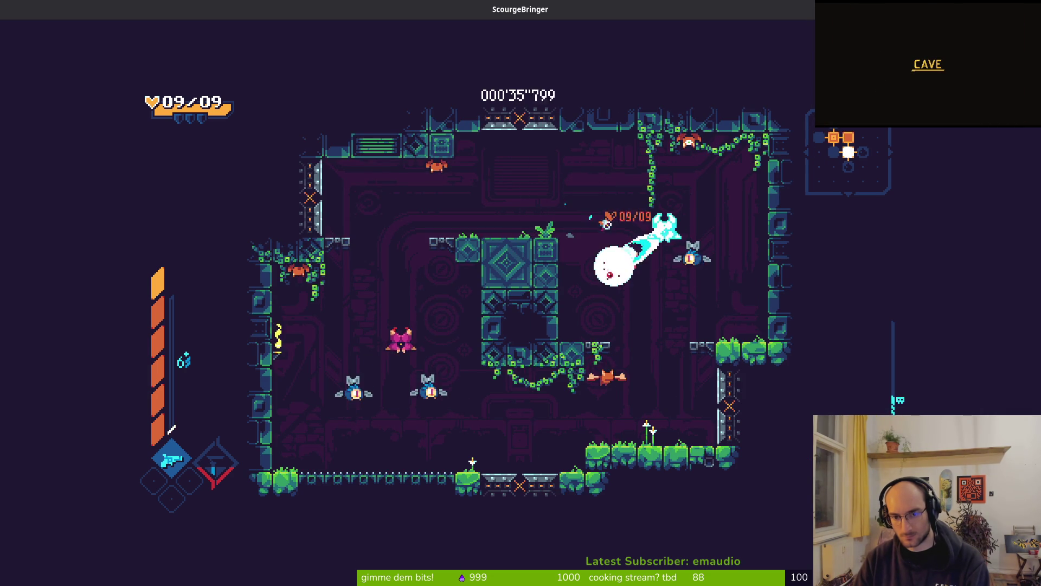
{"action": "left_click", "coordinate": [616, 367]}
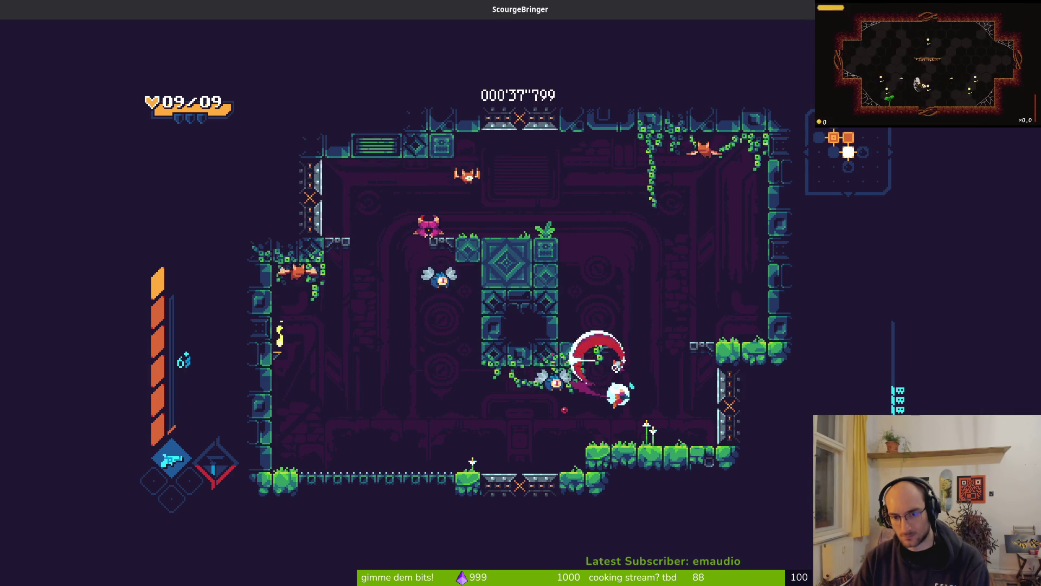
{"action": "left_click", "coordinate": [394, 282]}
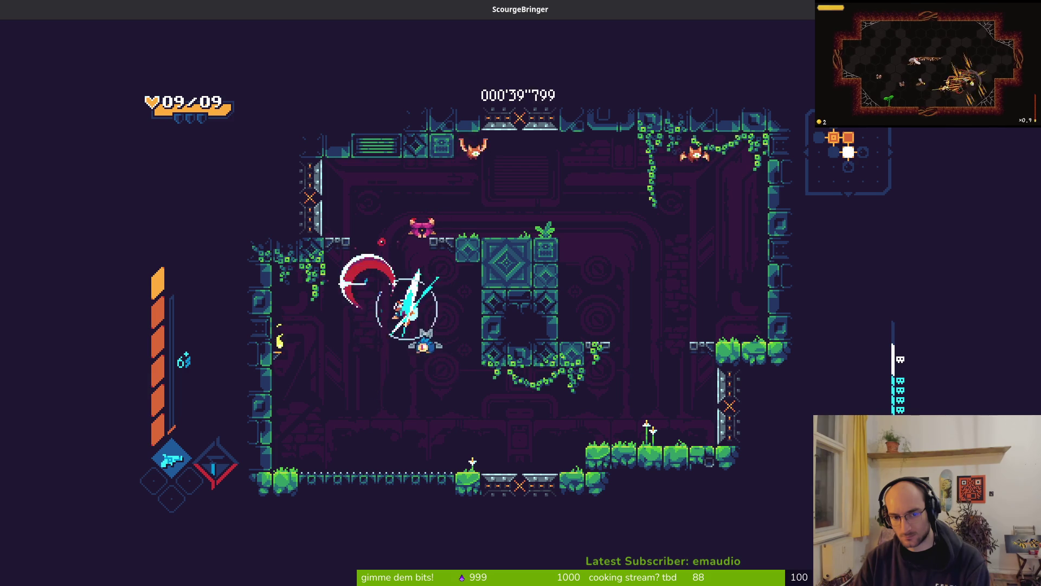
{"action": "key", "text": "d"}
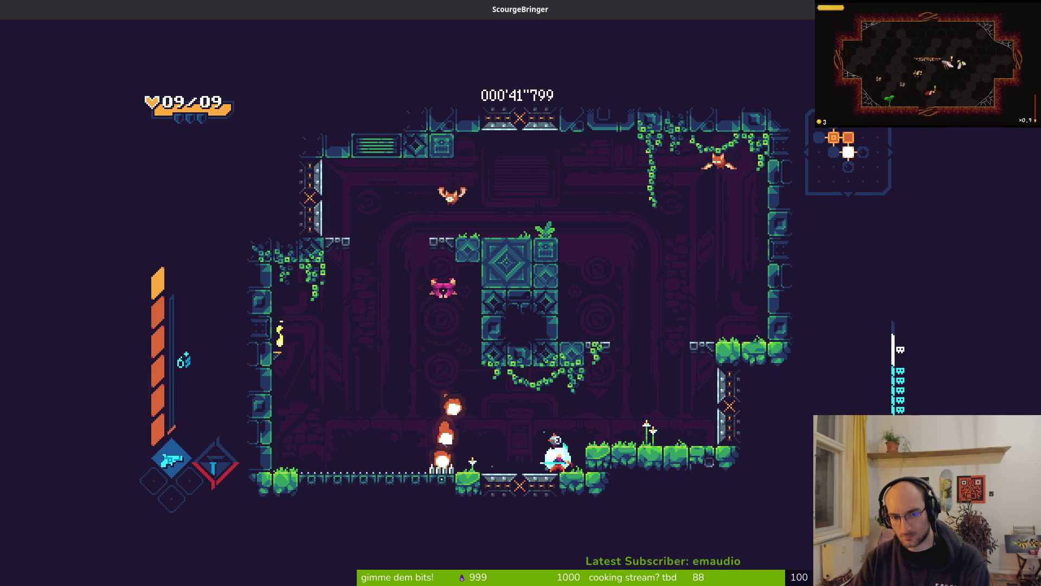
{"action": "key", "text": "space"}
{"action": "key", "text": "a"}
{"action": "key", "text": "a"}
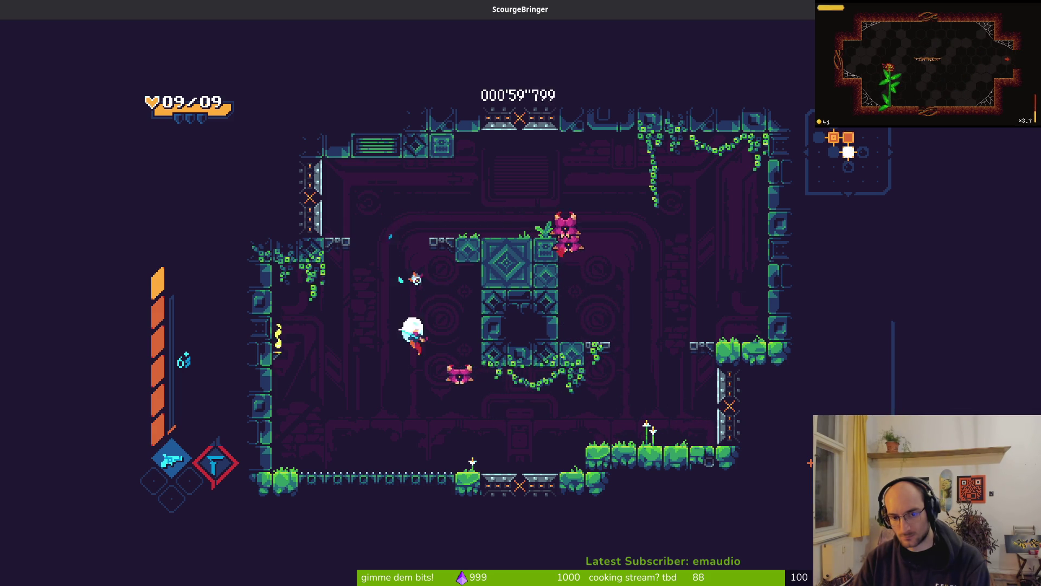
Step: Browse the pause settings to game speed, back out to resume play, then return to Neovim
{"action": "key", "text": "Escape"}
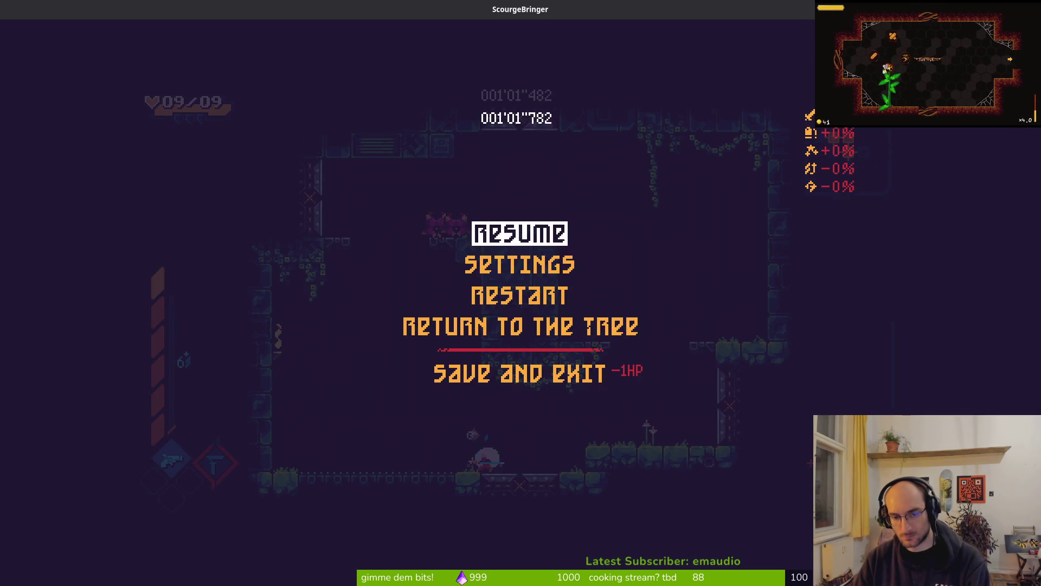
{"action": "key", "text": "Down"}
{"action": "key", "text": "Return"}
{"action": "key", "text": "Left"}
{"action": "key", "text": "Down"}
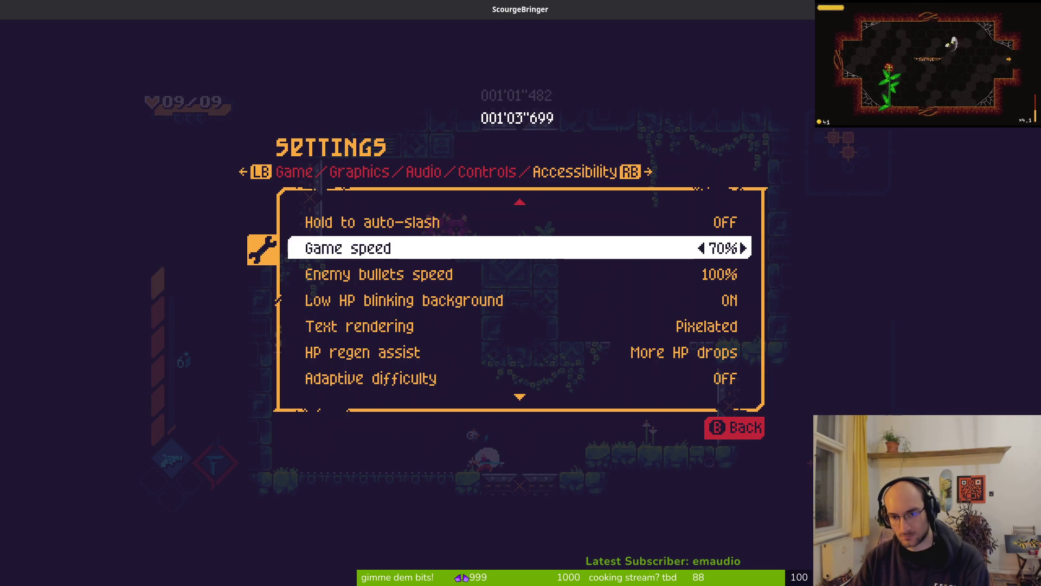
{"action": "key", "text": "Escape"}
{"action": "key", "text": "Escape"}
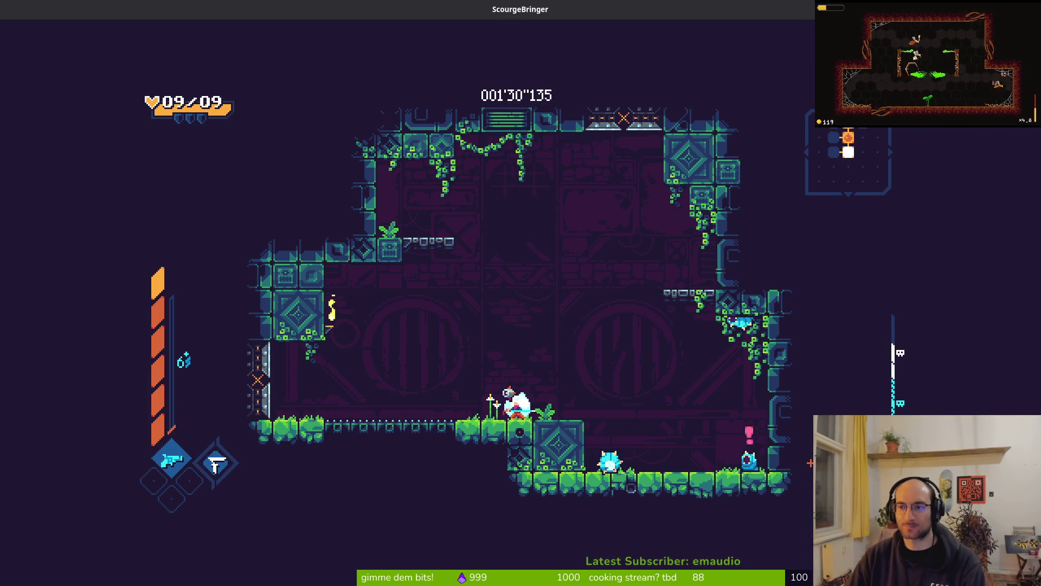
{"action": "key", "text": "alt+Tab"}
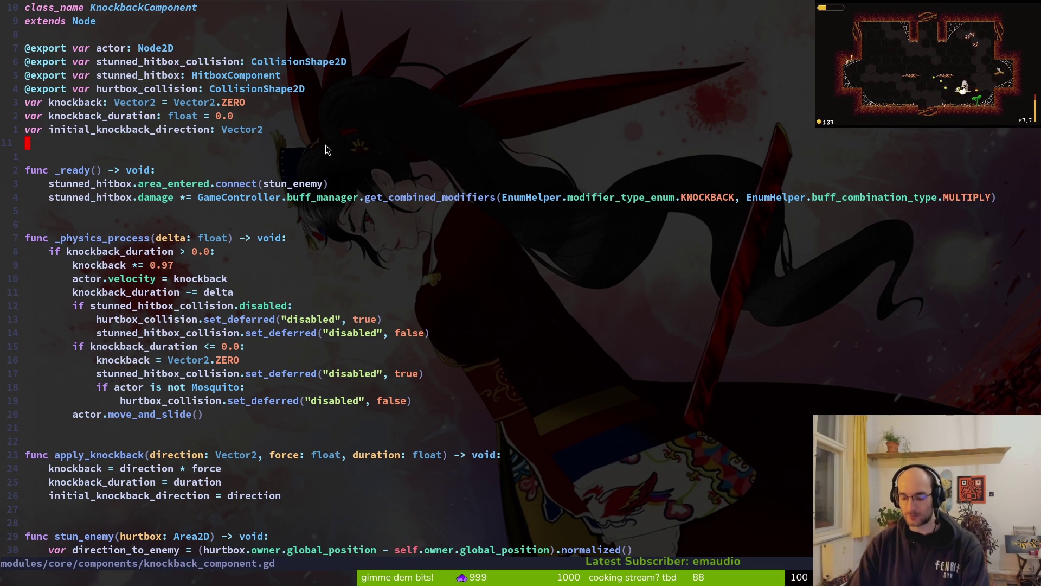
Step: Open flower_buff.gd and scroll down through its _play_correct_vfx code
{"action": "key", "text": "ctrl+p"}
{"action": "type", "text": "flo"}
{"action": "key", "text": "Return"}
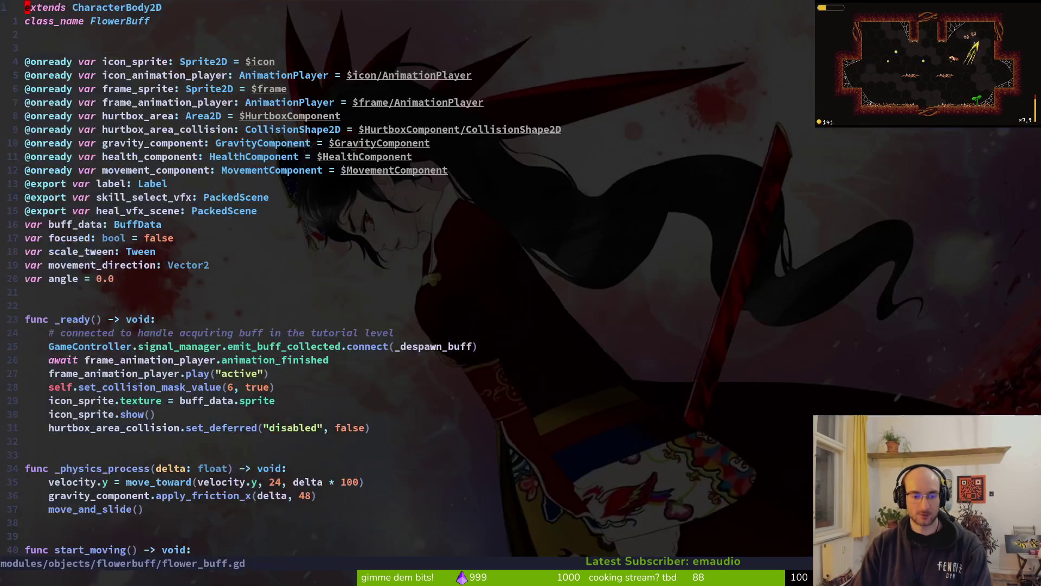
{"action": "scroll", "coordinate": [388, 453], "scroll_direction": "down", "scroll_amount": 11}
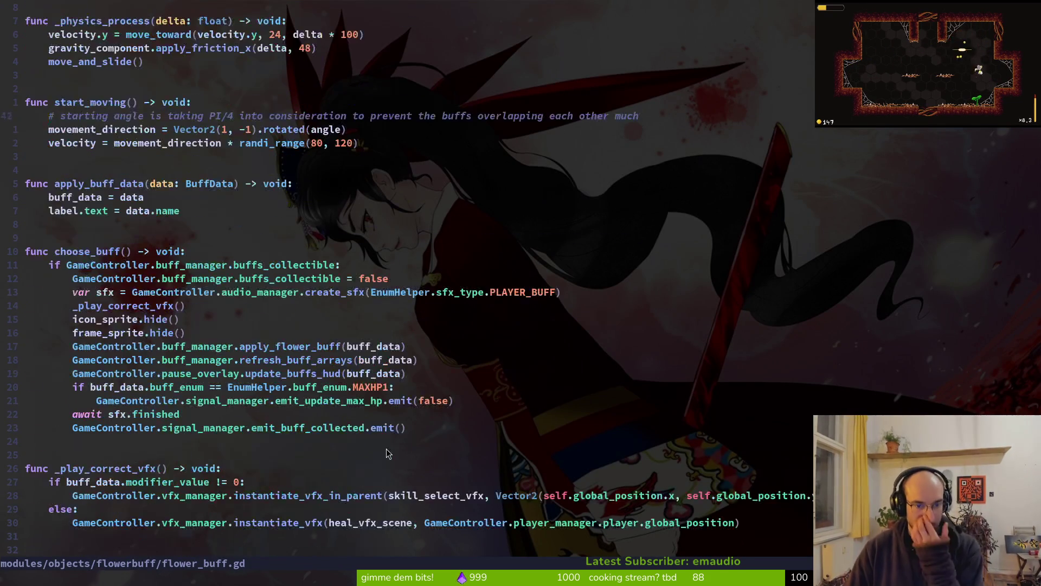
{"action": "scroll", "coordinate": [395, 311], "scroll_direction": "down", "scroll_amount": 3}
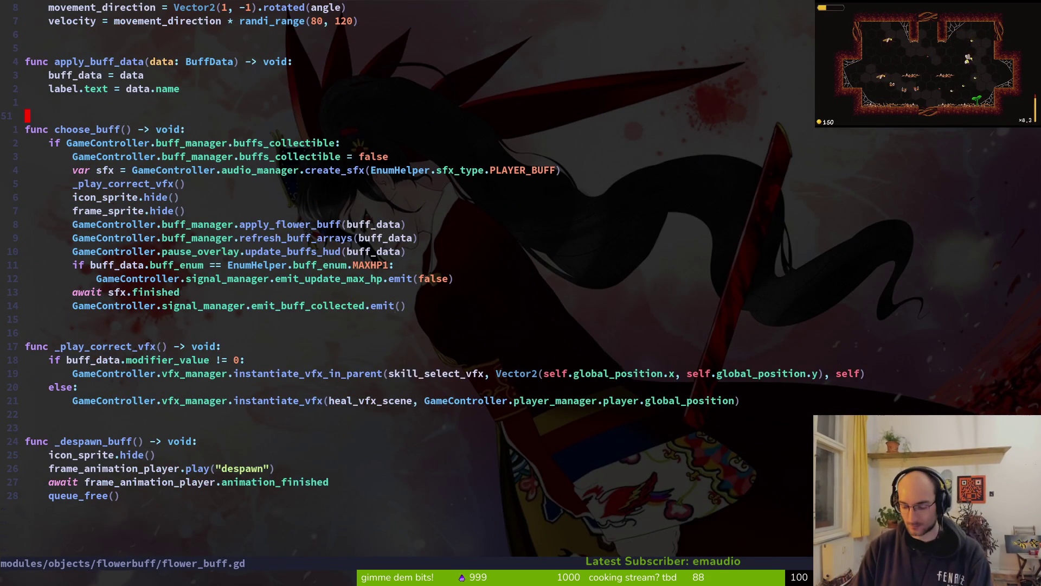
Step: Search for dash_off_cd_vfx.tscn, bringing up Godot's resource picker
{"action": "key", "text": "ctrl+p"}
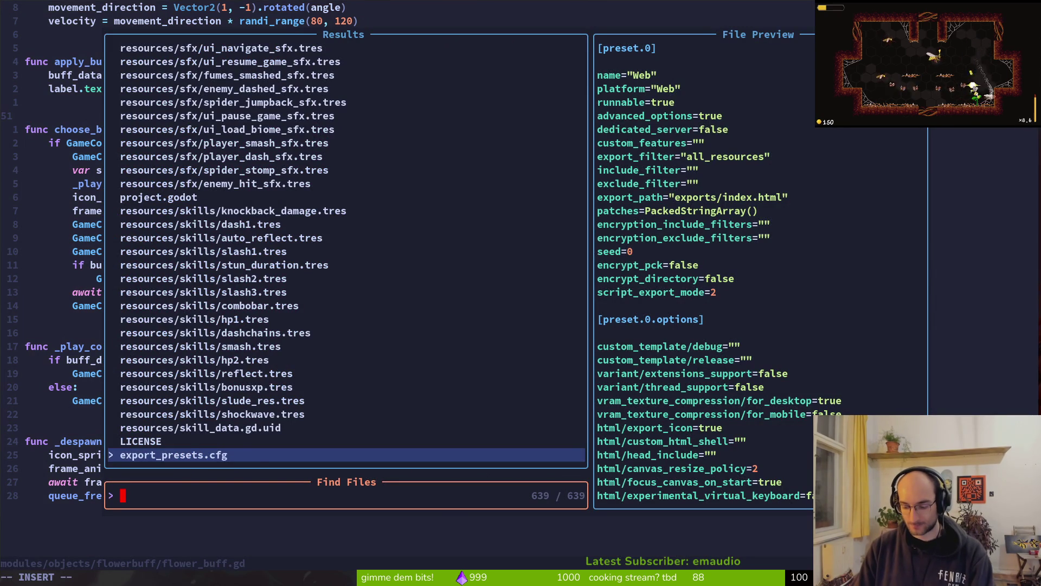
{"action": "type", "text": "dasofvf"}
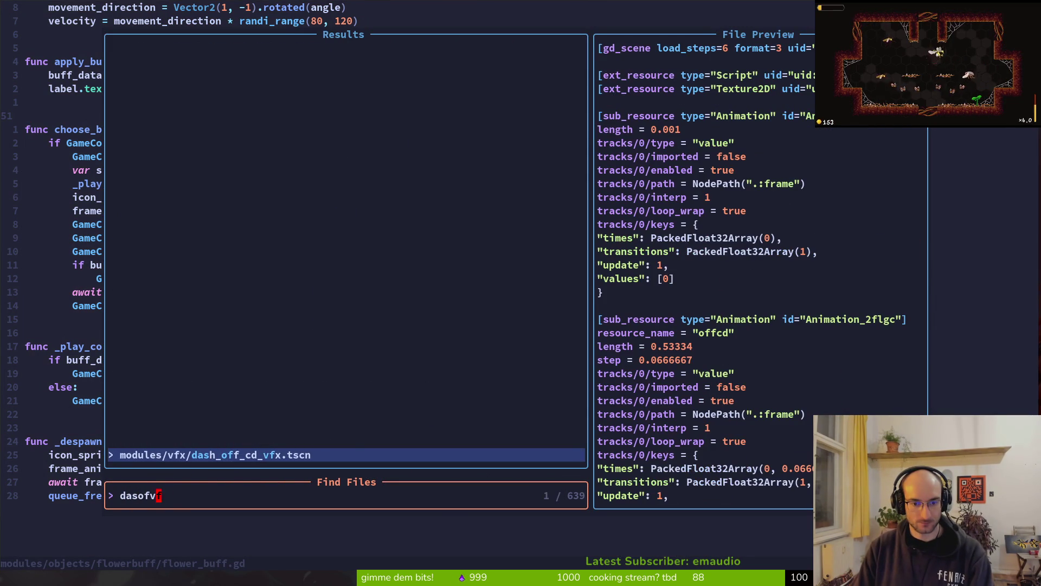
{"action": "key", "text": "Return"}
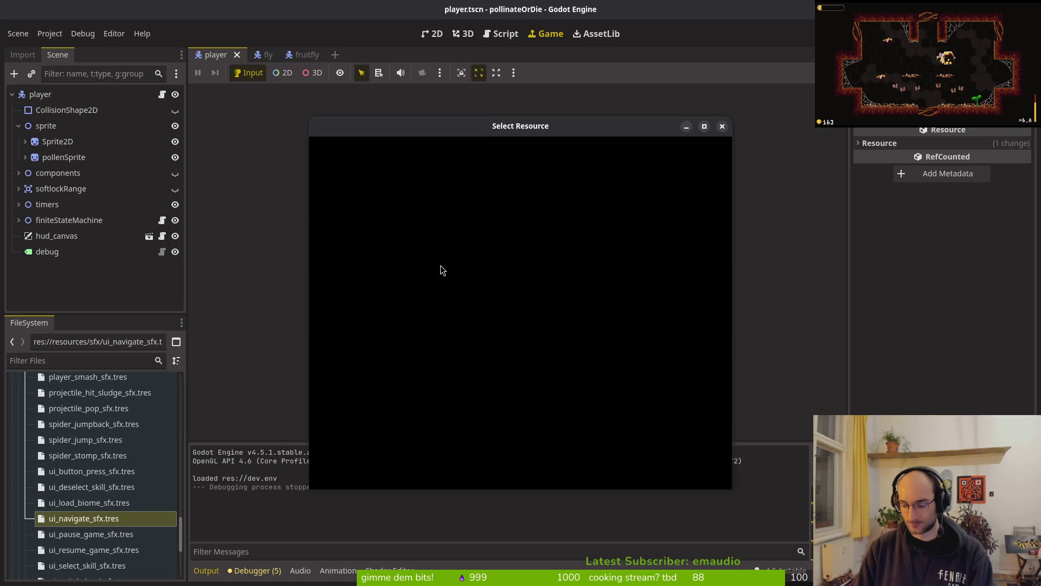
Step: Quick-open dash_off_cd_vfx.tscn in 2D and view the AnimationPlayer's offcd animation
{"action": "type", "text": "dashofvd"}
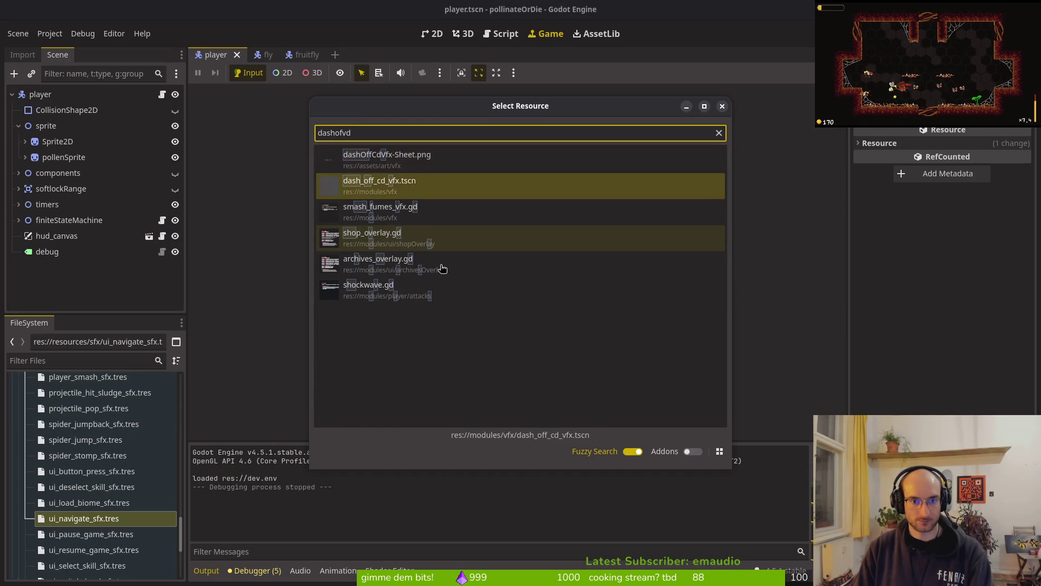
{"action": "key", "text": "Return"}
{"action": "left_click", "coordinate": [435, 35]}
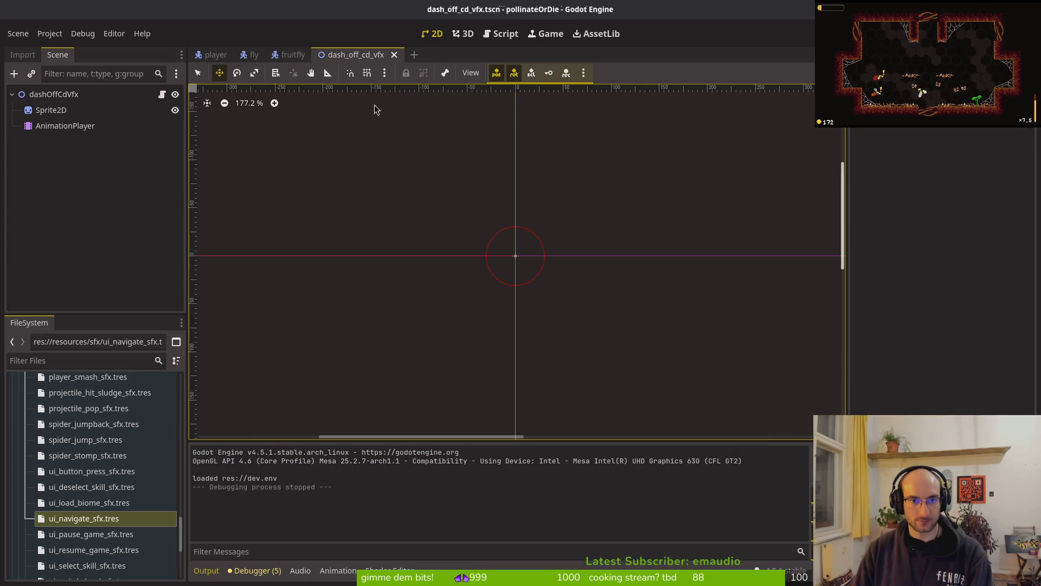
{"action": "left_click", "coordinate": [54, 110]}
{"action": "left_click", "coordinate": [66, 125]}
{"action": "left_click", "coordinate": [359, 447]}
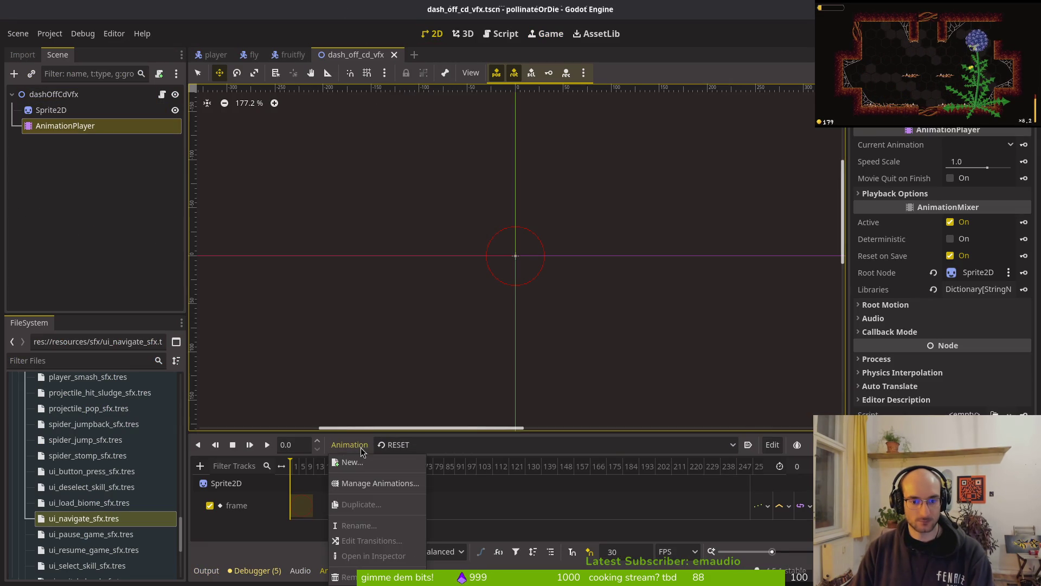
{"action": "left_click", "coordinate": [398, 445]}
{"action": "left_click", "coordinate": [402, 477]}
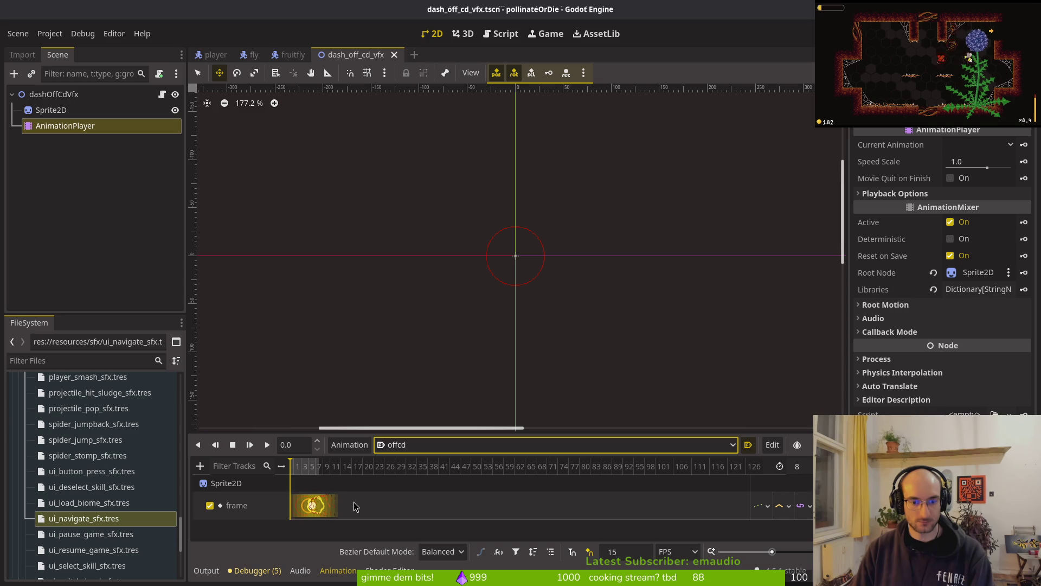
{"action": "scroll", "coordinate": [353, 506], "scroll_direction": "up", "scroll_amount": 5}
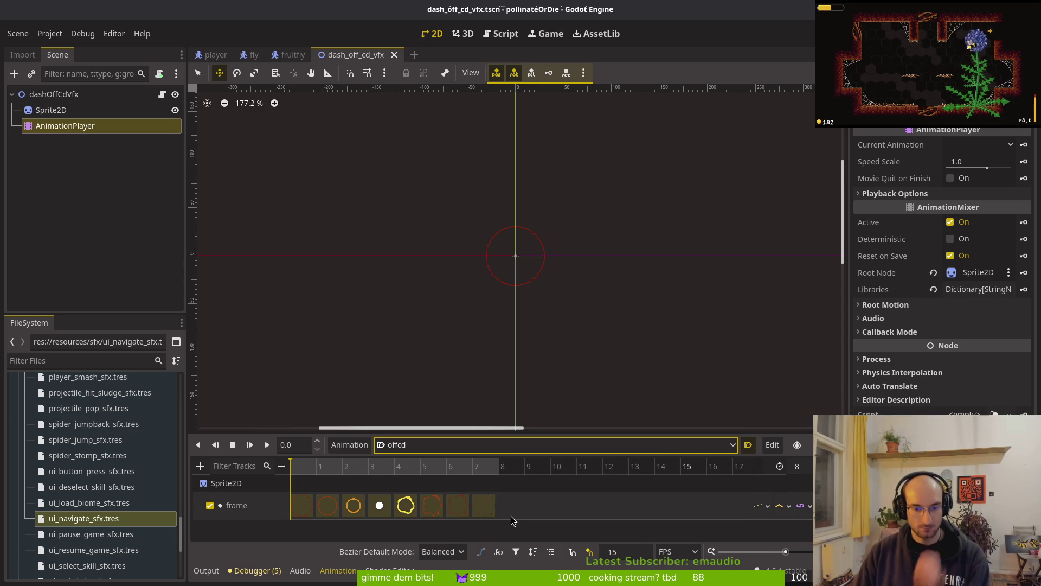
Step: Create a new empty animation named windup, then compare it with offcd in the list
{"action": "left_click", "coordinate": [355, 446]}
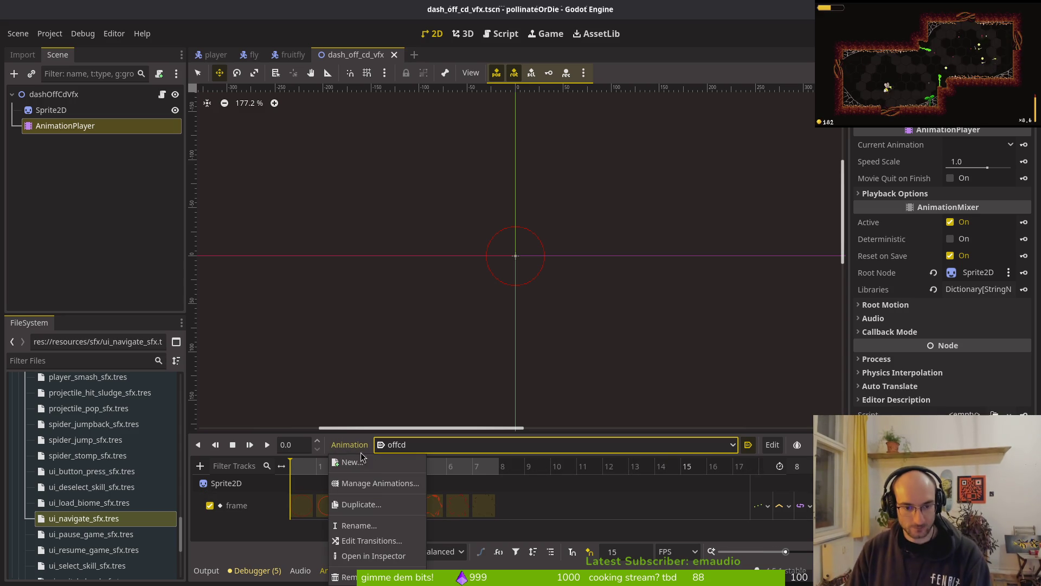
{"action": "left_click", "coordinate": [352, 462]}
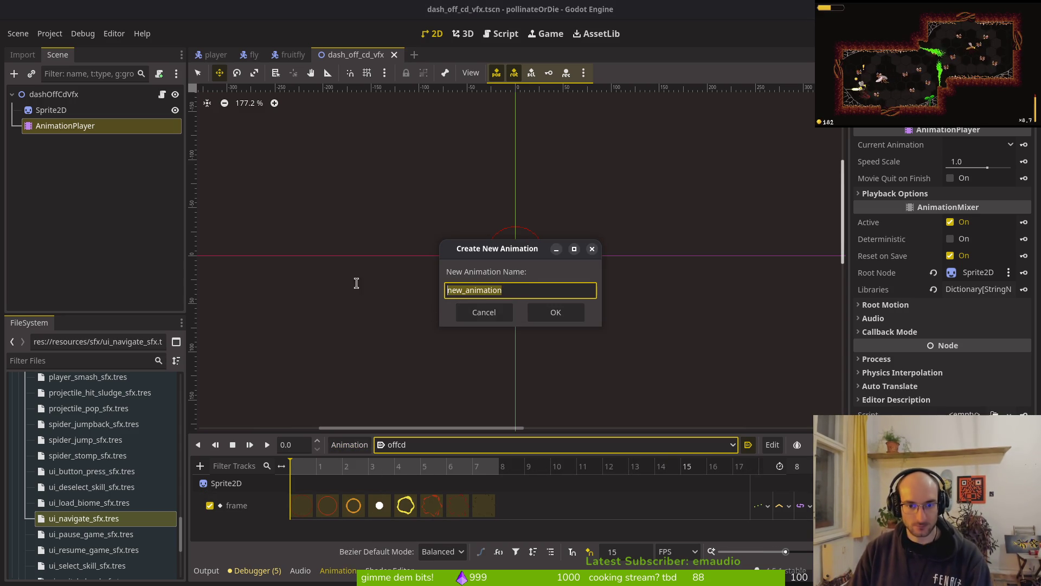
{"action": "type", "text": "up"}
{"action": "key", "text": "Return"}
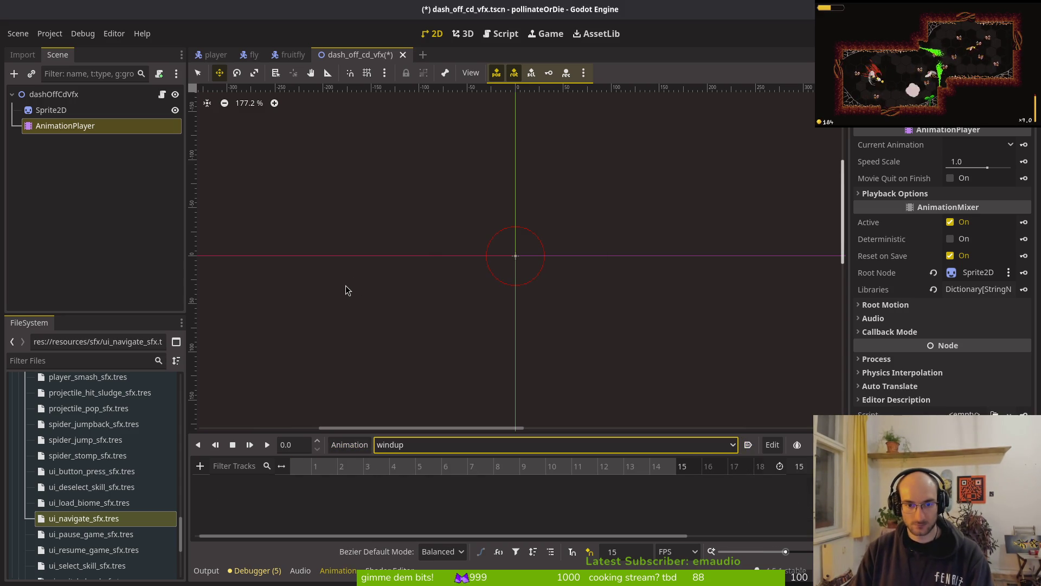
{"action": "left_click", "coordinate": [463, 446]}
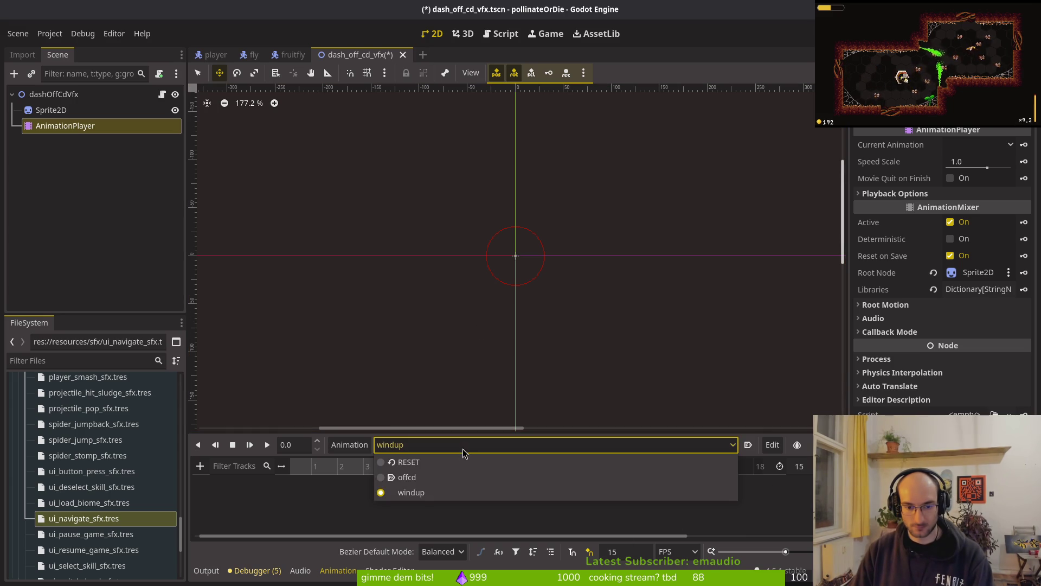
{"action": "left_click", "coordinate": [427, 479]}
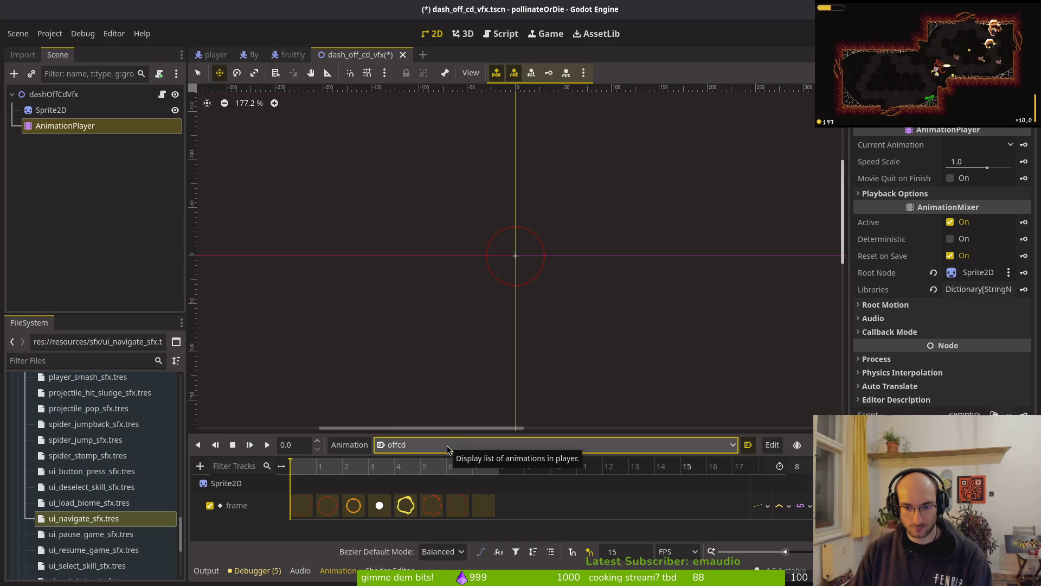
{"action": "left_click", "coordinate": [448, 450]}
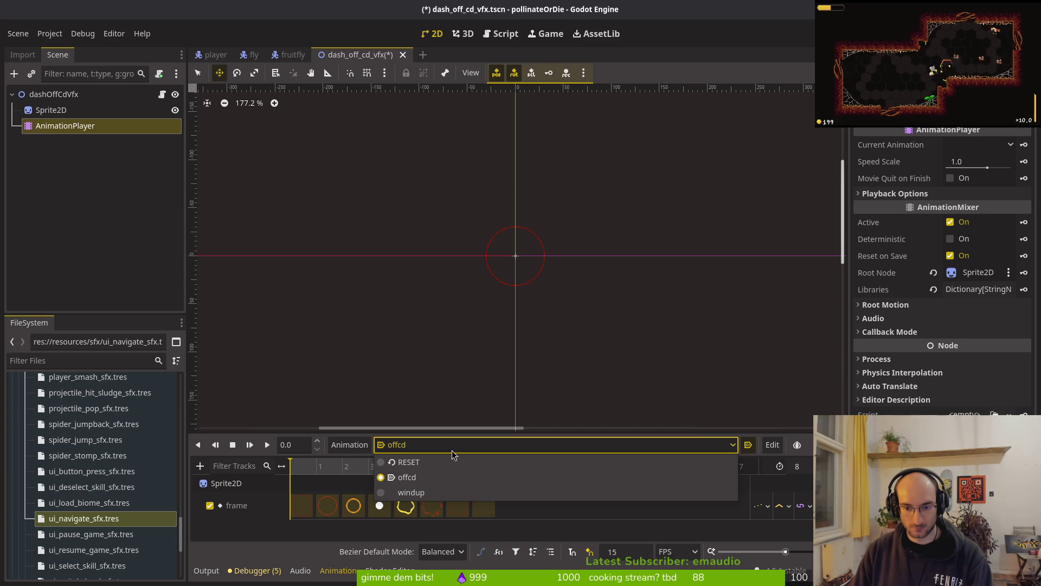
{"action": "left_click", "coordinate": [433, 493]}
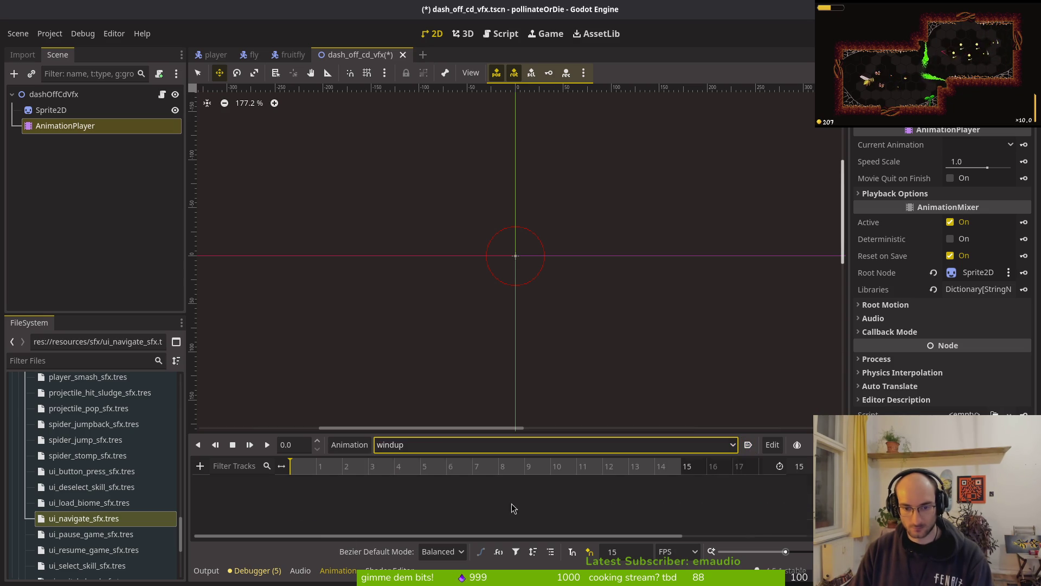
Step: Set windup's length to 4 and key the Sprite2D Frame for frames 0–3
{"action": "type", "text": "4"}
{"action": "key", "text": "Return"}
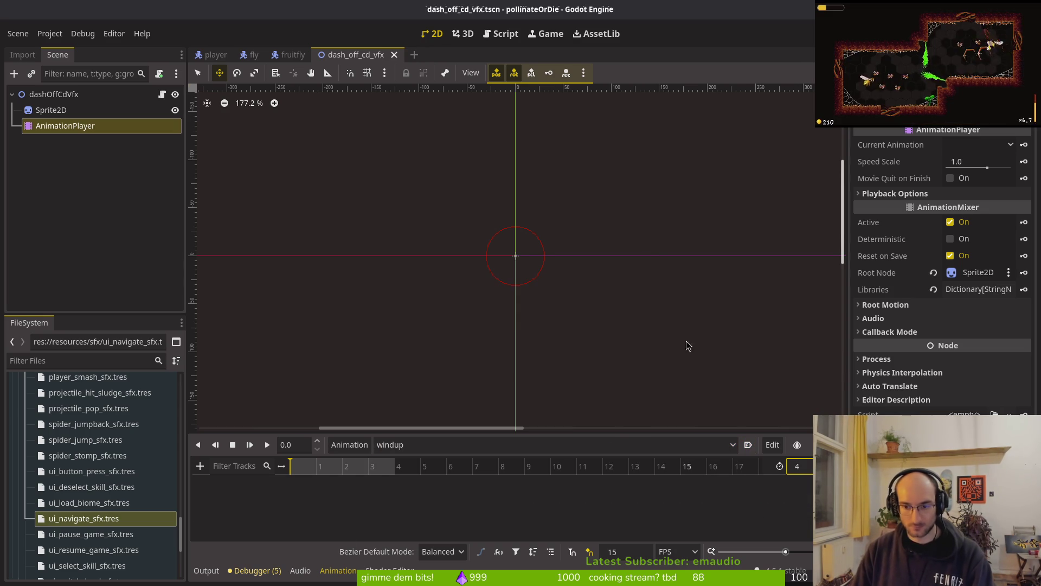
{"action": "left_click", "coordinate": [82, 110]}
{"action": "left_click", "coordinate": [1024, 244]}
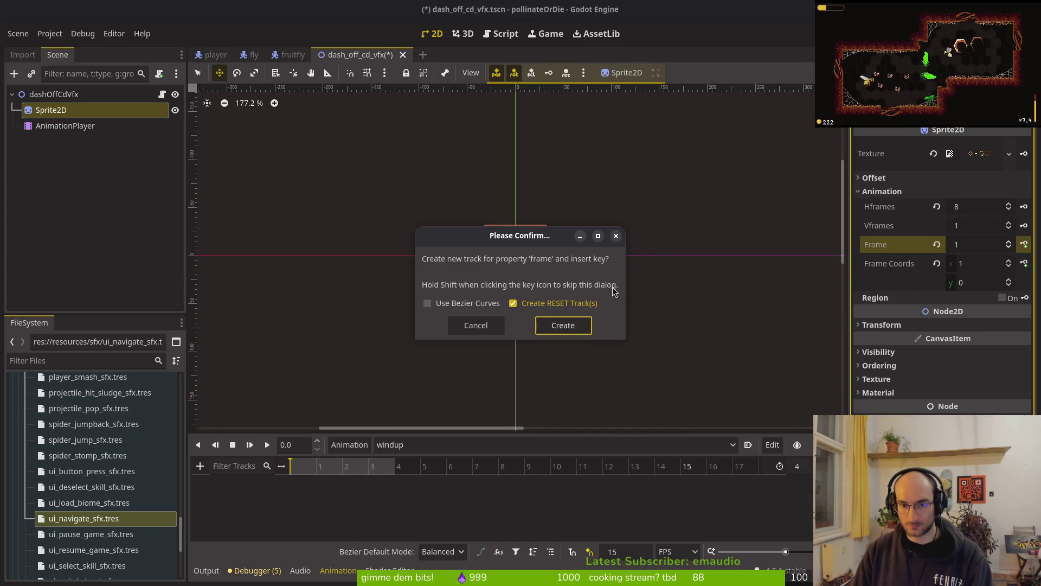
{"action": "left_click", "coordinate": [564, 324]}
{"action": "left_click", "coordinate": [1029, 244]}
{"action": "left_click", "coordinate": [1029, 244]}
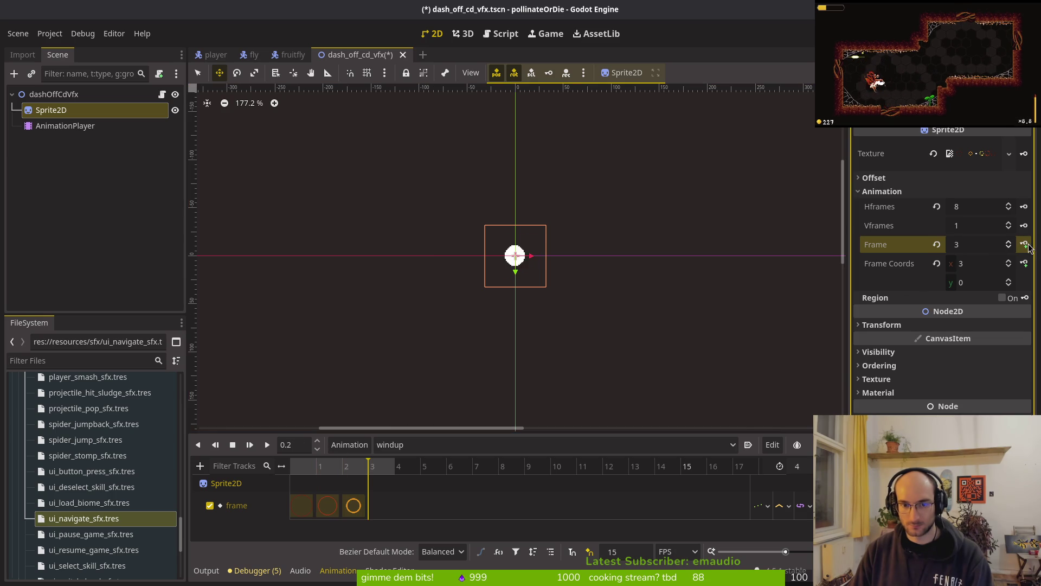
{"action": "left_click", "coordinate": [1029, 244]}
{"action": "key", "text": "ctrl+s"}
{"action": "left_click", "coordinate": [420, 444]}
{"action": "left_click", "coordinate": [421, 493]}
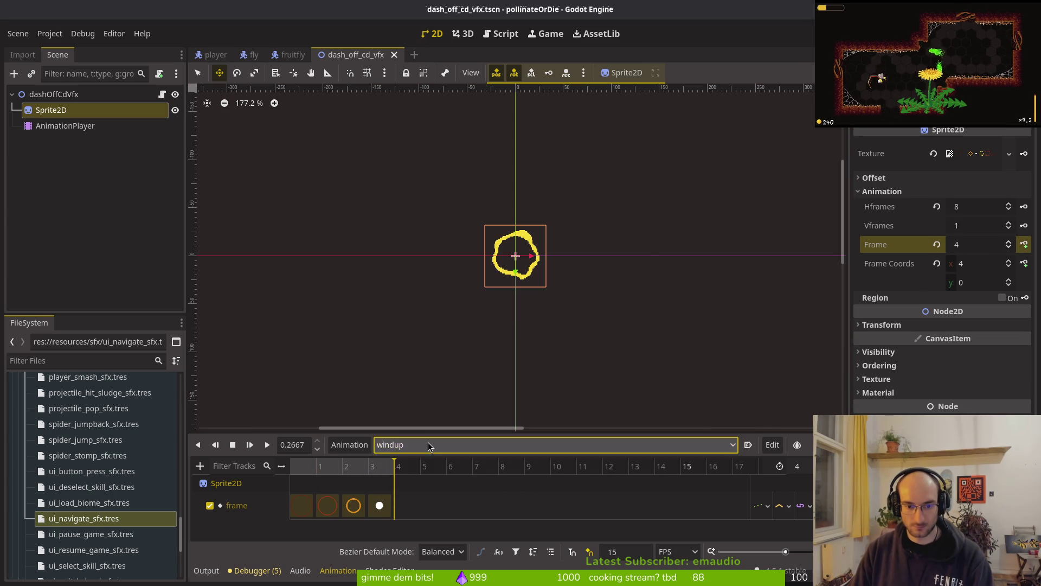
Step: Trim offcd: delete keys 0–3, shift the rest to the start, set length 4, save
{"action": "left_click", "coordinate": [423, 444]}
{"action": "left_click", "coordinate": [431, 478]}
{"action": "left_click", "coordinate": [431, 444]}
{"action": "left_click", "coordinate": [428, 492]}
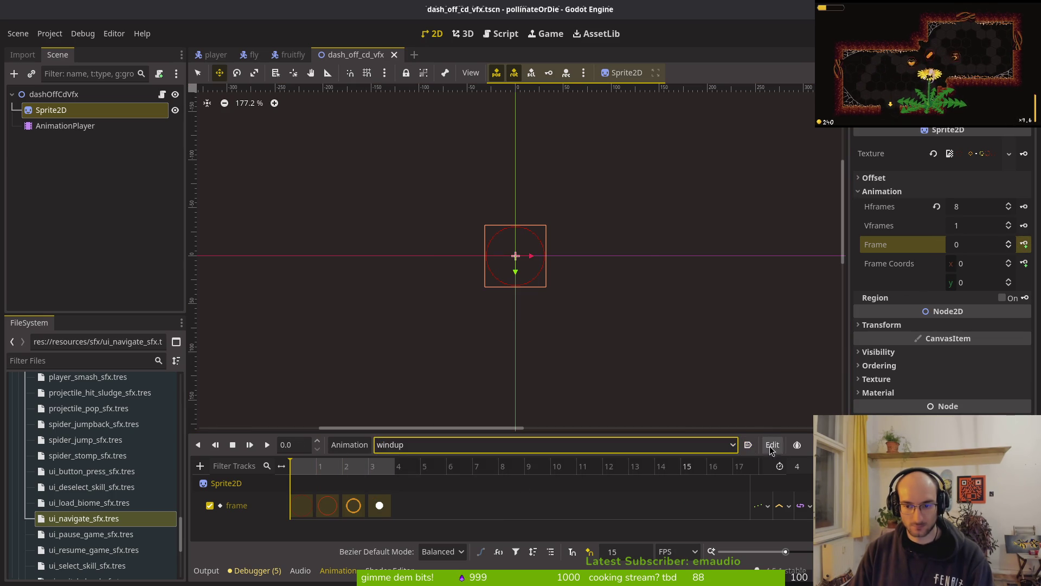
{"action": "left_click", "coordinate": [461, 444]}
{"action": "left_click", "coordinate": [433, 477]}
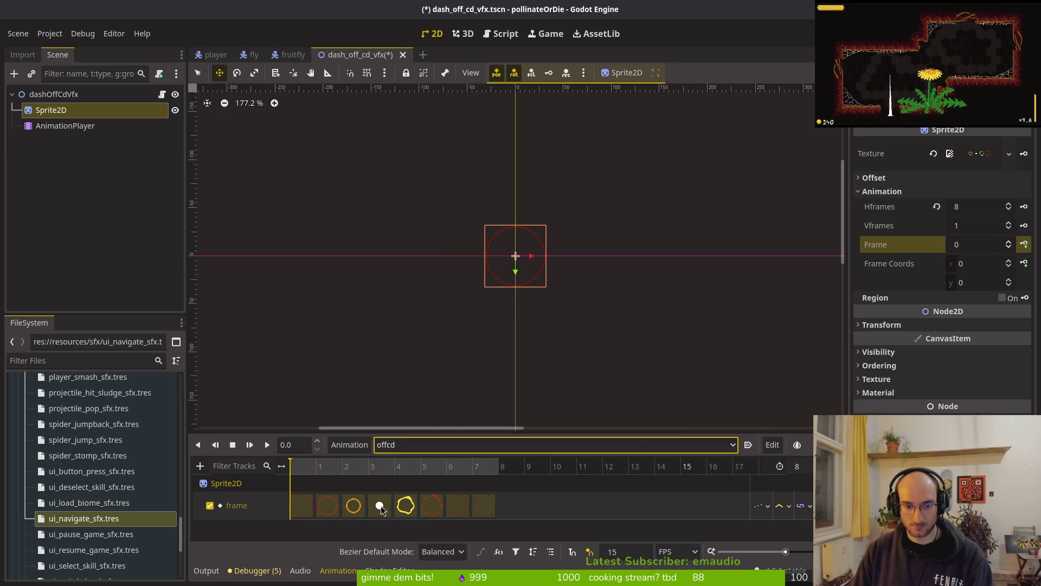
{"action": "left_click", "coordinate": [381, 506]}
{"action": "left_click", "coordinate": [302, 505], "text": "shift"}
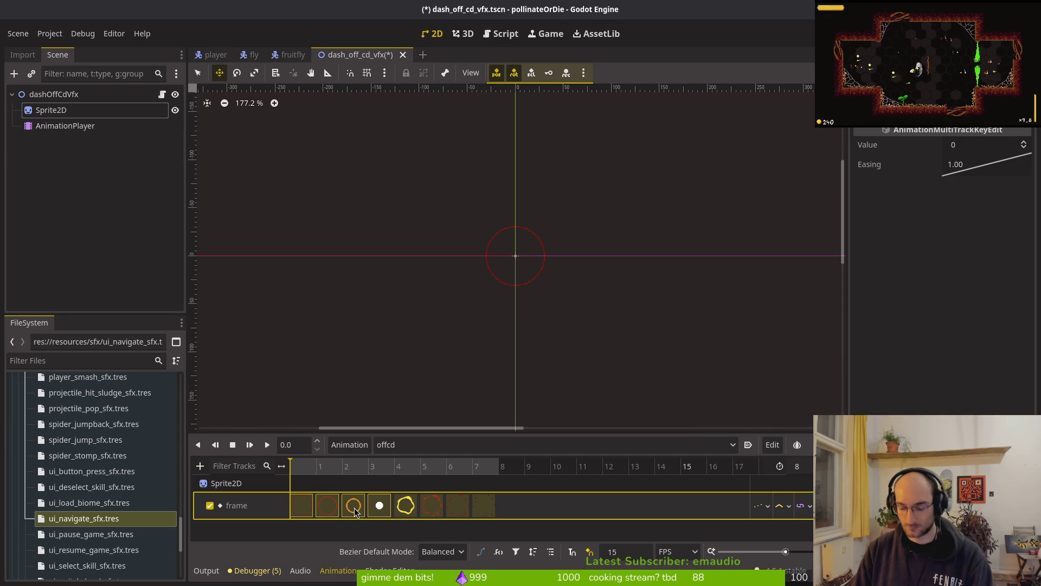
{"action": "key", "text": "Delete"}
{"action": "left_click_drag", "start_coordinate": [412, 505], "coordinate": [386, 505]}
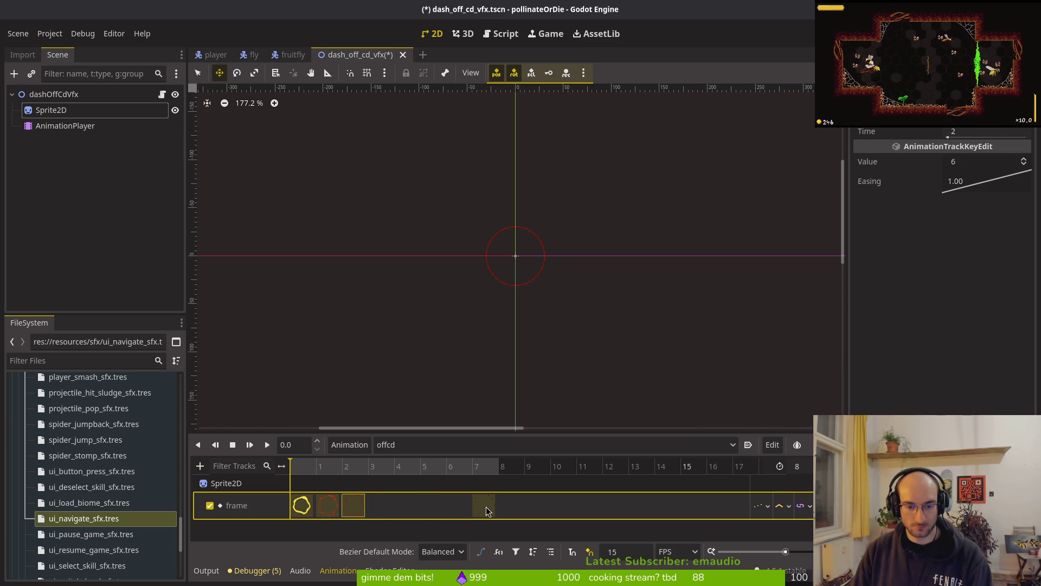
{"action": "left_click", "coordinate": [808, 466]}
{"action": "type", "text": "4"}
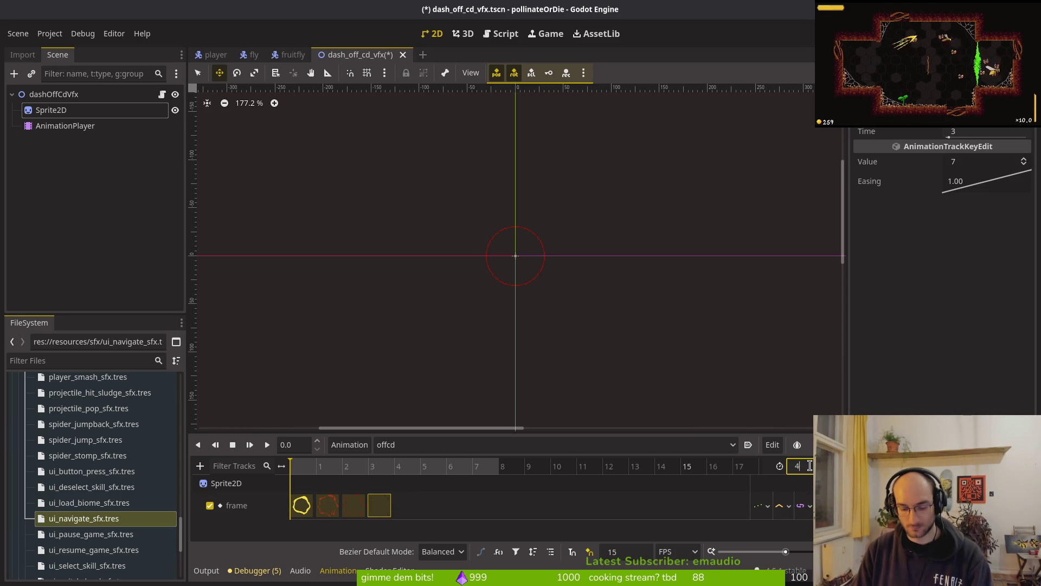
{"action": "key", "text": "Return"}
{"action": "key", "text": "ctrl+s"}
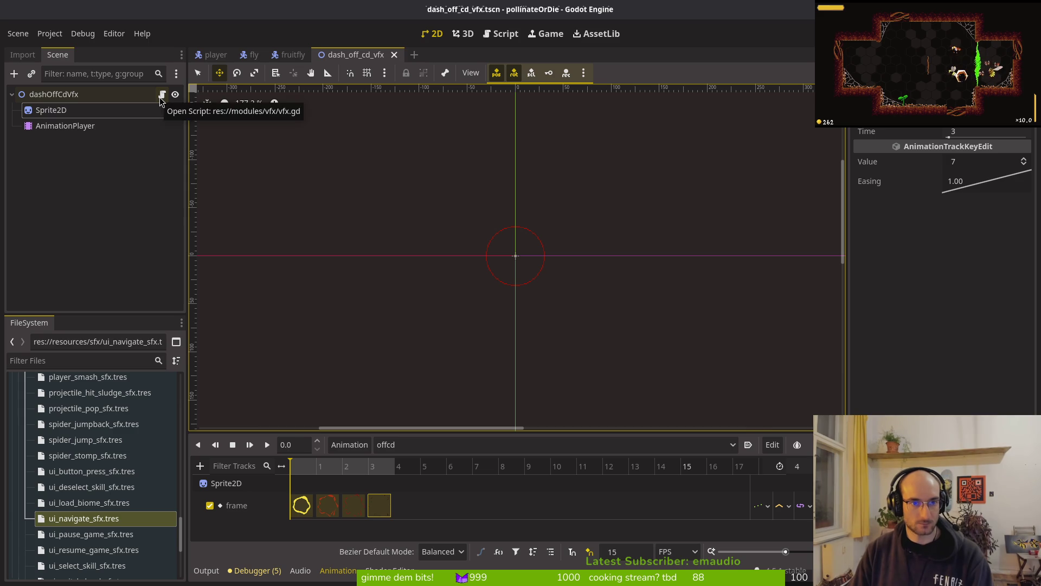
Step: Detach vfx.gd from the dashOffCdVfx root and create a new dash_off_cd_vfx.gd script
{"action": "left_click", "coordinate": [150, 100]}
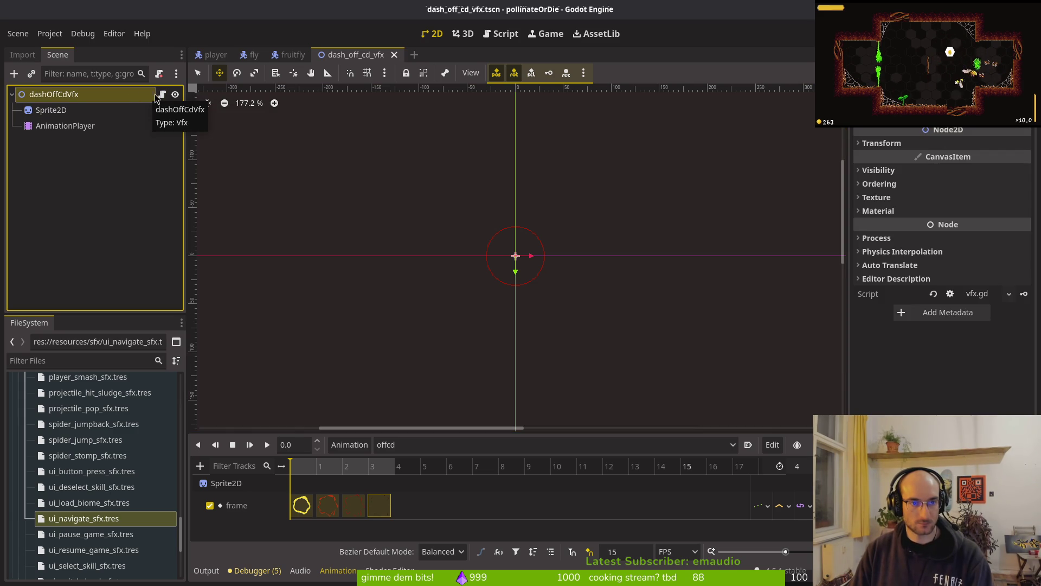
{"action": "right_click", "coordinate": [144, 100]}
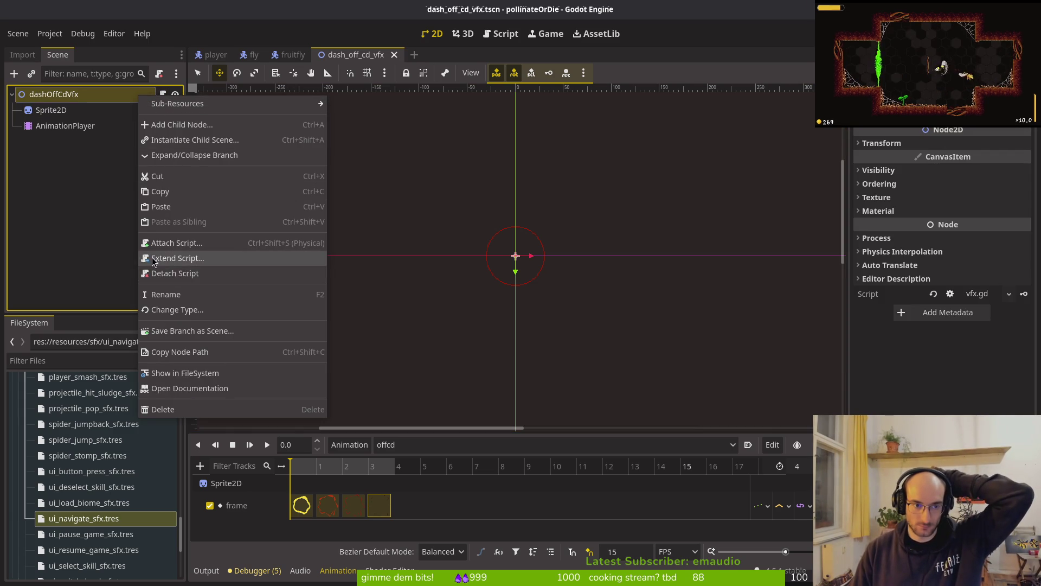
{"action": "left_click", "coordinate": [174, 274]}
{"action": "right_click", "coordinate": [112, 97]}
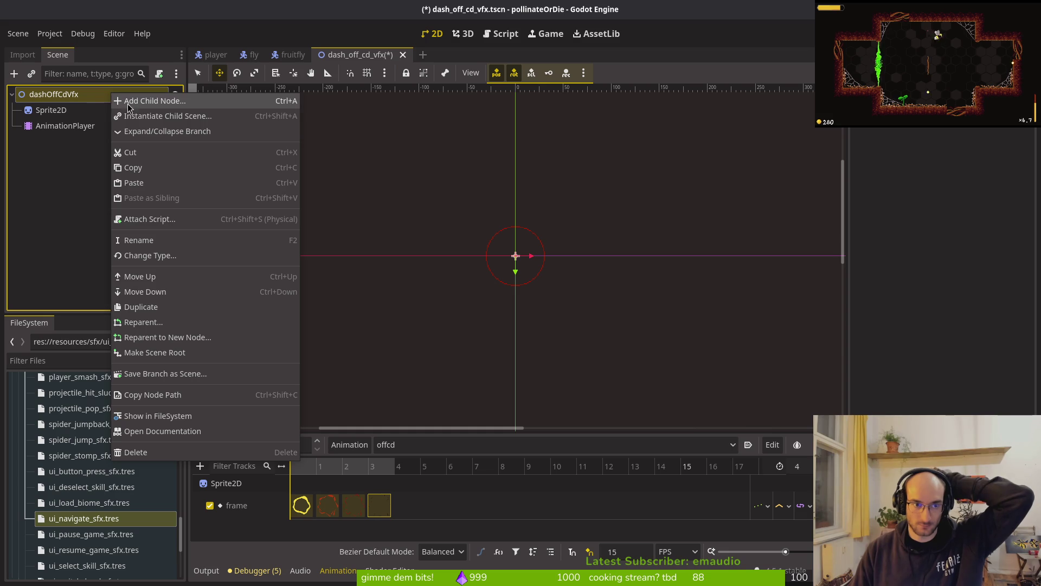
{"action": "left_click", "coordinate": [157, 220]}
{"action": "left_click", "coordinate": [571, 381]}
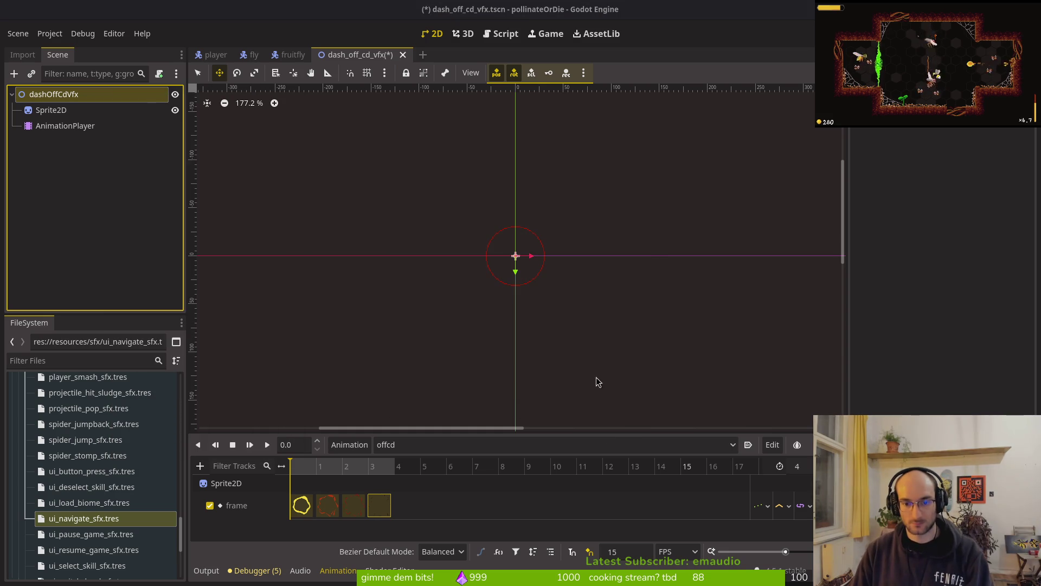
Step: Open dash_off_cd_vfx.gd, then open healing_vfx.gd as the code source
{"action": "key", "text": "space"}
{"action": "key", "text": "f"}
{"action": "key", "text": "f"}
{"action": "type", "text": "dash_off"}
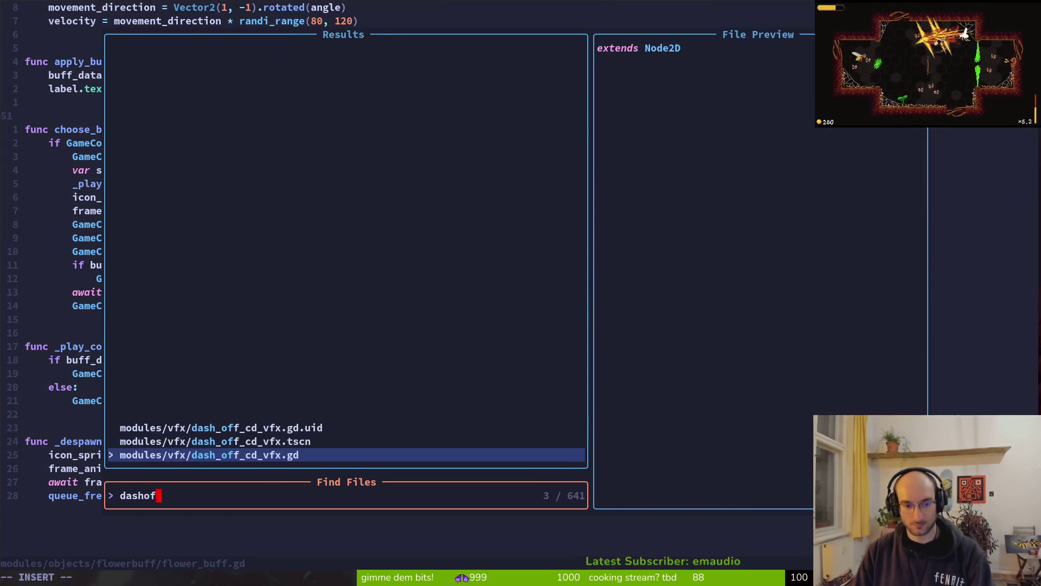
{"action": "key", "text": "Return"}
{"action": "key", "text": "space"}
{"action": "key", "text": "f"}
{"action": "key", "text": "f"}
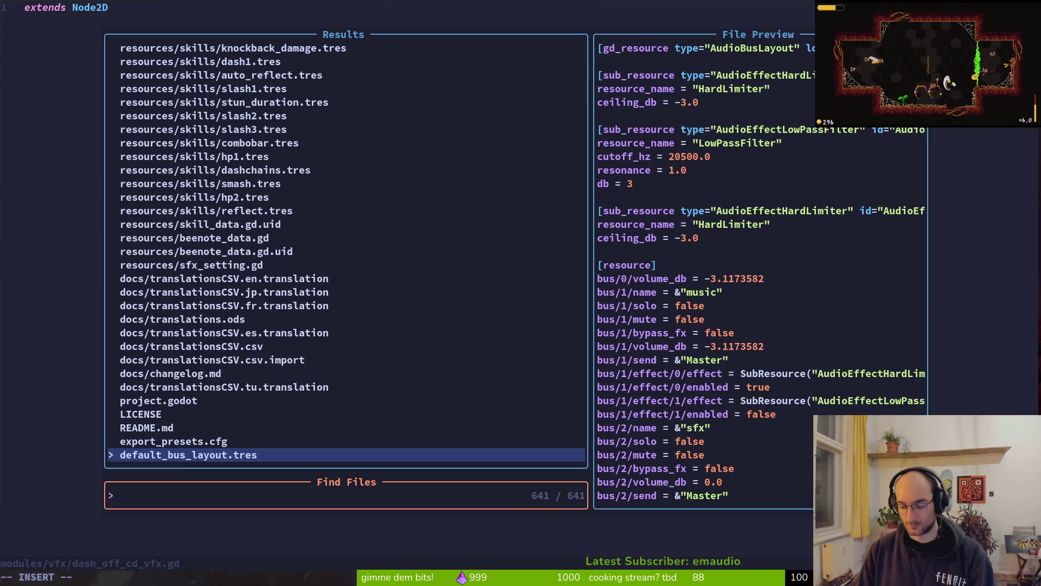
{"action": "type", "text": "heal"}
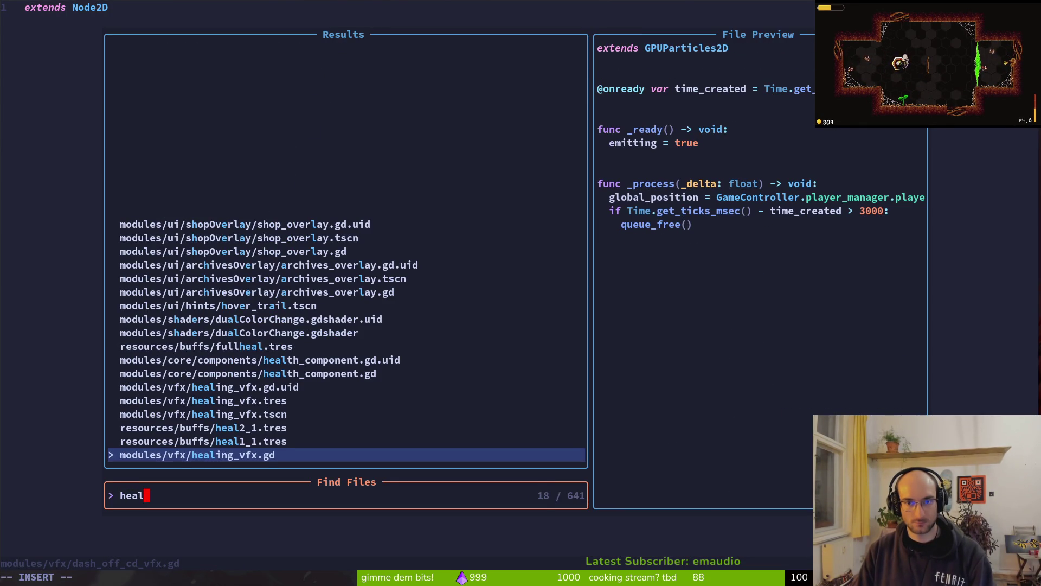
{"action": "key", "text": "Return"}
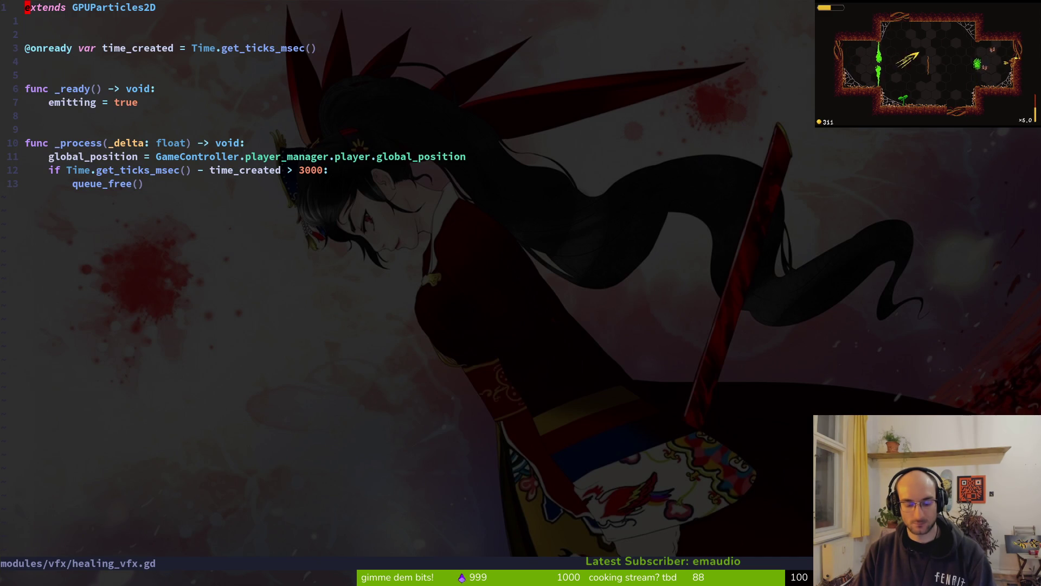
Step: Paste healing_vfx.gd's code into dash_off_cd_vfx.gd, drop the extends and emitting lines, begin 'await an'
{"action": "key", "text": "y"}
{"action": "key", "text": "shift+g"}
{"action": "key", "text": "ctrl+6"}
{"action": "key", "text": "p"}
{"action": "key", "text": "d"}
{"action": "key", "text": "d"}
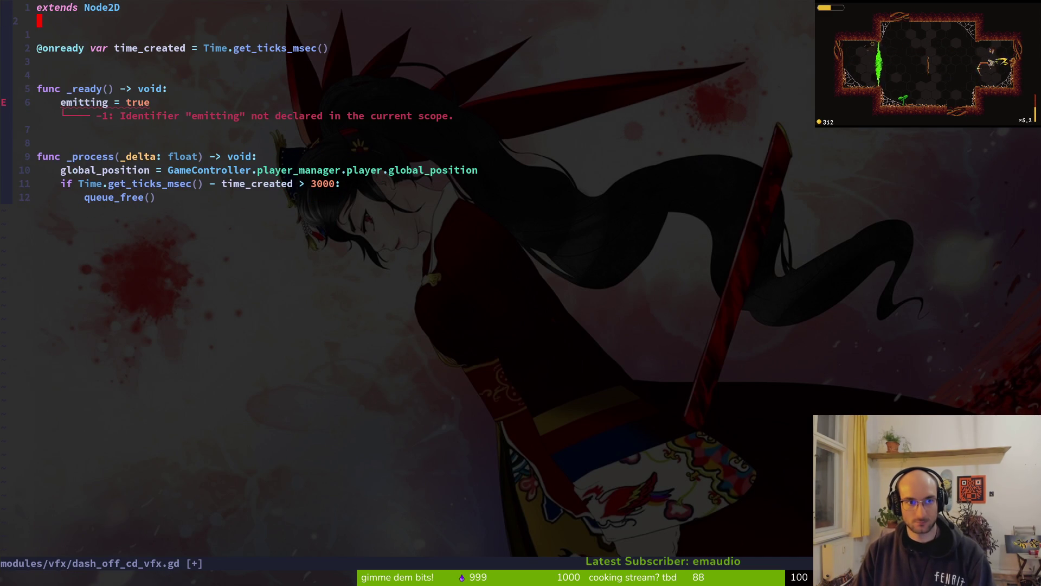
{"action": "key", "text": "d"}
{"action": "key", "text": "d"}
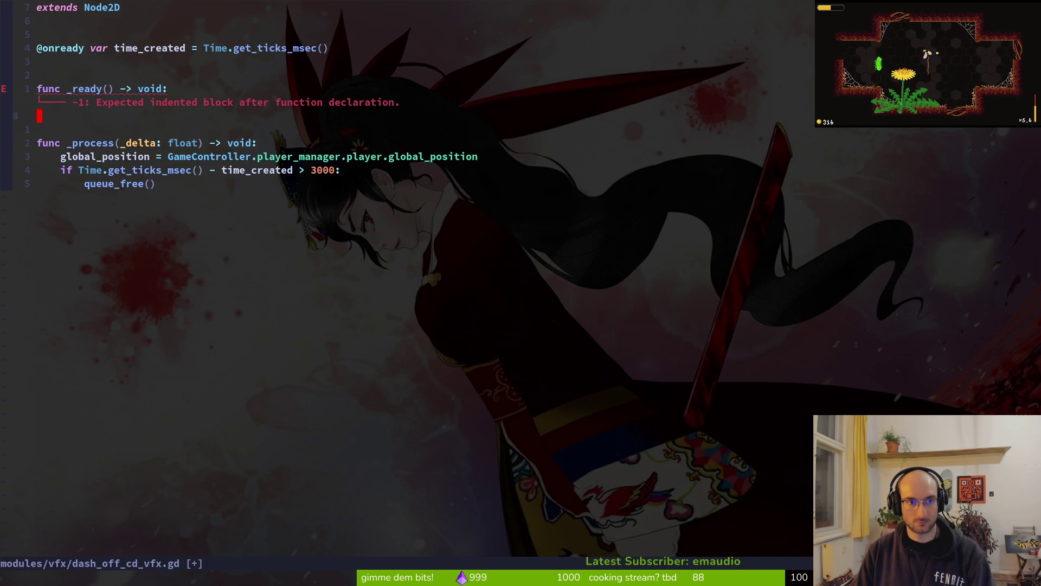
{"action": "key", "text": "o"}
{"action": "key", "text": "Escape"}
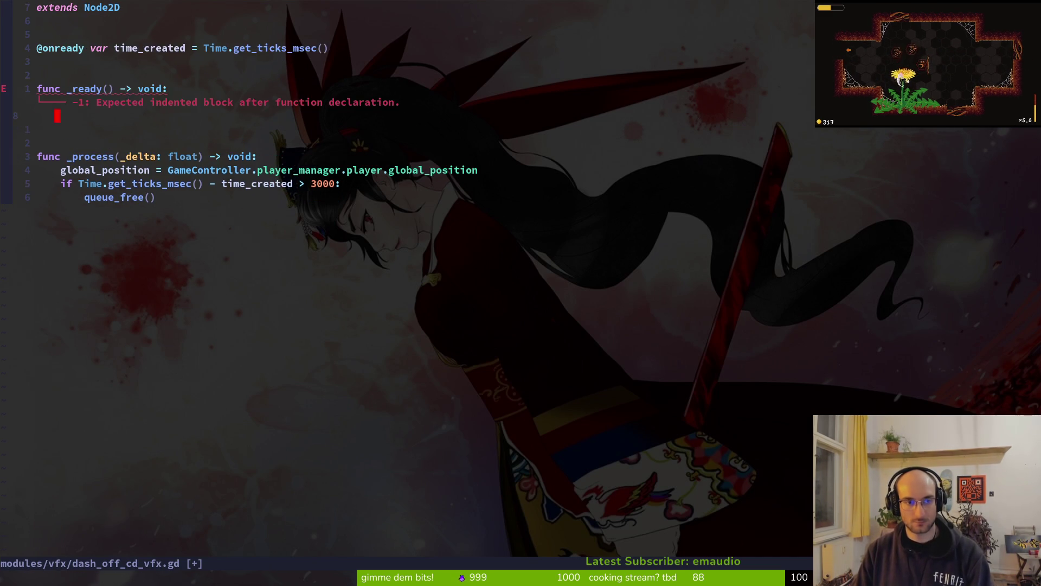
{"action": "key", "text": "space"}
{"action": "key", "text": "f"}
{"action": "key", "text": "f"}
{"action": "key", "text": "Escape"}
{"action": "key", "text": "Escape"}
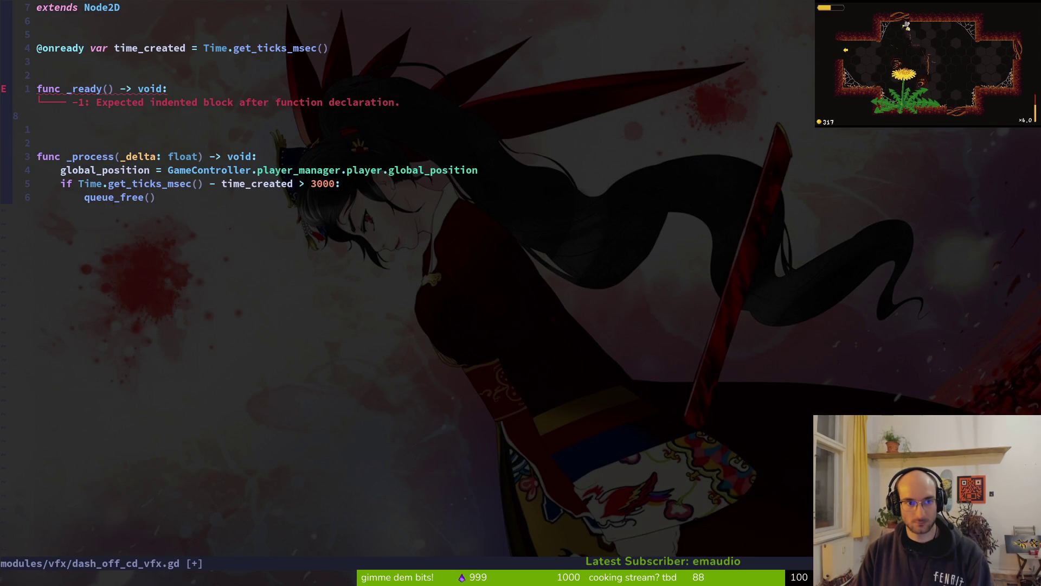
{"action": "type", "text": "o"}
{"action": "type", "text": "awai"}
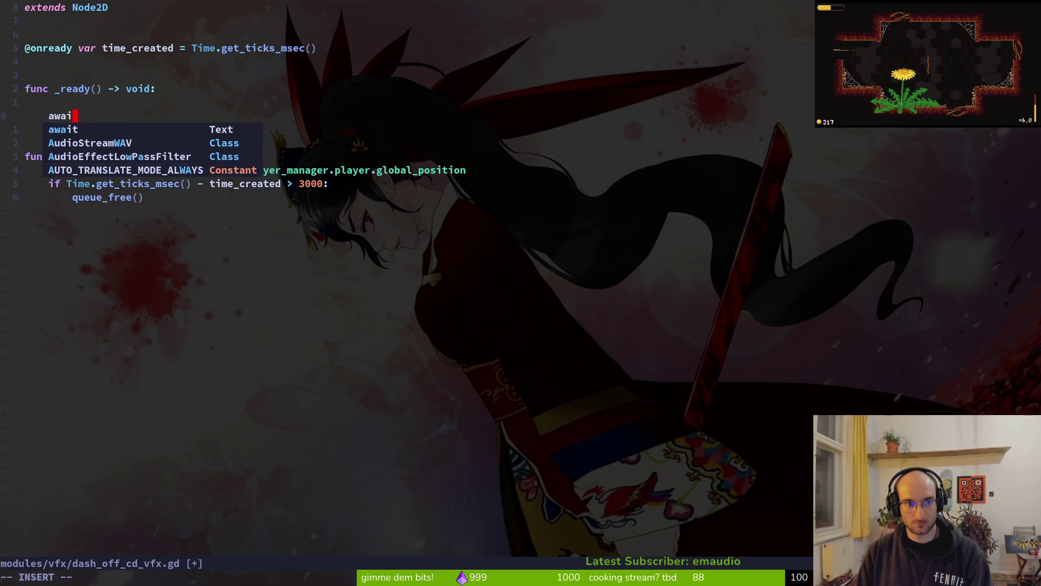
{"action": "type", "text": "t an"}
{"action": "key", "text": "Escape"}
{"action": "key", "text": "space"}
{"action": "key", "text": "f"}
{"action": "key", "text": "f"}
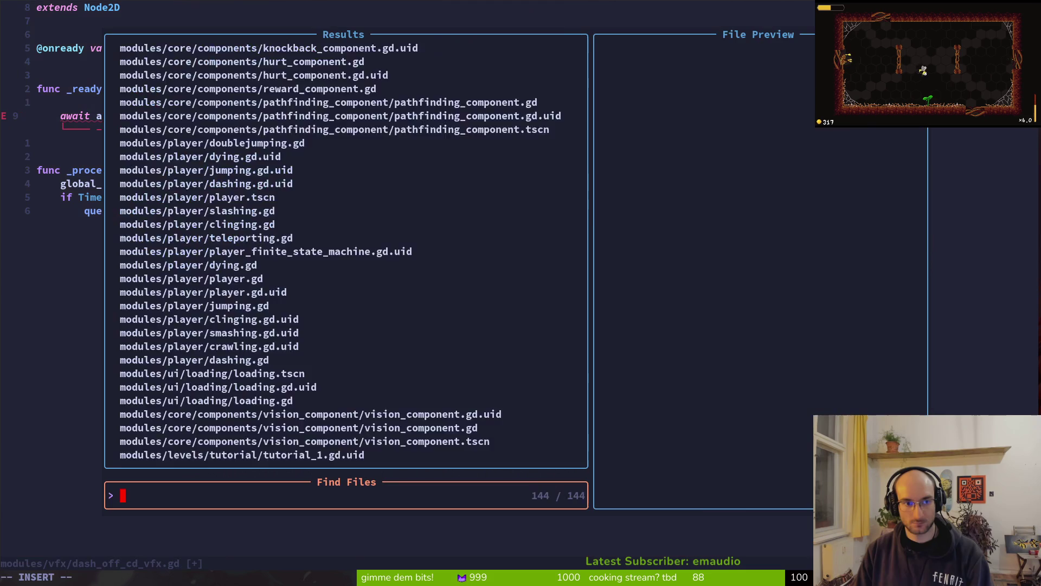
{"action": "type", "text": "vfx"}
{"action": "key", "text": "Return"}
{"action": "key", "text": "j"}
{"action": "key", "text": "d"}
{"action": "key", "text": "d"}
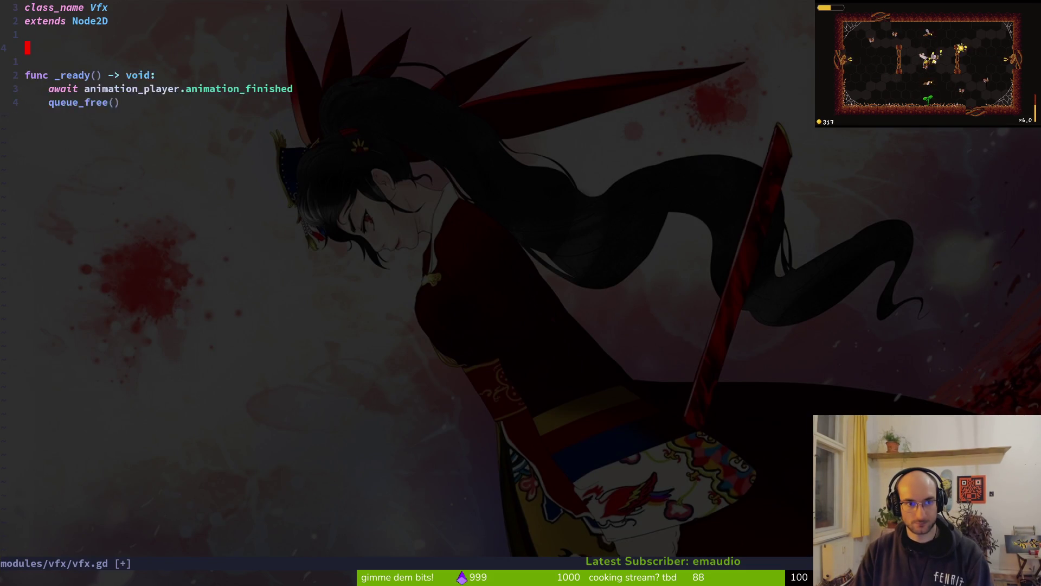
{"action": "key", "text": "u"}
{"action": "key", "text": "ctrl+6"}
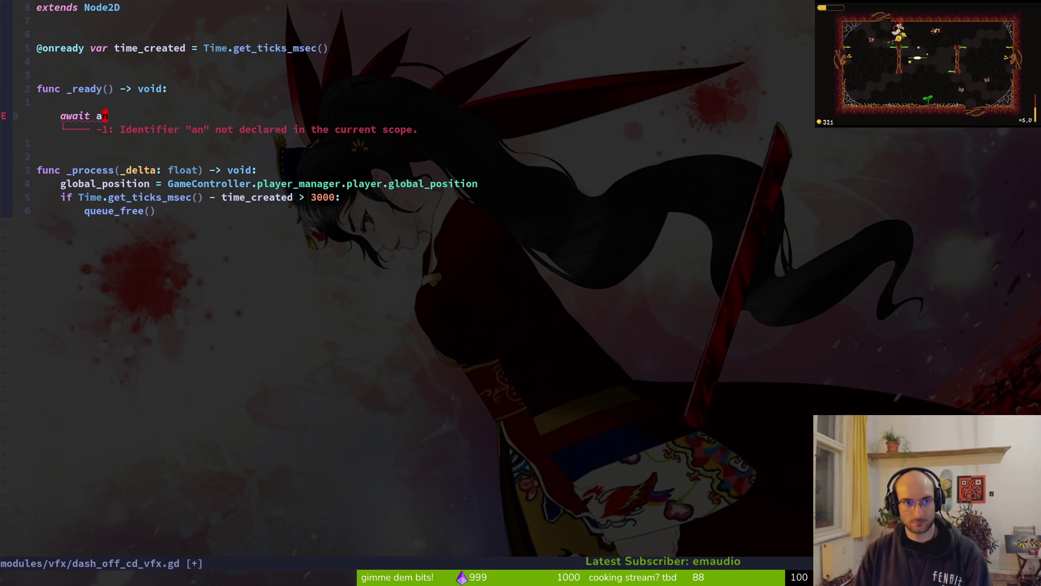
{"action": "key", "text": "P"}
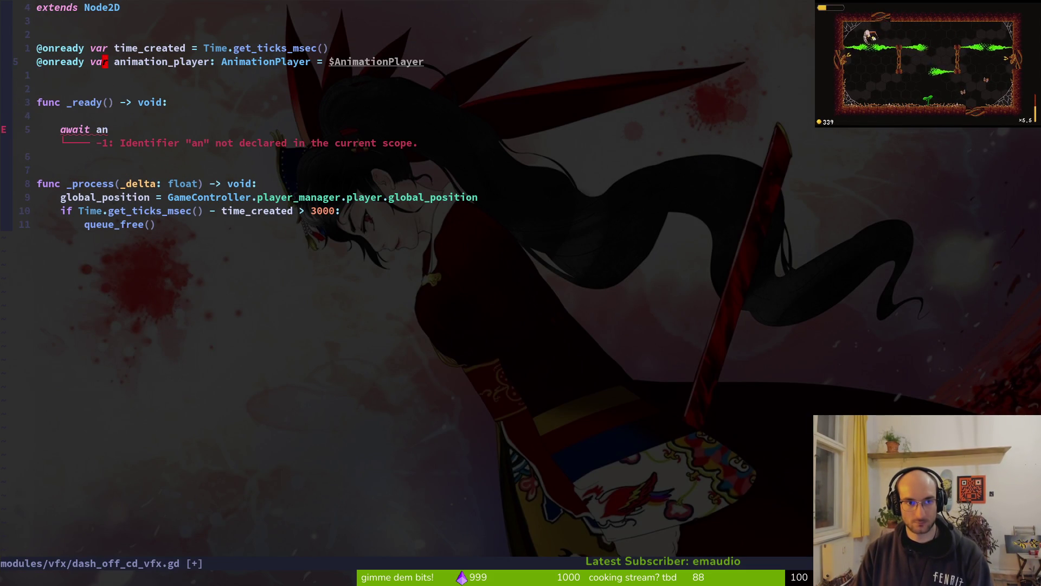
Step: Delete the time_created and _process lines and save the script
{"action": "key", "text": "k"}
{"action": "key", "text": "d"}
{"action": "key", "text": "d"}
{"action": "key", "text": "j"}
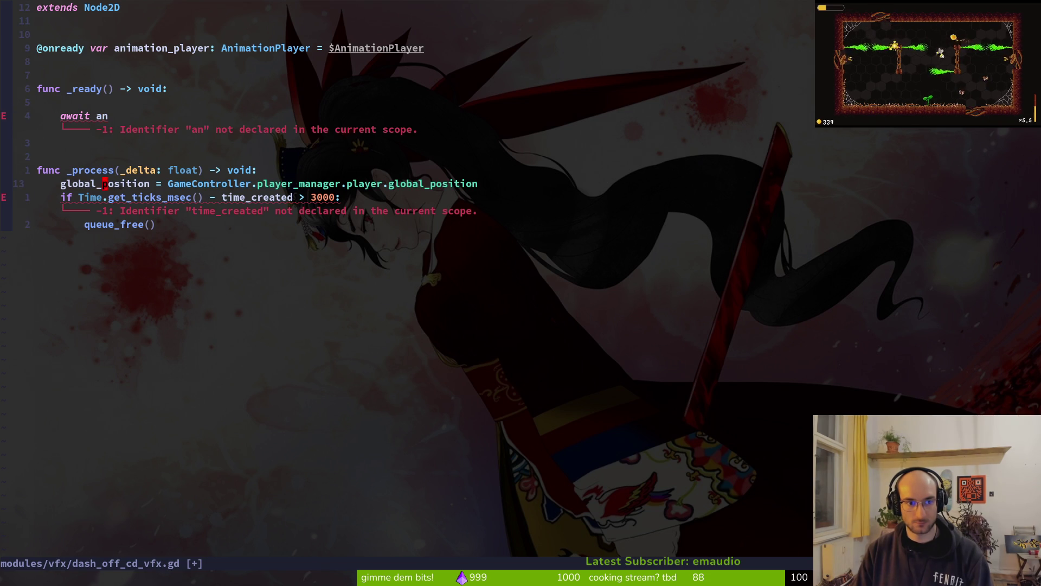
{"action": "key", "text": "d"}
{"action": "key", "text": "j"}
{"action": "key", "text": "k"}
{"action": "key", "text": "d"}
{"action": "key", "text": "d"}
{"action": "key", "text": "ctrl+s"}
{"action": "key", "text": "k"}
{"action": "key", "text": "k"}
{"action": "key", "text": "k"}
Step: Type await animation_player.play(" in _ready, checking the offcd animation name in Godot
{"action": "type", "text": "A"}
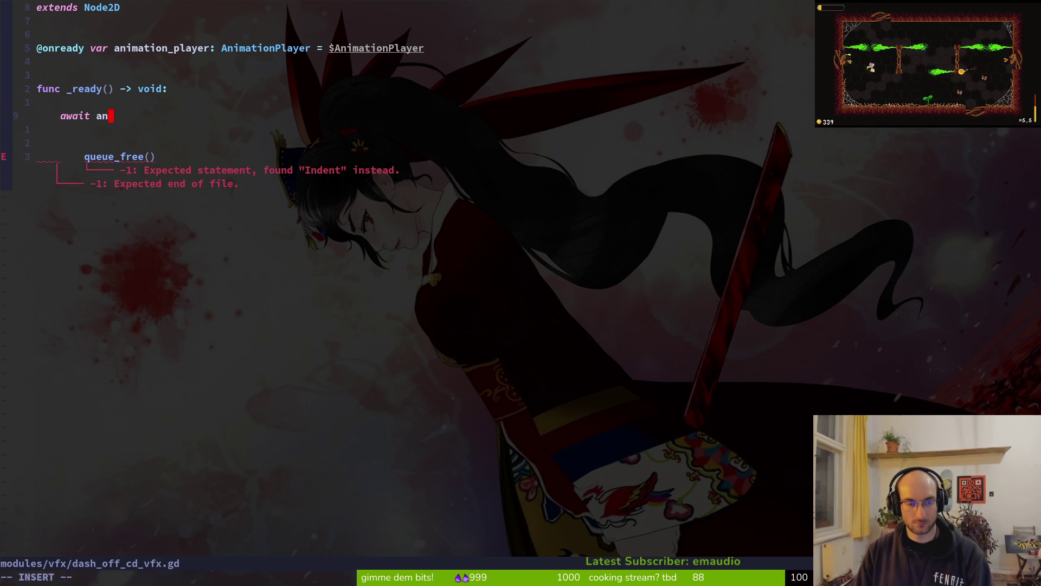
{"action": "type", "text": "im"}
{"action": "key", "text": "Return"}
{"action": "type", "text": "."}
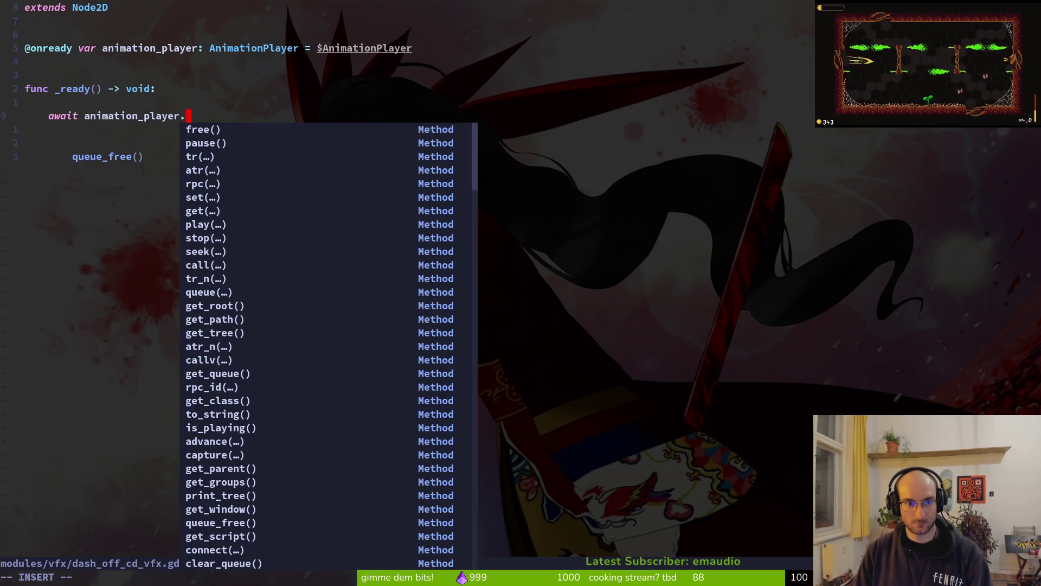
{"action": "type", "text": "pl"}
{"action": "key", "text": "Return"}
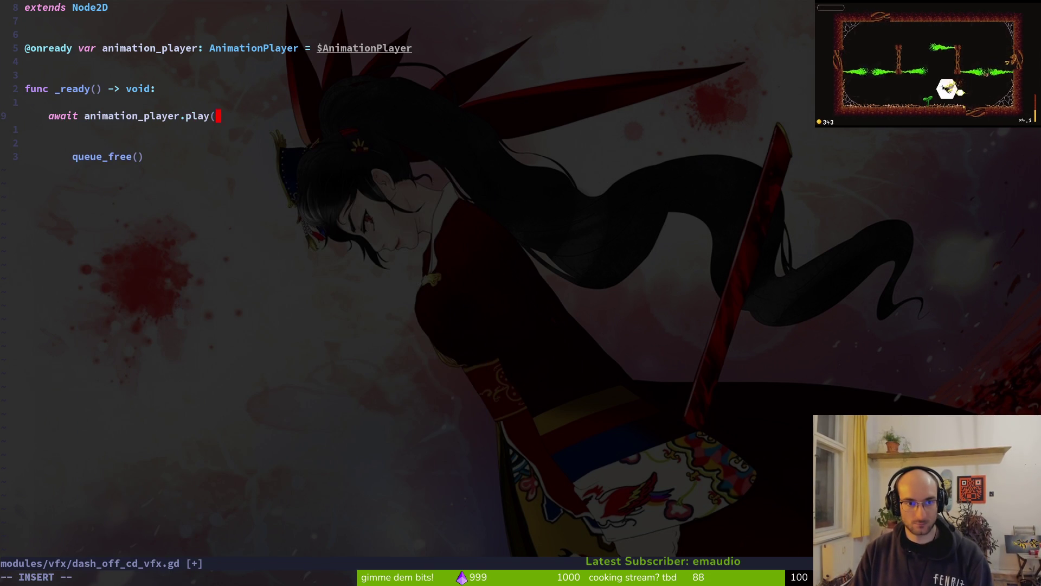
{"action": "type", "text": "\""}
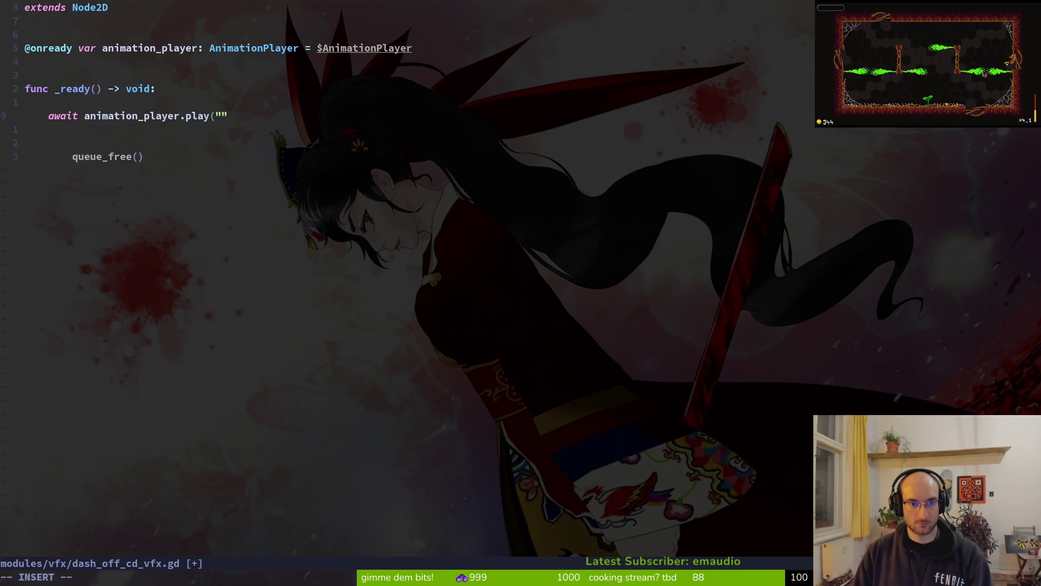
{"action": "type", "text": "dash"}
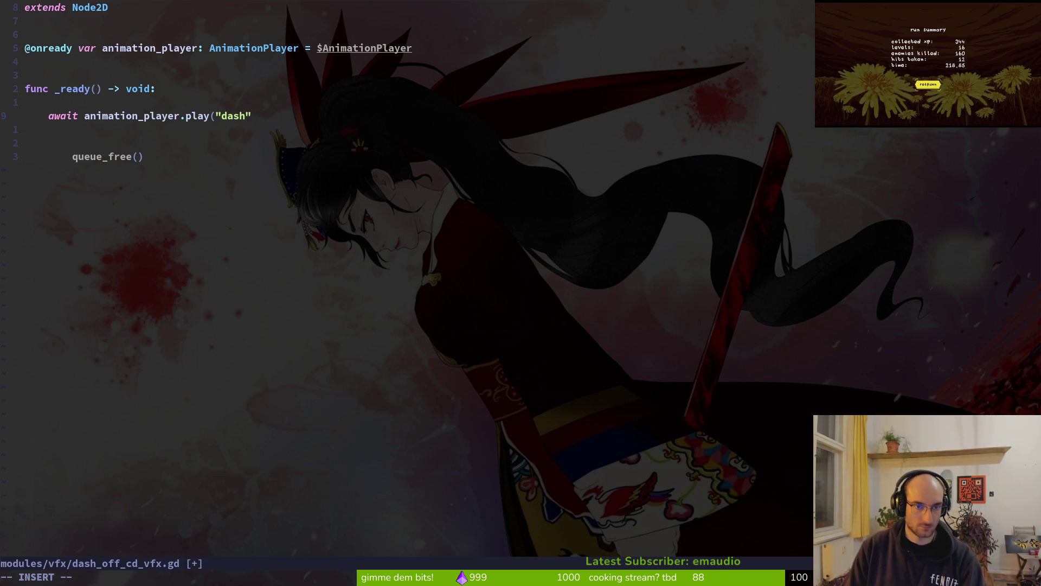
{"action": "key", "text": "alt+Tab"}
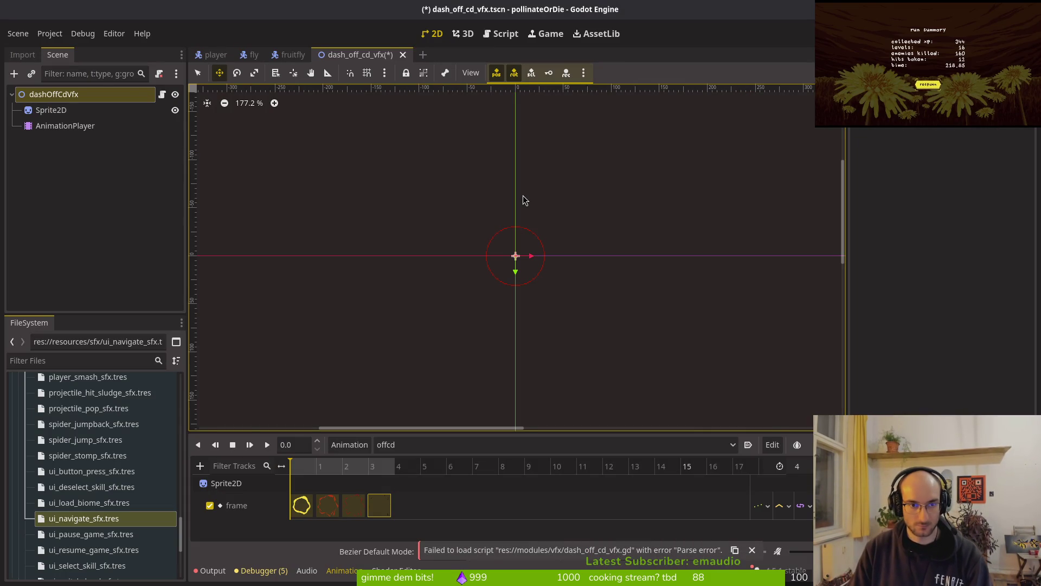
{"action": "key", "text": "alt+Tab"}
{"action": "key", "text": "BackSpace"}
{"action": "key", "text": "BackSpace"}
{"action": "key", "text": "BackSpace"}
{"action": "type", "text": "ffcd\""}
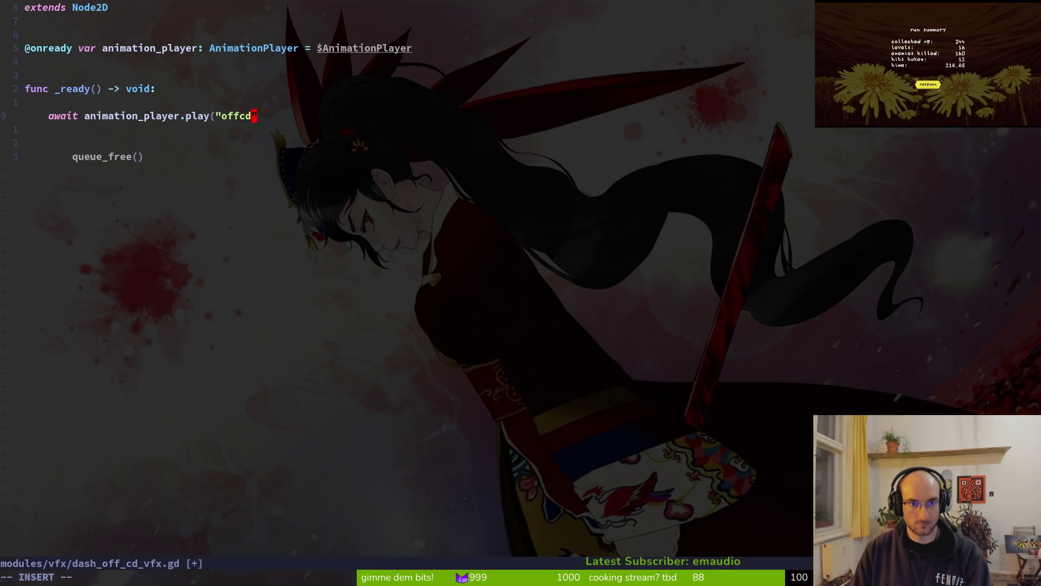
{"action": "key", "text": "alt+Tab"}
{"action": "key", "text": "alt+Tab"}
Step: Close the play("offcd") call and save the script
{"action": "type", "text": ")"}
{"action": "key", "text": "Escape"}
{"action": "type", "text": ":write"}
{"action": "key", "text": "Return"}
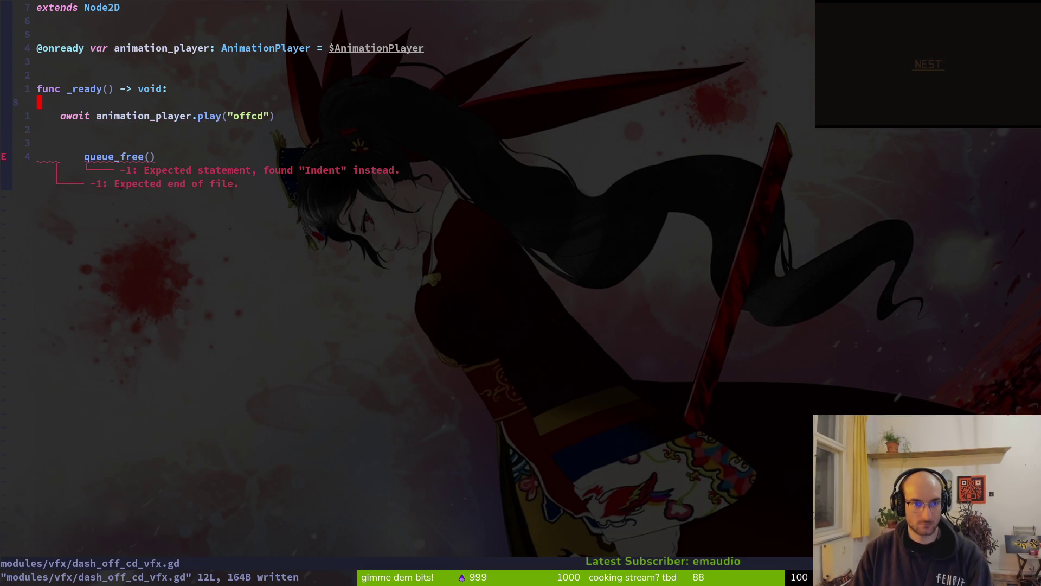
Step: Insert an 'await animation_player.animation_finished' line above the play call and save
{"action": "type", "text": "Oawait  an"}
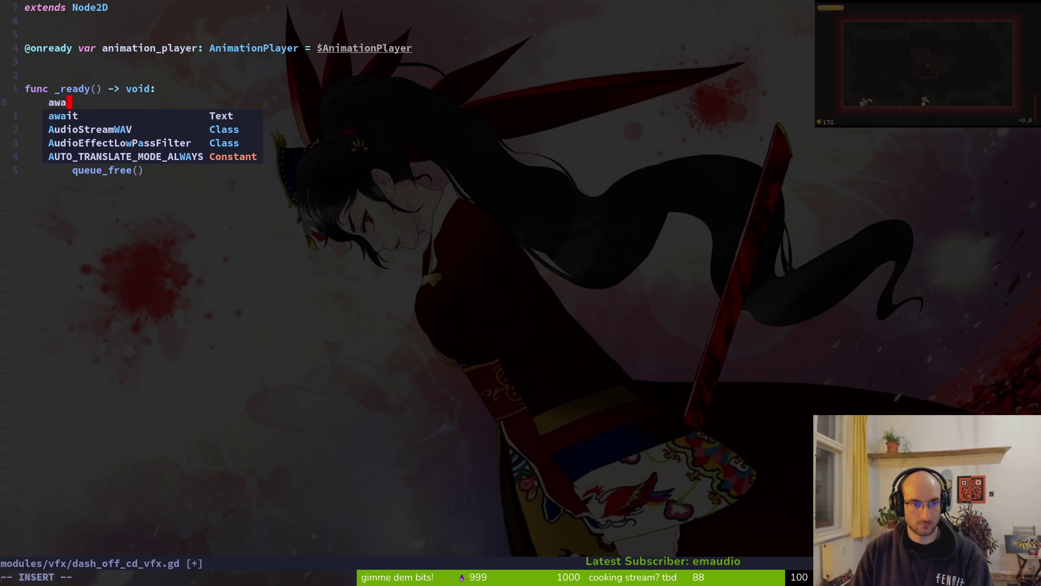
{"action": "key", "text": "BackSpace"}
{"action": "key", "text": "BackSpace"}
{"action": "key", "text": "BackSpace"}
{"action": "type", "text": "an"}
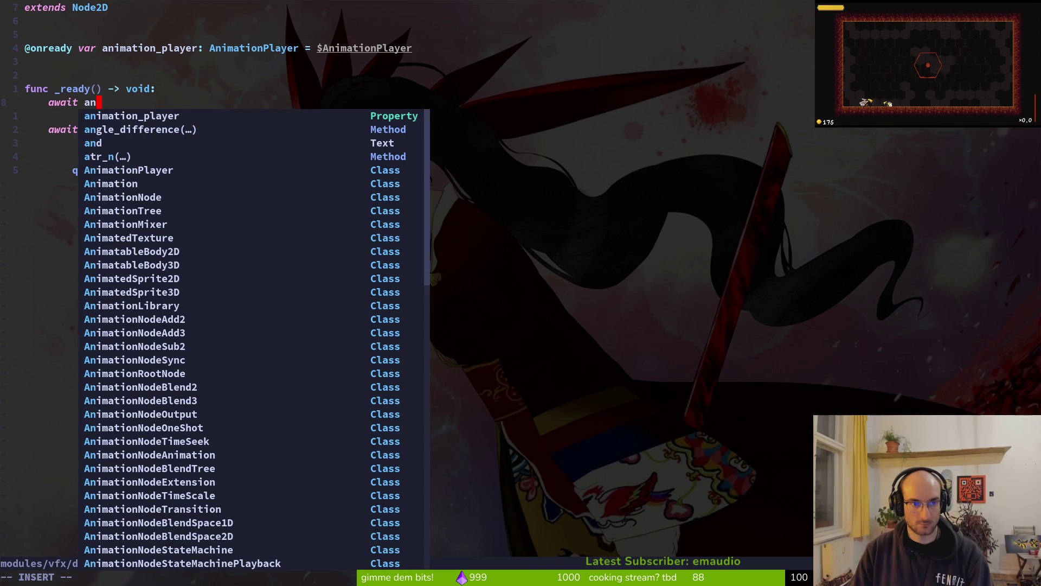
{"action": "key", "text": "Tab"}
{"action": "type", "text": ".d"}
{"action": "key", "text": "BackSpace"}
{"action": "type", "text": "anif"}
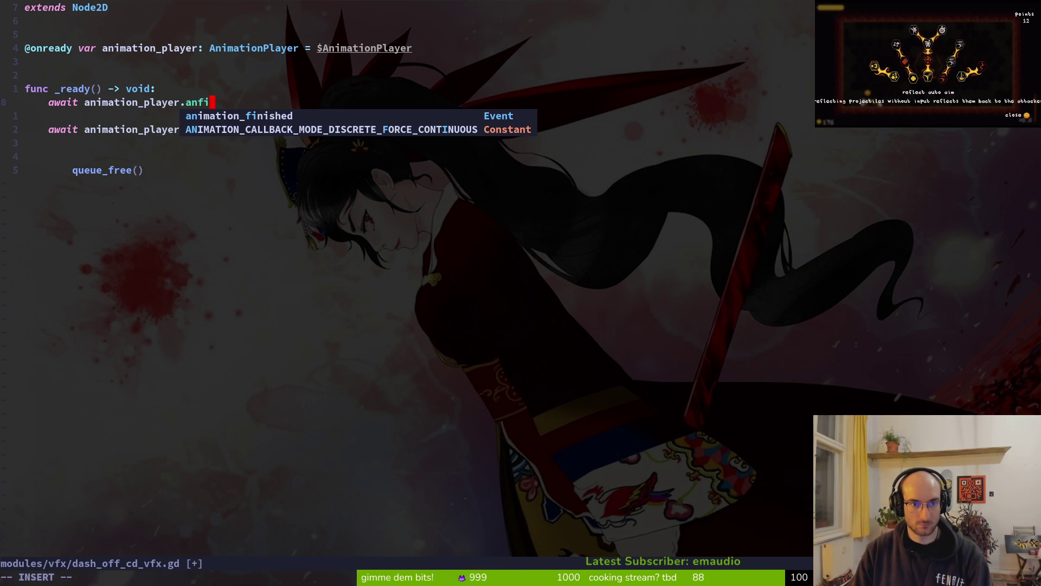
{"action": "key", "text": "Tab"}
{"action": "key", "text": "Escape"}
{"action": "type", "text": ":write"}
{"action": "key", "text": "Return"}
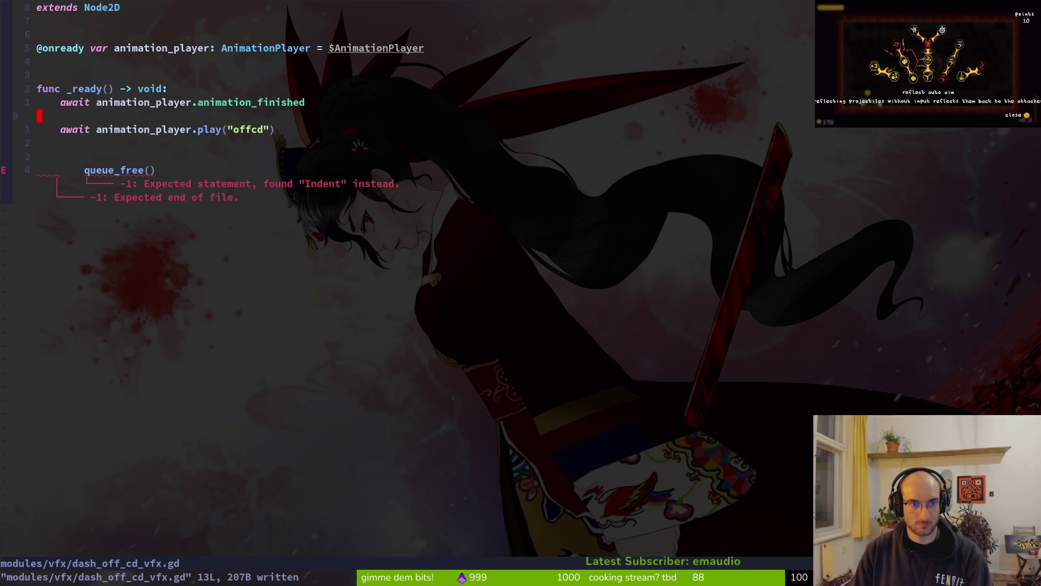
Step: Remove 'await' from the play("offcd") line and save
{"action": "key", "text": "j"}
{"action": "key", "text": "j"}
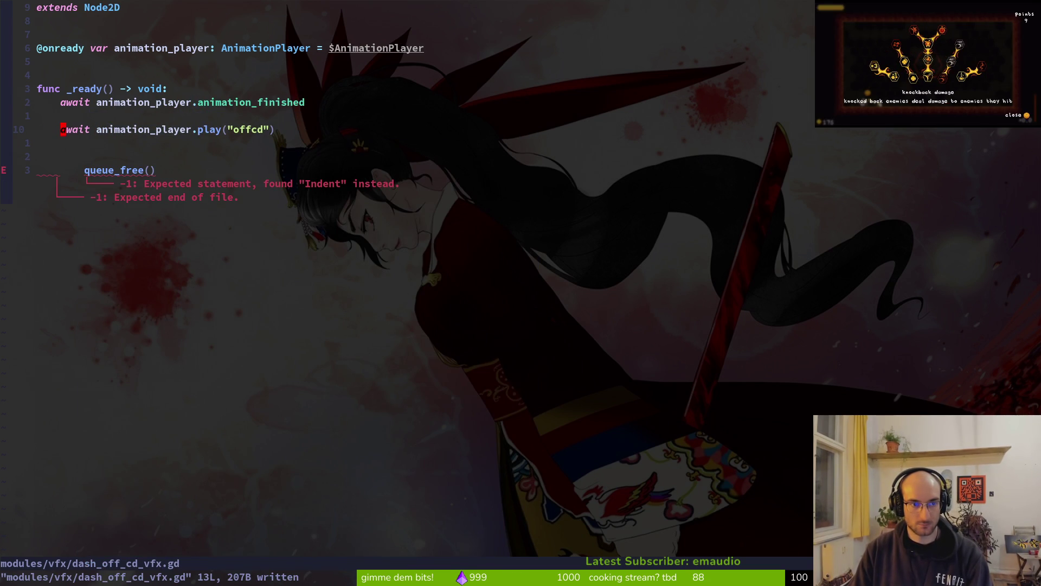
{"action": "key", "text": "c"}
{"action": "key", "text": "w"}
{"action": "key", "text": "Delete"}
{"action": "key", "text": "Escape"}
{"action": "type", "text": ":write"}
{"action": "key", "text": "Return"}
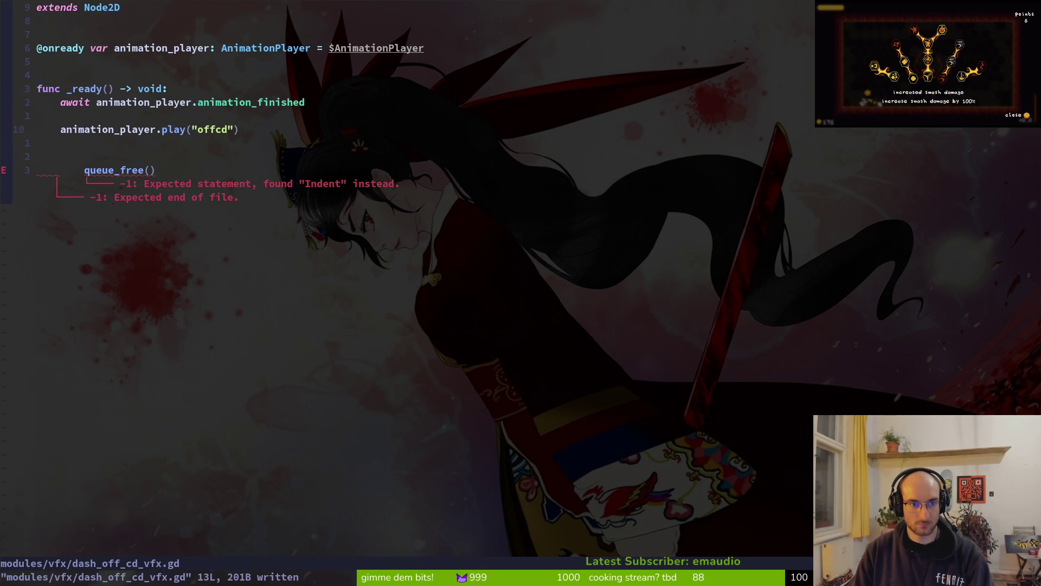
Step: Remove the empty line and duplicate the await animation_finished line below play("offcd")
{"action": "key", "text": "j"}
{"action": "key", "text": "k"}
{"action": "key", "text": "shift+v"}
{"action": "key", "text": "shift+k"}
{"action": "key", "text": "Escape"}
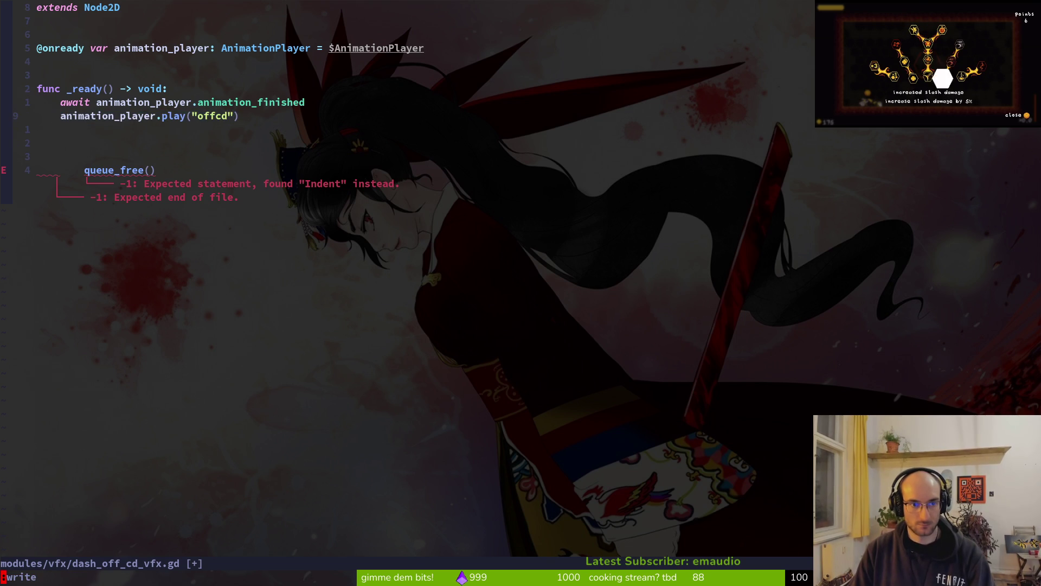
{"action": "key", "text": "k"}
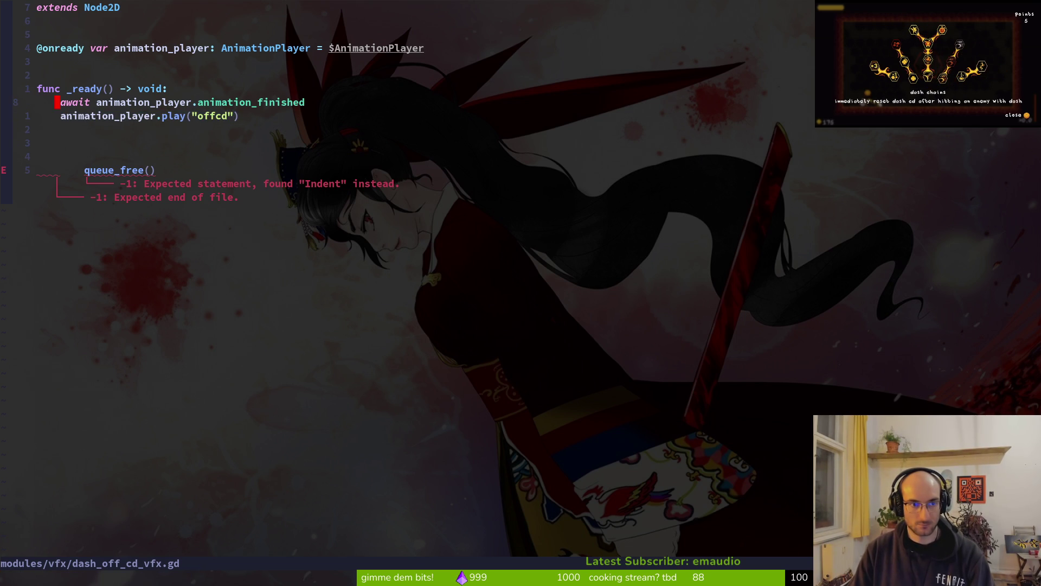
{"action": "key", "text": "y"}
{"action": "key", "text": "y"}
{"action": "key", "text": "j"}
{"action": "key", "text": "p"}
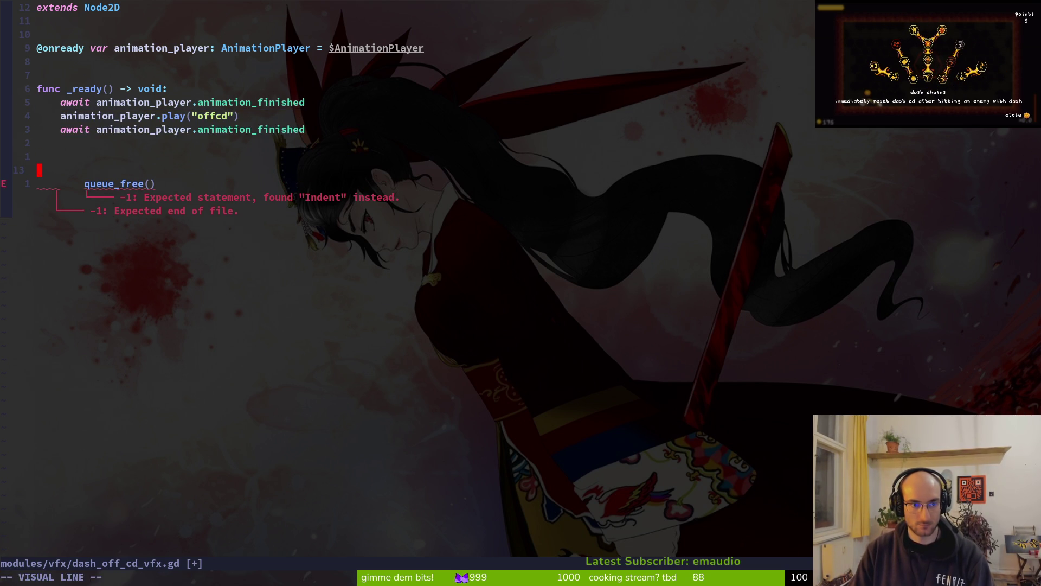
Step: Delete the blank lines, dedent queue_free() to match the awaits, and save
{"action": "key", "text": "Escape"}
{"action": "key", "text": "j"}
{"action": "key", "text": "V"}
{"action": "key", "text": "alt+k"}
{"action": "key", "text": "alt+k"}
{"action": "key", "text": "alt+k"}
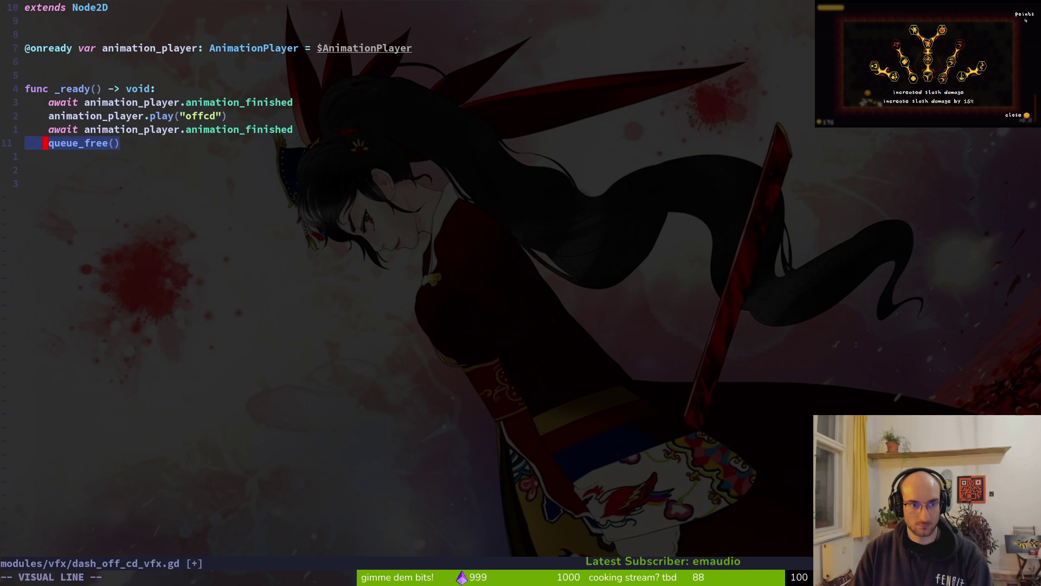
{"action": "key", "text": "ctrl+s"}
{"action": "key", "text": "{"}
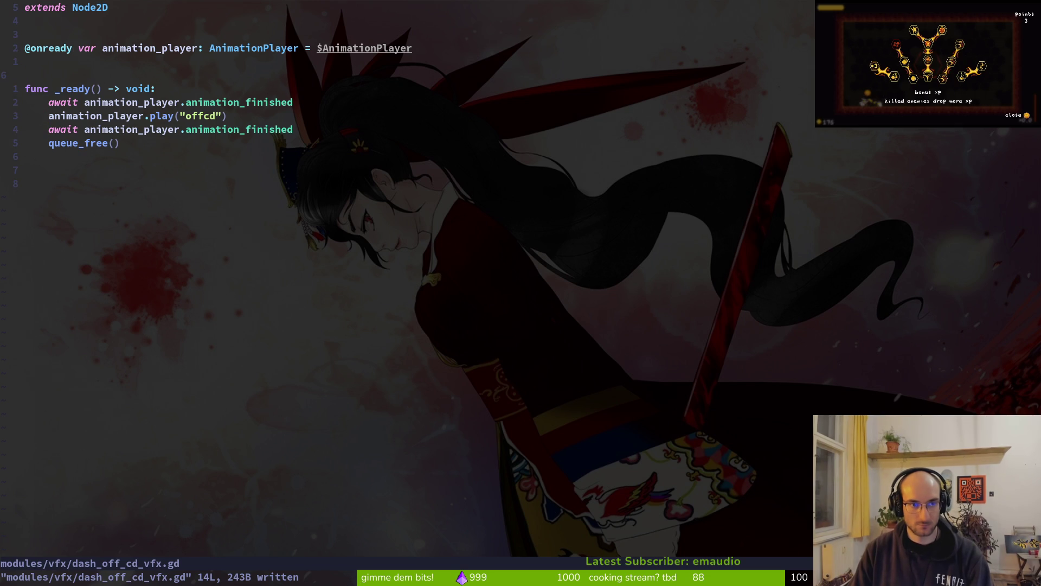
{"action": "key", "text": "j"}
{"action": "key", "text": "j"}
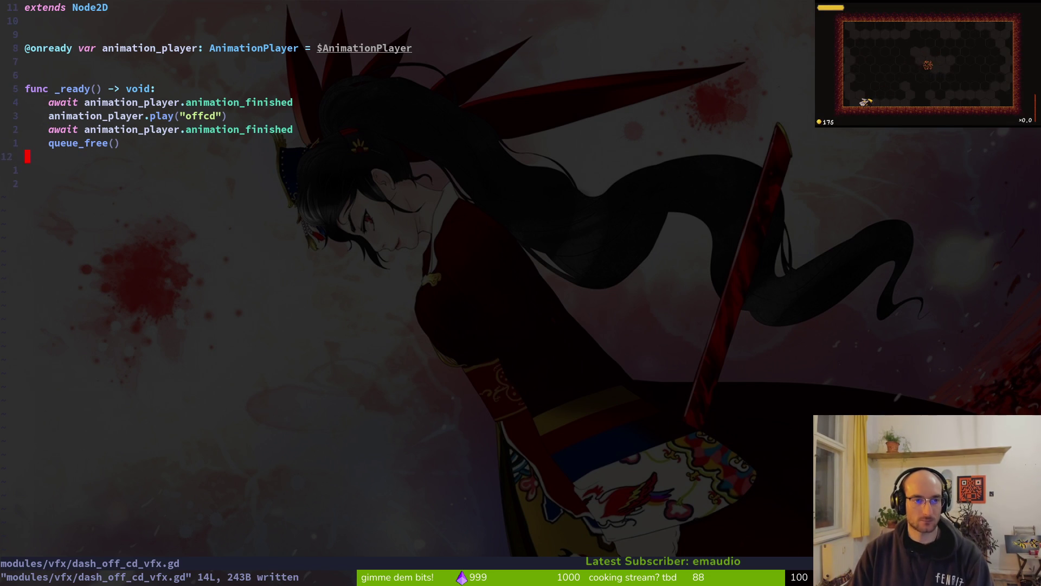
Step: Add a func _physics_process below _ready with a partial global_position line
{"action": "key", "text": "o"}
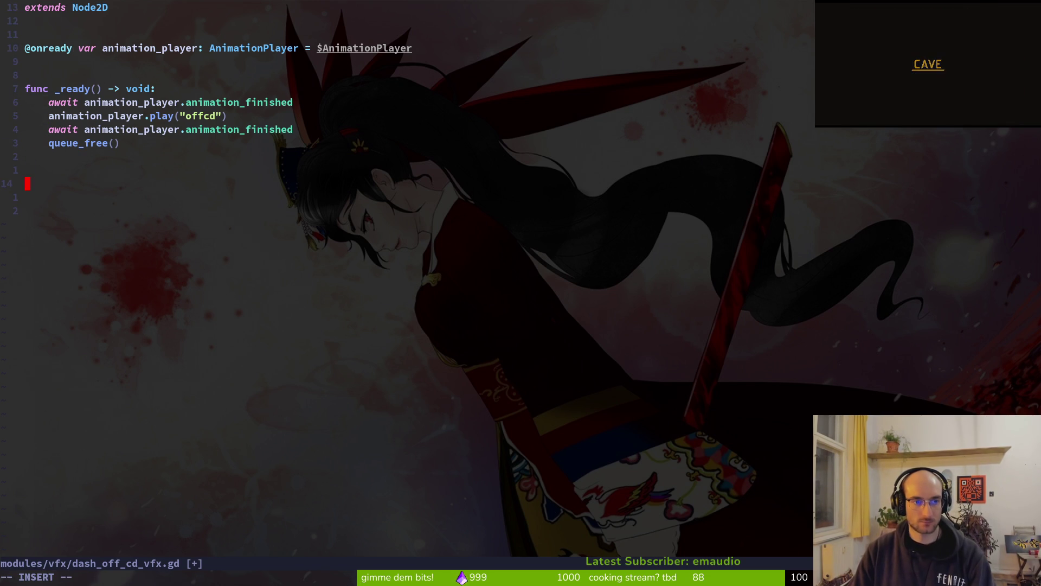
{"action": "type", "text": "func _r"}
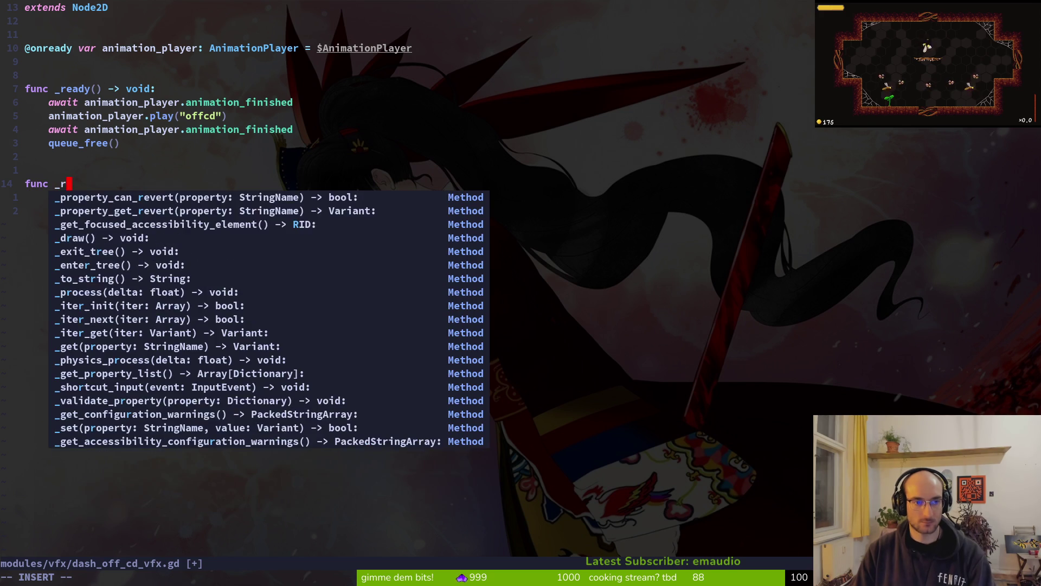
{"action": "key", "text": "BackSpace"}
{"action": "type", "text": "ph"}
{"action": "key", "text": "Return"}
{"action": "key", "text": "Return"}
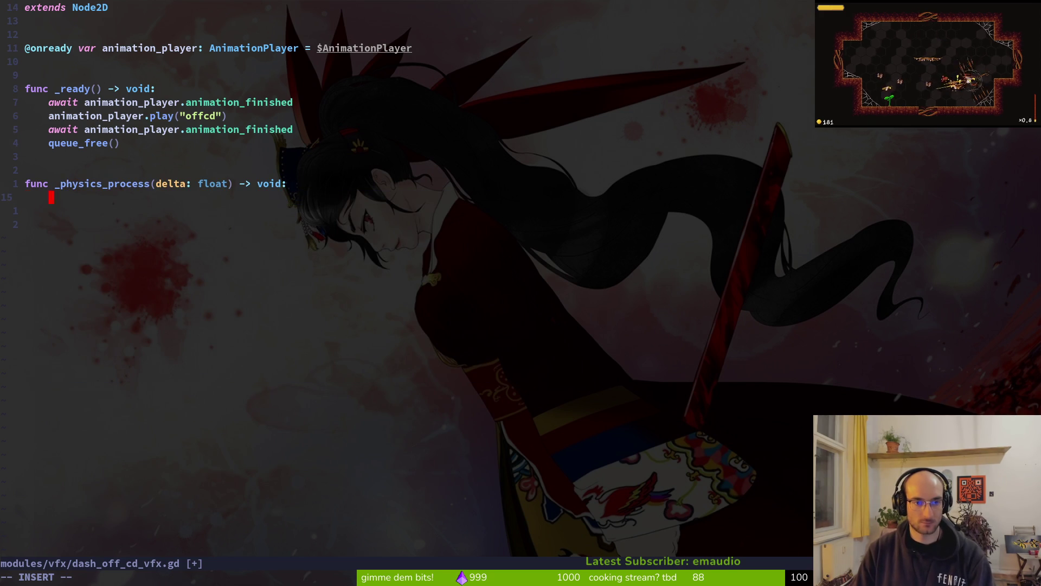
{"action": "type", "text": "glo"}
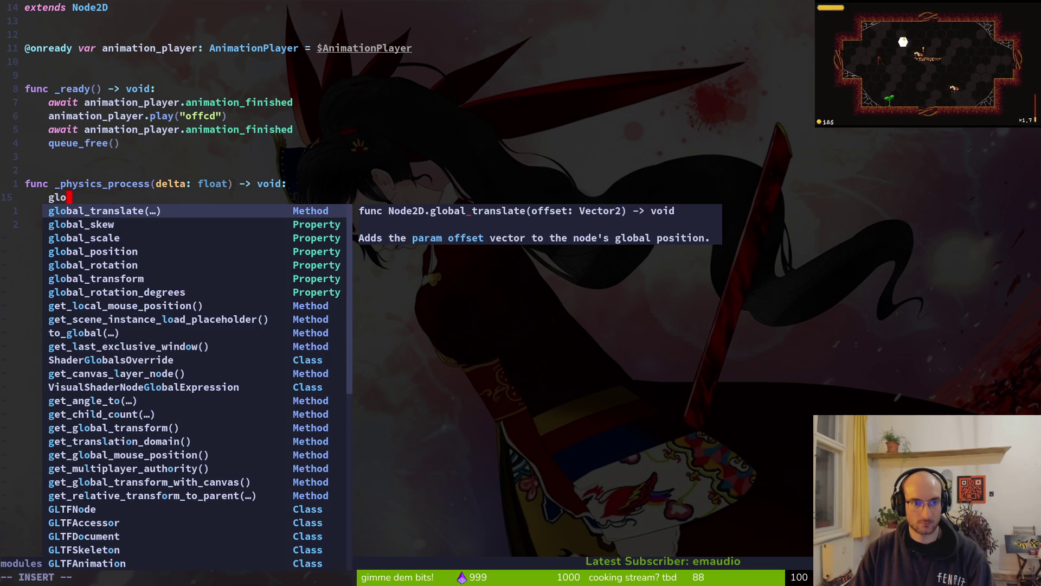
{"action": "key", "text": "Down"}
{"action": "key", "text": "Down"}
{"action": "key", "text": "Down"}
{"action": "key", "text": "Return"}
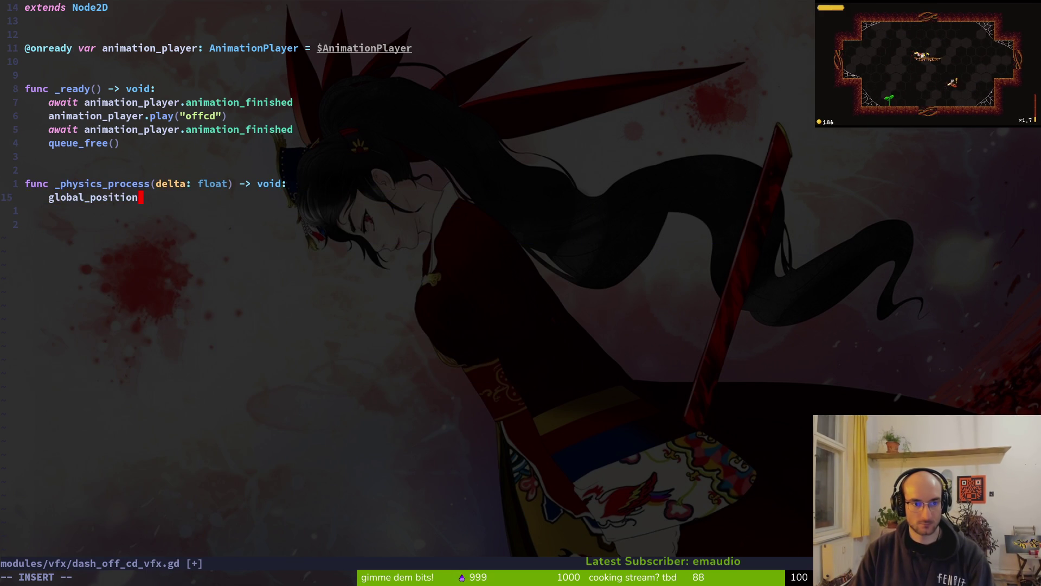
{"action": "type", "text": "="}
{"action": "key", "text": "Escape"}
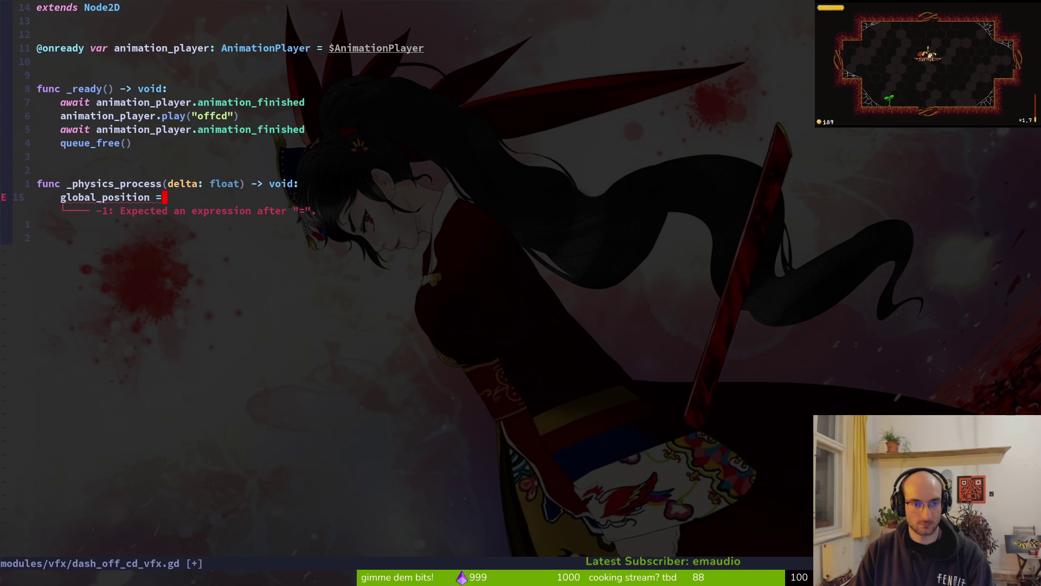
Step: Copy the player-following global_position line from healing_vfx.gd into _physics_process and save
{"action": "key", "text": "space"}
{"action": "key", "text": "f"}
{"action": "key", "text": "f"}
{"action": "key", "text": "Escape"}
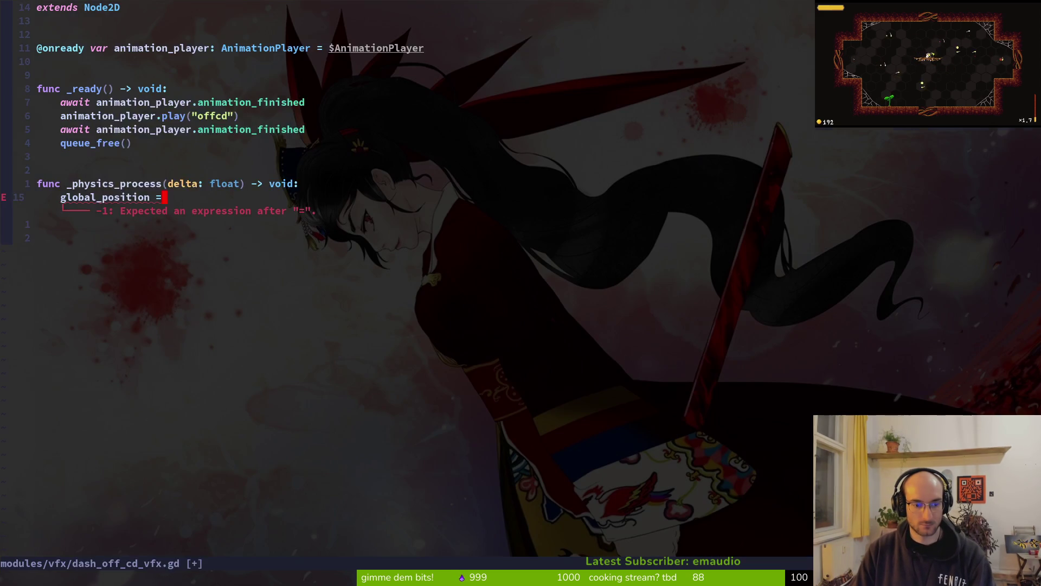
{"action": "key", "text": "space"}
{"action": "key", "text": "f"}
{"action": "key", "text": "f"}
{"action": "type", "text": "heal"}
{"action": "key", "text": "Return"}
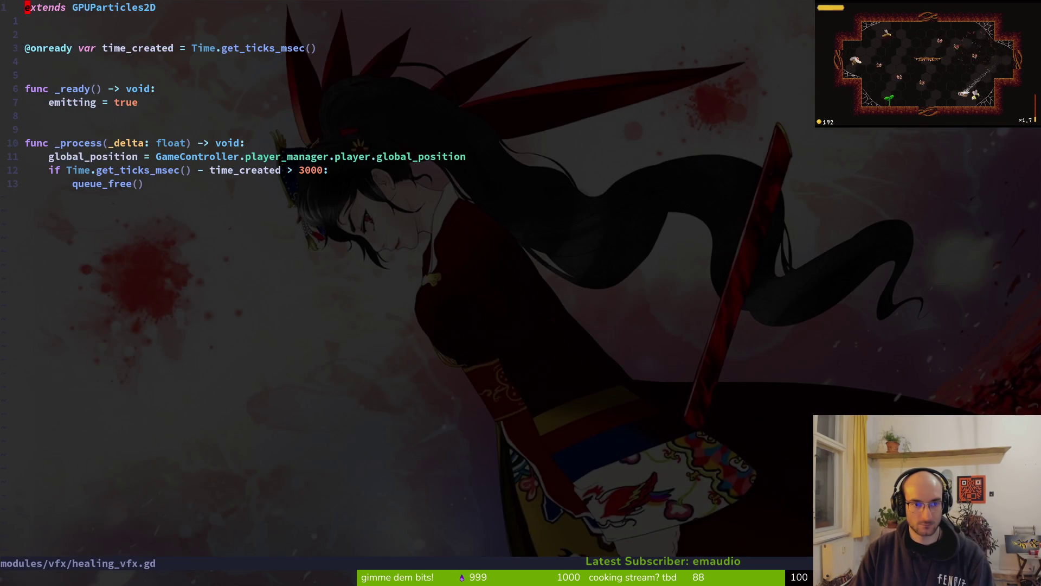
{"action": "key", "text": "j"}
{"action": "key", "text": "j"}
{"action": "key", "text": "j"}
{"action": "key", "text": "y"}
{"action": "key", "text": "y"}
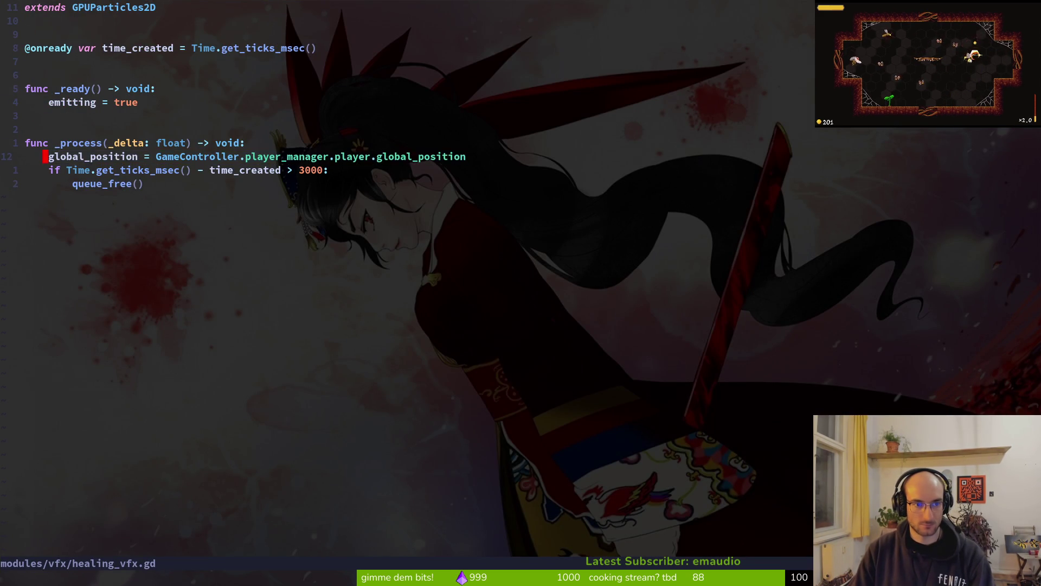
{"action": "key", "text": "ctrl+6"}
{"action": "key", "text": "d"}
{"action": "key", "text": "d"}
{"action": "type", "text": "P:w"}
{"action": "key", "text": "Return"}
Step: Rename the unused delta parameter to _delta and save
{"action": "key", "text": "ctrl+6"}
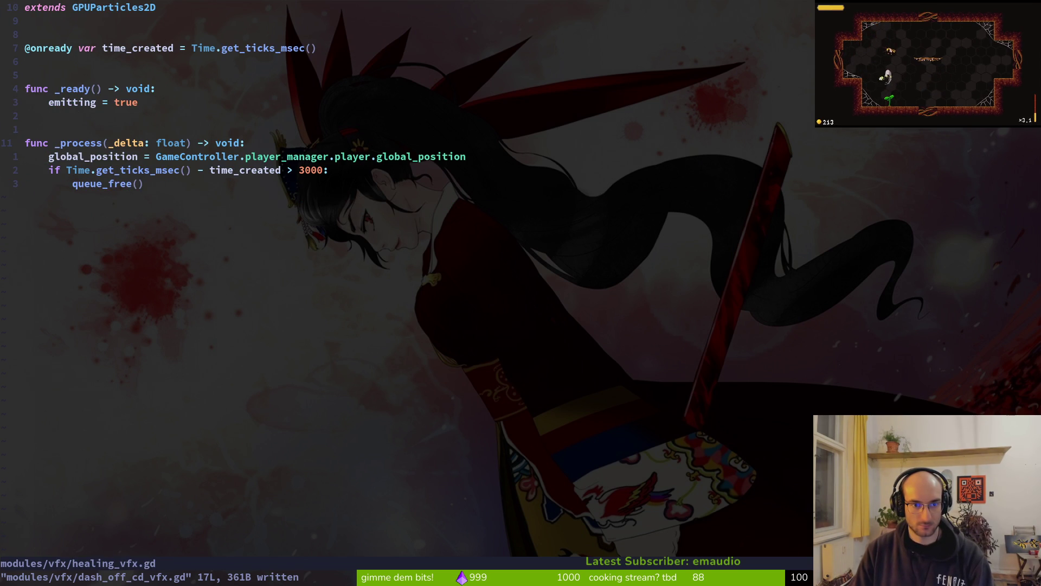
{"action": "key", "text": "ctrl+6"}
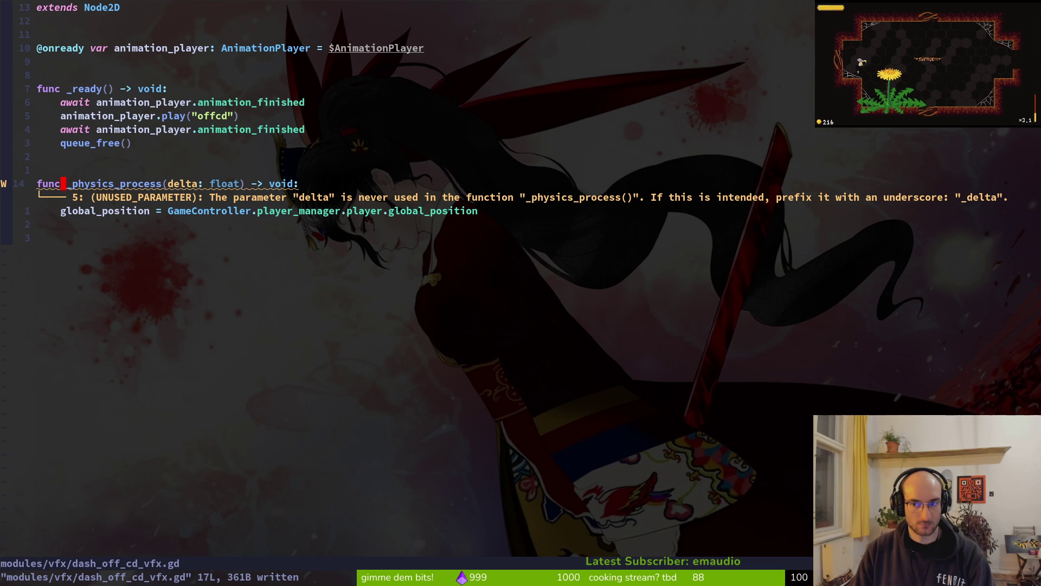
{"action": "key", "text": "w"}
{"action": "key", "text": "w"}
{"action": "type", "text": "ics_"}
{"action": "key", "text": "Escape"}
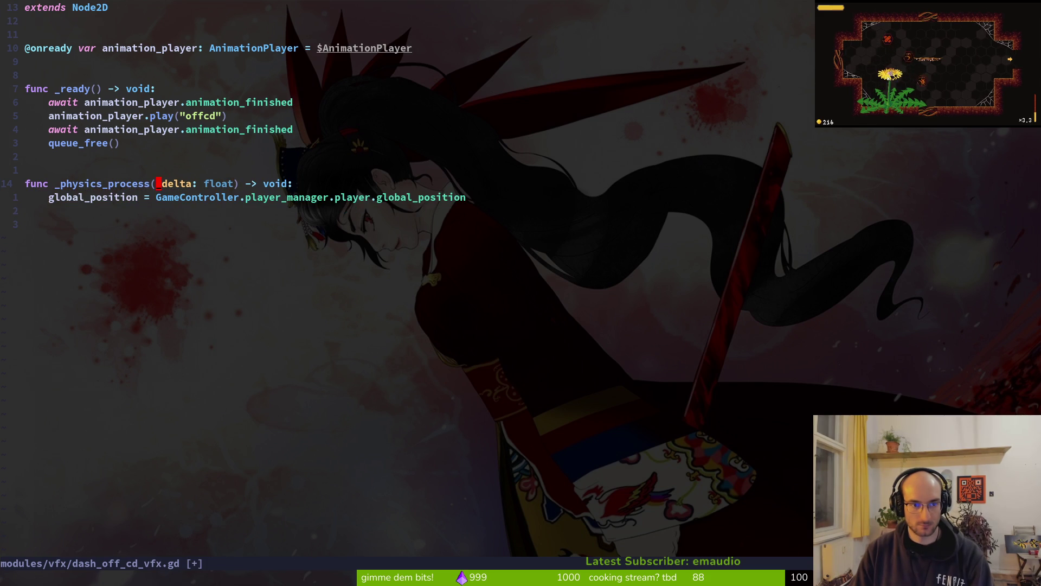
{"action": "type", "text": ":w"}
{"action": "key", "text": "Return"}
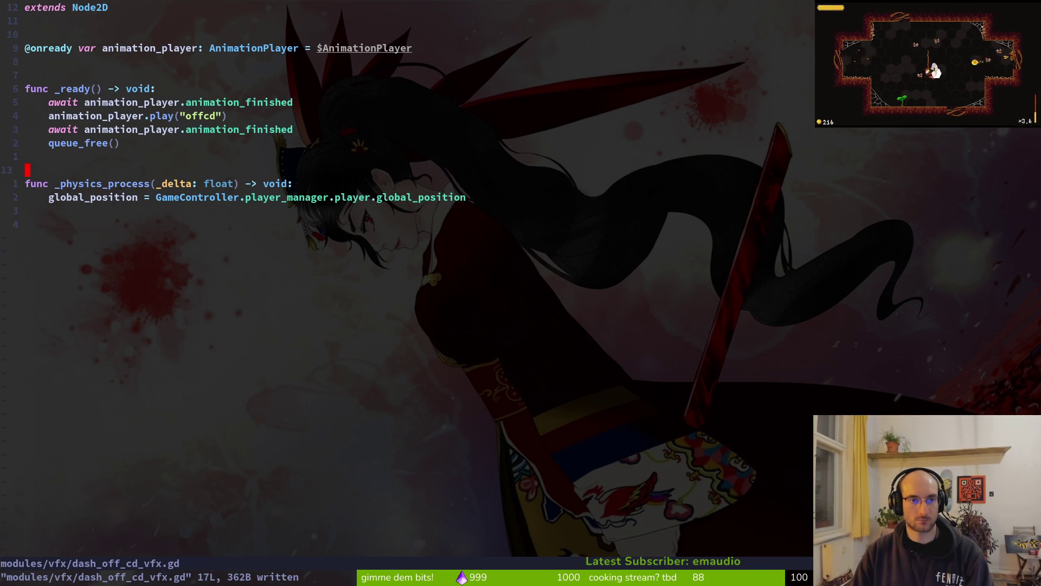
Step: Add 'follow_player = false' after the play call and declare a follow_player bool variable
{"action": "key", "text": "k"}
{"action": "key", "text": "k"}
{"action": "key", "text": "k"}
{"action": "key", "text": "o"}
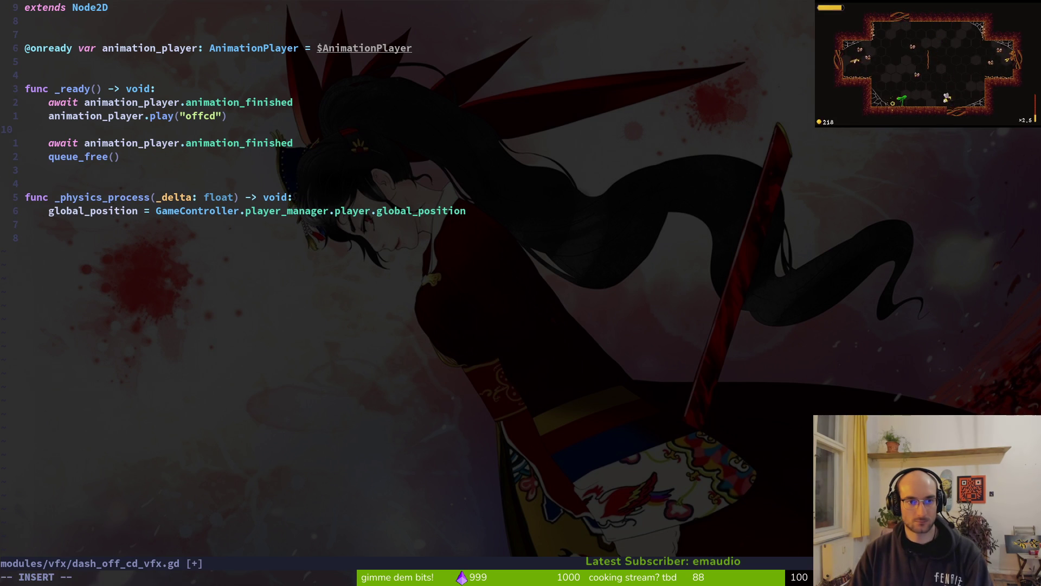
{"action": "type", "text": "follow_pla"}
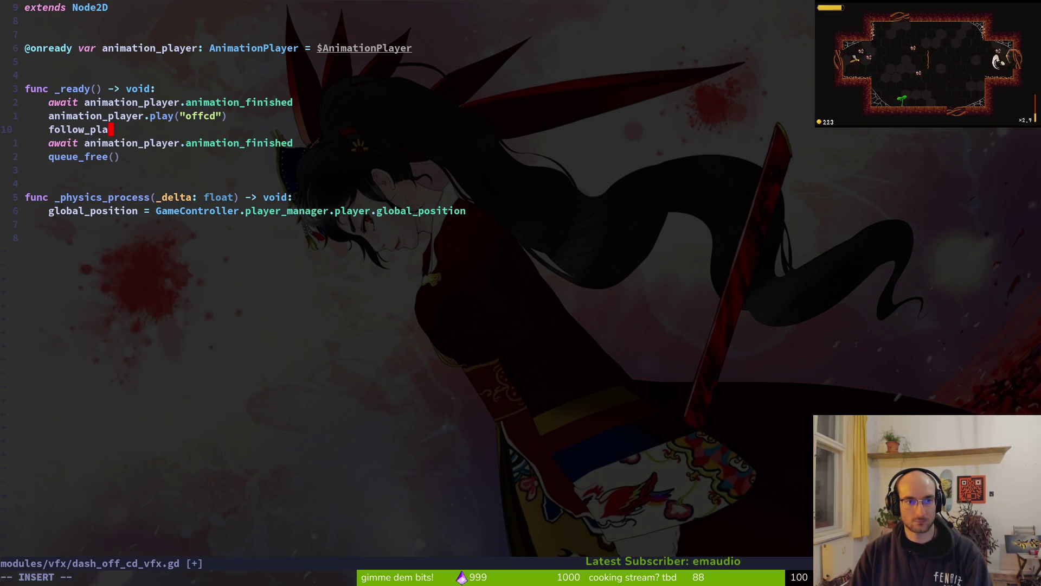
{"action": "type", "text": "yer = false"}
{"action": "key", "text": "Escape"}
{"action": "type", "text": ":w"}
{"action": "key", "text": "Return"}
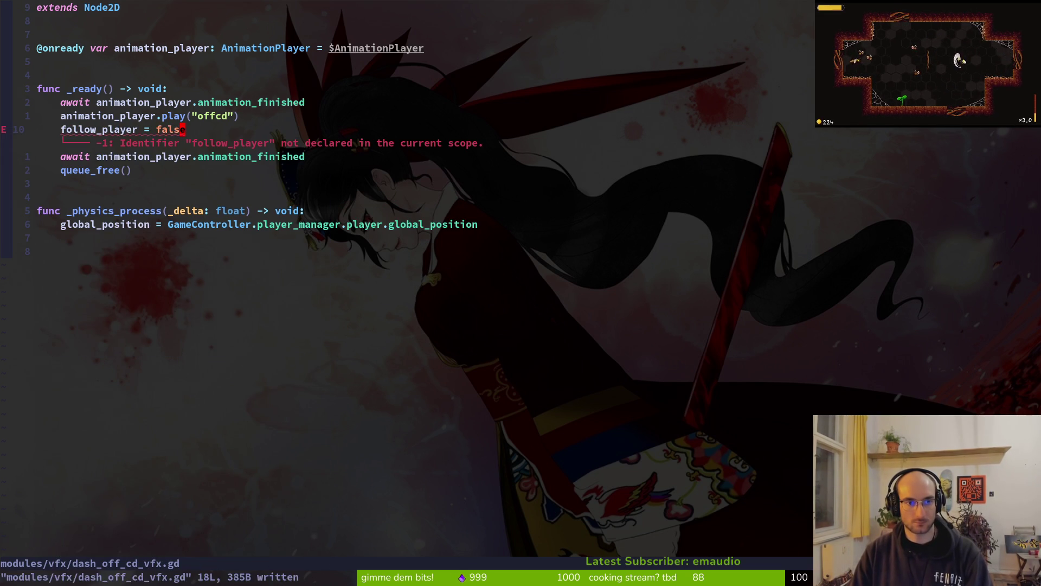
{"action": "type", "text": "kkOvar follow_"}
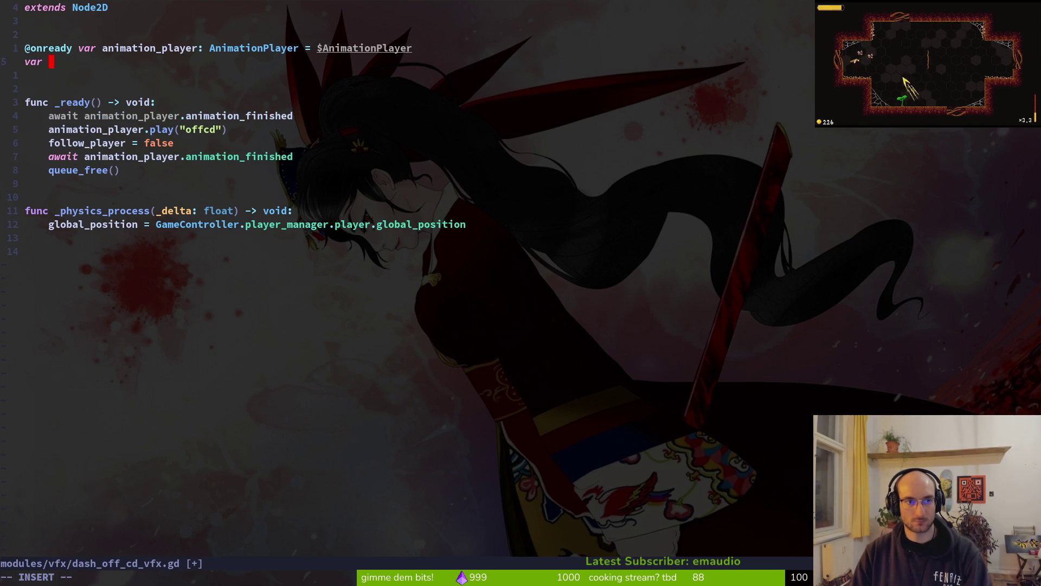
{"action": "type", "text": "player:"}
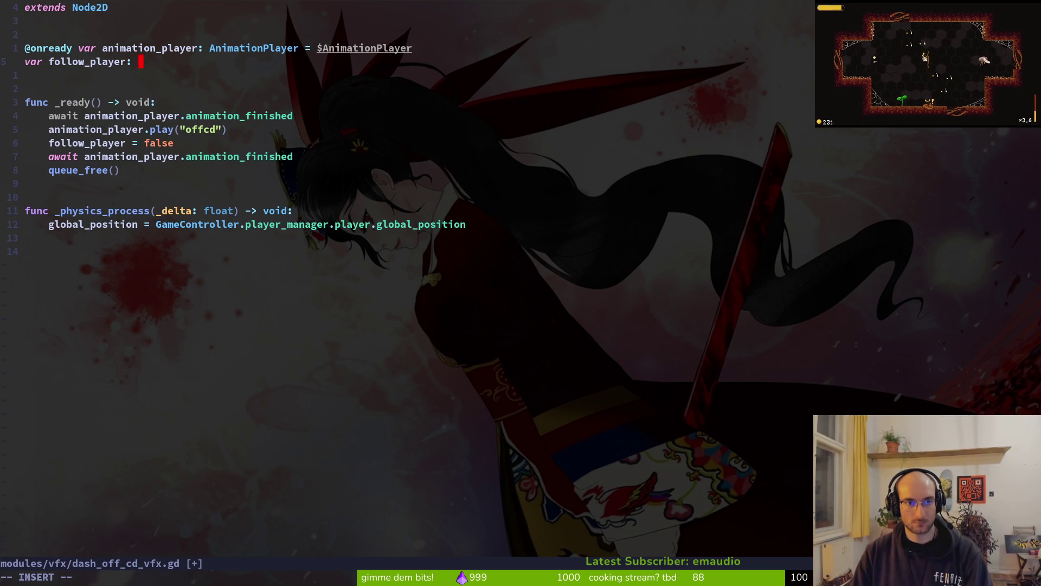
{"action": "type", "text": "bool = true"}
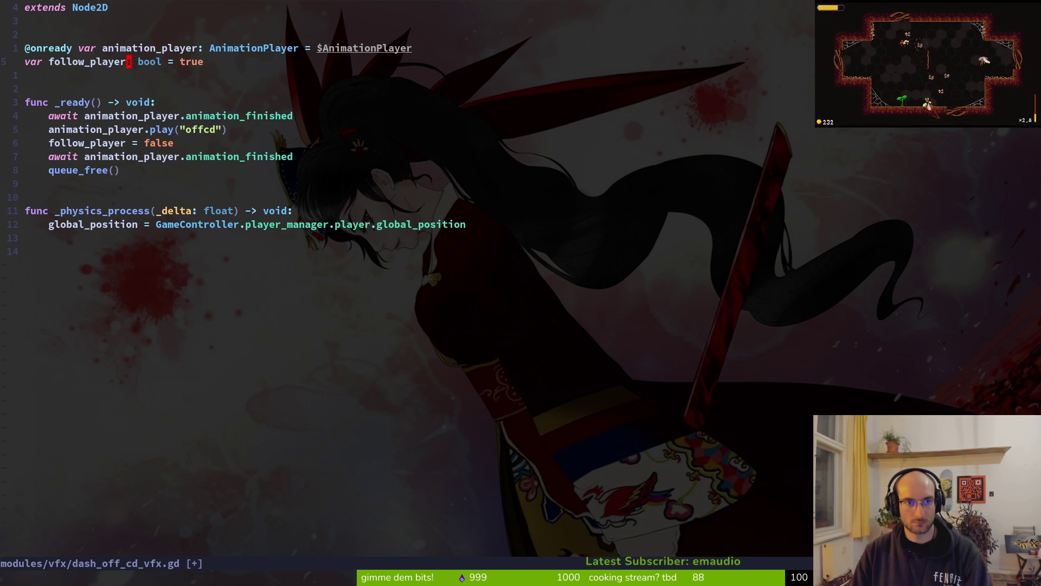
{"action": "key", "text": "ctrl+s"}
Step: Add a negated follow_player condition with an early return in _physics_process
{"action": "key", "text": "j"}
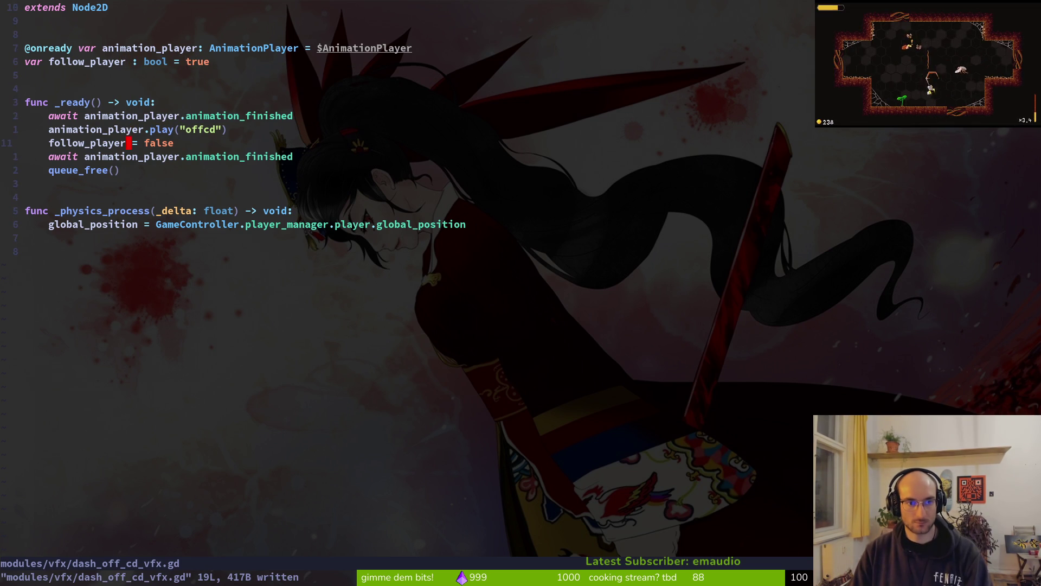
{"action": "type", "text": "oif"}
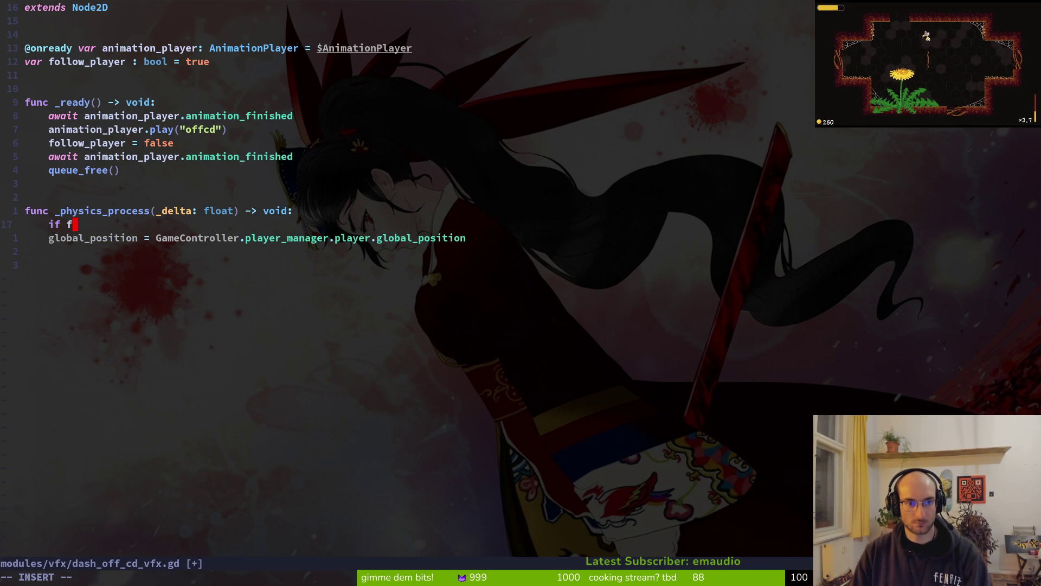
{"action": "type", "text": "ollow_player:"}
{"action": "key", "text": "Escape"}
{"action": "key", "text": "j"}
{"action": "key", "text": "greater"}
{"action": "key", "text": "greater"}
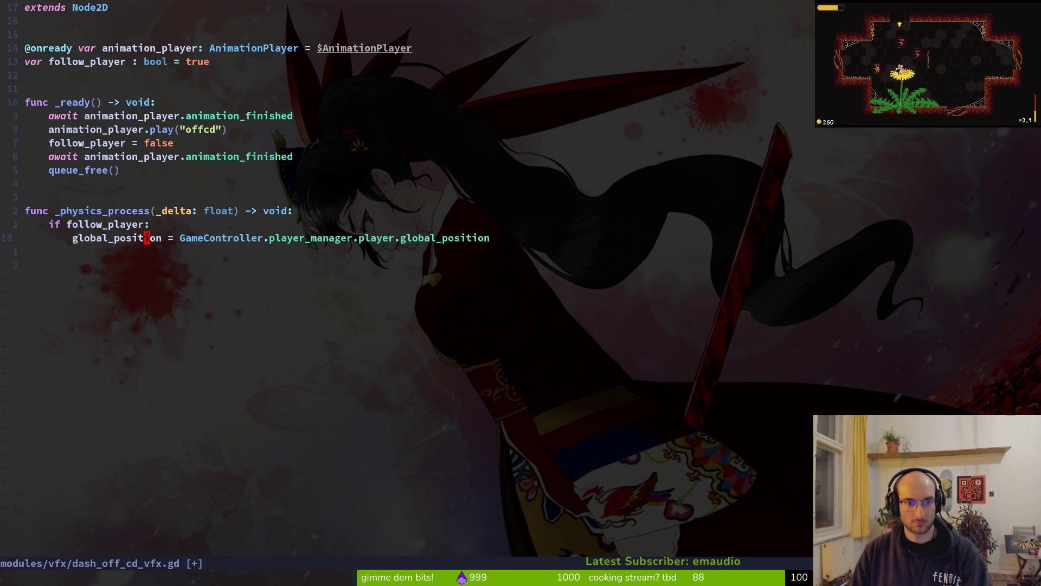
{"action": "key", "text": "BackSpace"}
{"action": "type", "text": "else"}
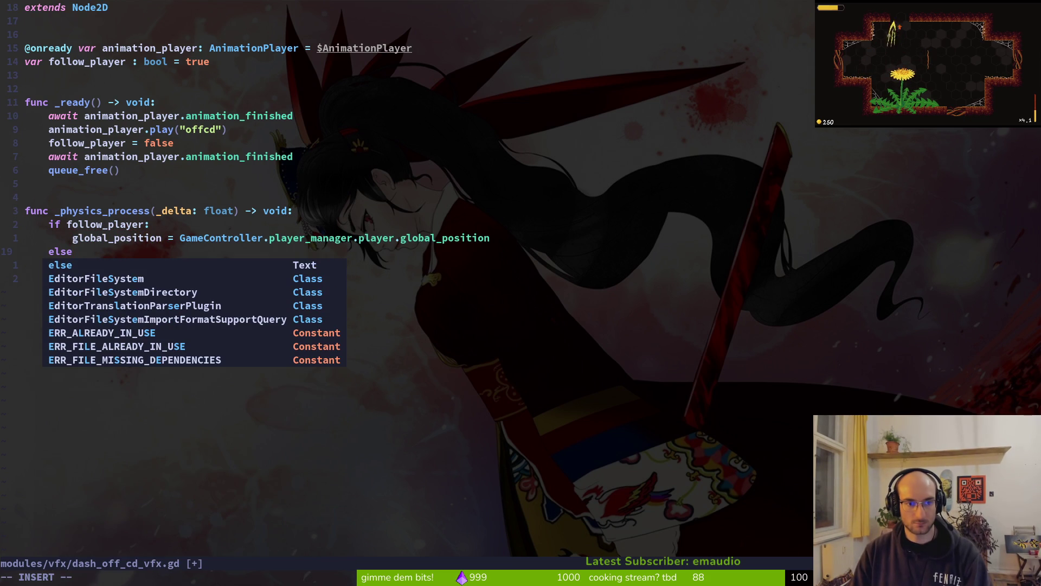
{"action": "key", "text": "Escape"}
{"action": "key", "text": "k"}
{"action": "key", "text": "shift+k"}
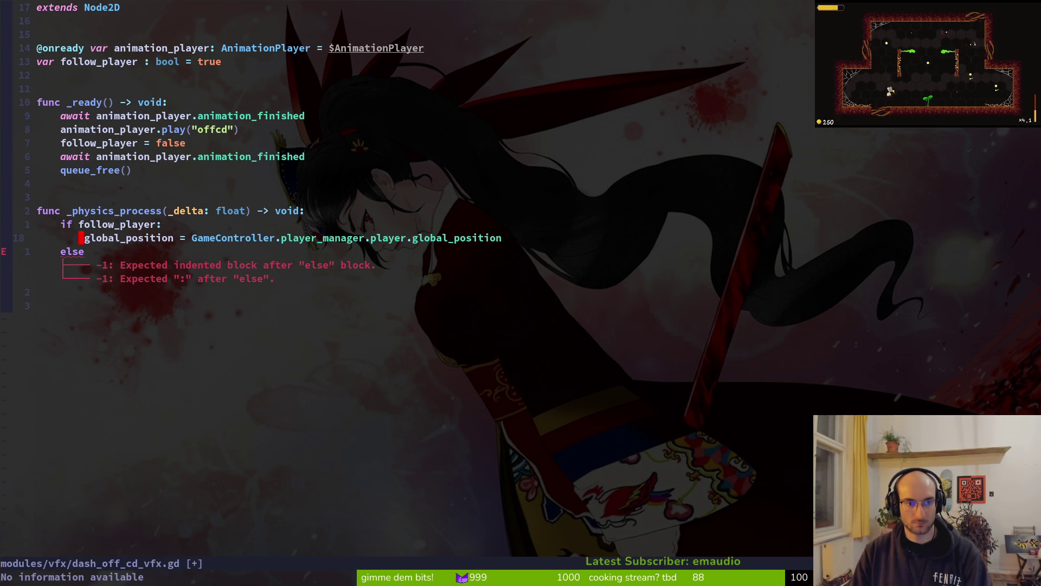
{"action": "key", "text": "Escape"}
{"action": "type", "text": "o"}
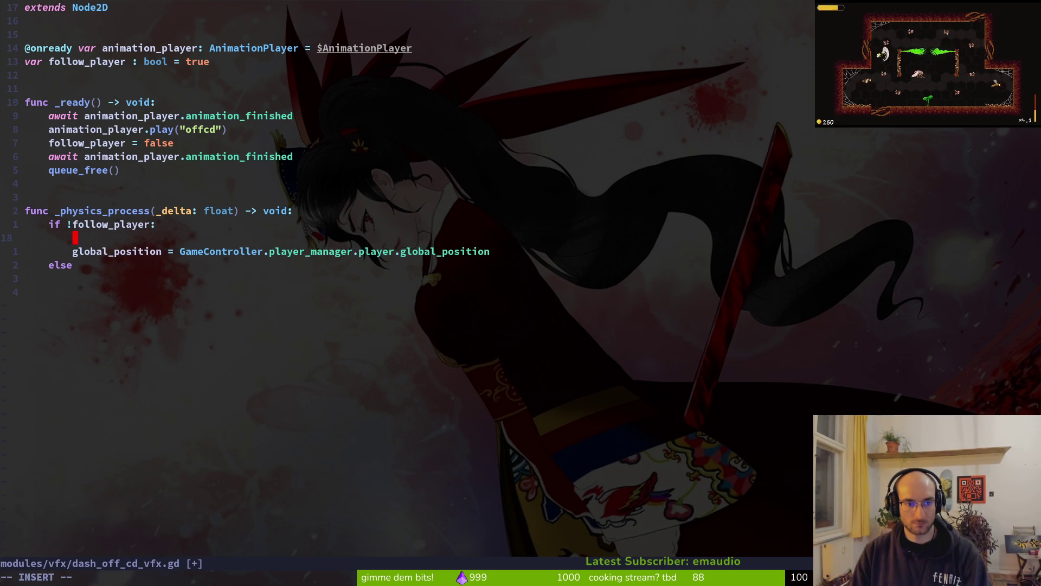
{"action": "type", "text": "return"}
{"action": "key", "text": "Escape"}
Step: Move the global_position update under an 'else:' branch, indent it, and save
{"action": "key", "text": "j"}
{"action": "key", "text": "shift+v"}
{"action": "key", "text": "shift+j"}
{"action": "key", "text": "Escape"}
{"action": "type", "text": "k"}
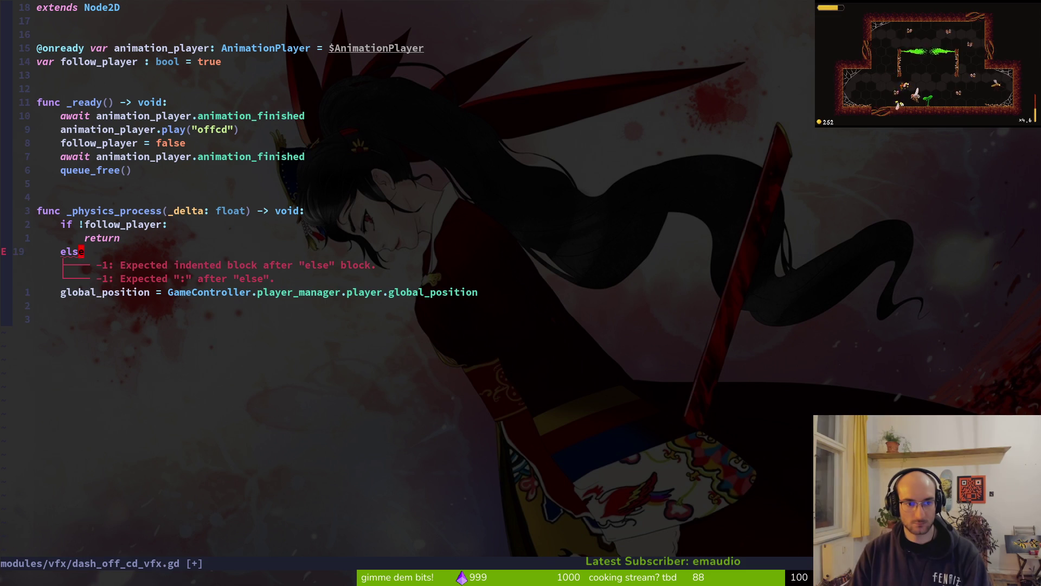
{"action": "type", "text": ":"}
{"action": "key", "text": "Escape"}
{"action": "key", "text": "j"}
{"action": "key", "text": "shift+v"}
{"action": "key", "text": "greater"}
{"action": "type", "text": ":write"}
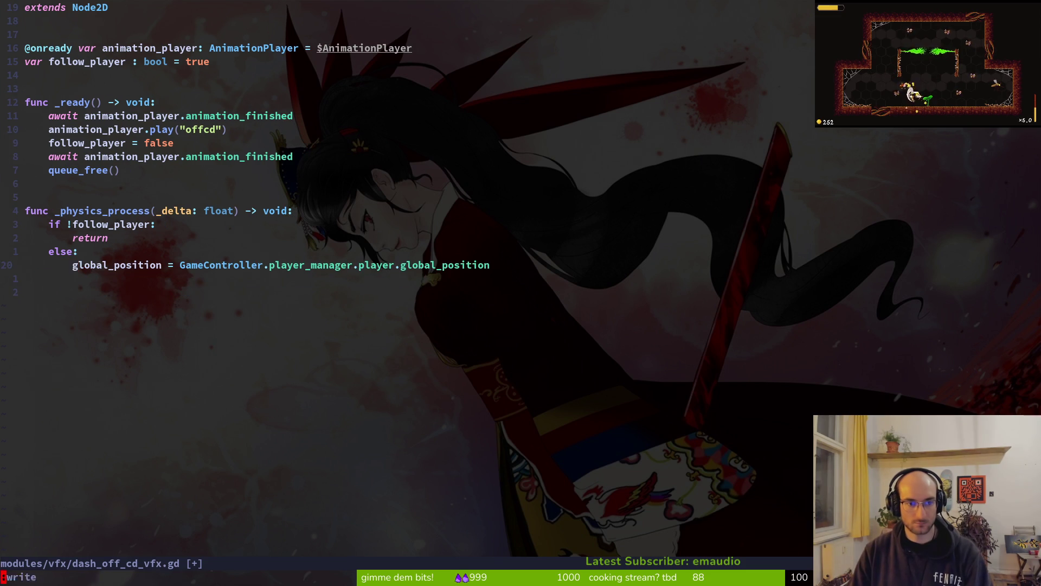
{"action": "key", "text": "Return"}
Step: Move 'follow_player = false' above the play("offcd") line
{"action": "key", "text": "k"}
{"action": "key", "text": "k"}
{"action": "key", "text": "k"}
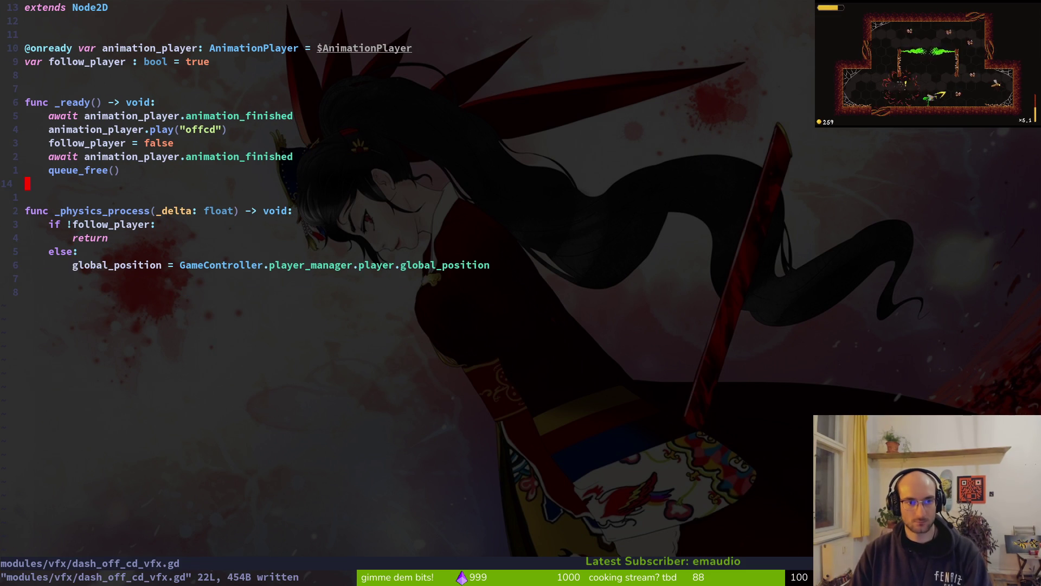
{"action": "key", "text": "j"}
{"action": "key", "text": "shift+v"}
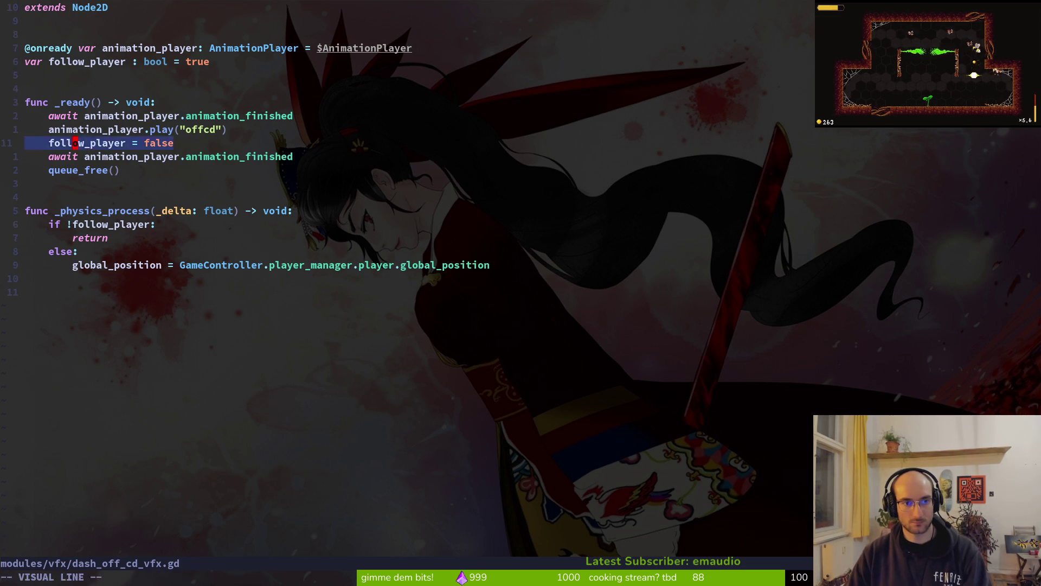
{"action": "key", "text": "shift+k"}
{"action": "key", "text": "Escape"}
Step: Run the project with F5, close the game, and relaunch vim from the terminal
{"action": "key", "text": "alt+Tab"}
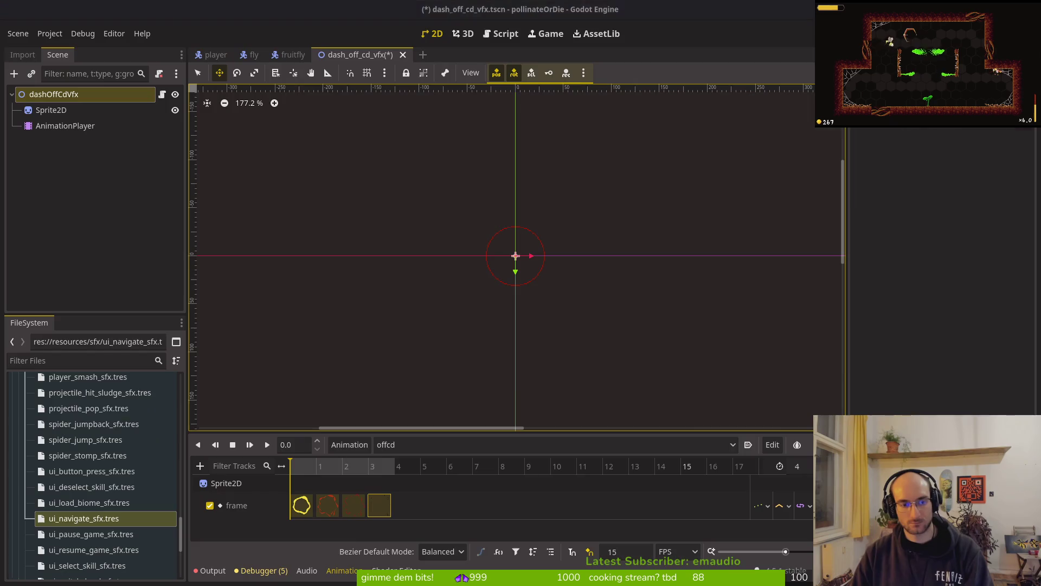
{"action": "key", "text": "F5"}
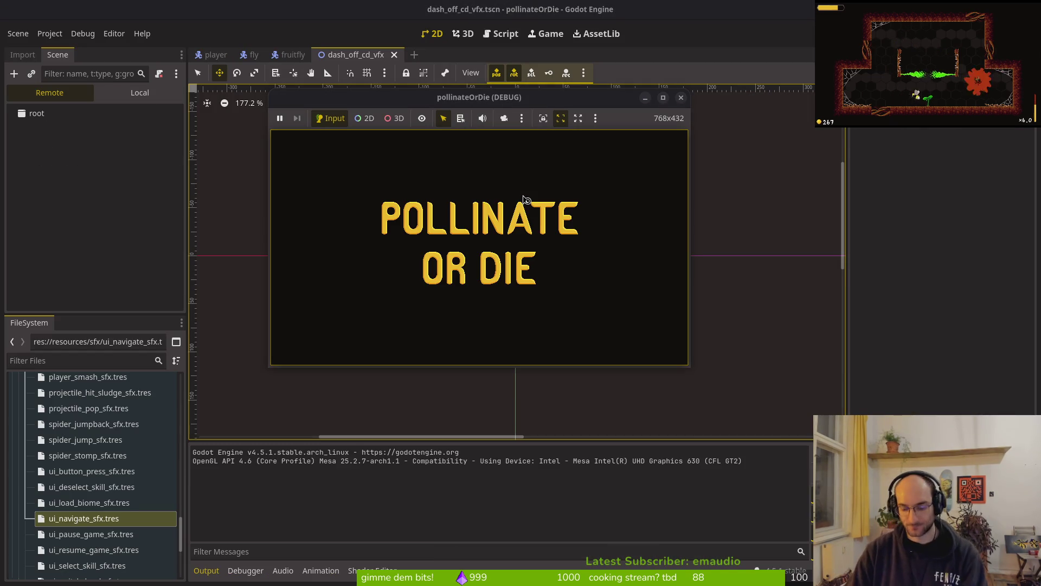
{"action": "key", "text": "alt+Tab"}
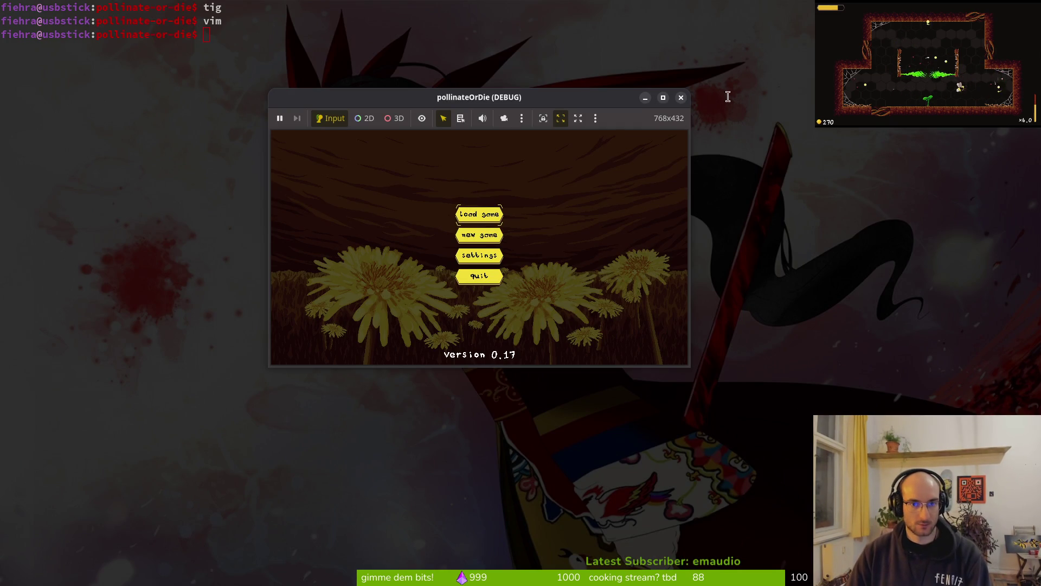
{"action": "left_click", "coordinate": [680, 98]}
{"action": "type", "text": "vim"}
{"action": "key", "text": "Return"}
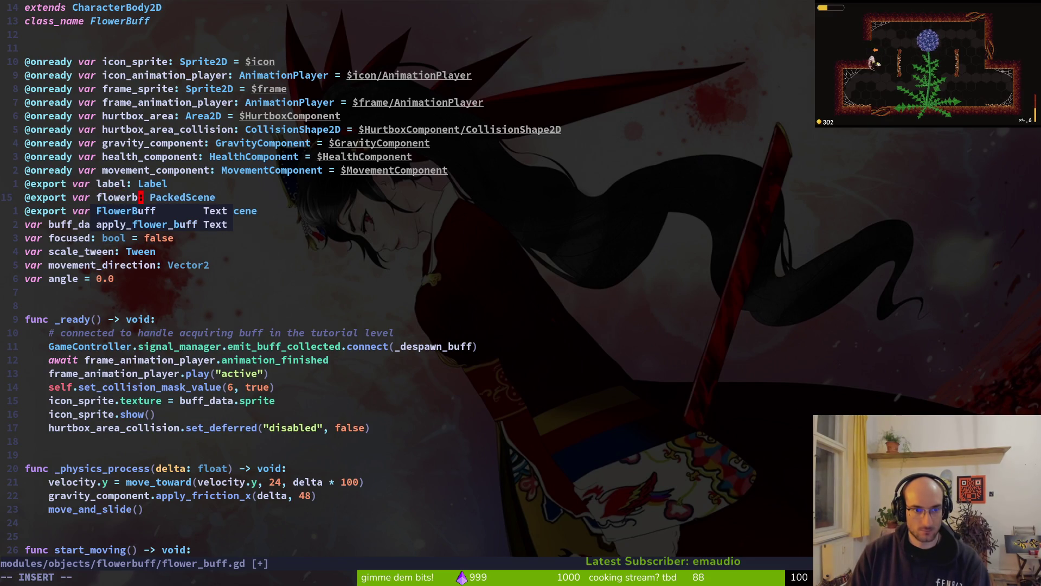
Step: Rename the exported PackedScene variable to buff_collected_vfx_scene and save
{"action": "key", "text": "BackSpace"}
{"action": "key", "text": "BackSpace"}
{"action": "key", "text": "BackSpace"}
{"action": "type", "text": "buff_colle"}
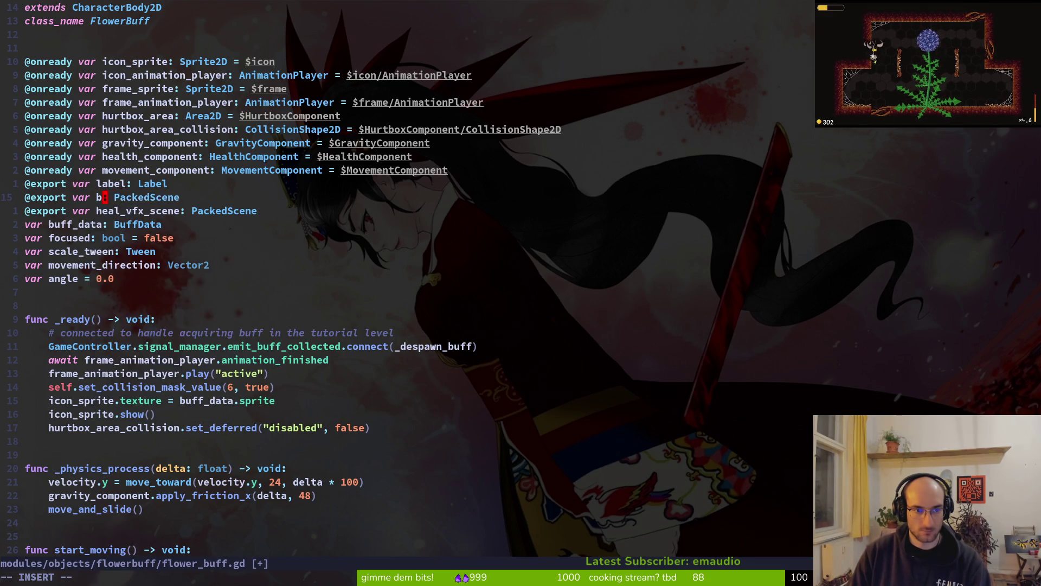
{"action": "type", "text": "cted_vfx_scene"}
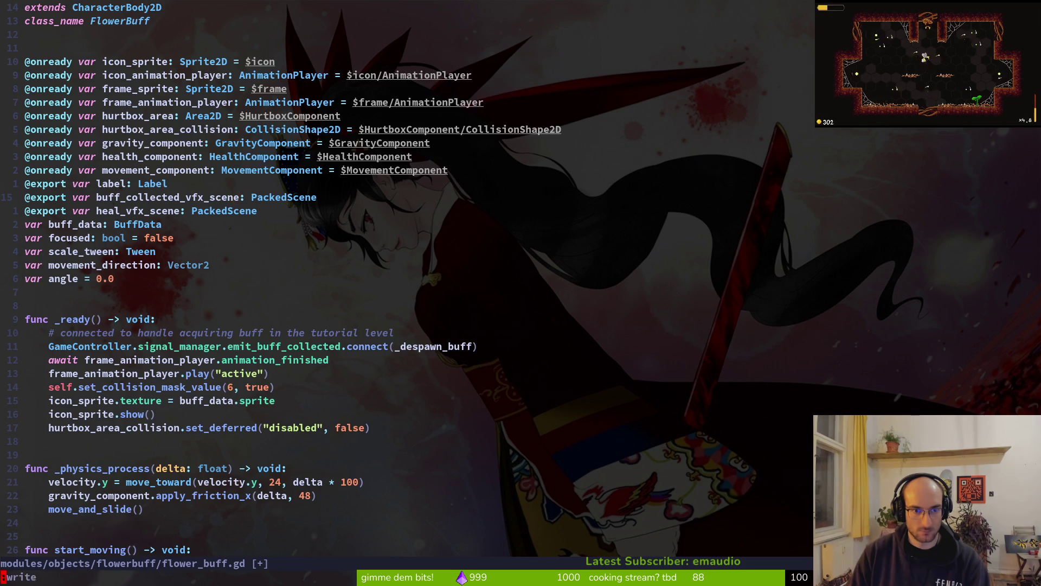
{"action": "key", "text": "Return"}
Step: Replace skill_select_vfx with buff_collected_vfx_scene in the despawn VFX code
{"action": "type", "text": "/despawn"}
{"action": "key", "text": "Return"}
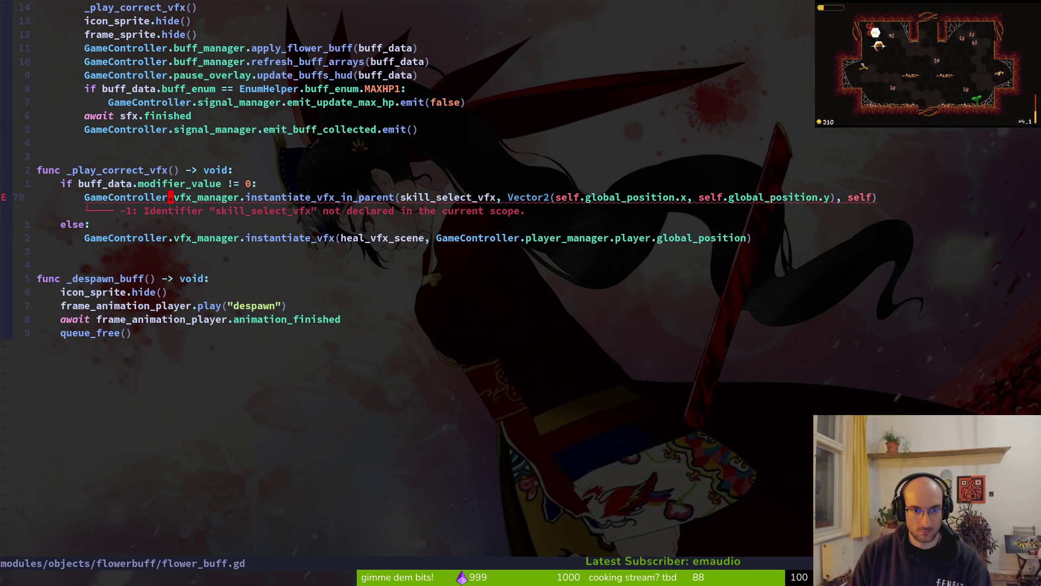
{"action": "type", "text": "ciwbuff_collected_vfx_scene"}
{"action": "key", "text": "Escape"}
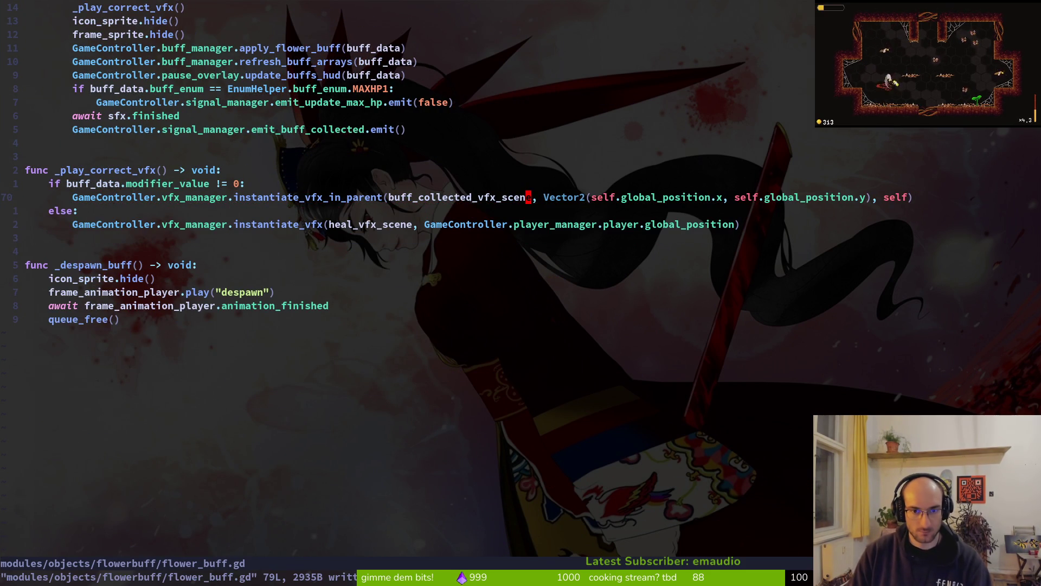
{"action": "key", "text": "ctrl+u"}
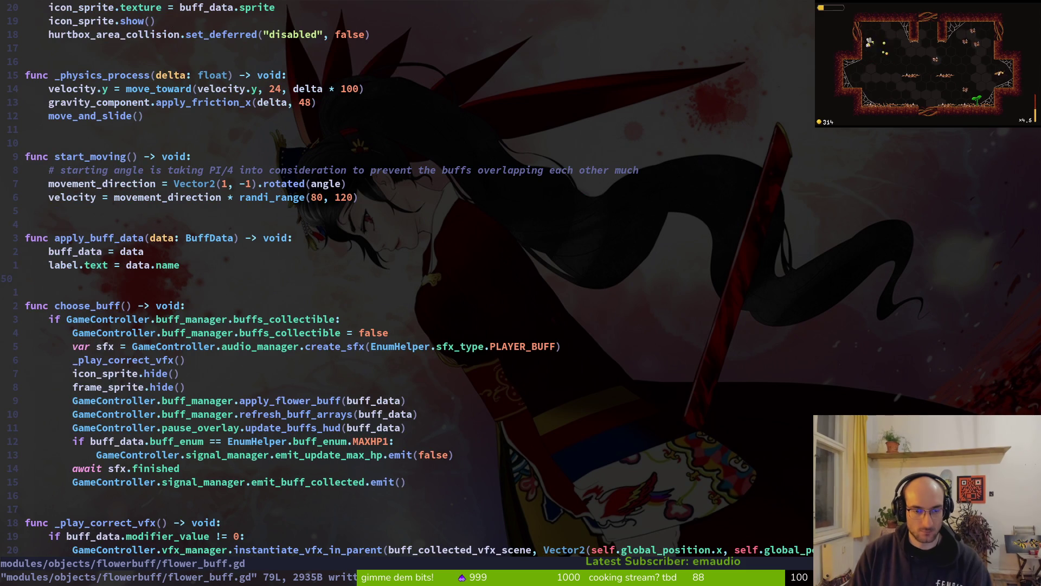
Step: Quick-load dash_off_cd_vfx.tscn into Buff Collected Vfx Scene, then run the game maximized
{"action": "key", "text": "alt+Tab"}
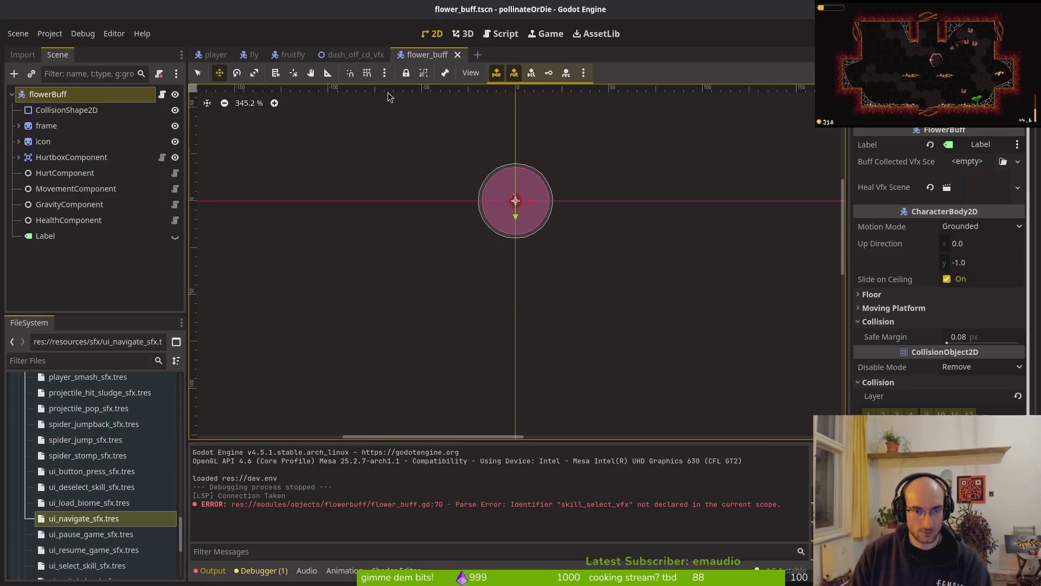
{"action": "left_click", "coordinate": [1017, 161]}
{"action": "left_click", "coordinate": [986, 216]}
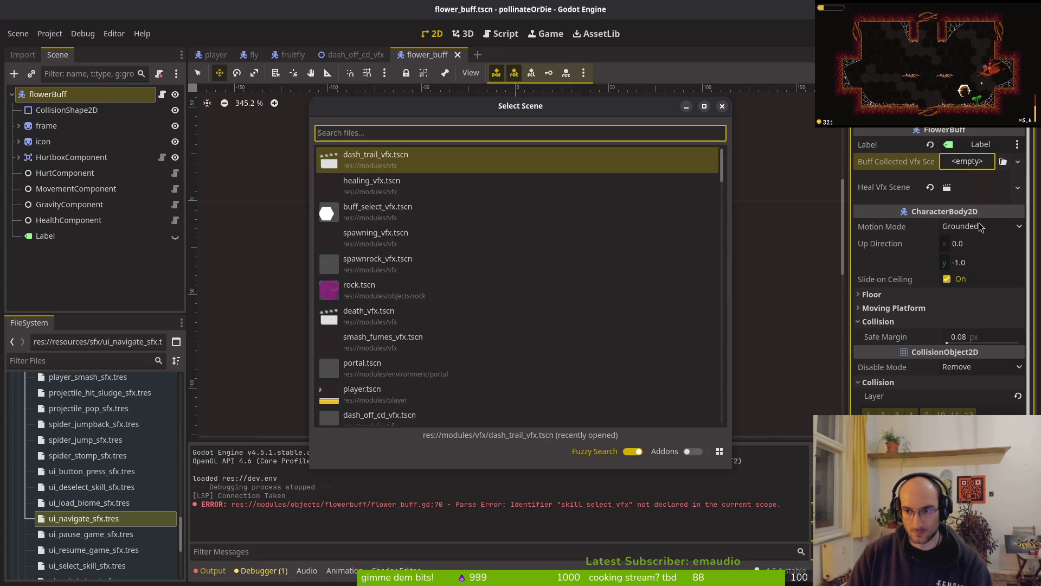
{"action": "type", "text": "das"}
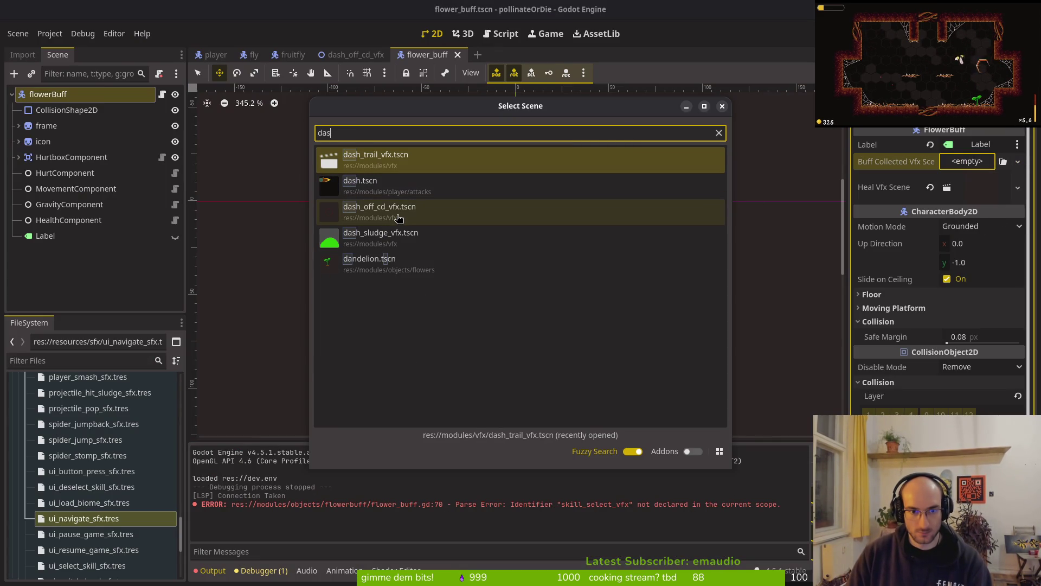
{"action": "left_click", "coordinate": [399, 214]}
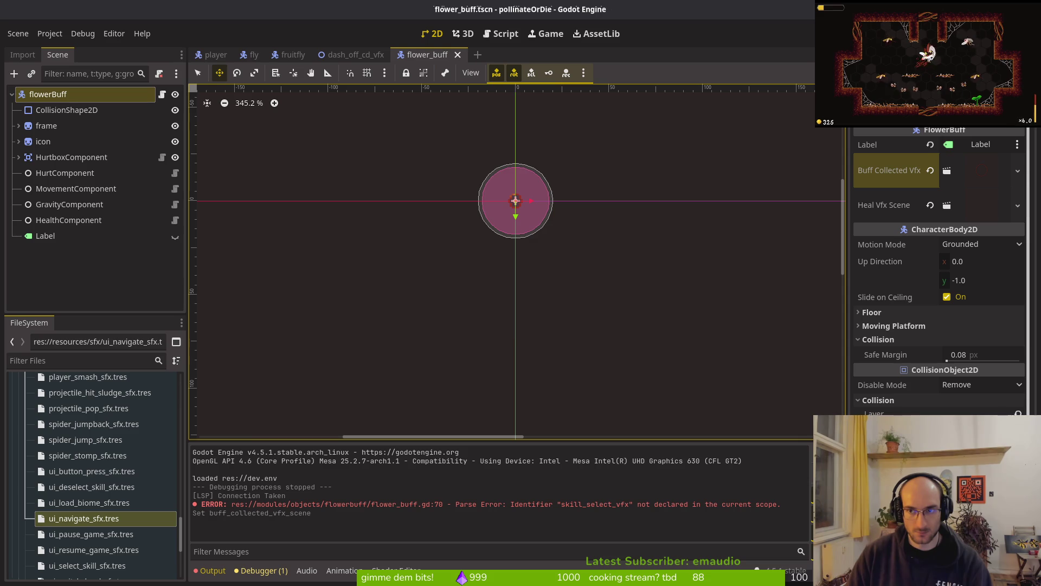
{"action": "key", "text": "F5"}
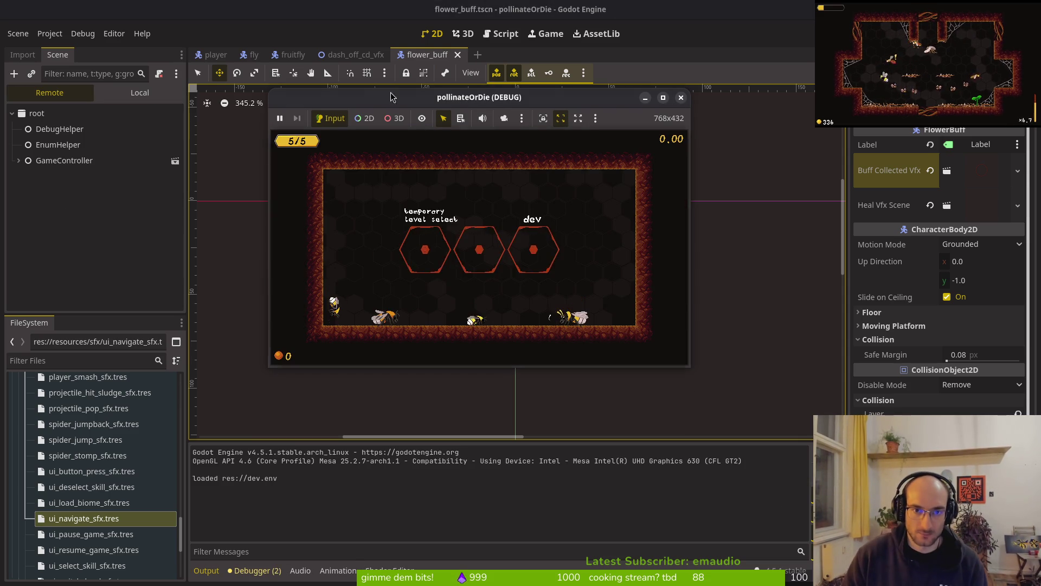
{"action": "double_click", "coordinate": [372, 99]}
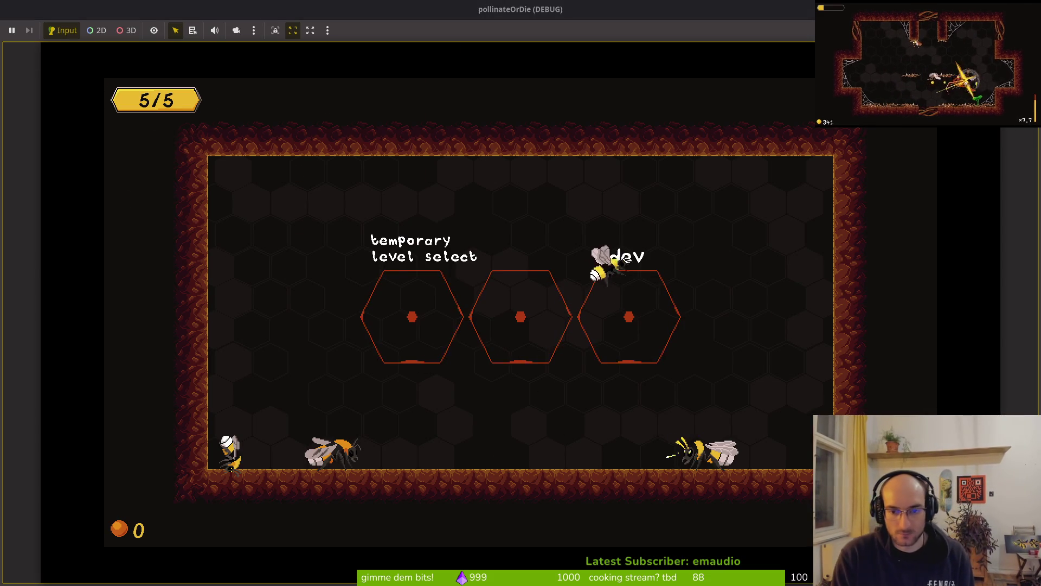
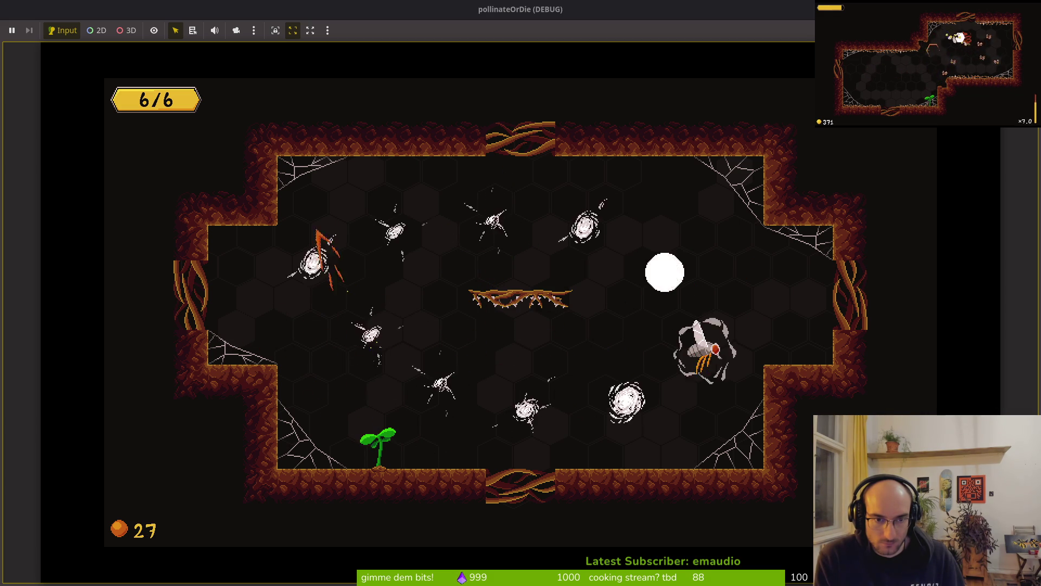
Step: Pause the game, set music to zero and lower sound effects in Settings, then resume
{"action": "key", "text": "Escape"}
{"action": "key", "text": "Down"}
{"action": "key", "text": "Return"}
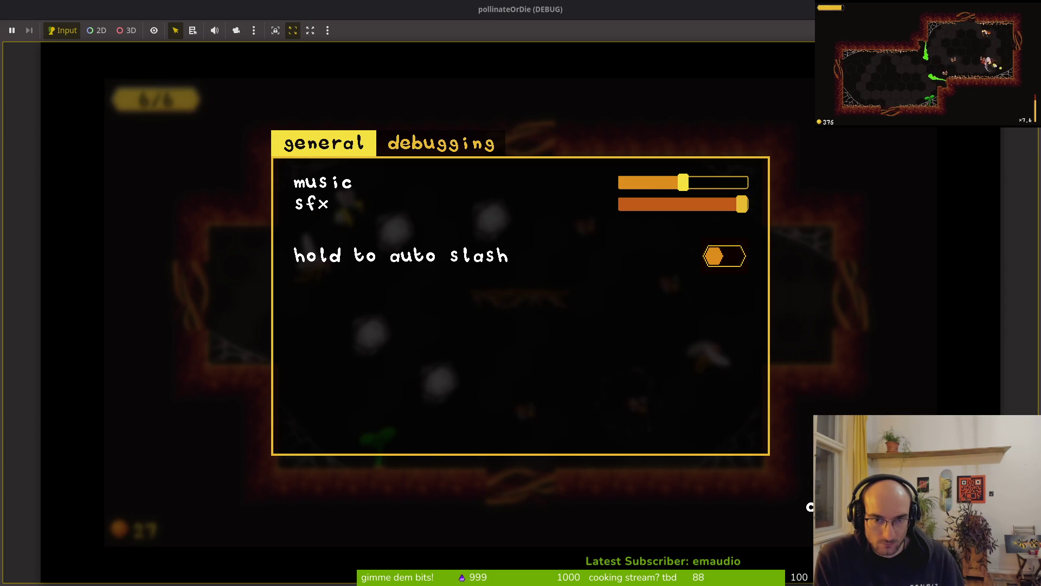
{"action": "key", "text": "Down"}
{"action": "key", "text": "Left"}
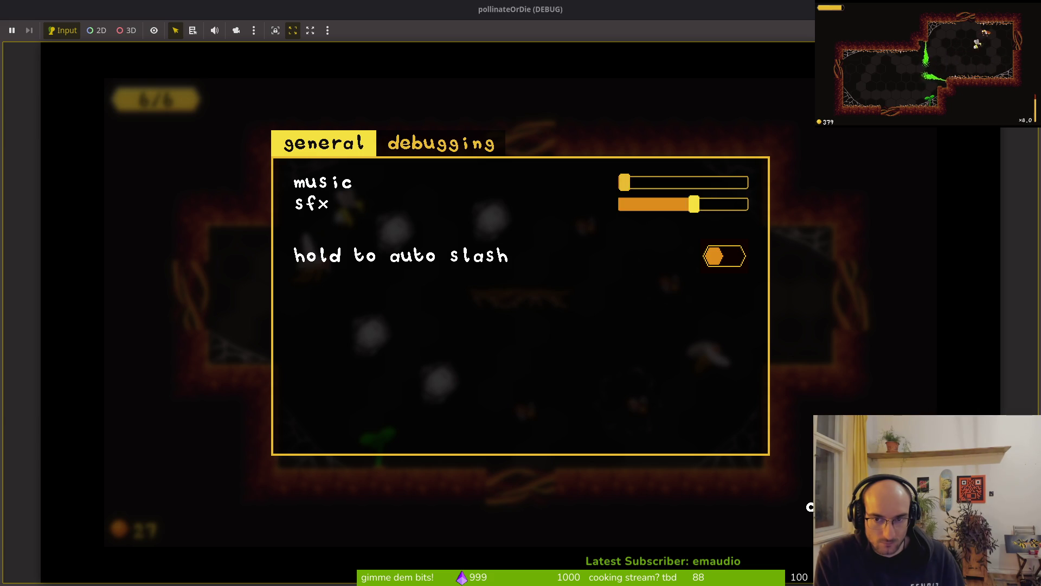
{"action": "key", "text": "Escape"}
{"action": "key", "text": "Escape"}
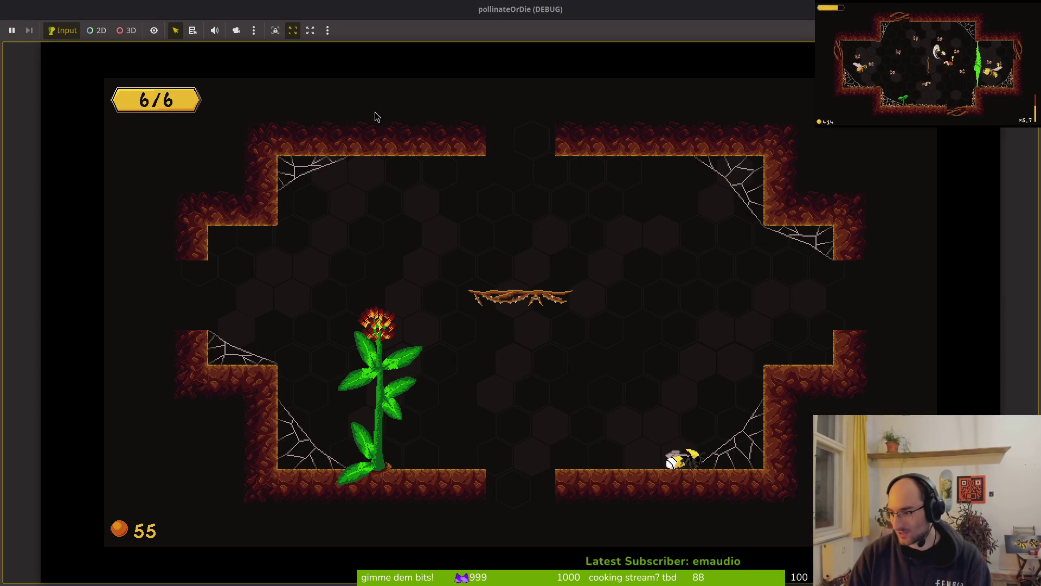
Step: In Neovim, close the current file and open modules/vfx/dash_off_cd_vfx.gd by searching 'dasof'
{"action": "key", "text": "alt+Tab"}
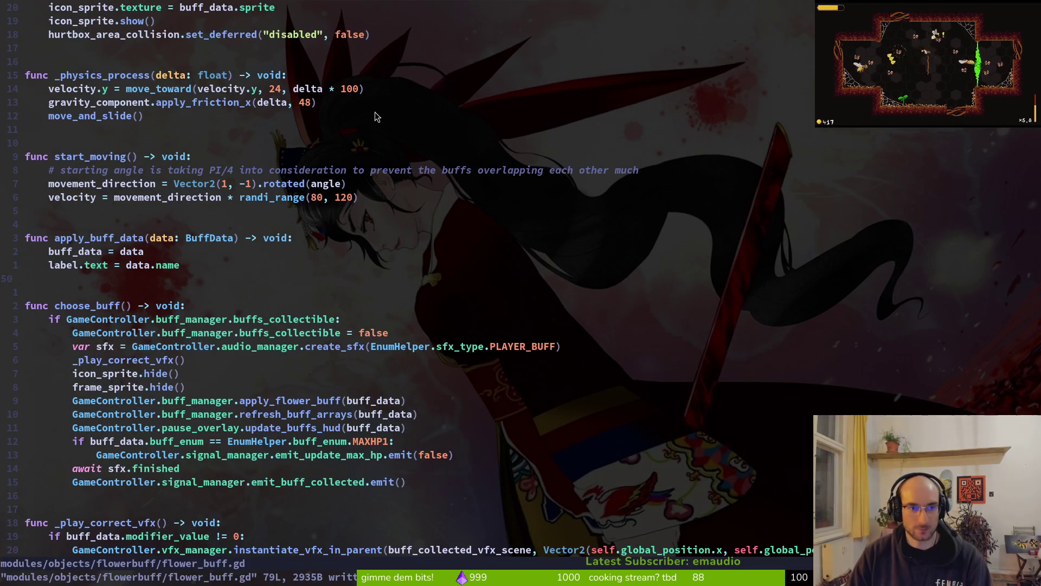
{"action": "key", "text": "ctrl+w"}
{"action": "key", "text": "ctrl+p"}
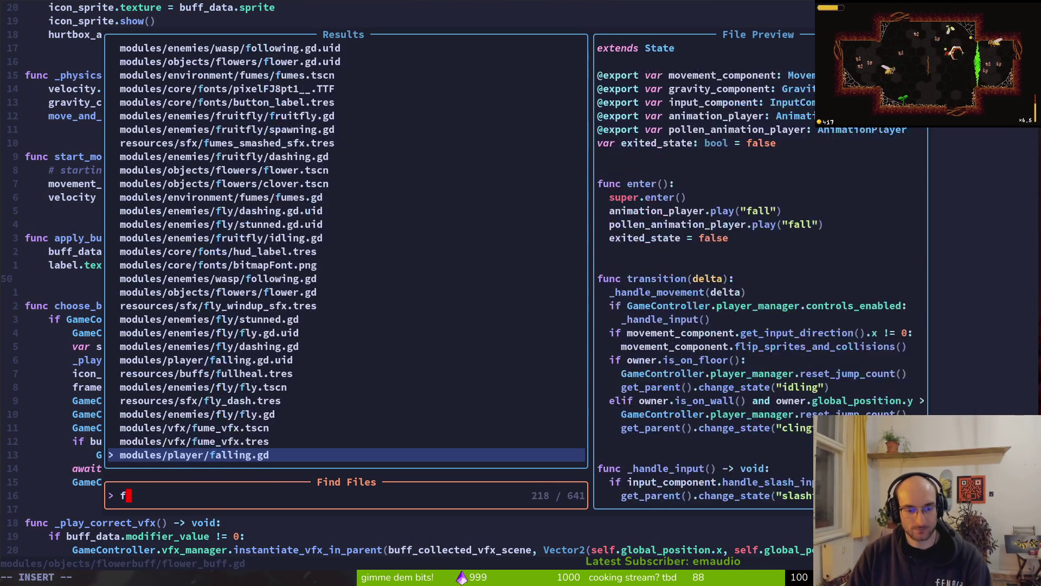
{"action": "type", "text": "dasof"}
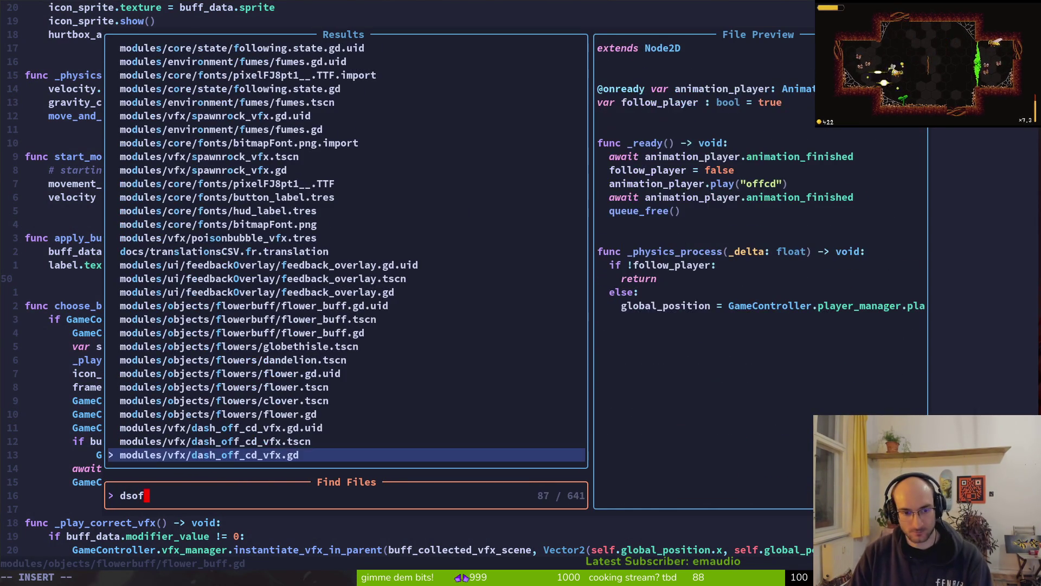
{"action": "key", "text": "Return"}
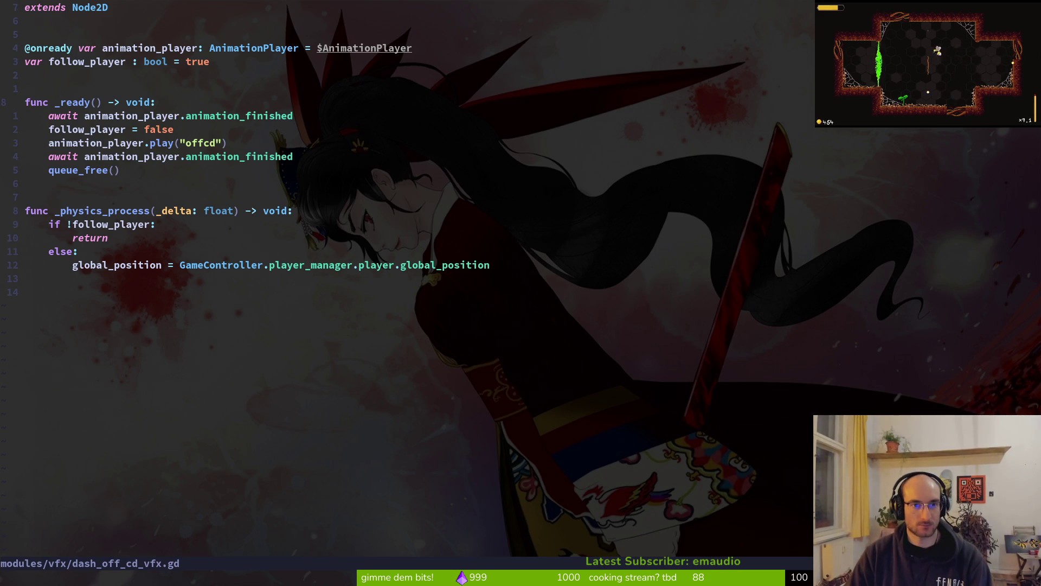
{"action": "type", "text": ":wq"}
Step: Detach the dashOffCdVfx root node's own script in the dash_off_cd_vfx scene's local tree
{"action": "key", "text": "Return"}
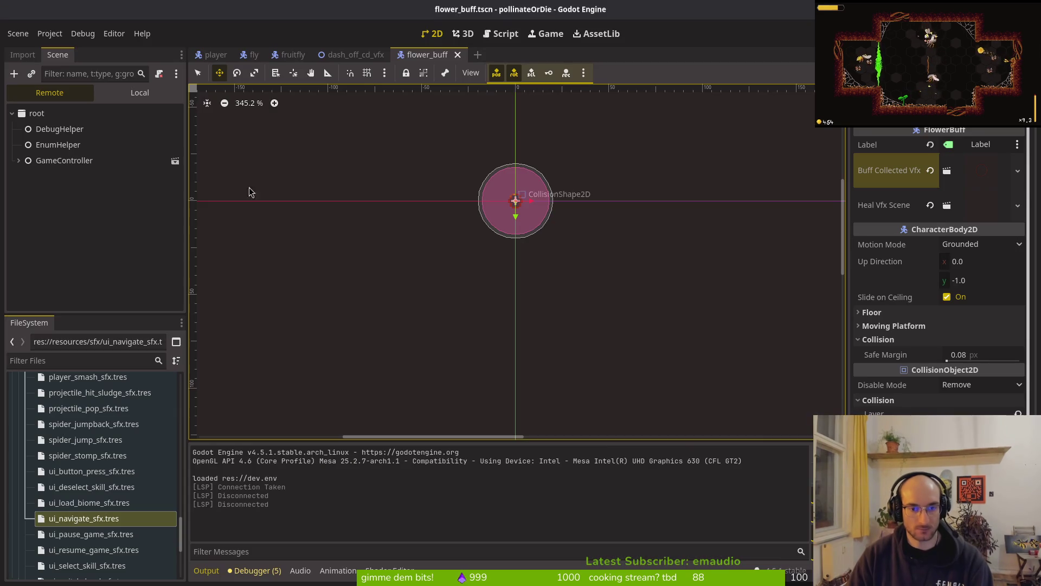
{"action": "left_click", "coordinate": [354, 54]}
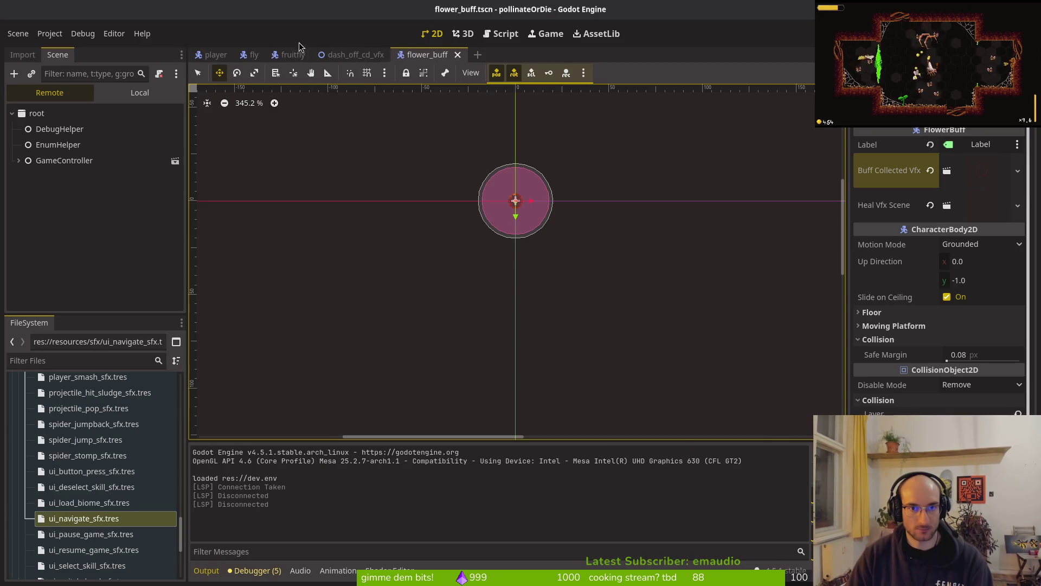
{"action": "left_click", "coordinate": [139, 94]}
{"action": "right_click", "coordinate": [130, 114]}
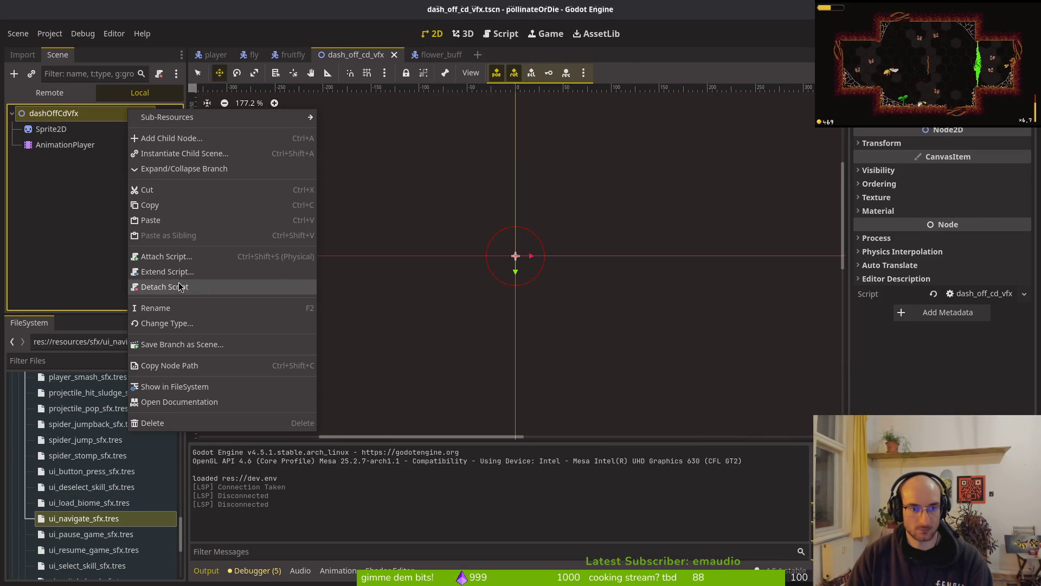
{"action": "left_click", "coordinate": [163, 274]}
Step: Attach the shared vfx.gd script to the root node and run the game
{"action": "right_click", "coordinate": [130, 114]}
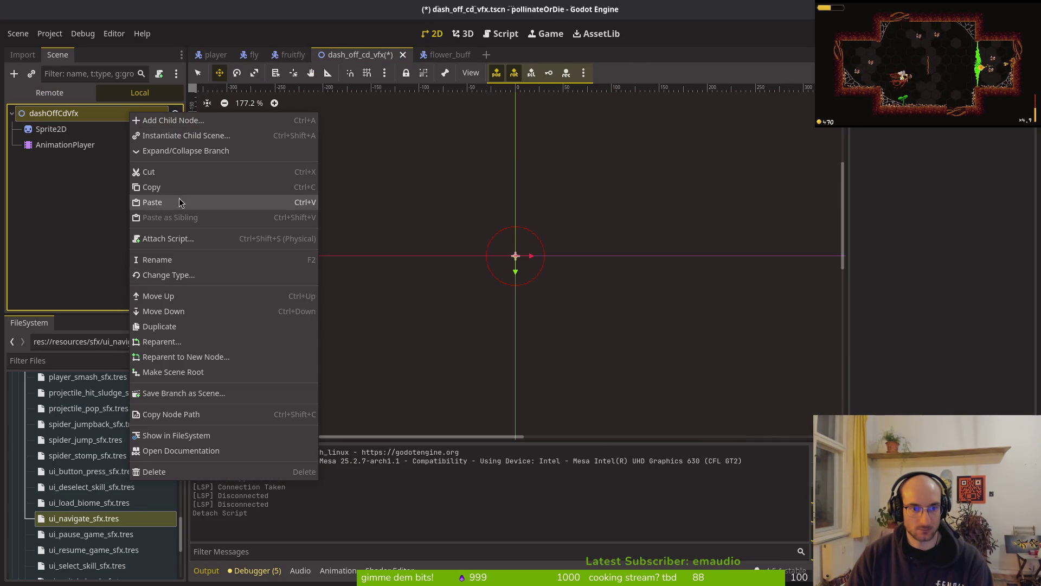
{"action": "left_click", "coordinate": [179, 238]}
{"action": "left_click", "coordinate": [636, 278]}
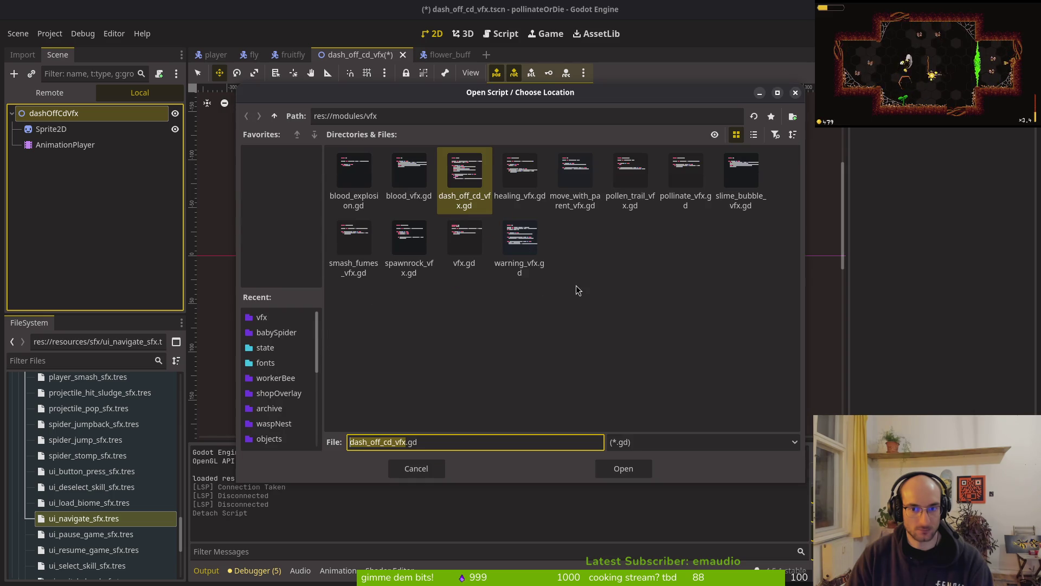
{"action": "left_click", "coordinate": [464, 241]}
{"action": "left_click", "coordinate": [624, 468]}
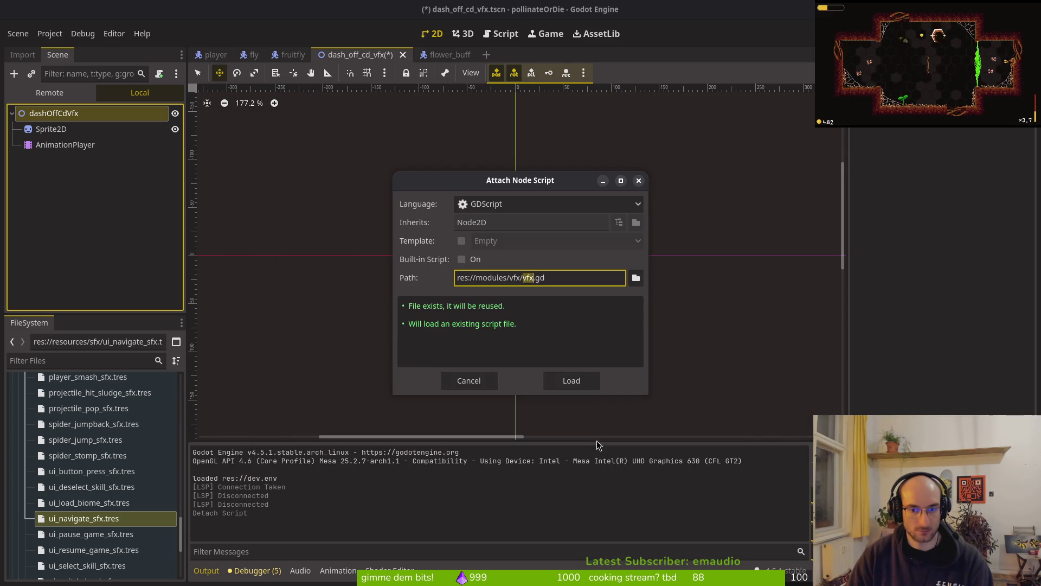
{"action": "left_click", "coordinate": [572, 379]}
{"action": "key", "text": "F5"}
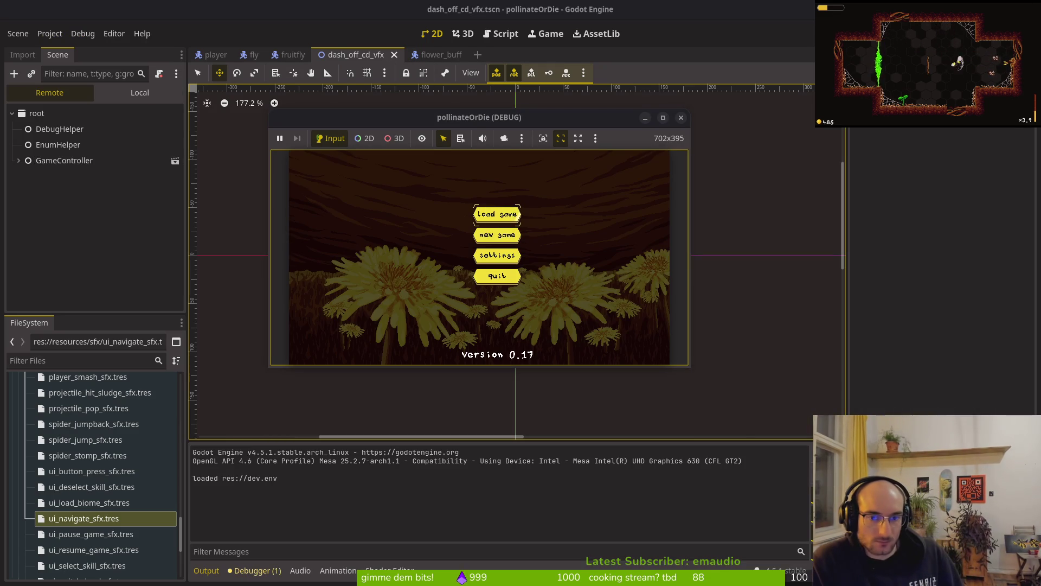
Step: Playtest the dev hive level: hit the enemy, pollinate the dandelion, grab the +2% upgrade, quit
{"action": "key", "text": "d"}
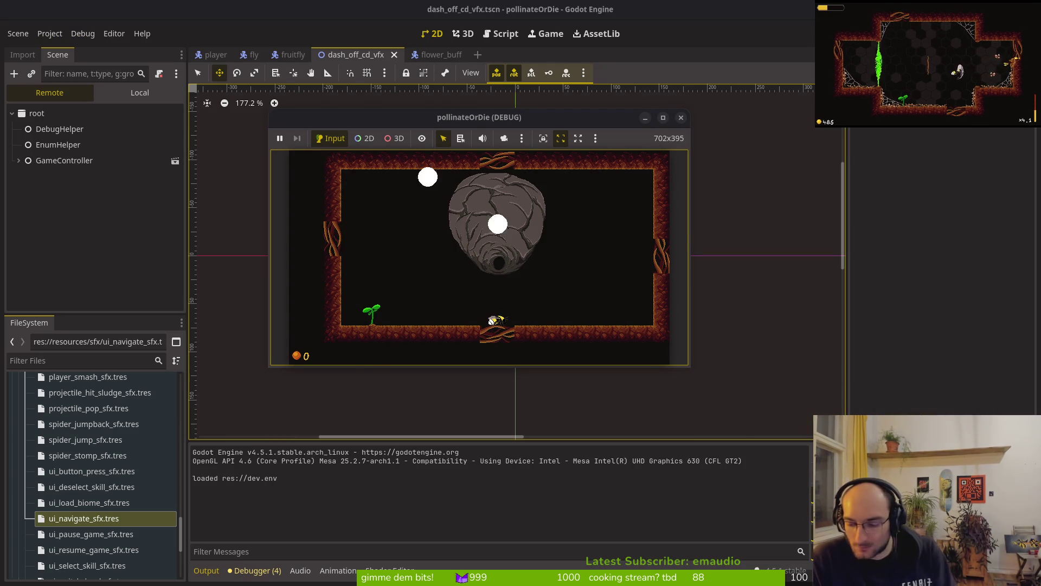
{"action": "double_click", "coordinate": [584, 116]}
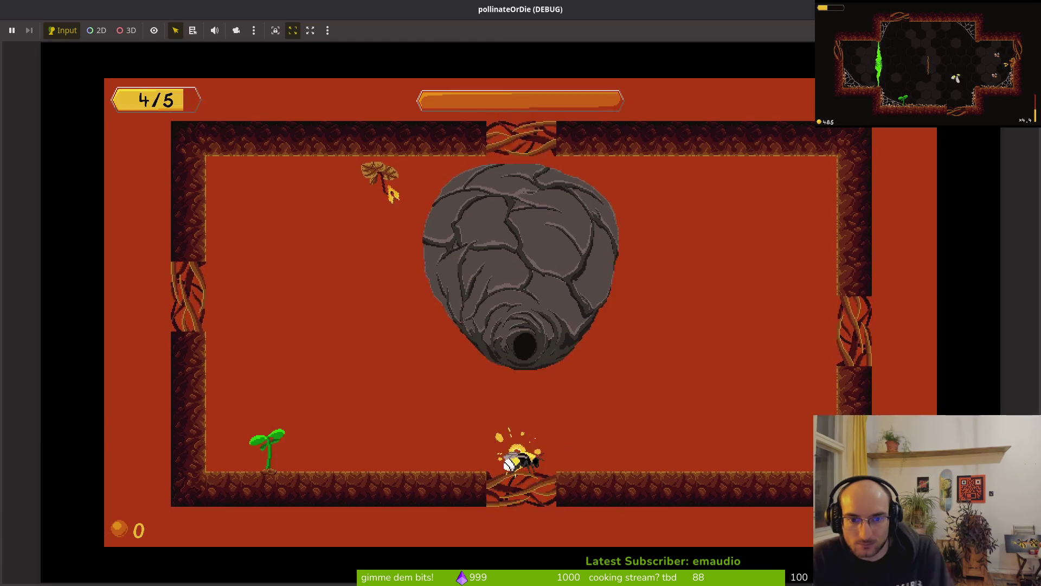
{"action": "key", "text": "w"}
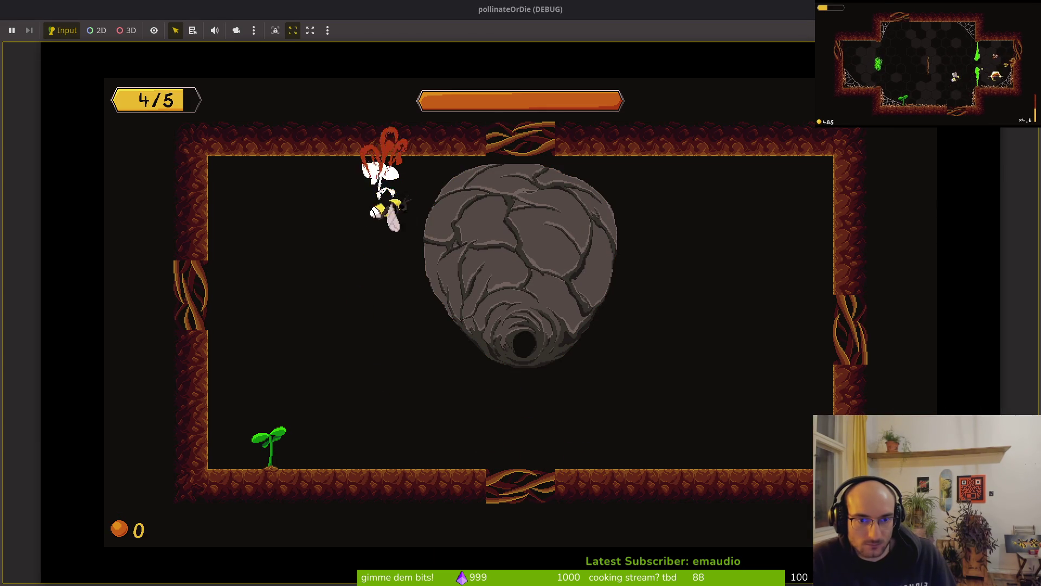
{"action": "key", "text": "s"}
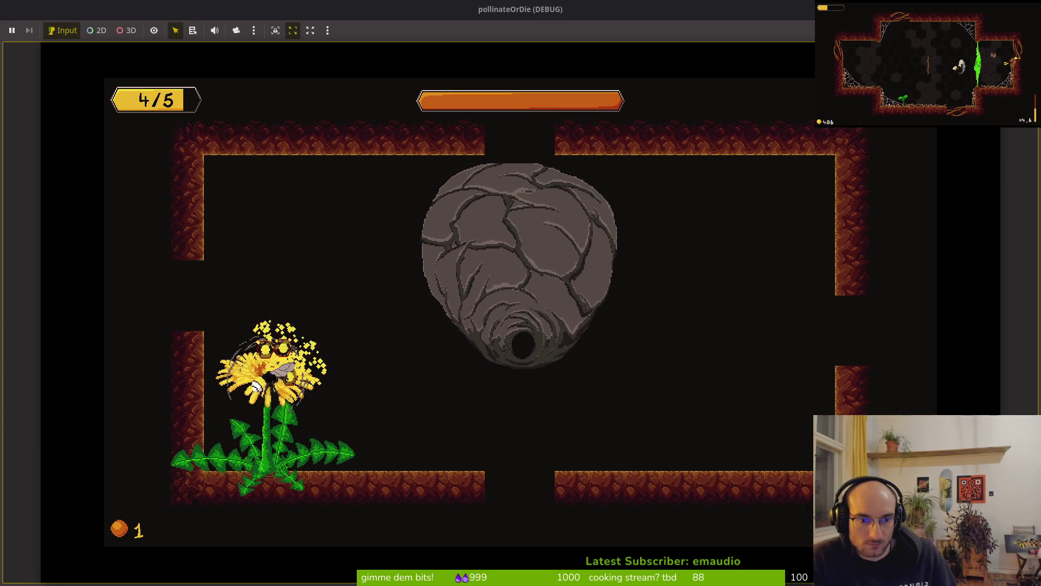
{"action": "key", "text": "w"}
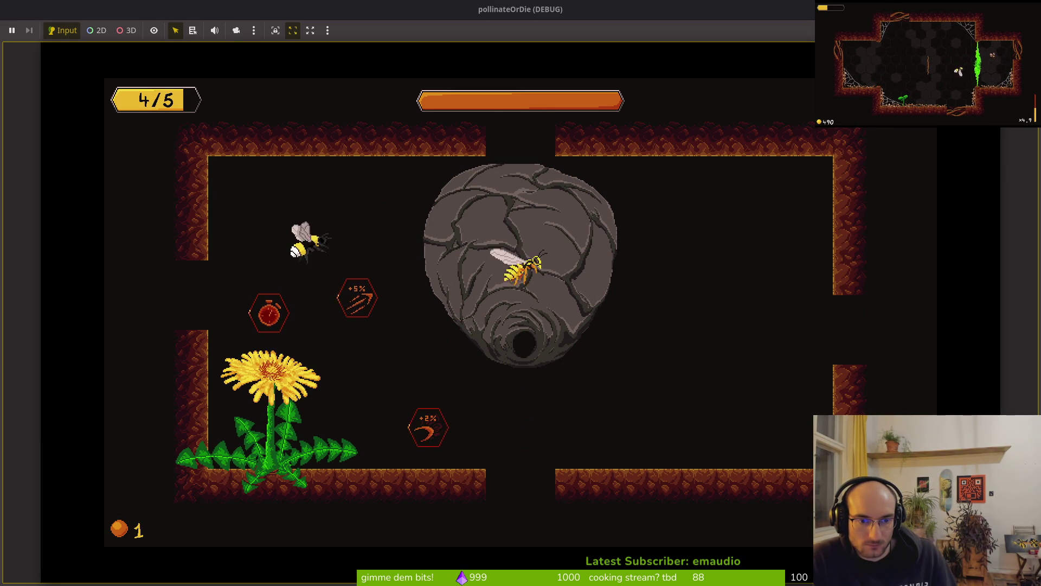
{"action": "key", "text": "s"}
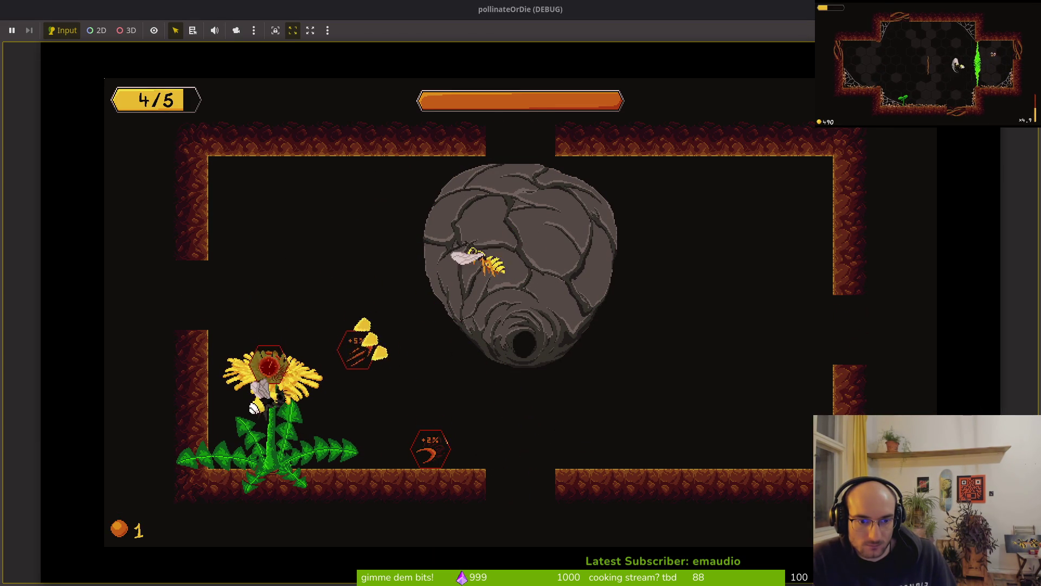
{"action": "key", "text": "w"}
{"action": "key", "text": "s"}
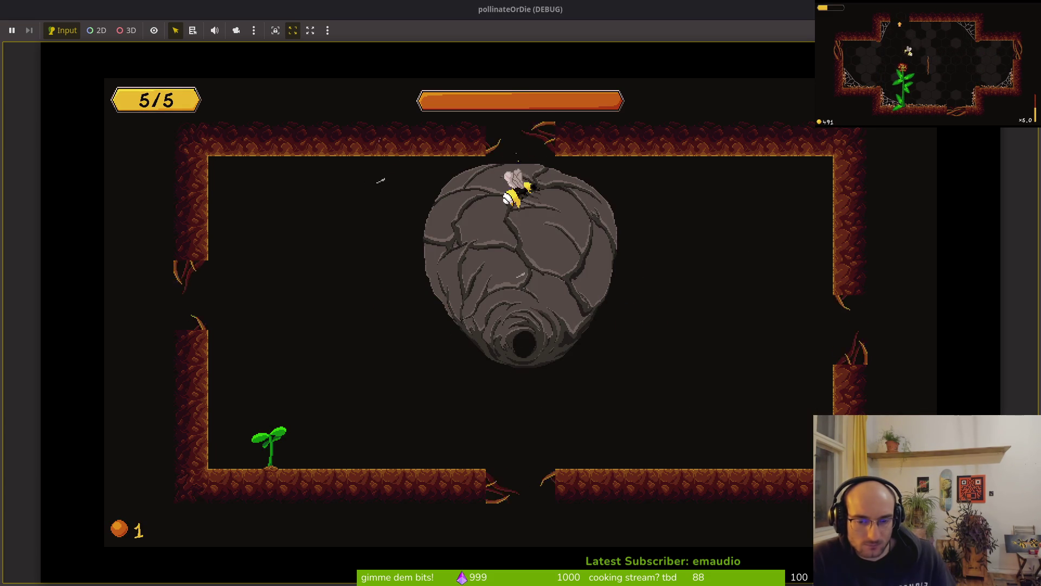
{"action": "key", "text": "F8"}
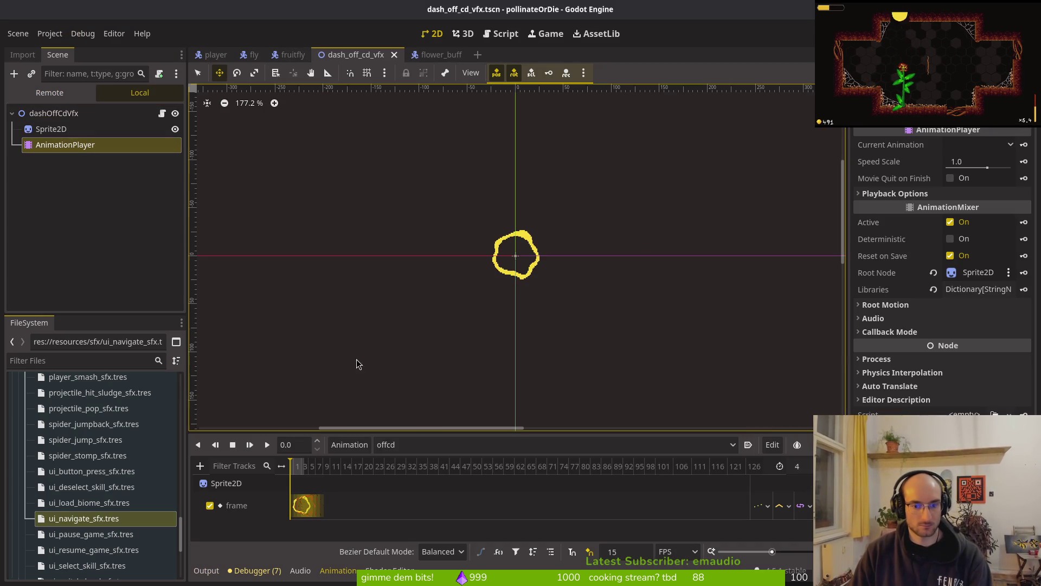
Step: Switch the effect's Animation panel to the windup animation and save the scene
{"action": "left_click", "coordinate": [396, 446]}
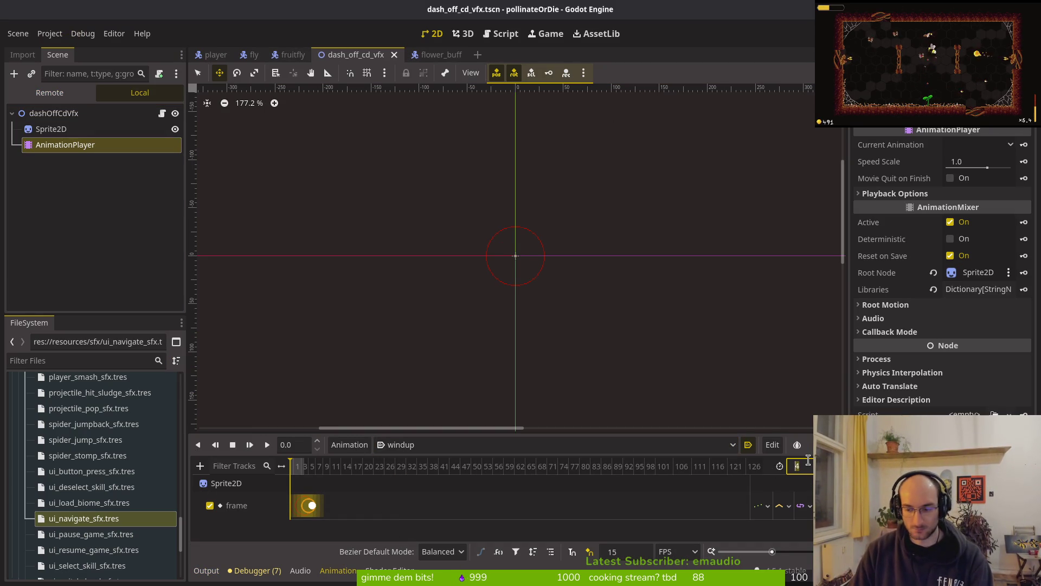
{"action": "key", "text": "ctrl+s"}
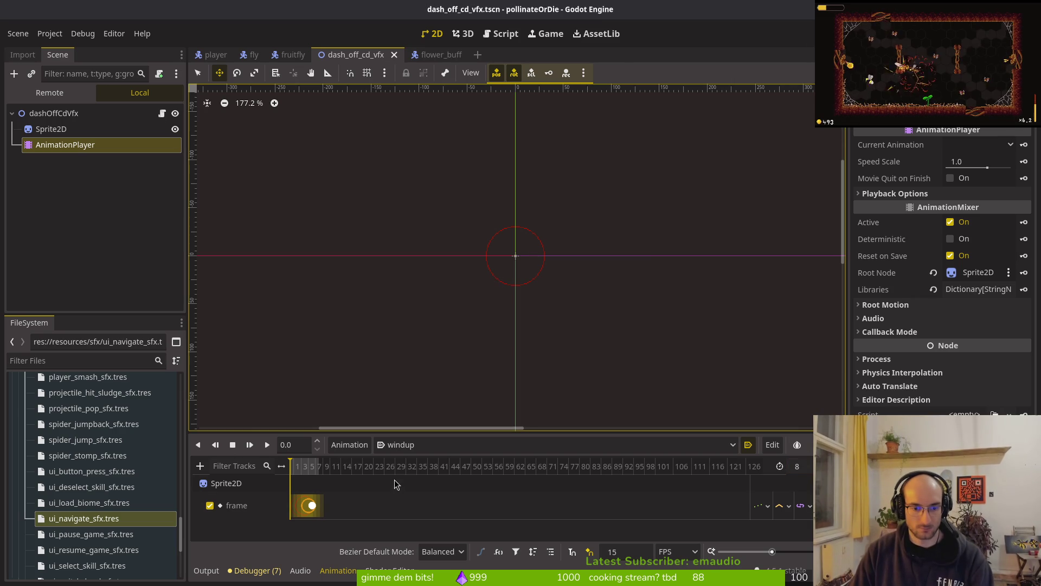
{"action": "scroll", "coordinate": [388, 484], "scroll_direction": "up", "scroll_amount": 2, "text": "ctrl"}
{"action": "scroll", "coordinate": [390, 465], "scroll_direction": "up", "scroll_amount": 3, "text": "ctrl"}
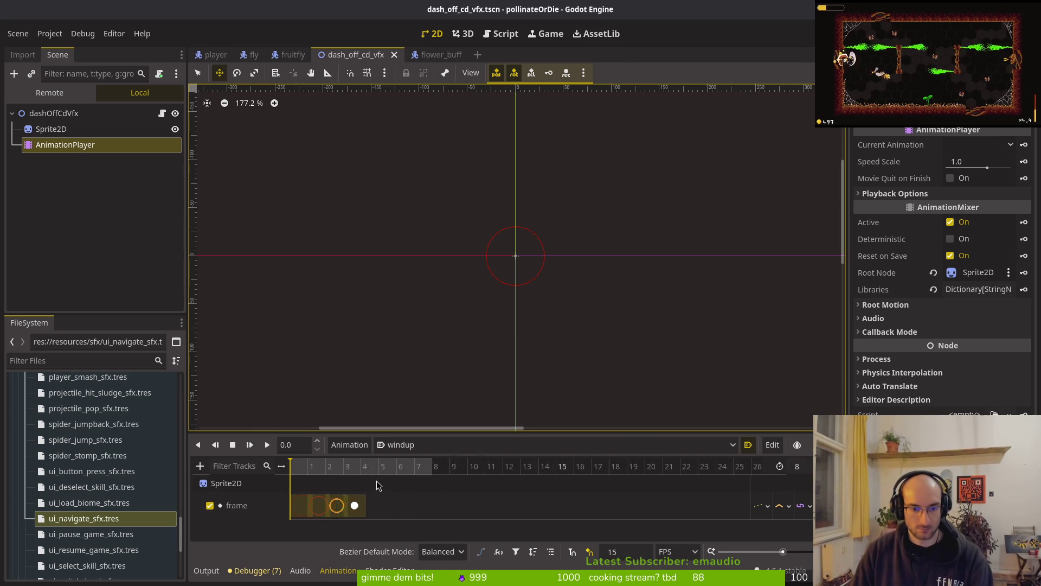
Step: Key the Sprite2D frames from frame 4 up to frame 7 in windup, save, and launch
{"action": "left_click", "coordinate": [417, 467]}
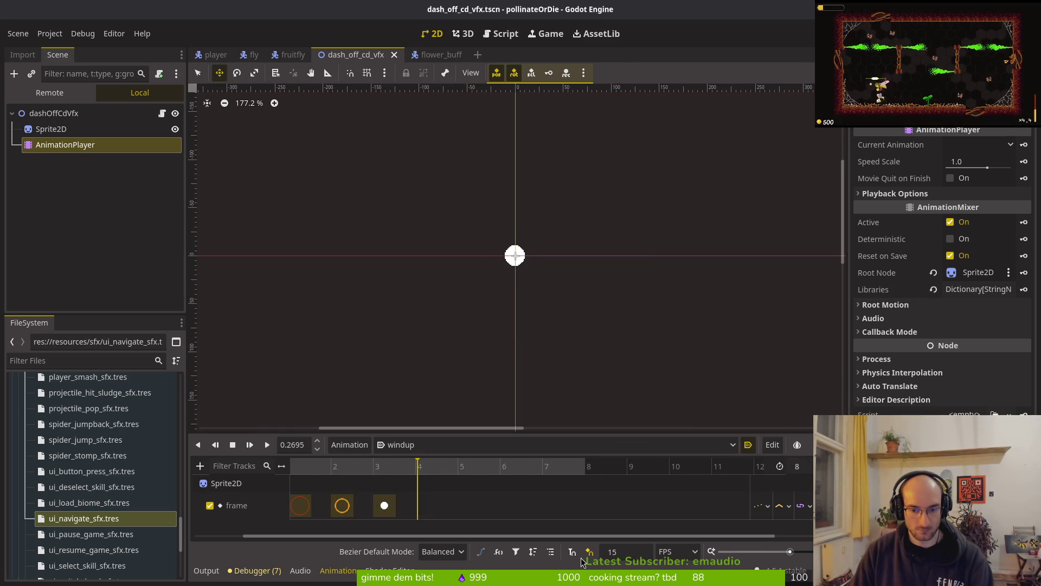
{"action": "left_click", "coordinate": [416, 466]}
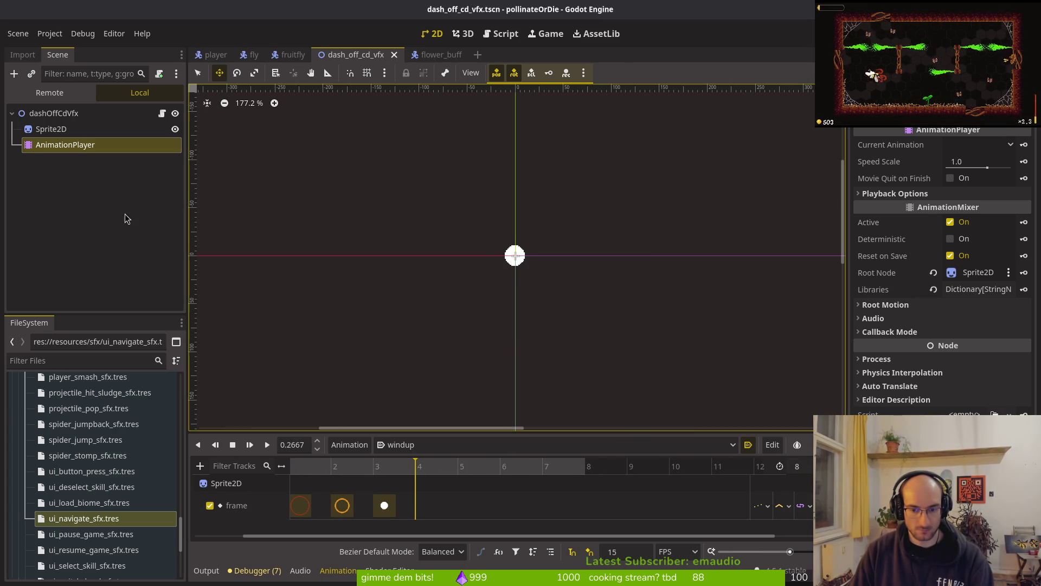
{"action": "left_click", "coordinate": [51, 129]}
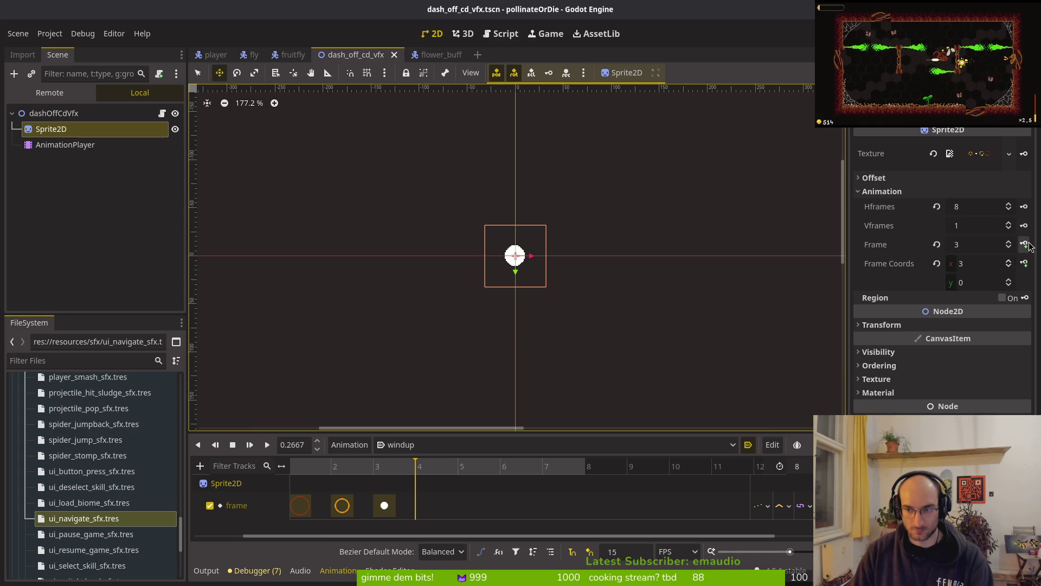
{"action": "left_click", "coordinate": [1007, 243]}
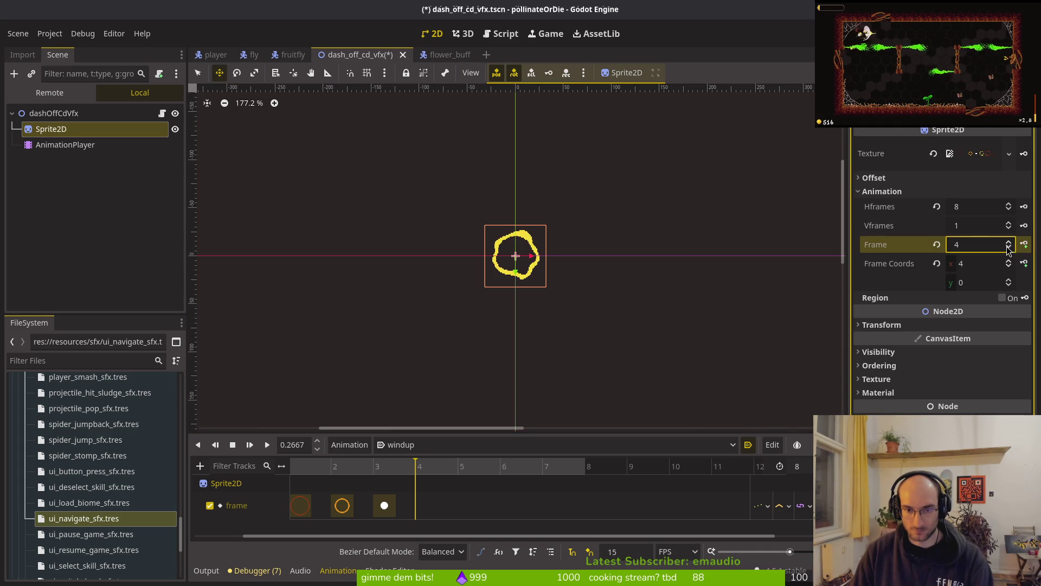
{"action": "left_click", "coordinate": [1023, 246]}
{"action": "left_click", "coordinate": [1025, 247]}
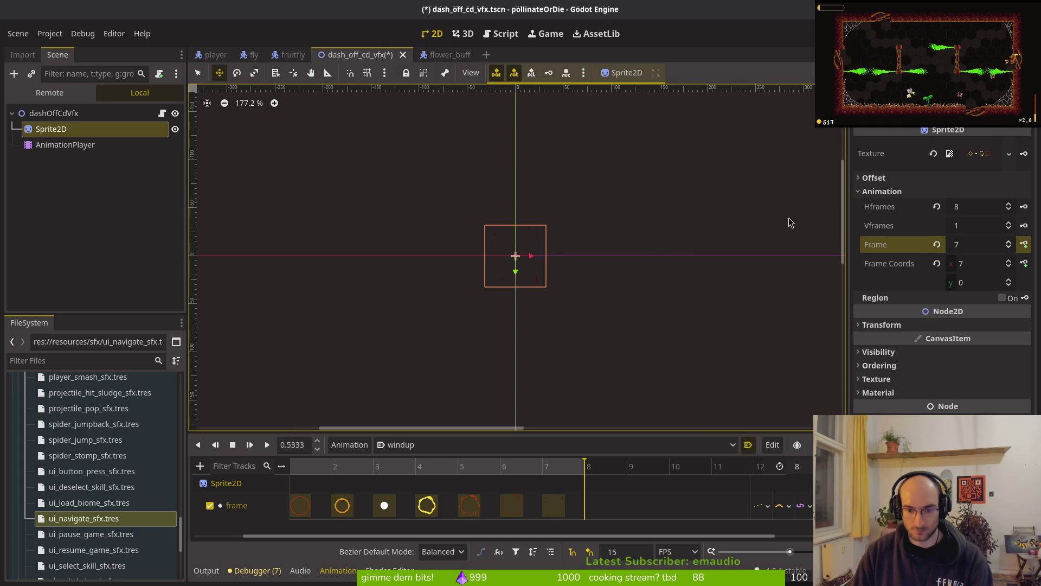
{"action": "key", "text": "ctrl+s"}
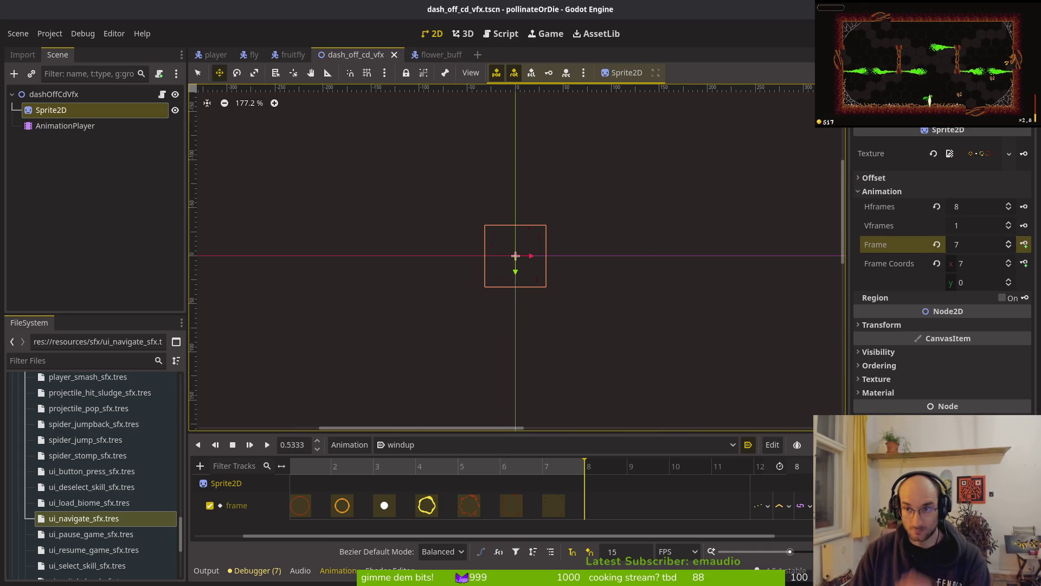
{"action": "key", "text": "F5"}
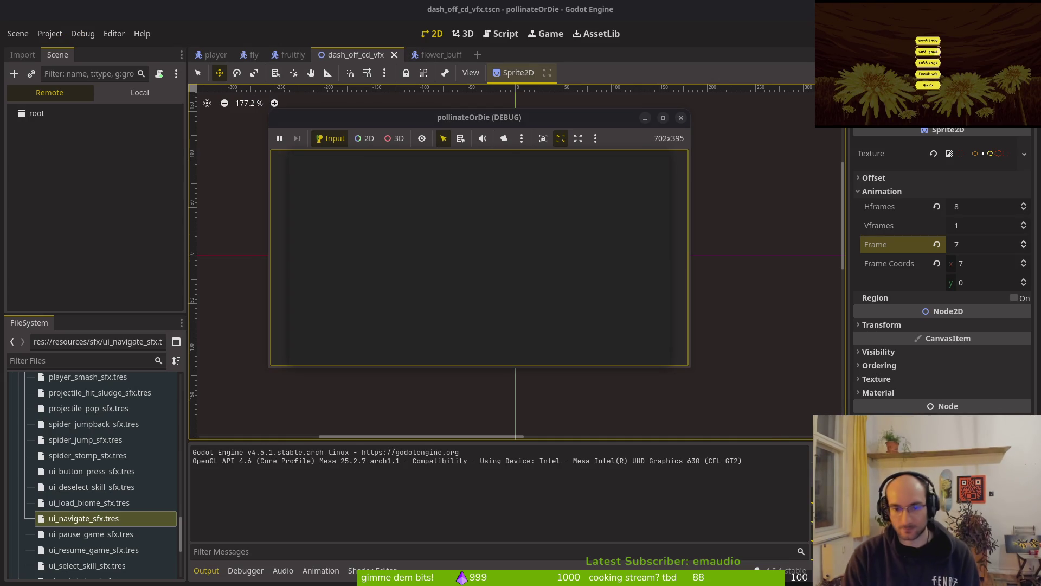
Step: Enter the dev level, break the stone nest, and pollinate the dandelion
{"action": "key", "text": "Return"}
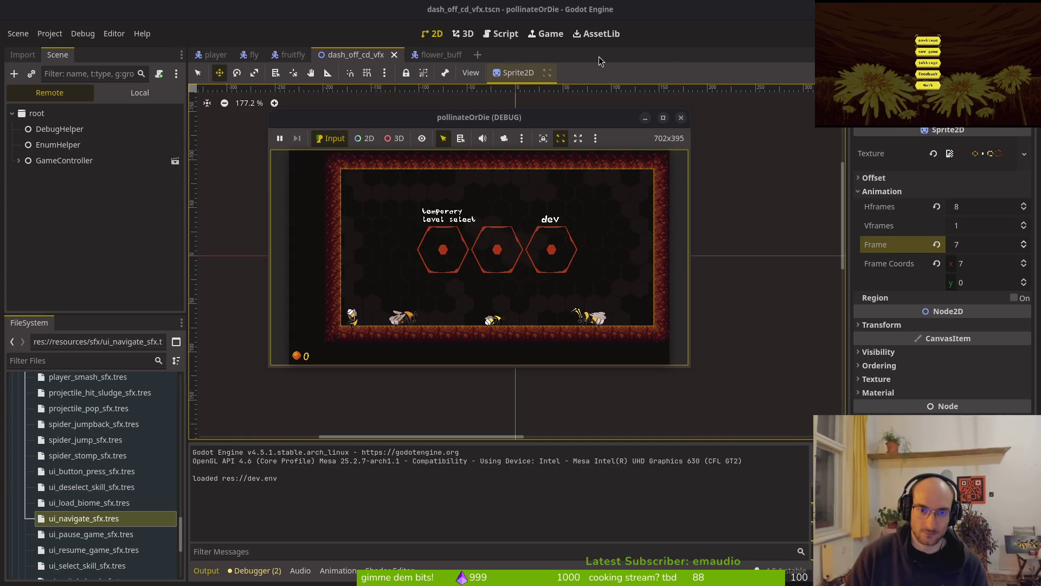
{"action": "left_click", "coordinate": [662, 118]}
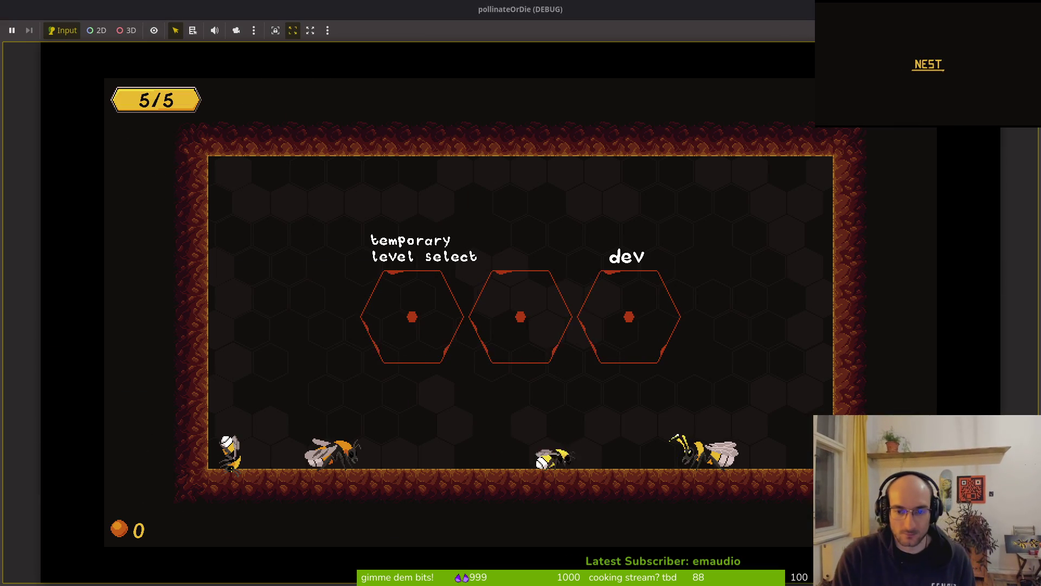
{"action": "key", "text": "Up"}
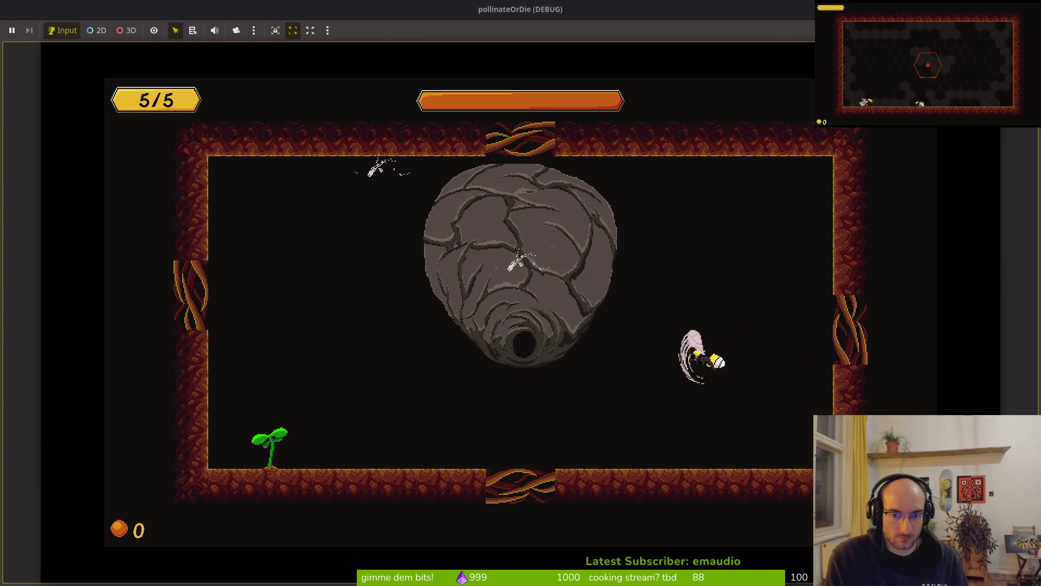
{"action": "key", "text": "Left"}
{"action": "key", "text": "Up"}
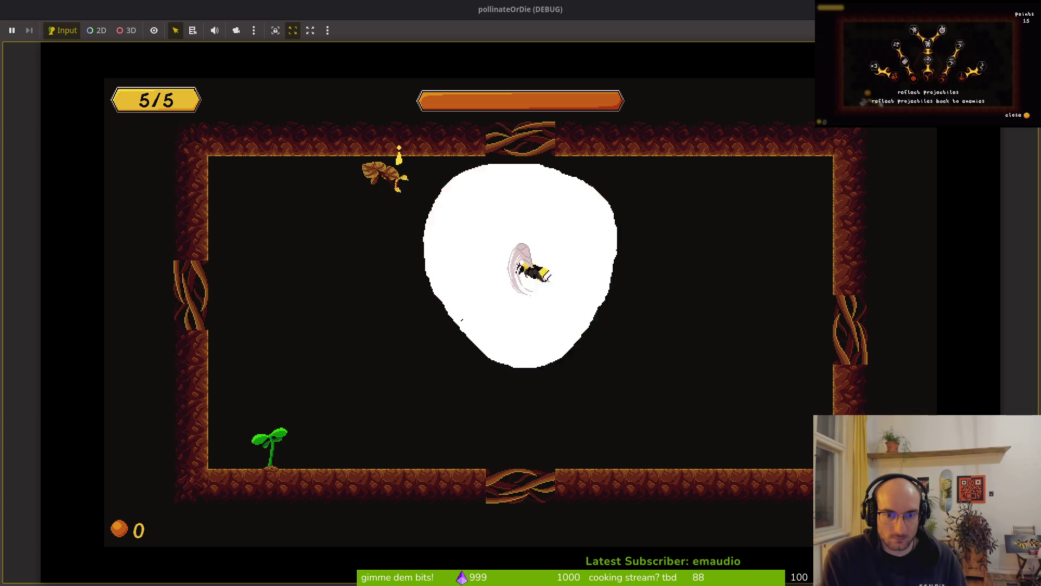
{"action": "key", "text": "Left"}
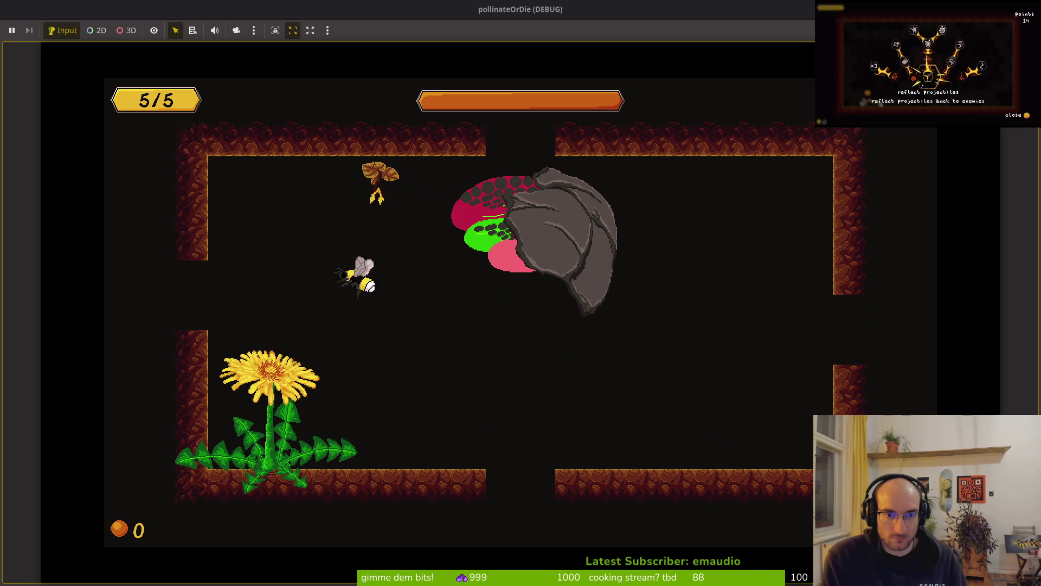
{"action": "key", "text": "Up"}
{"action": "key", "text": "Down"}
{"action": "key", "text": "Left"}
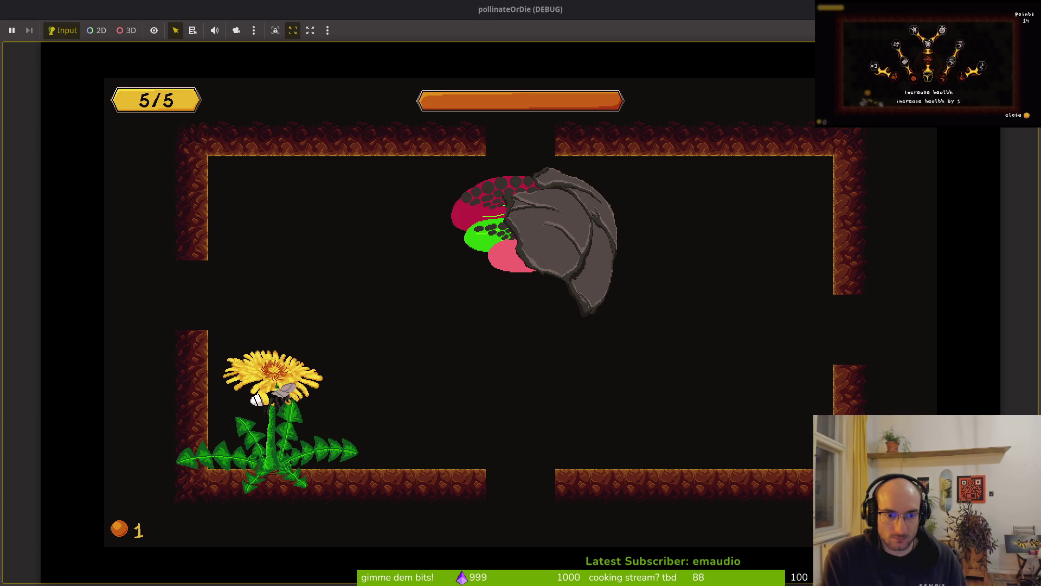
Step: Collect the dropped health and orb pickups, dash at the wasp, then stop the game
{"action": "key", "text": "Up"}
{"action": "key", "text": "Right"}
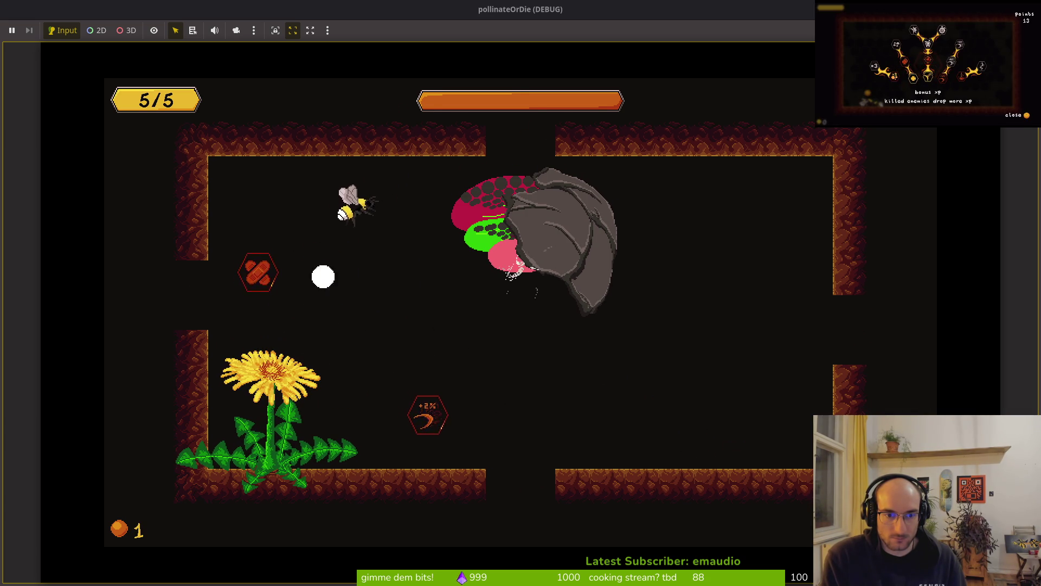
{"action": "key", "text": "Down"}
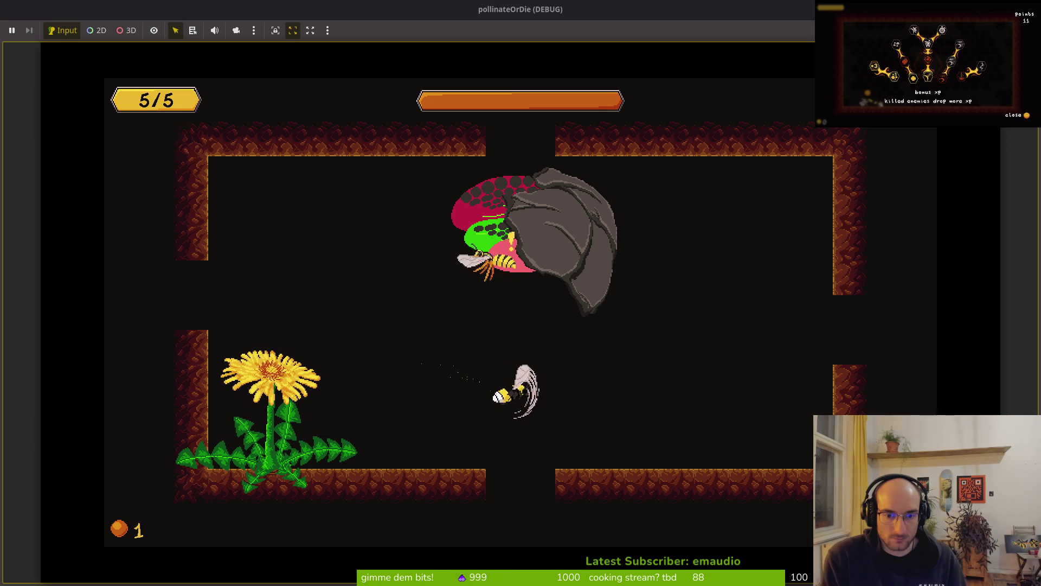
{"action": "key", "text": "Left"}
{"action": "key", "text": "Right"}
{"action": "key", "text": "Down"}
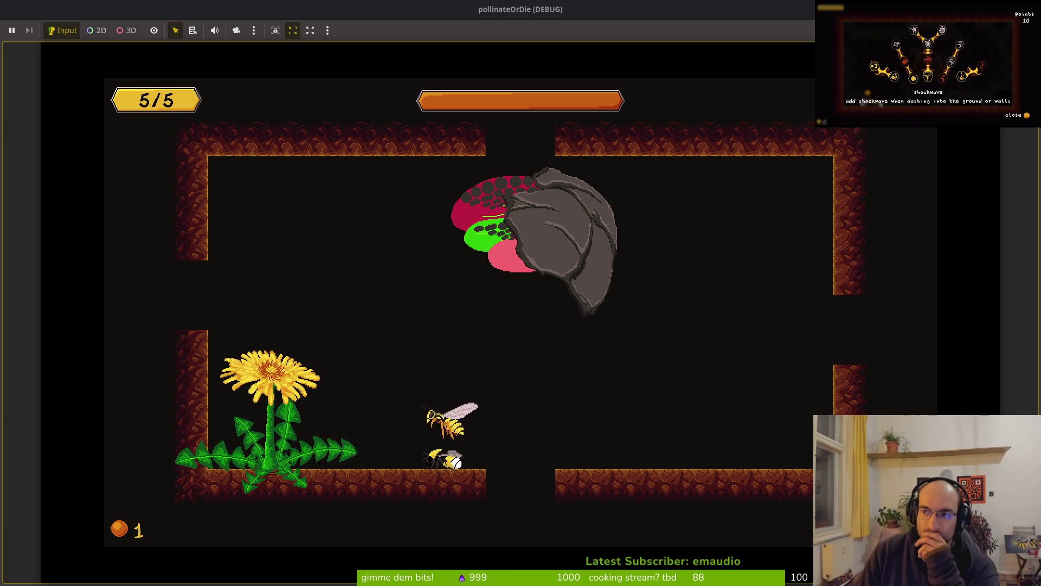
{"action": "key", "text": "F8"}
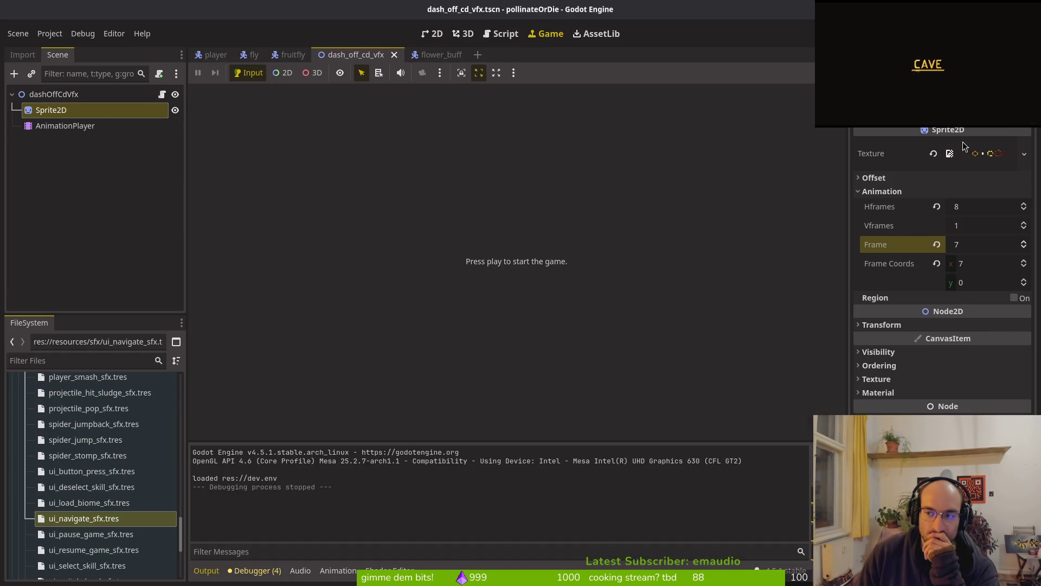
Step: In the flower_buff scene, load buff_select_vfx.tscn into the Buff Collected Vfx property
{"action": "left_click", "coordinate": [453, 60]}
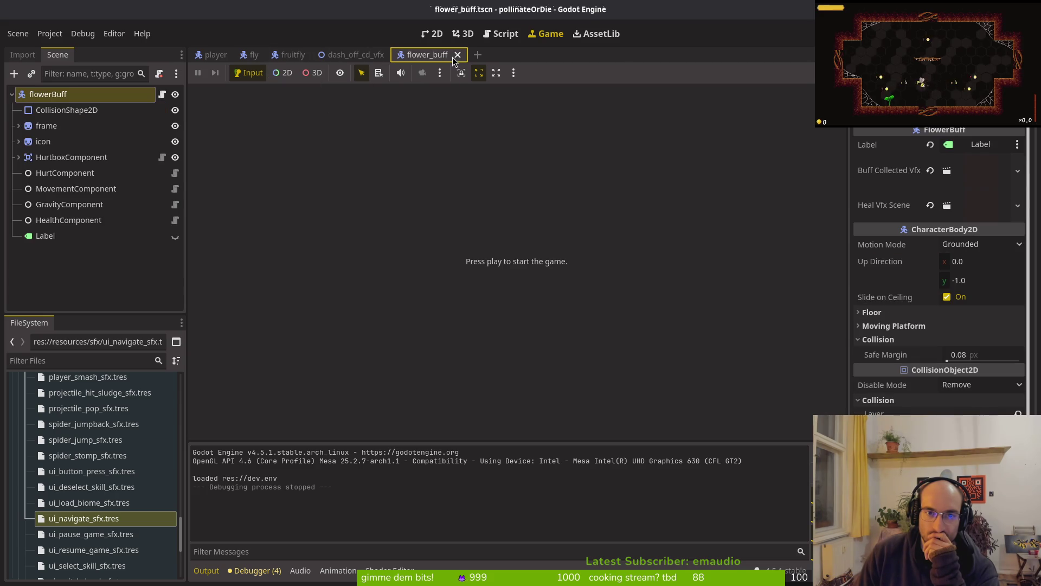
{"action": "left_click", "coordinate": [929, 170]}
{"action": "left_click", "coordinate": [1018, 161]}
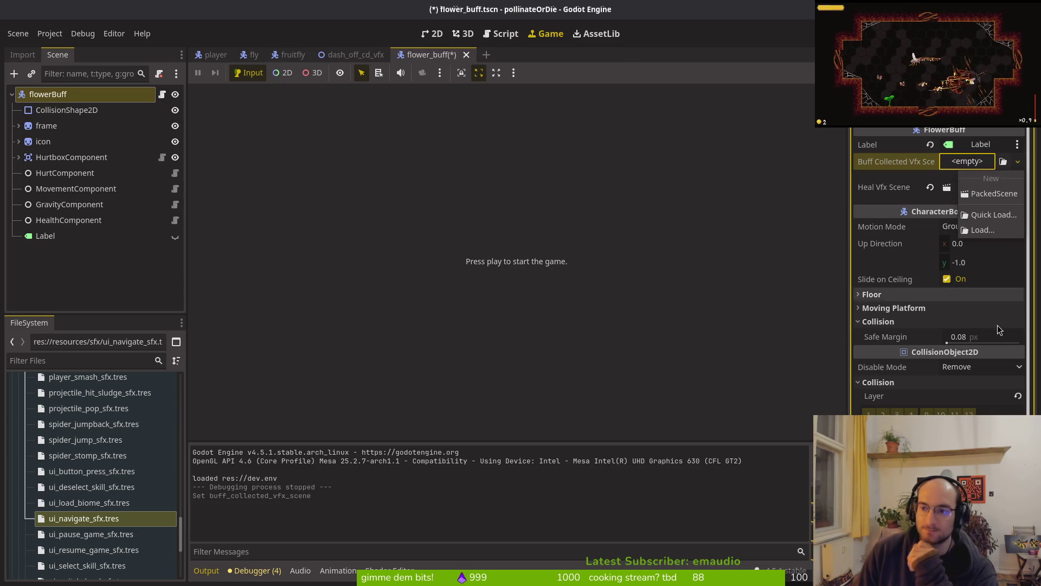
{"action": "left_click", "coordinate": [976, 209]}
{"action": "type", "text": "skisele"}
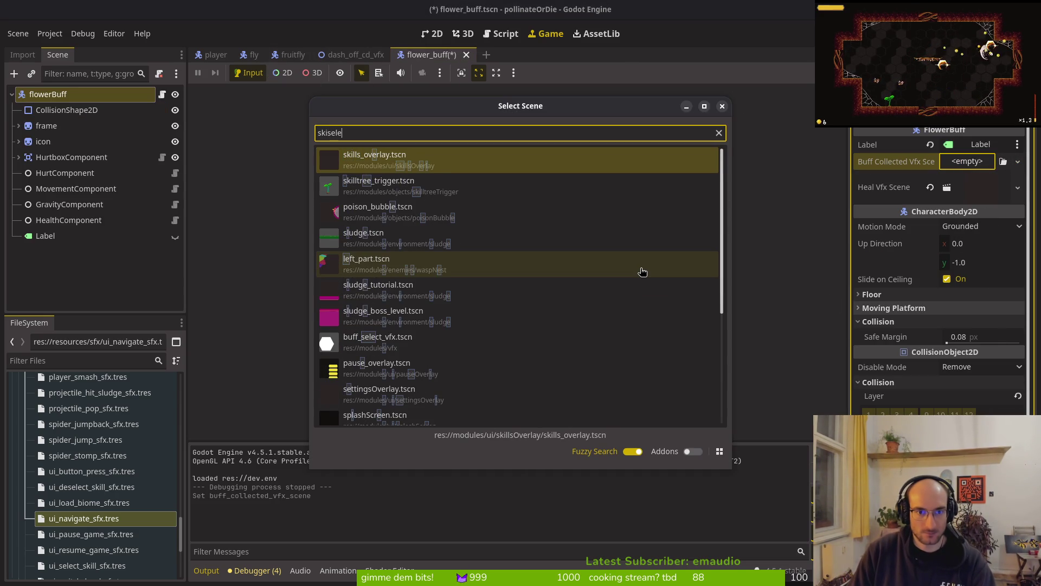
{"action": "type", "text": "cv"}
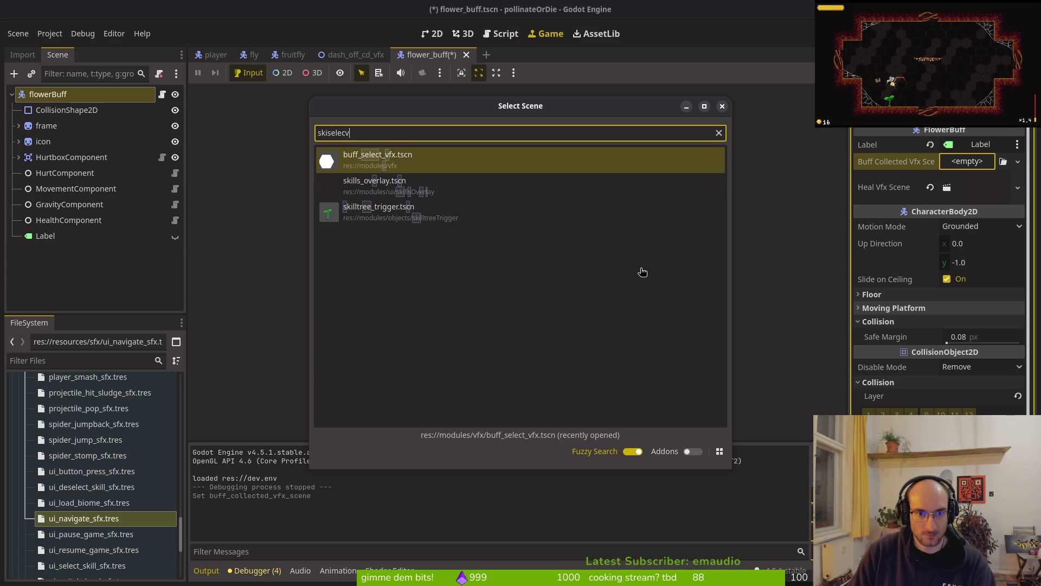
{"action": "key", "text": "Return"}
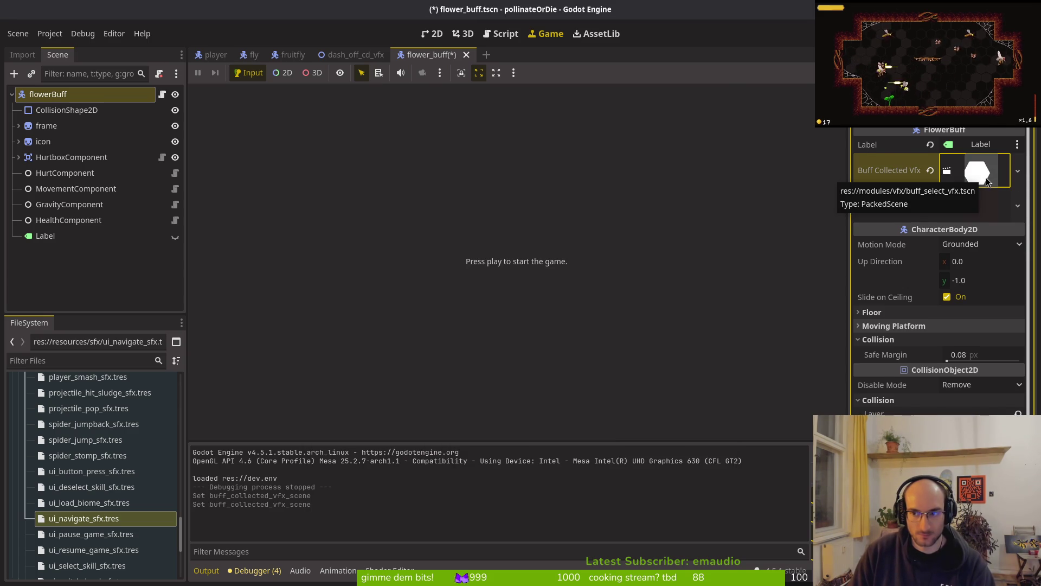
Step: Save and playtest the hub level, pollinating the sprout to trigger the buff effect, then quit
{"action": "key", "text": "F5"}
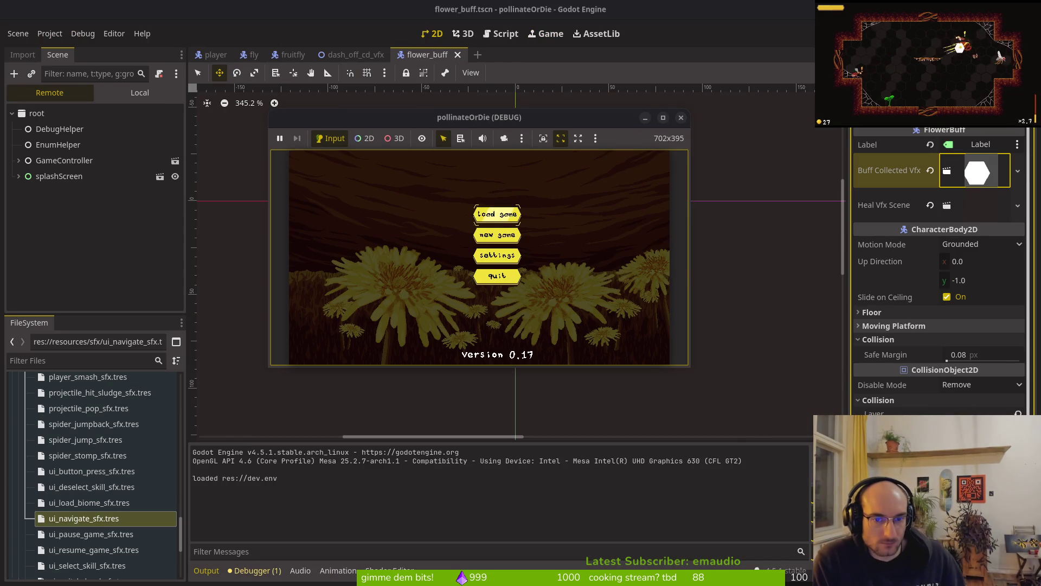
{"action": "key", "text": "Return"}
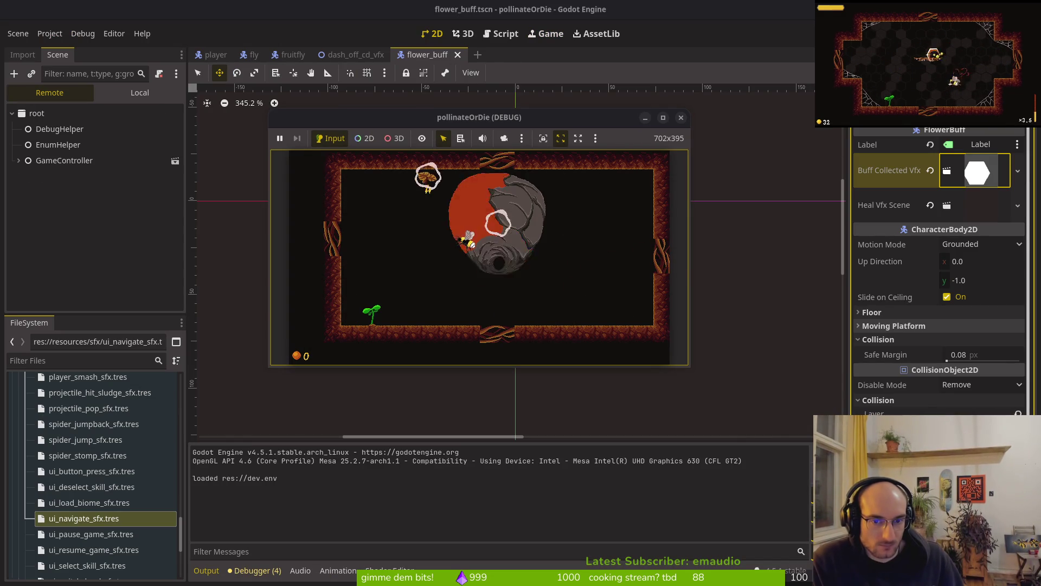
{"action": "key", "text": "Down"}
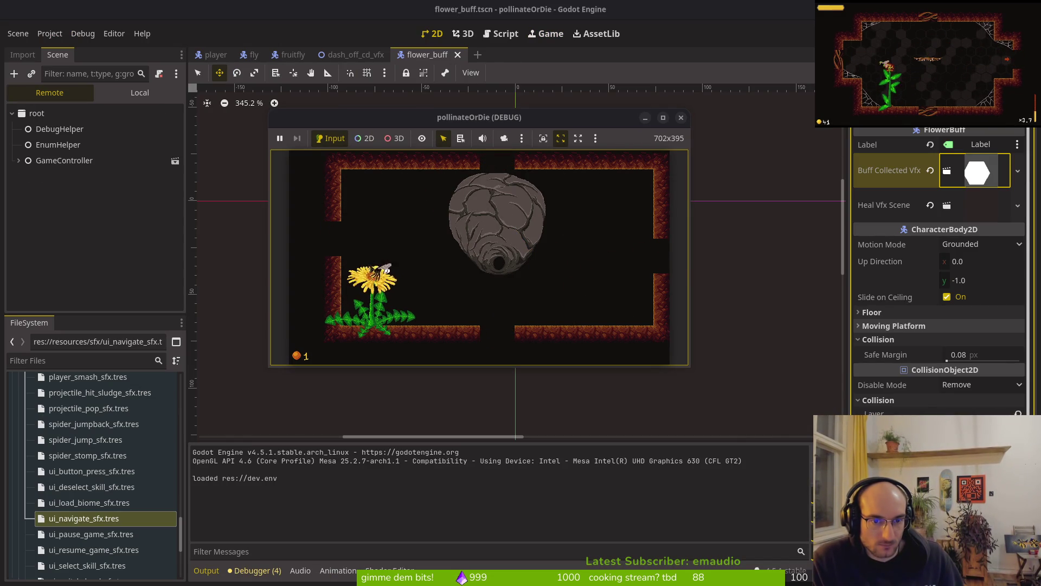
{"action": "key", "text": "Up"}
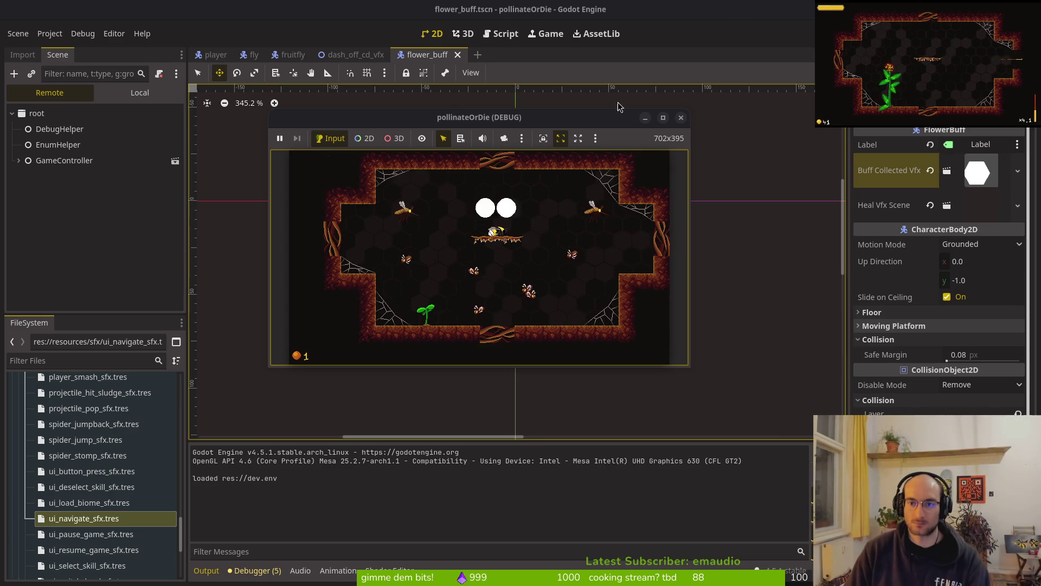
{"action": "key", "text": "ctrl+q"}
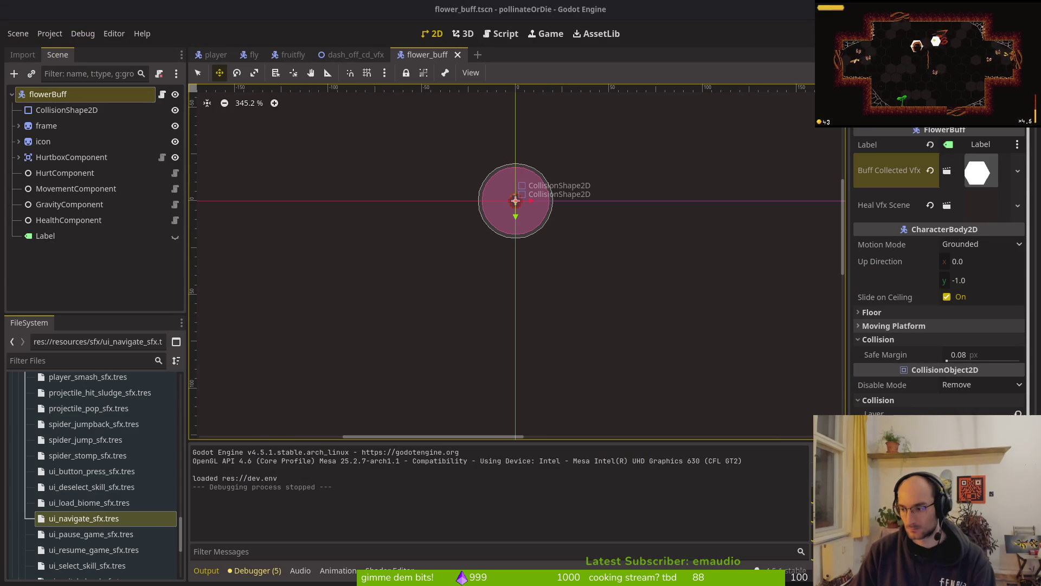
Step: In tig's status view, stage the flower_buff.gd and flower_buff.tscn changes
{"action": "type", "text": "tig"}
{"action": "key", "text": "Return"}
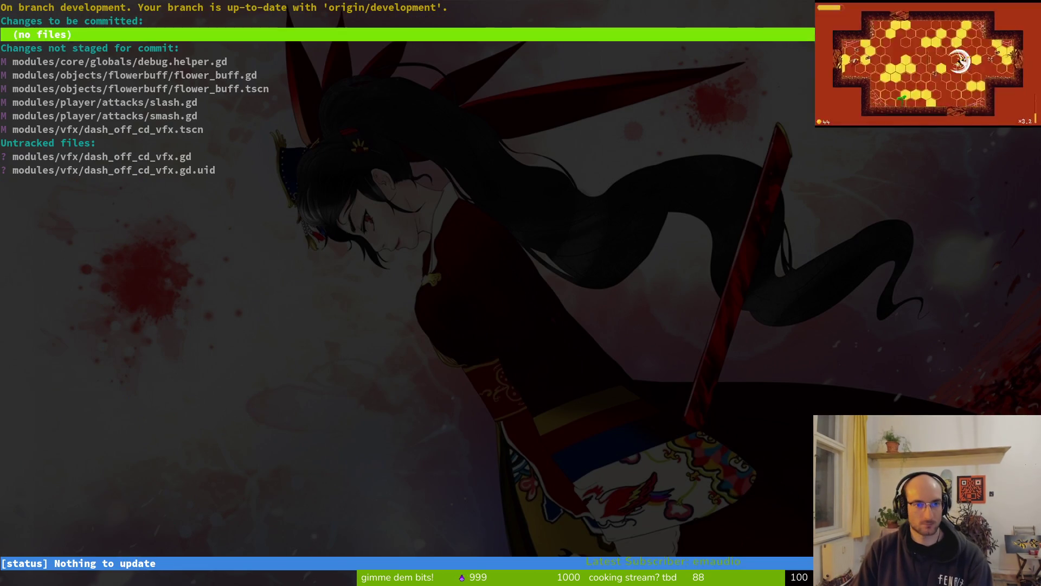
{"action": "key", "text": "Down"}
{"action": "key", "text": "Down"}
{"action": "key", "text": "Return"}
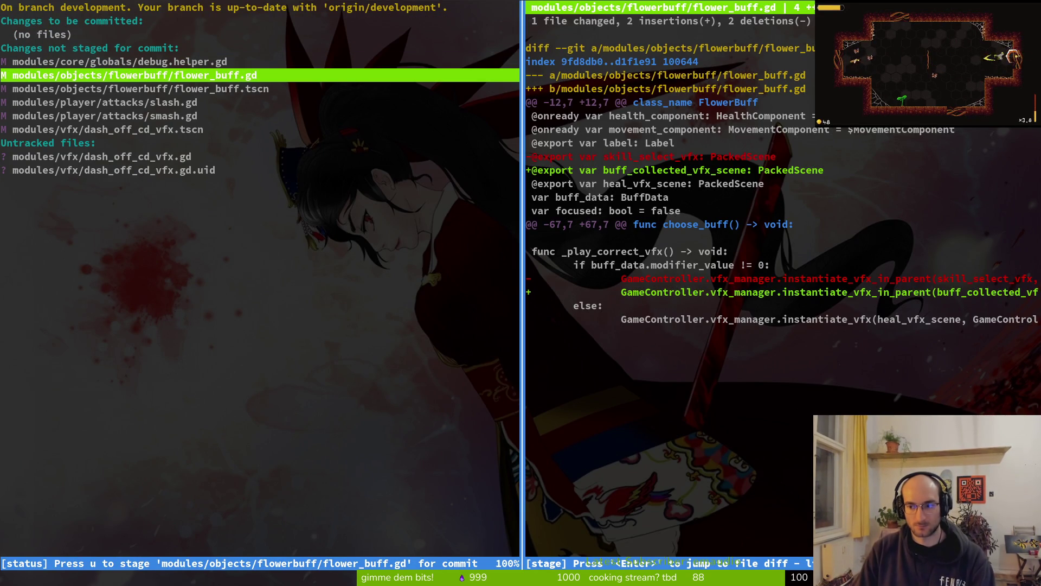
{"action": "key", "text": "u"}
{"action": "key", "text": "Down"}
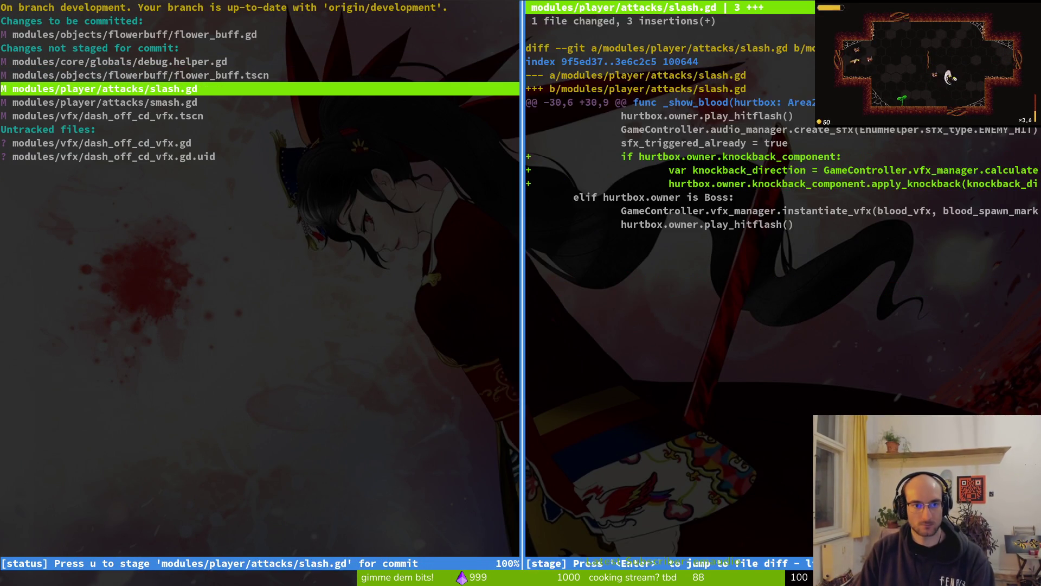
{"action": "key", "text": "Up"}
{"action": "key", "text": "u"}
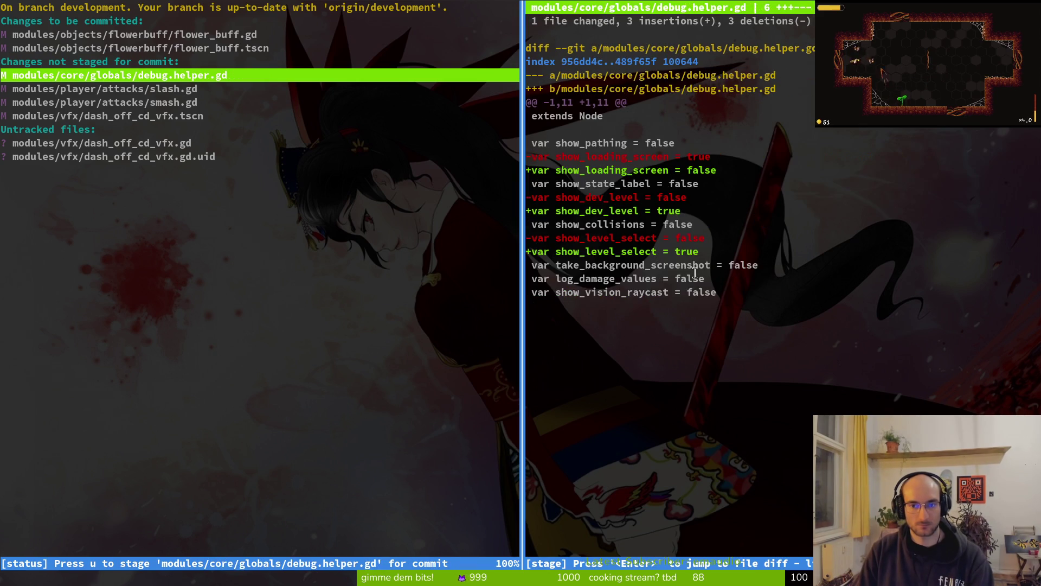
Step: Review the slash.gd and smash.gd diffs full screen
{"action": "key", "text": "Down"}
{"action": "key", "text": "Down"}
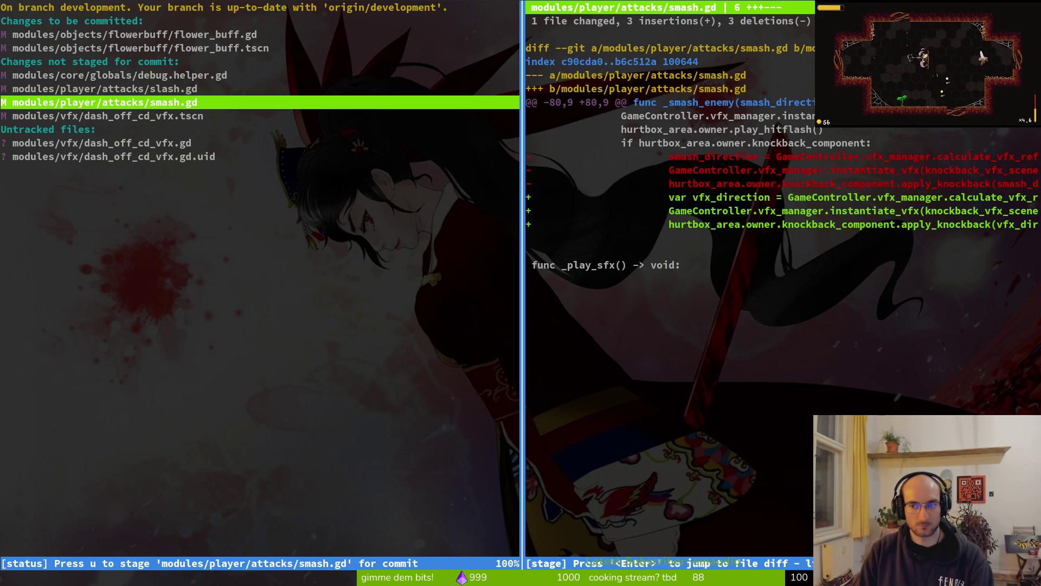
{"action": "key", "text": "Return"}
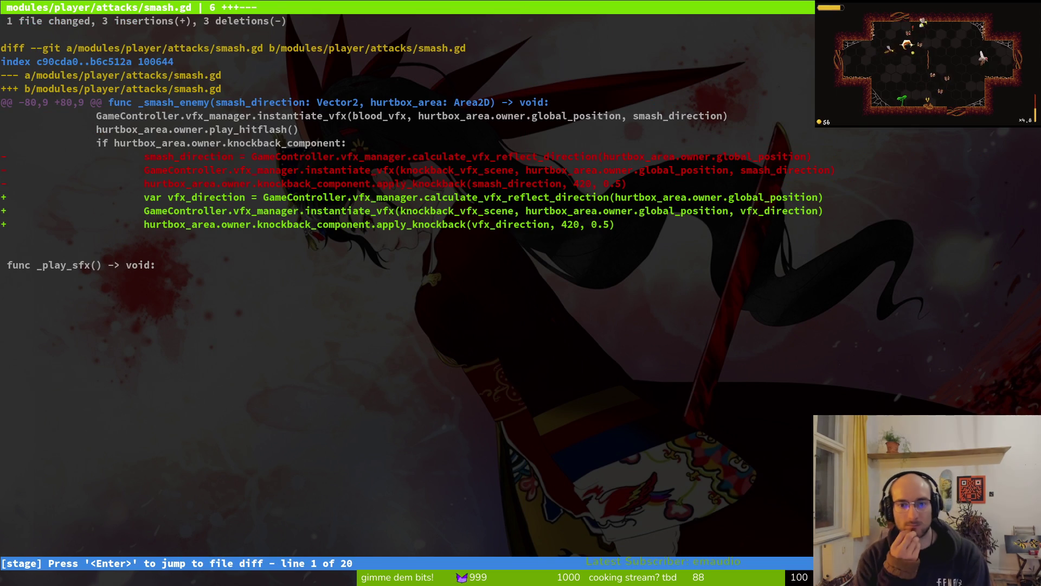
{"action": "key", "text": "q"}
{"action": "key", "text": "Return"}
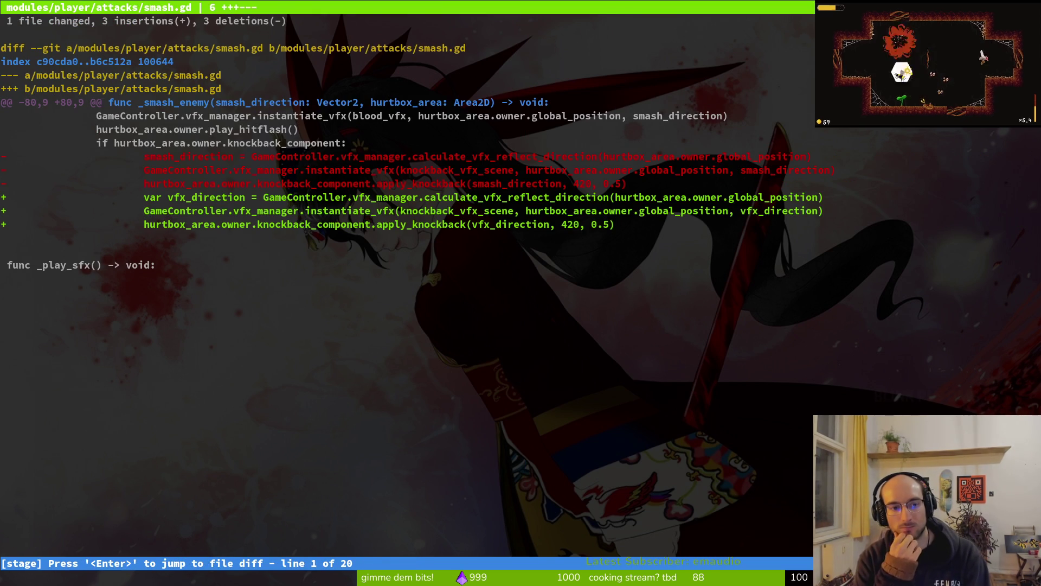
Step: Quit tig, start Vim, and open modules/player/attacks/smash.gd via the file finder
{"action": "type", "text": "qqvim"}
{"action": "key", "text": "Return"}
{"action": "key", "text": "ctrl+p"}
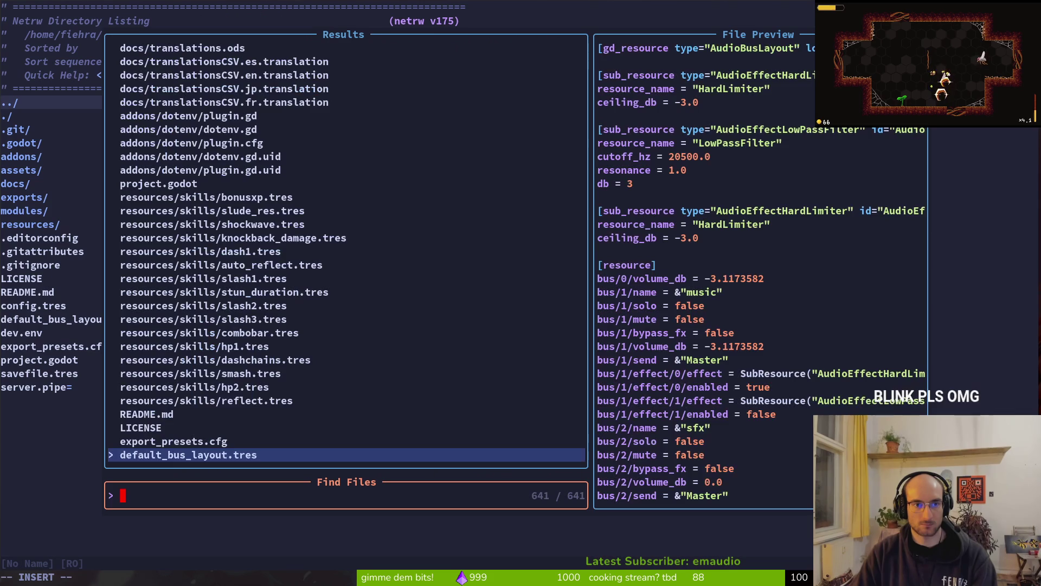
{"action": "type", "text": "knoc"}
{"action": "key", "text": "BackSpace"}
{"action": "key", "text": "BackSpace"}
{"action": "key", "text": "BackSpace"}
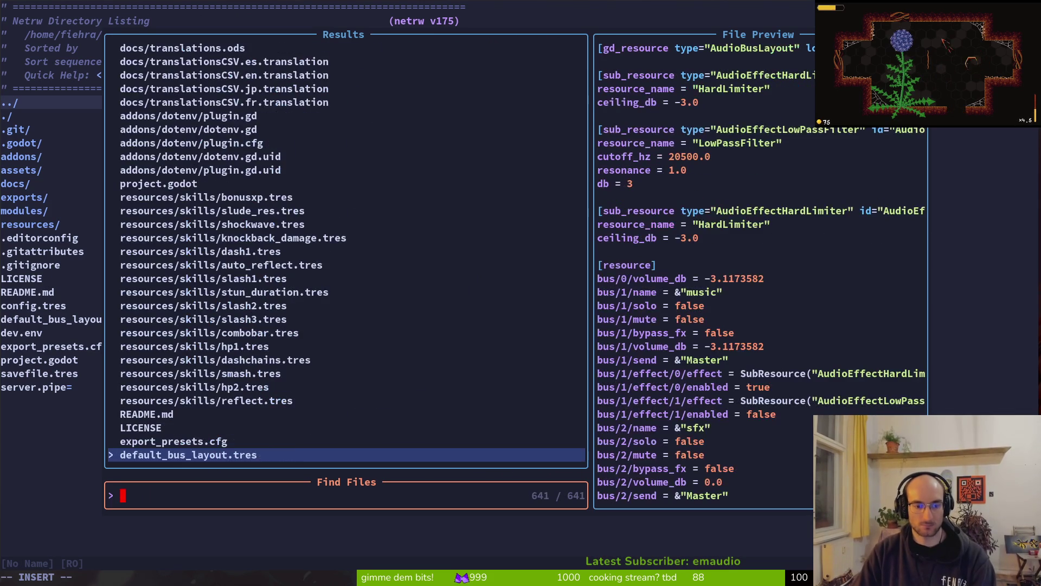
{"action": "key", "text": "Escape"}
{"action": "key", "text": "ctrl+p"}
{"action": "type", "text": "smash"}
{"action": "key", "text": "Up"}
{"action": "key", "text": "Up"}
{"action": "key", "text": "Up"}
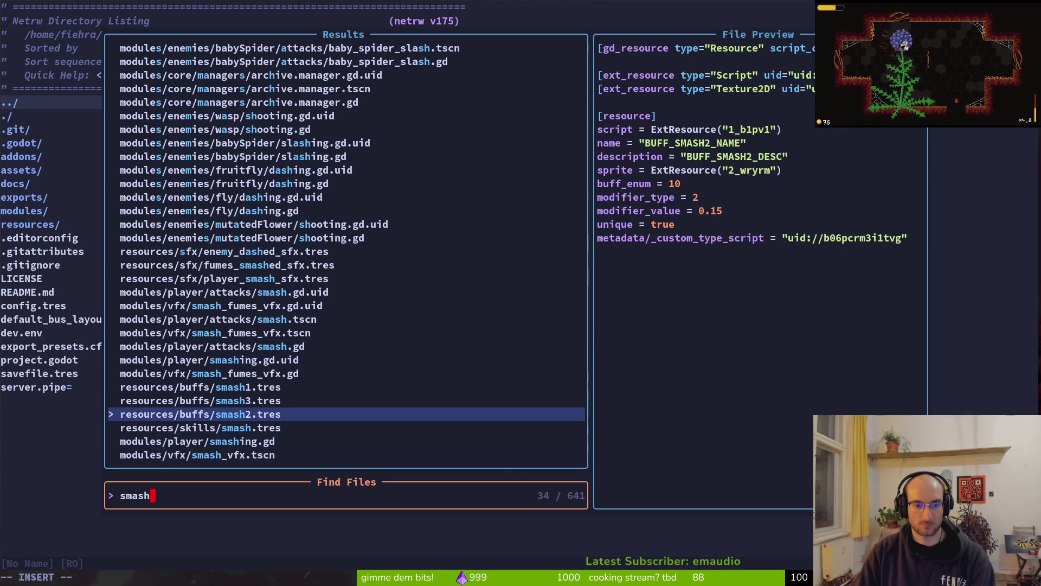
{"action": "key", "text": "Down"}
{"action": "key", "text": "Up"}
{"action": "key", "text": "Up"}
{"action": "key", "text": "Up"}
{"action": "key", "text": "Up"}
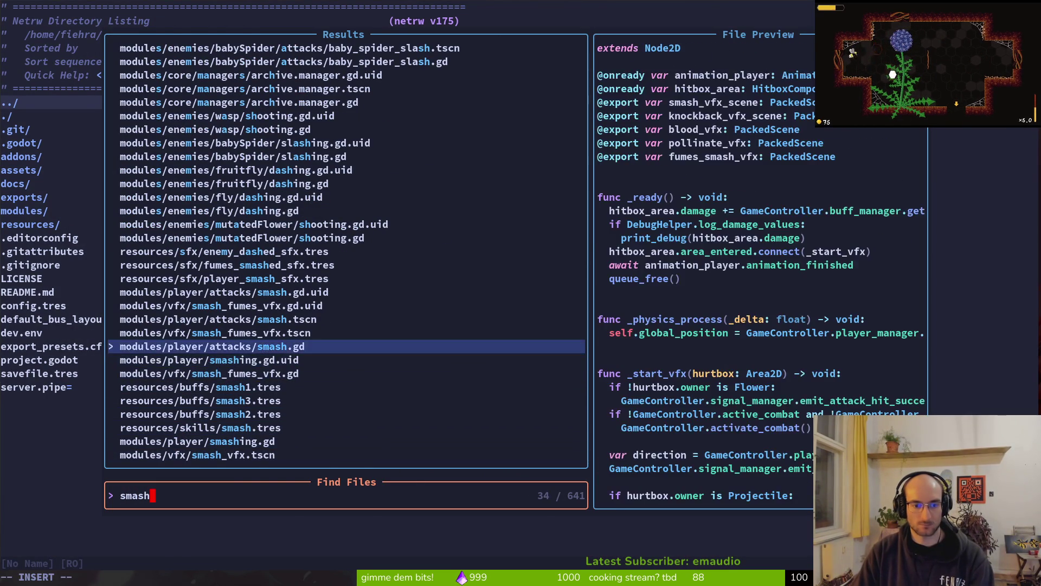
{"action": "key", "text": "Return"}
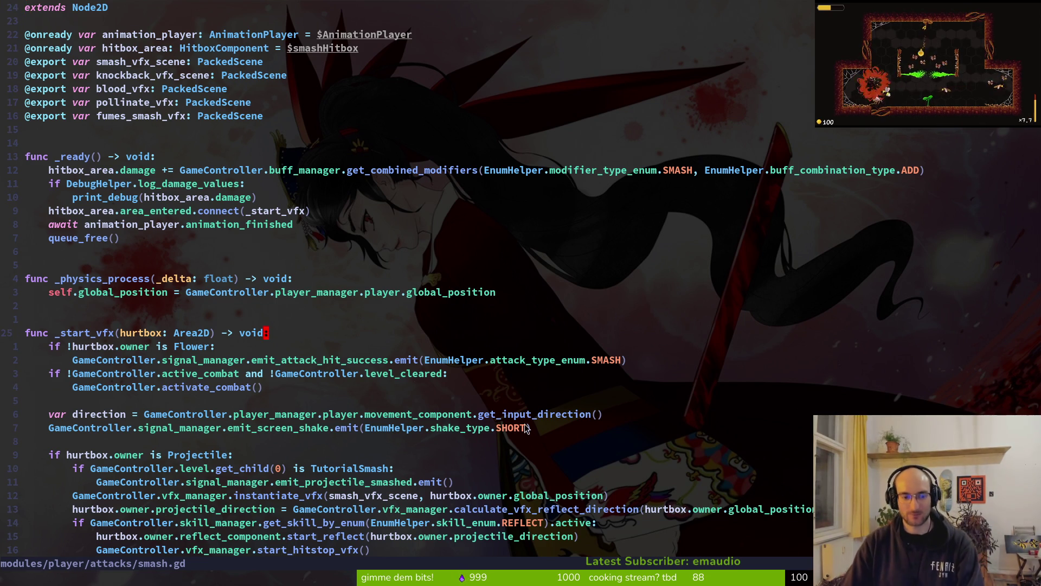
Step: Rename vfx_direction to knockback_direction in the knockback block and save
{"action": "scroll", "coordinate": [525, 428], "scroll_direction": "down", "scroll_amount": 12}
{"action": "scroll", "coordinate": [342, 419], "scroll_direction": "down", "scroll_amount": 8}
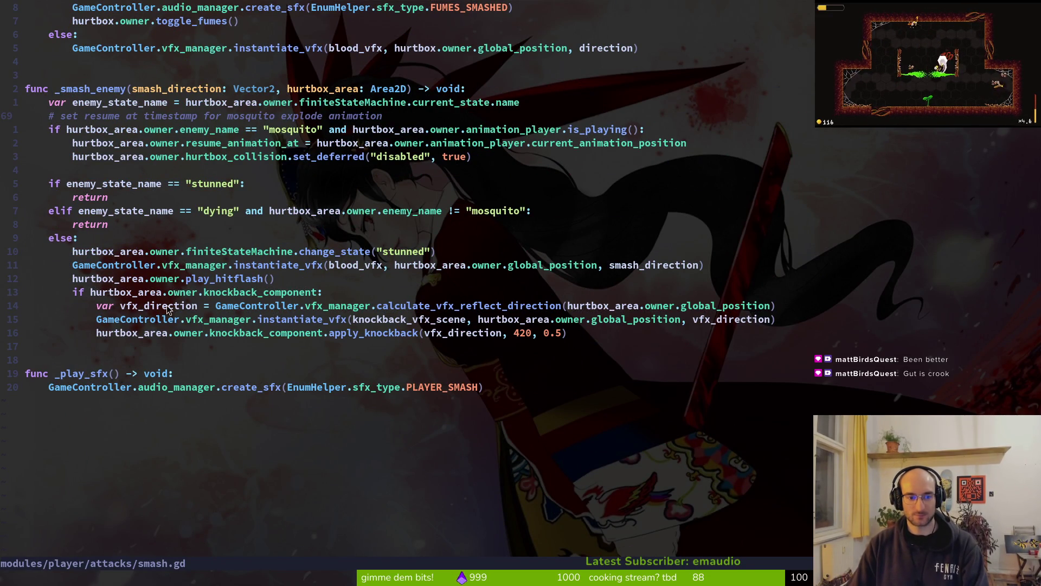
{"action": "type", "text": "ciwknockback"}
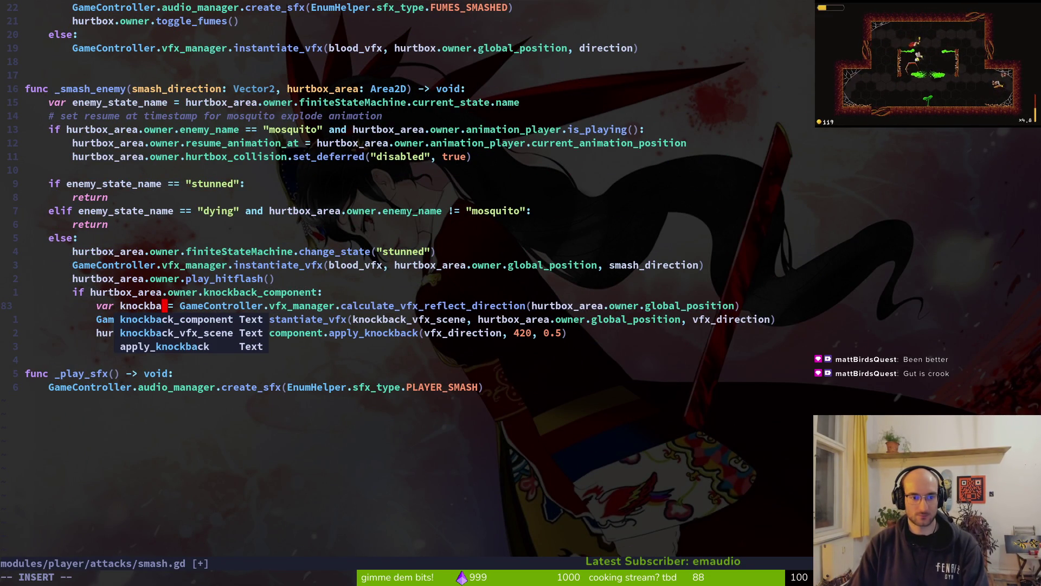
{"action": "type", "text": "_direction"}
{"action": "key", "text": "Escape"}
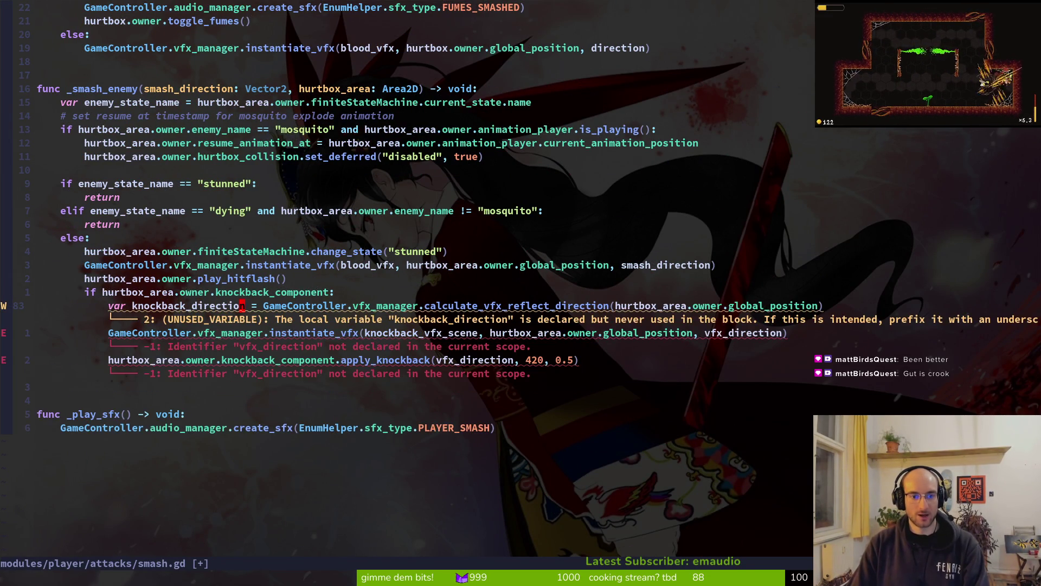
{"action": "type", "text": "biwy"}
{"action": "key", "text": "Escape"}
{"action": "type", "text": "u"}
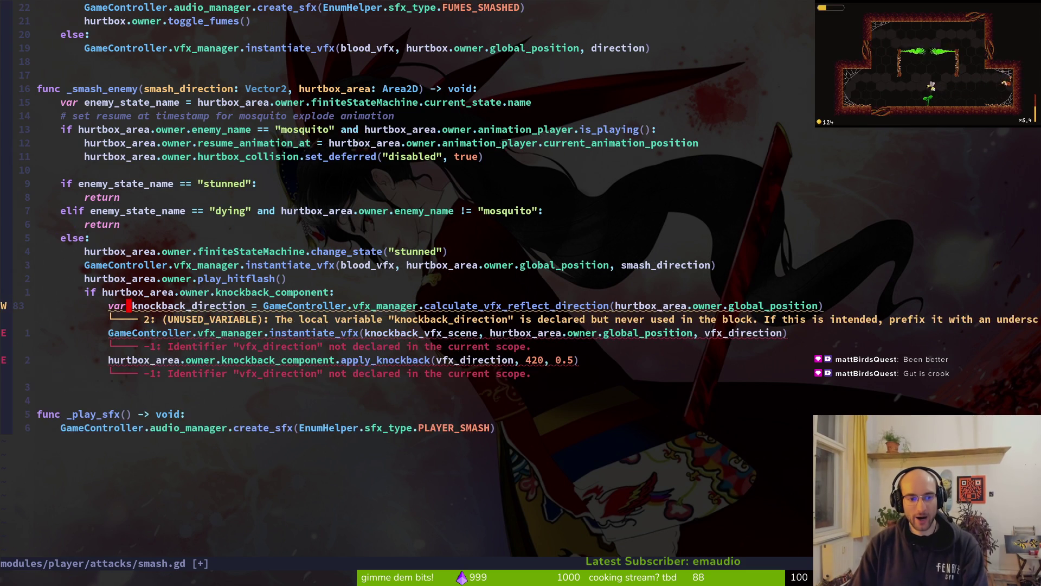
{"action": "type", "text": "j:w"}
{"action": "key", "text": "Return"}
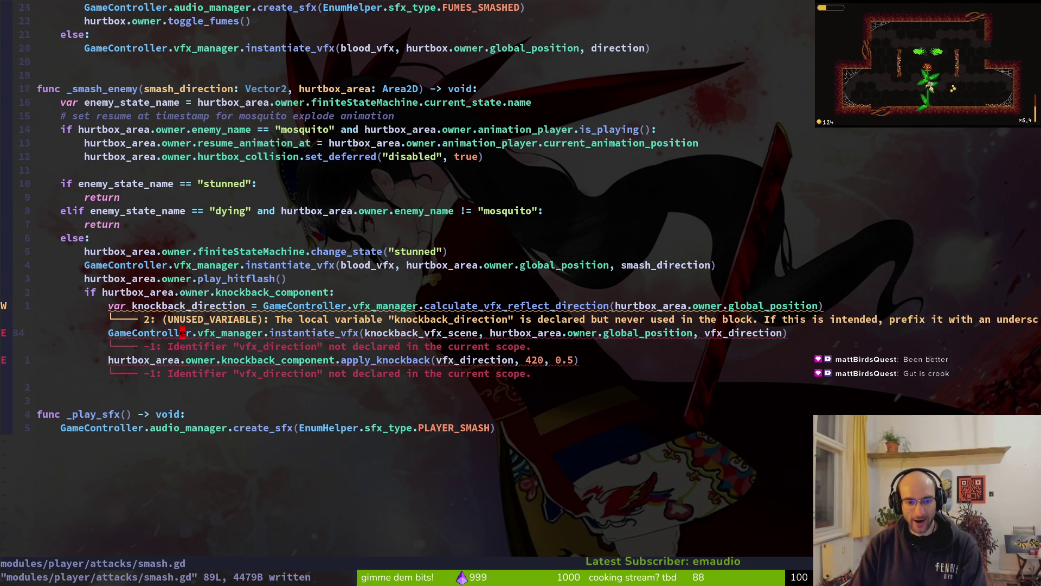
Step: On line 84, pass position and knockback_direction to the effect call, then save
{"action": "key", "text": "w"}
{"action": "key", "text": "w"}
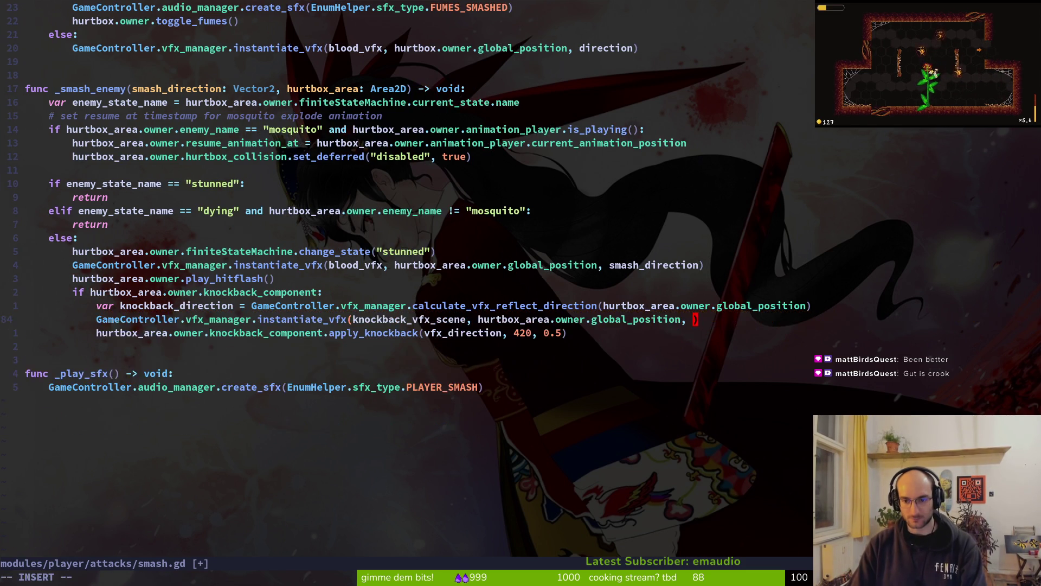
{"action": "type", "text": "ciw"}
{"action": "type", "text": "p"}
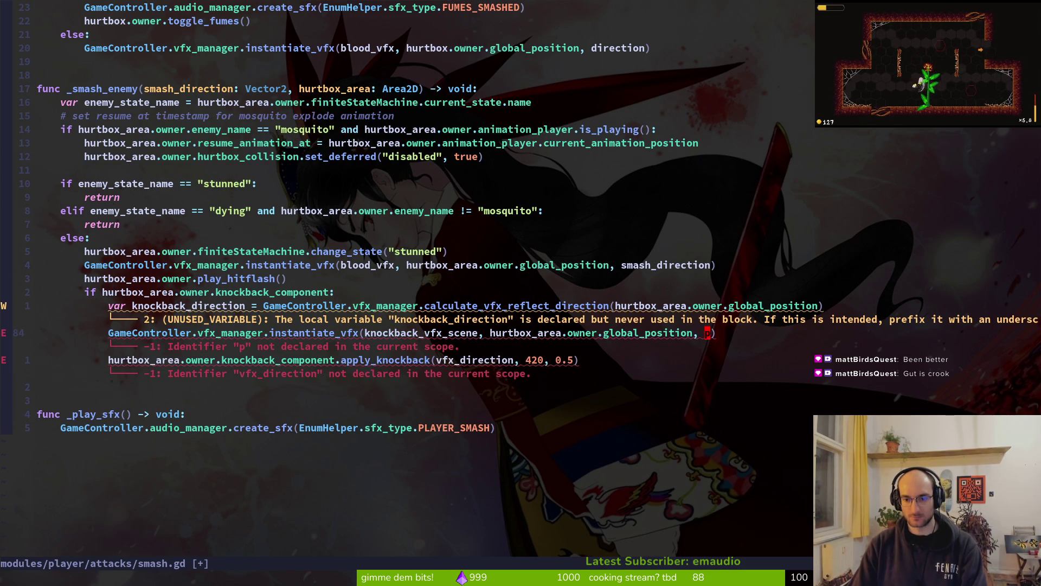
{"action": "key", "text": "Up"}
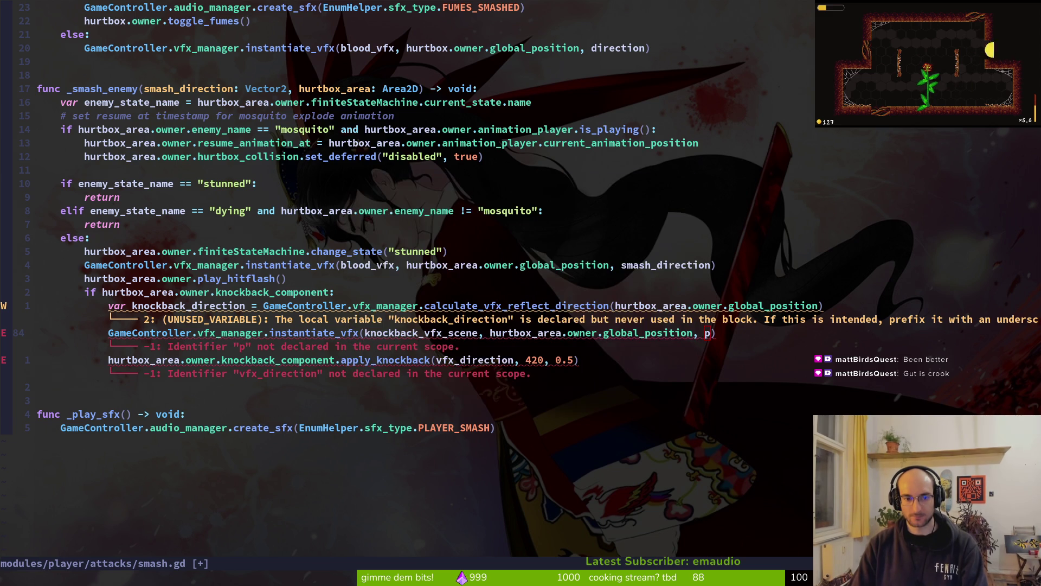
{"action": "key", "text": "Escape"}
{"action": "type", "text": "sition, knockback_direction"}
{"action": "key", "text": "Escape"}
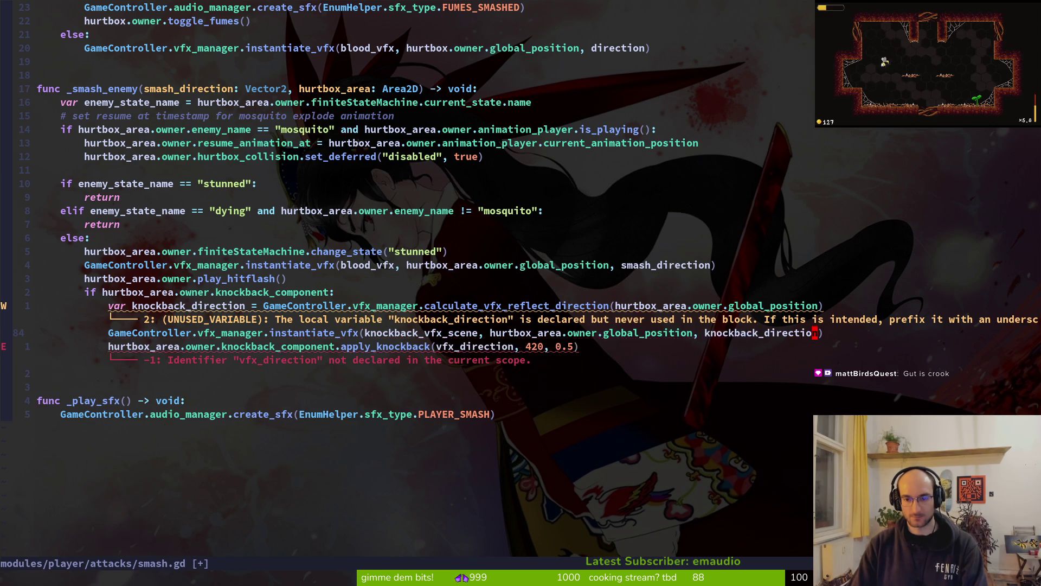
{"action": "type", "text": "j:w"}
{"action": "key", "text": "Return"}
Step: Make the knockback call use knockback_direction as its direction argument and save
{"action": "type", "text": "B"}
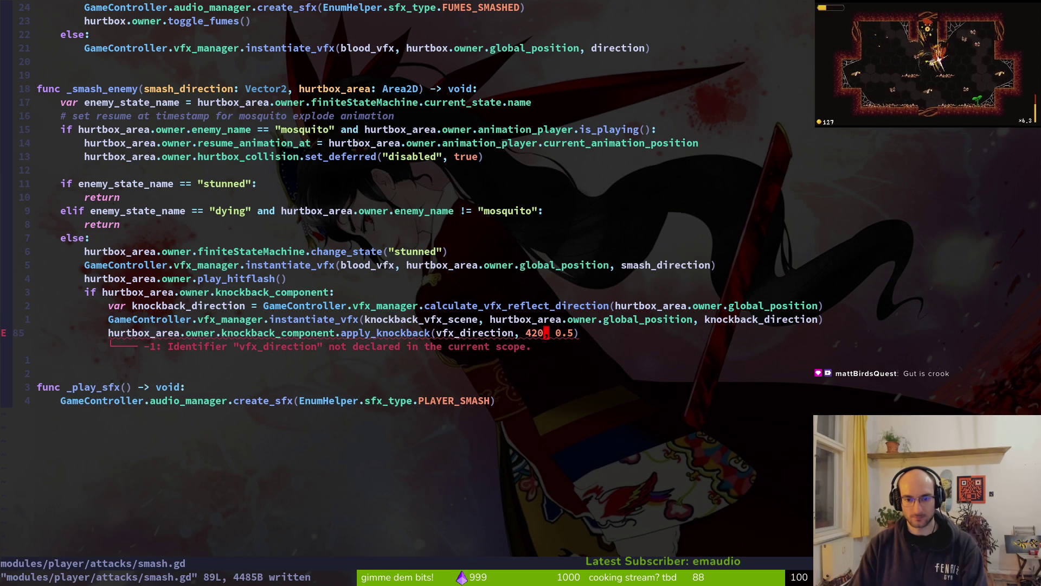
{"action": "type", "text": "Bb"}
{"action": "type", "text": "cwknockback_direction"}
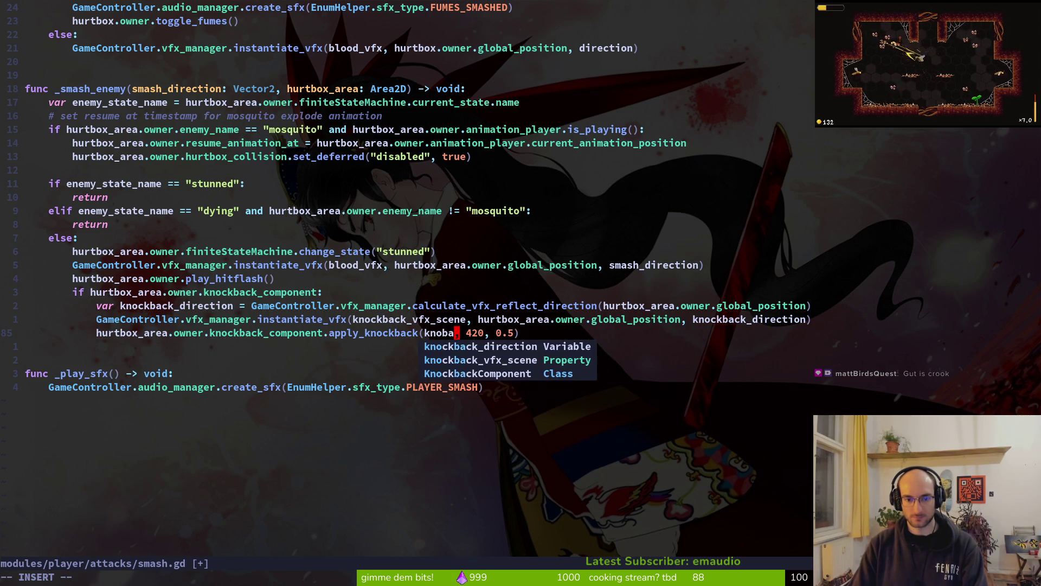
{"action": "key", "text": "Escape"}
{"action": "type", "text": ":w"}
{"action": "key", "text": "Return"}
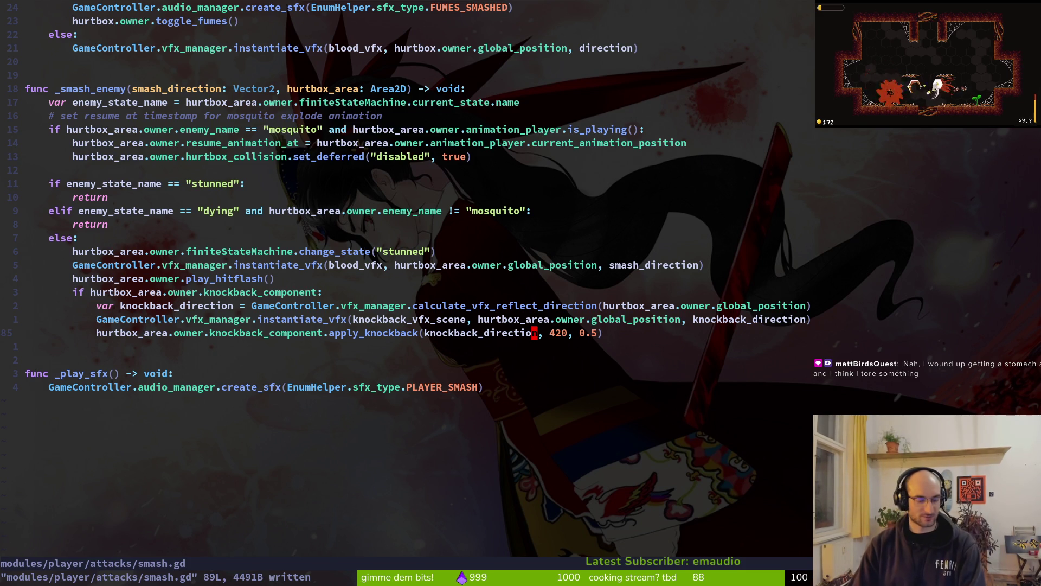
{"action": "key", "text": "ctrl+u"}
{"action": "key", "text": "ctrl+u"}
{"action": "key", "text": "ctrl+u"}
{"action": "type", "text": ":wq"}
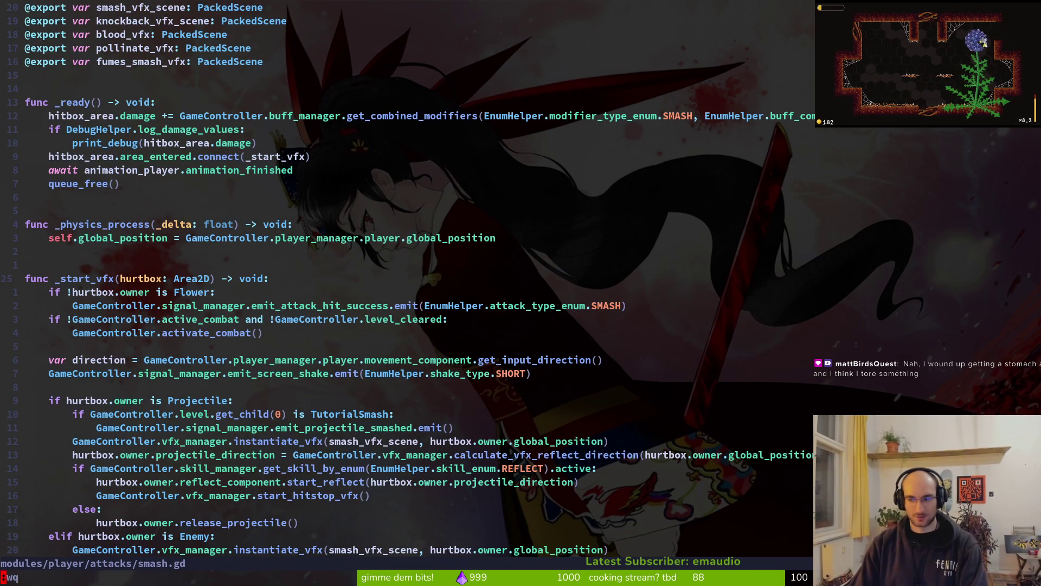
{"action": "key", "text": "Return"}
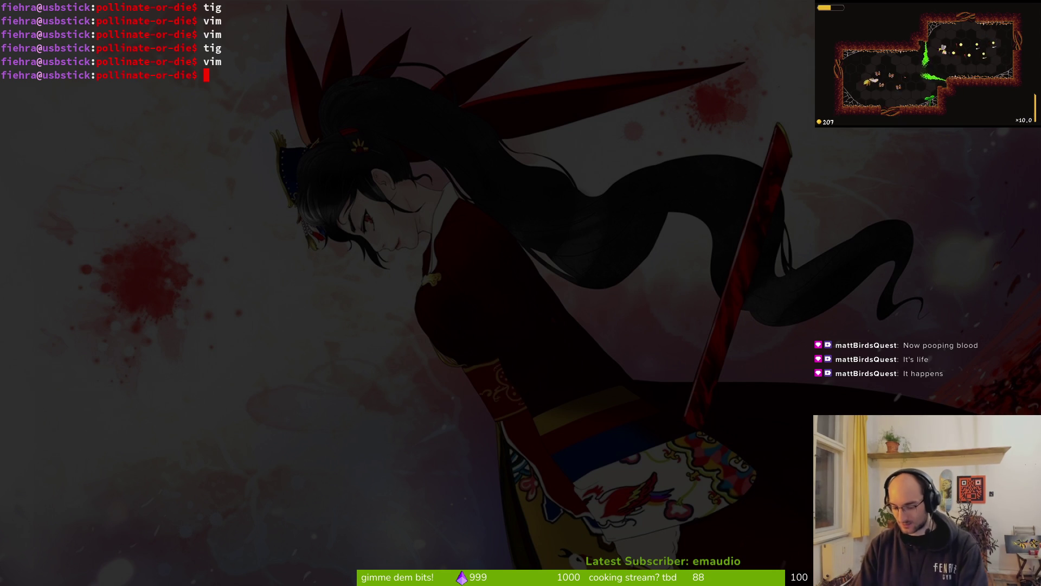
Step: Clear the terminal, check GitLab issue #635 on slight enemy knockback, then close the browser
{"action": "type", "text": "tig"}
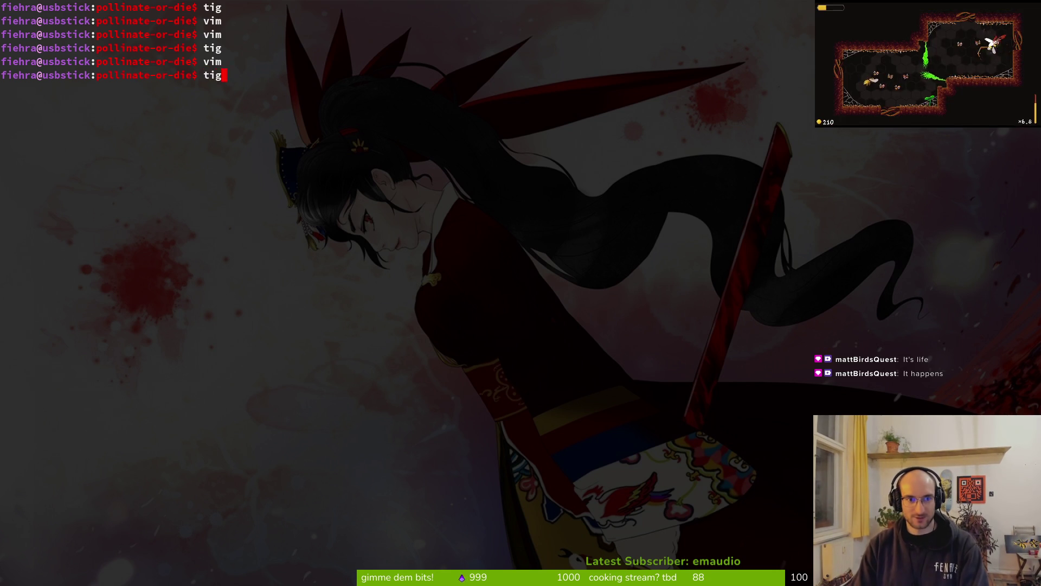
{"action": "type", "text": "lear"}
{"action": "key", "text": "Return"}
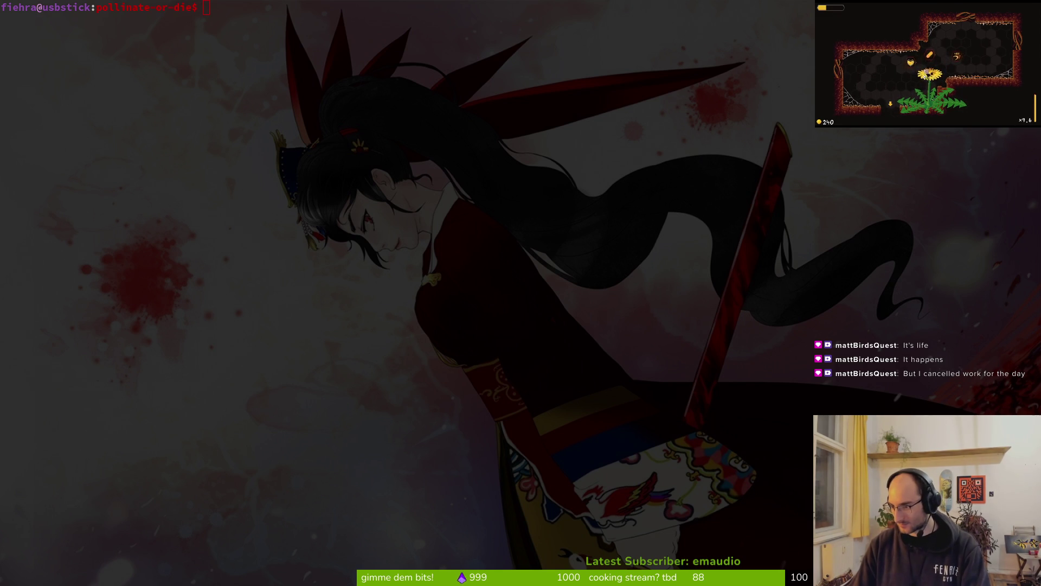
{"action": "key", "text": "alt+Tab"}
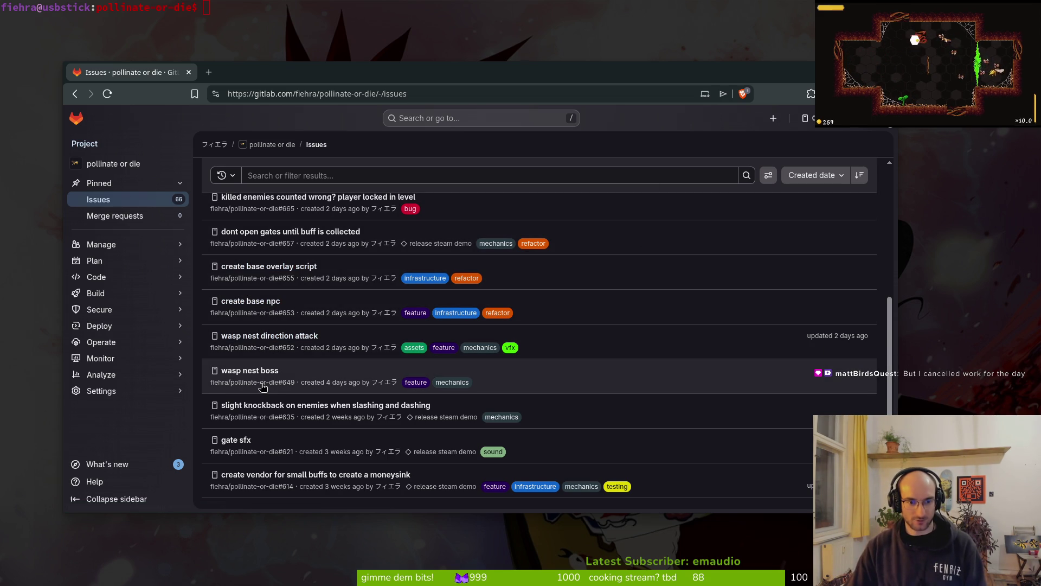
{"action": "left_click", "coordinate": [273, 411]}
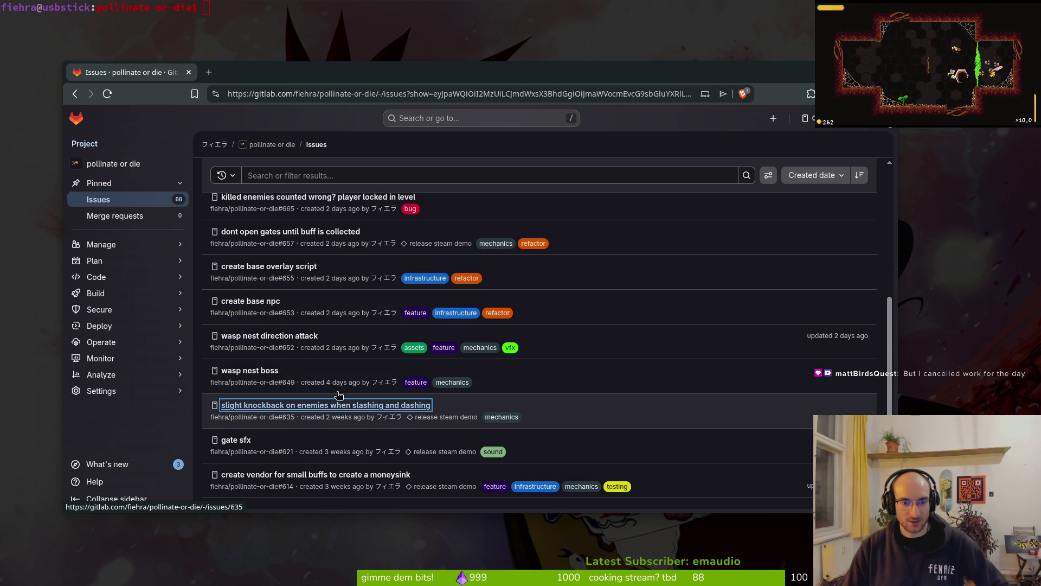
{"action": "left_click", "coordinate": [487, 15]}
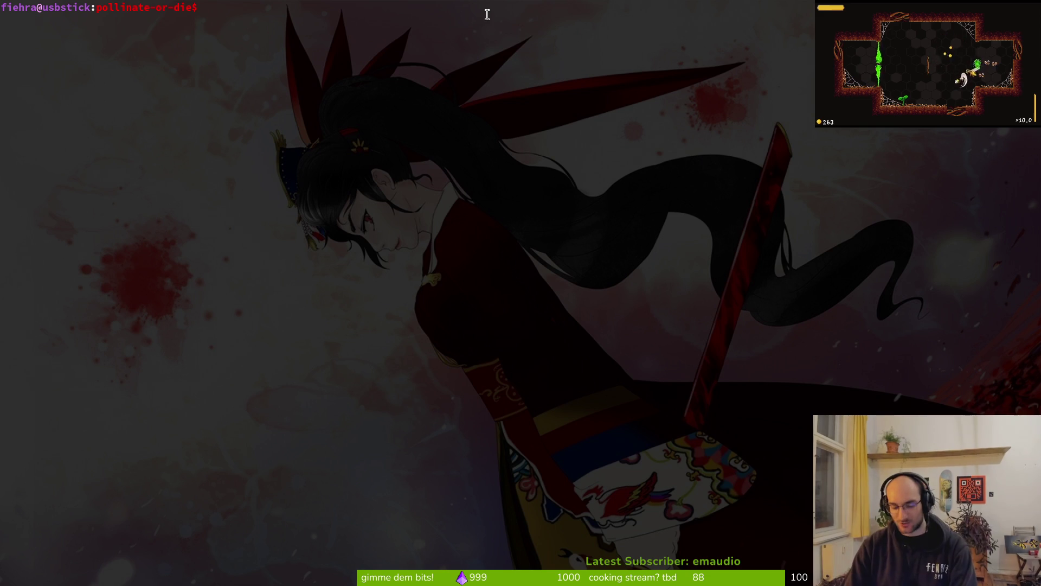
Step: Open knockback_component.gd in Vim via a 'knock' file search and scan its exported variables
{"action": "type", "text": "v ."}
{"action": "key", "text": "Return"}
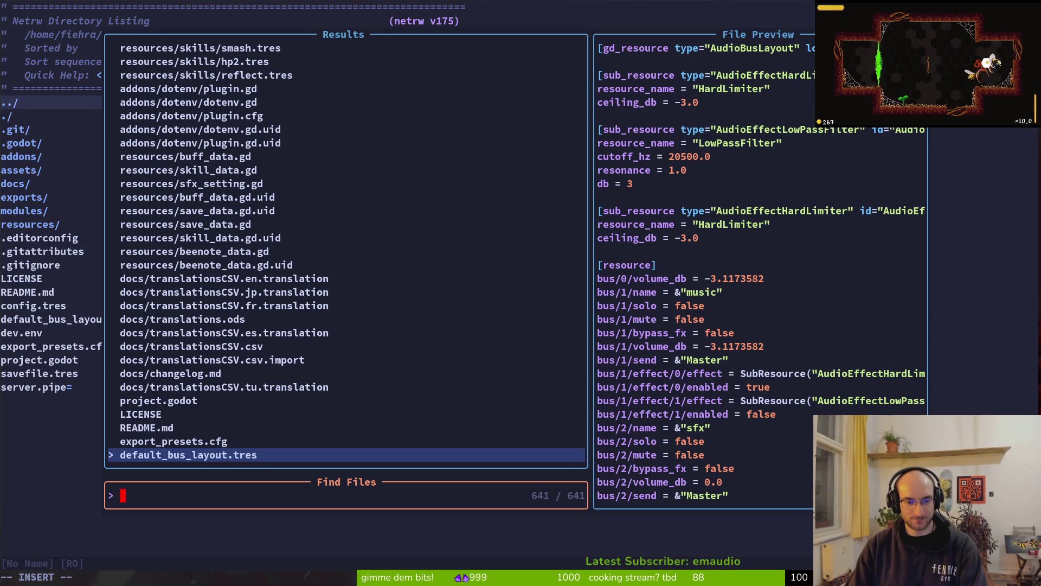
{"action": "type", "text": "knock"}
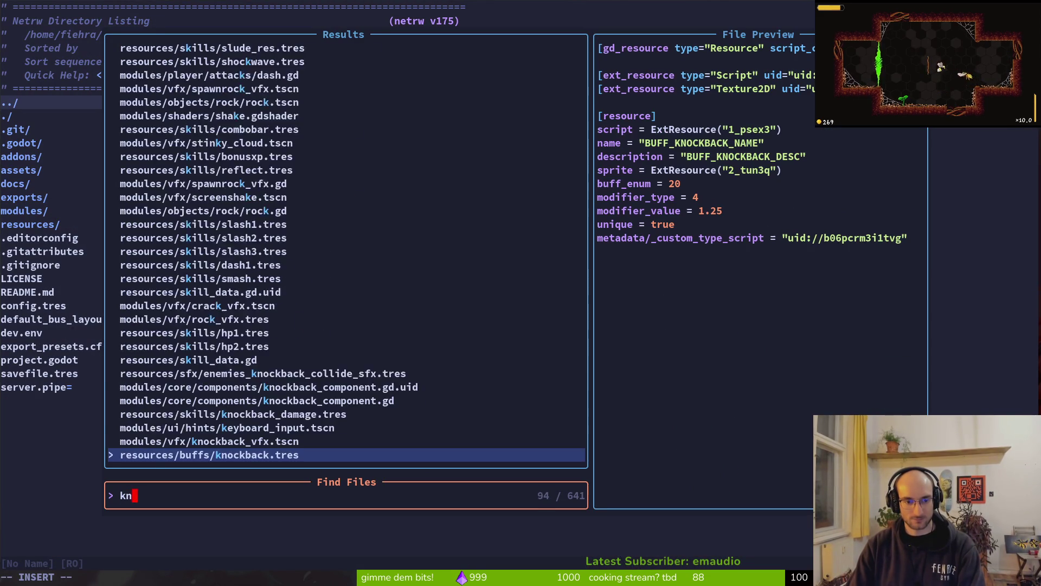
{"action": "key", "text": "Up"}
{"action": "key", "text": "Up"}
{"action": "key", "text": "Up"}
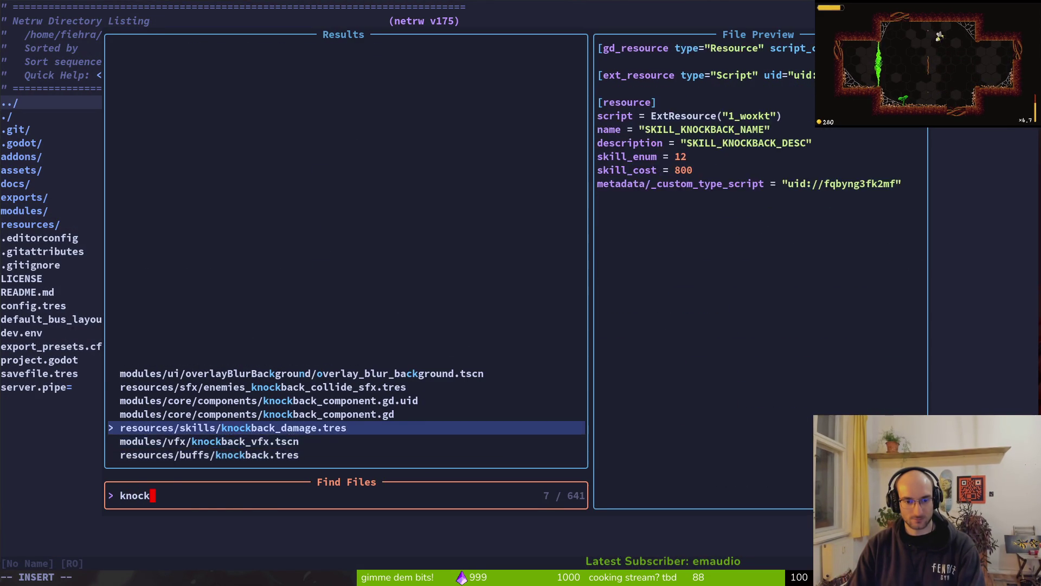
{"action": "key", "text": "Return"}
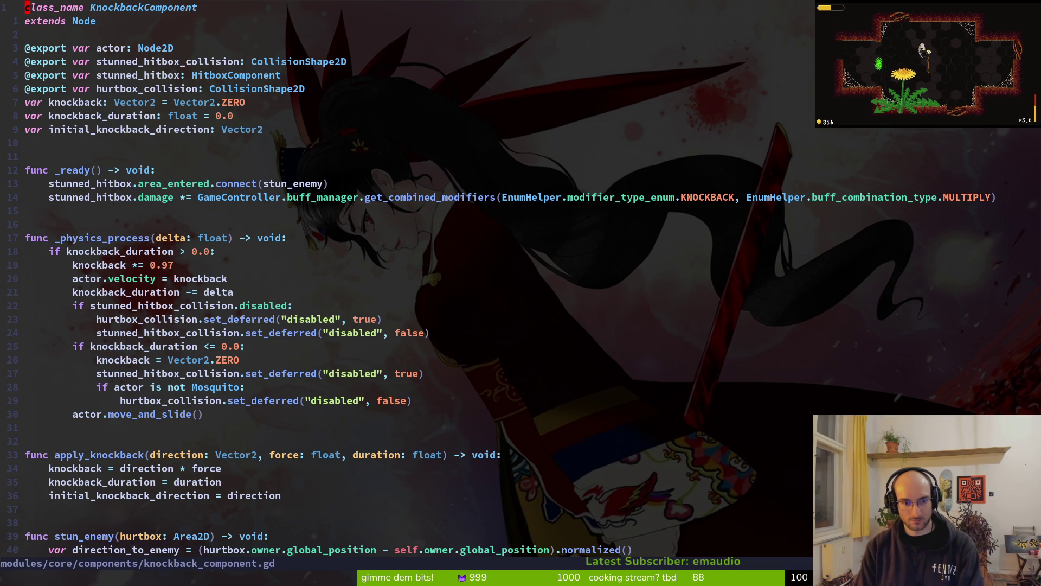
{"action": "key", "text": "j"}
{"action": "key", "text": "j"}
{"action": "key", "text": "j"}
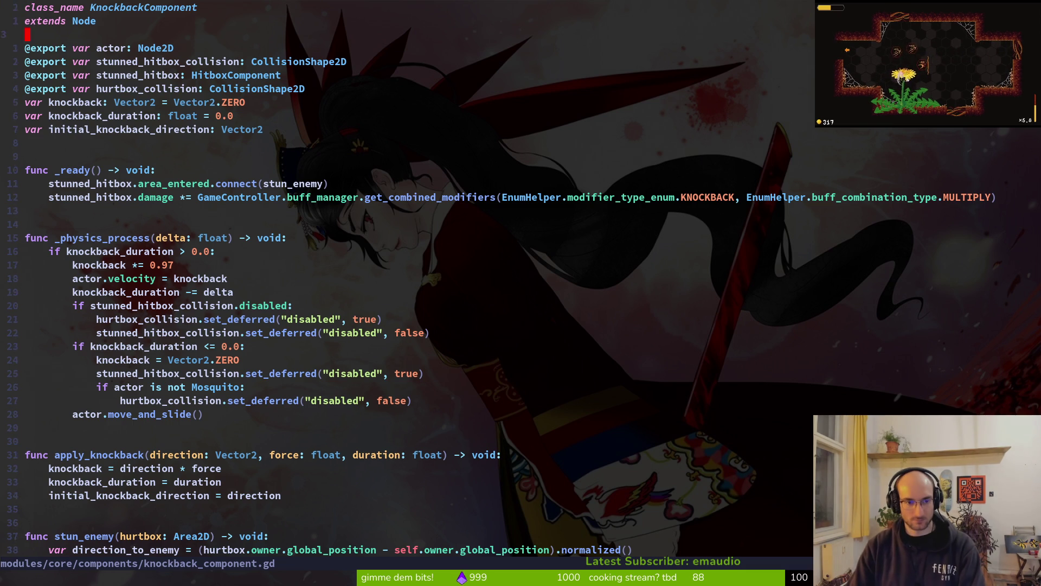
Step: Switch back to the Godot editor and launch the game with F5
{"action": "key", "text": "super+minus"}
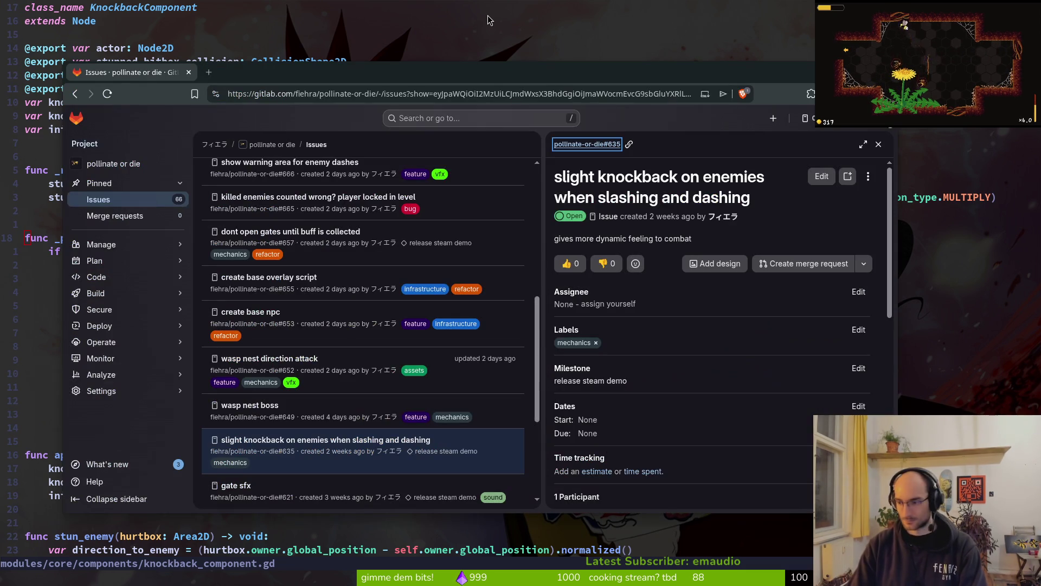
{"action": "key", "text": "super+2"}
{"action": "key", "text": "F5"}
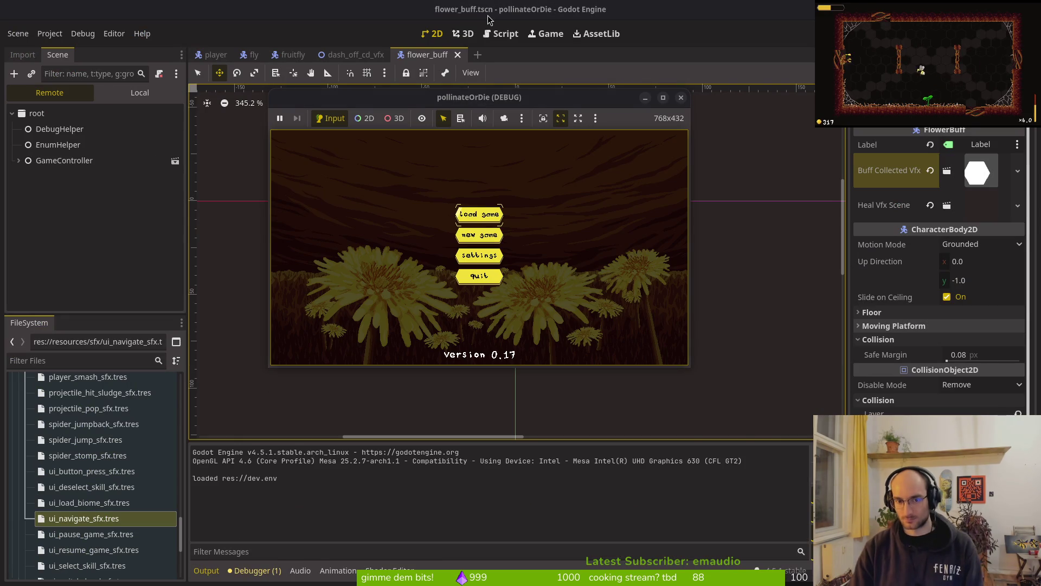
Step: Maximize the game window, load the saved game, and dash-attack the fly swarm
{"action": "double_click", "coordinate": [483, 99]}
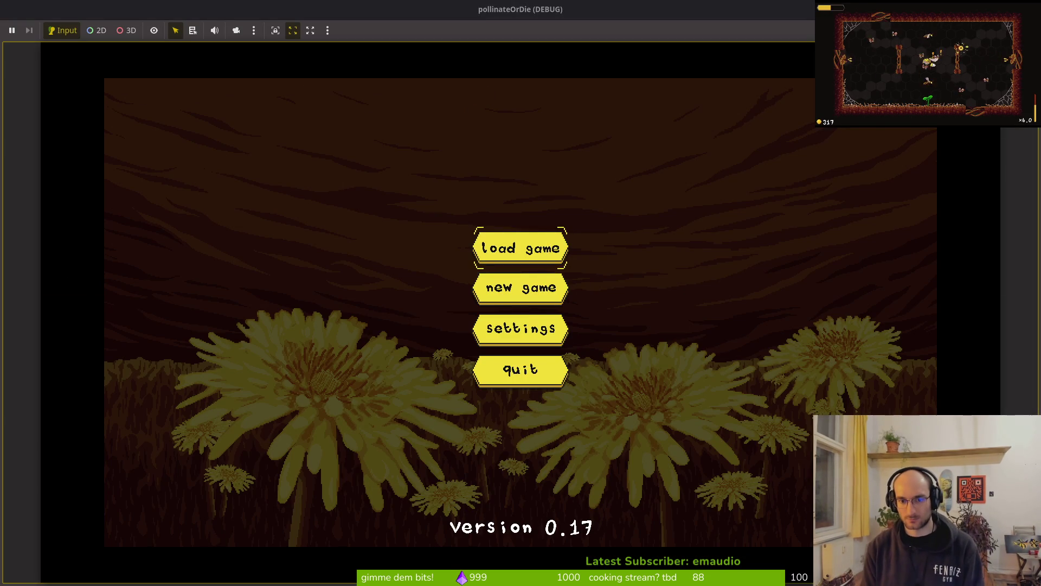
{"action": "left_click", "coordinate": [539, 247]}
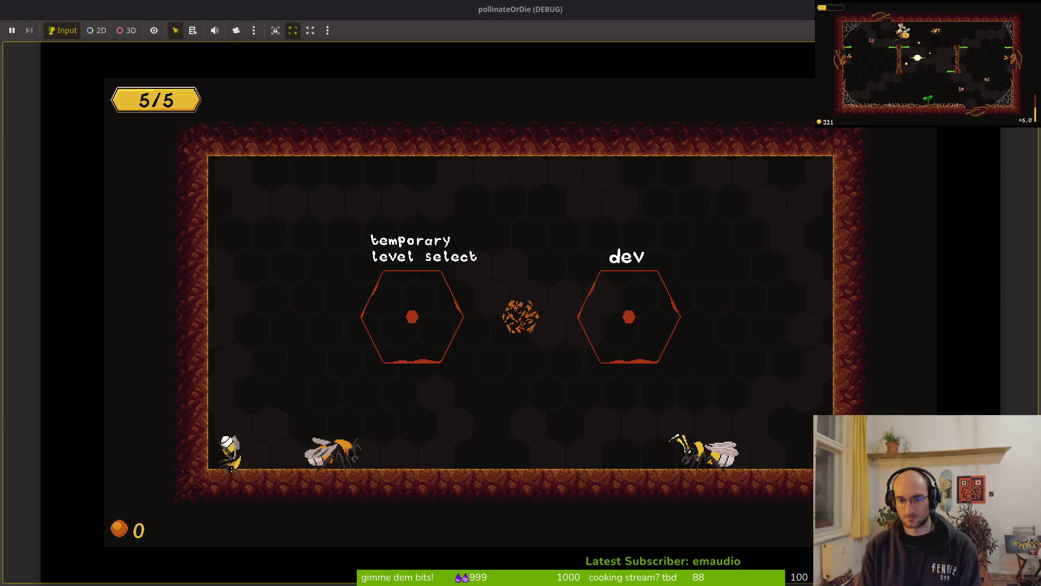
{"action": "key", "text": "Down"}
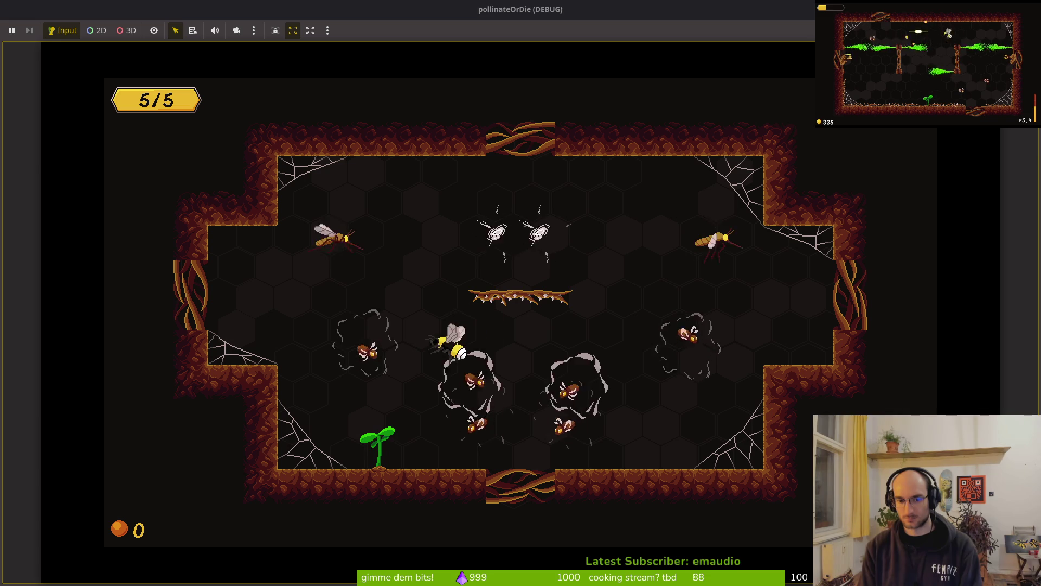
{"action": "key", "text": "Right"}
{"action": "key", "text": "Up"}
{"action": "key", "text": "Right"}
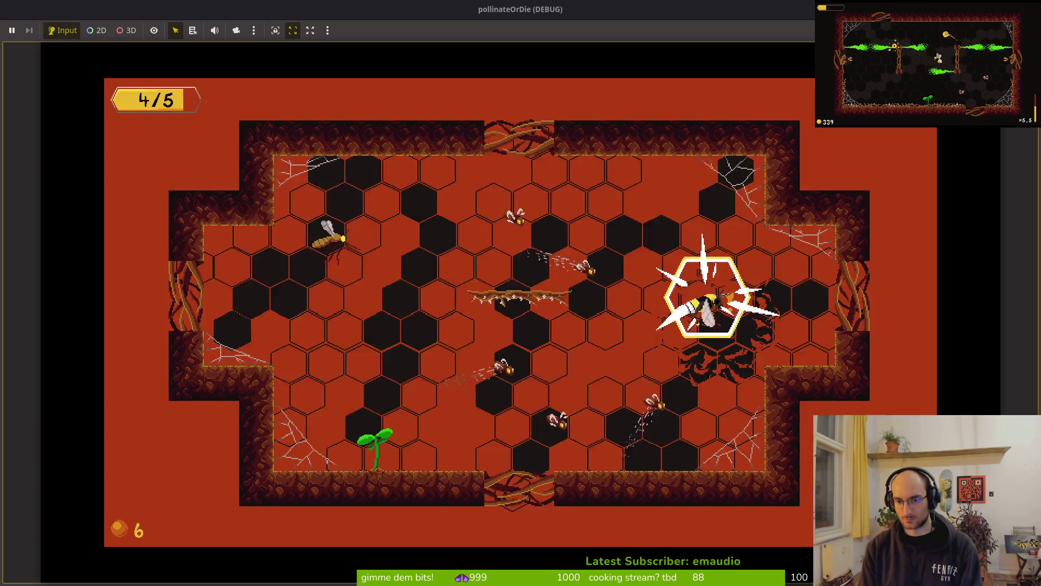
{"action": "key", "text": "Down"}
{"action": "key", "text": "Left"}
{"action": "key", "text": "Up"}
{"action": "key", "text": "Left"}
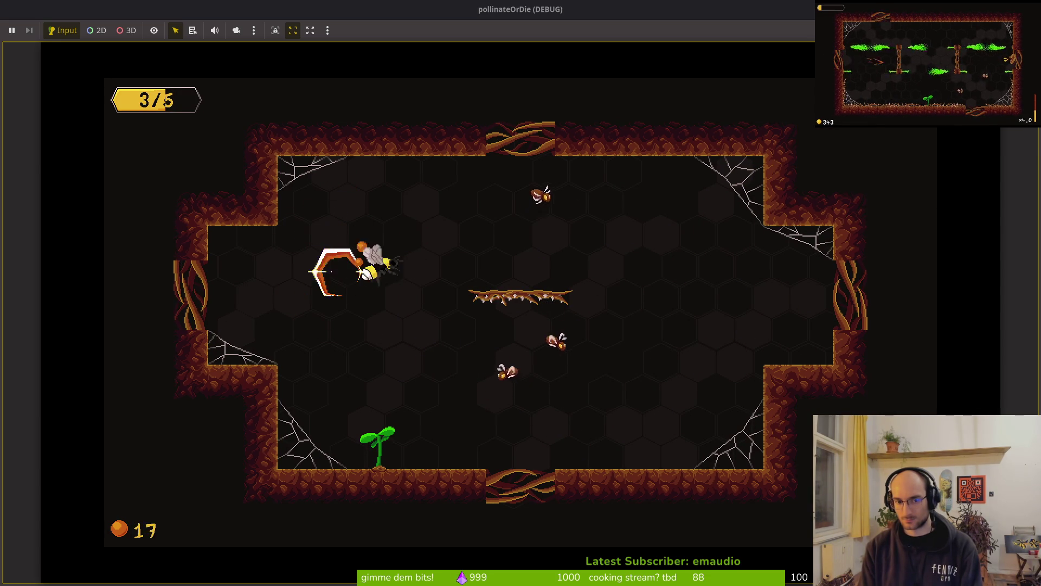
Step: Fight the spider and chase the new enemy wave around the arena
{"action": "key", "text": "Right"}
{"action": "key", "text": "Down"}
{"action": "key", "text": "Left"}
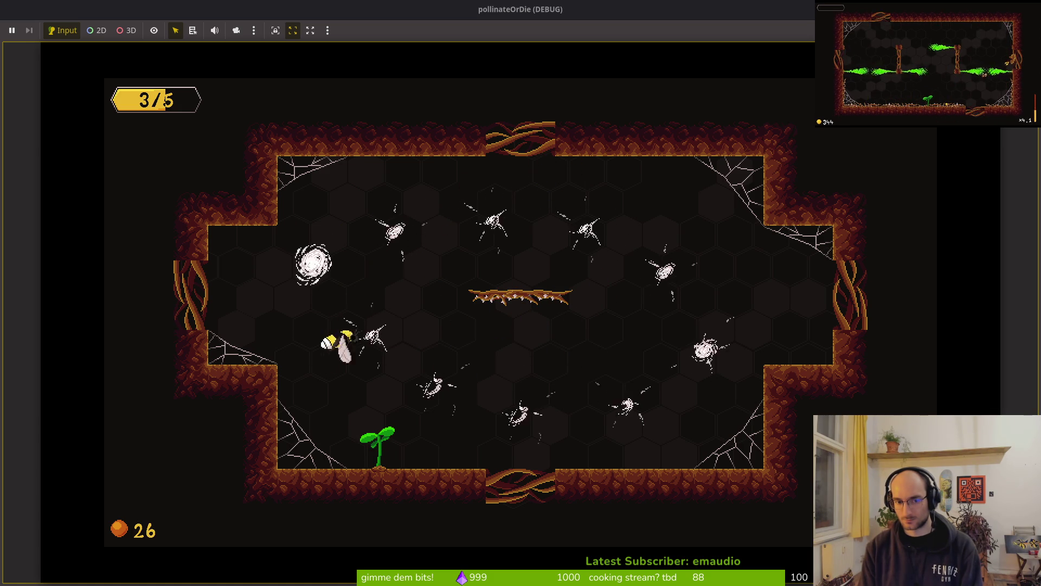
{"action": "key", "text": "Right"}
{"action": "key", "text": "Down"}
{"action": "key", "text": "Up"}
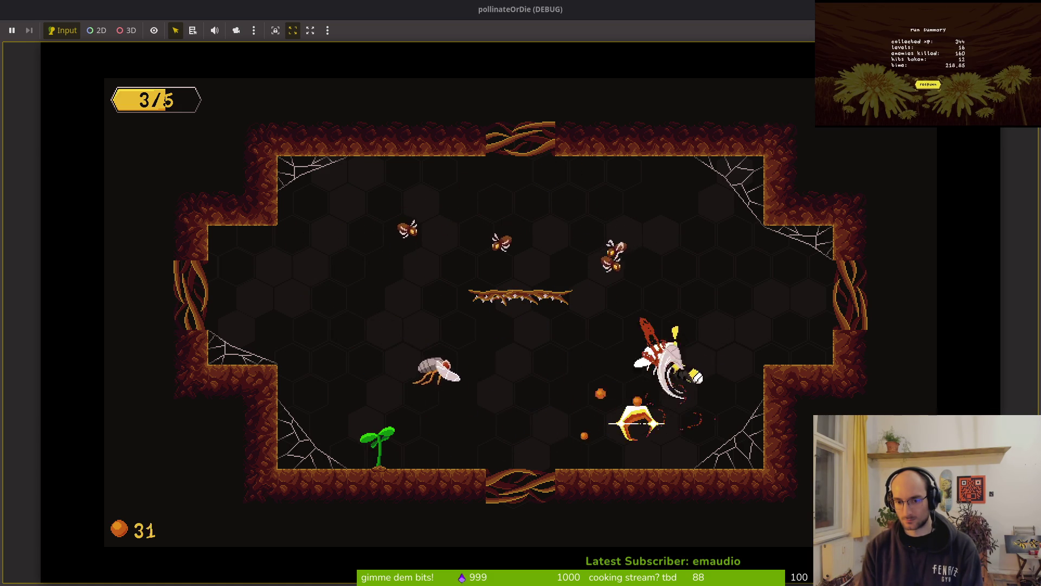
{"action": "key", "text": "Down"}
{"action": "key", "text": "Left"}
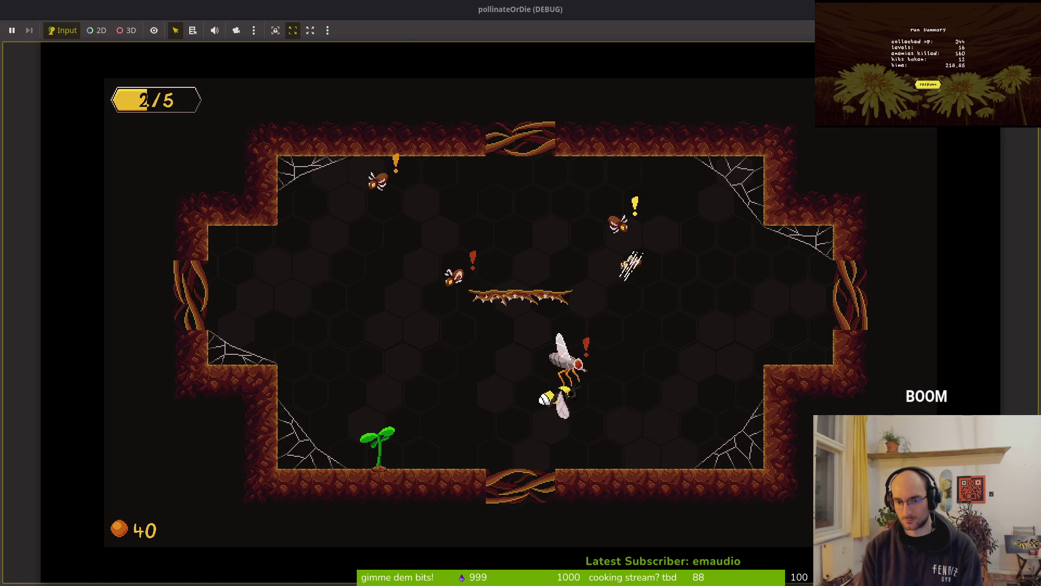
Step: Dash into the flies near the branch to test the knockback
{"action": "key", "text": "Up"}
{"action": "key", "text": "Right"}
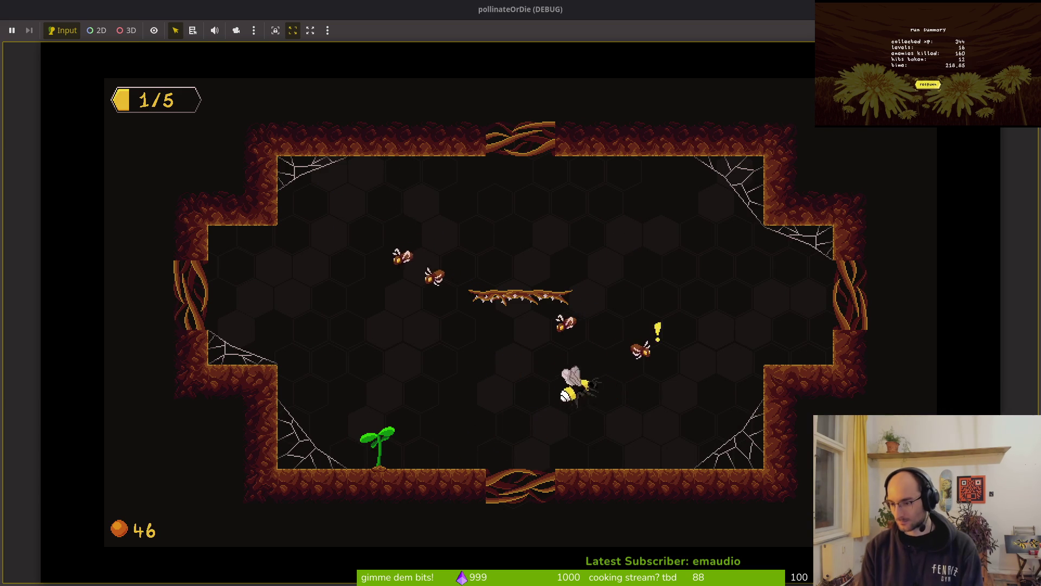
{"action": "key", "text": "Left"}
{"action": "key", "text": "Down"}
{"action": "key", "text": "Left"}
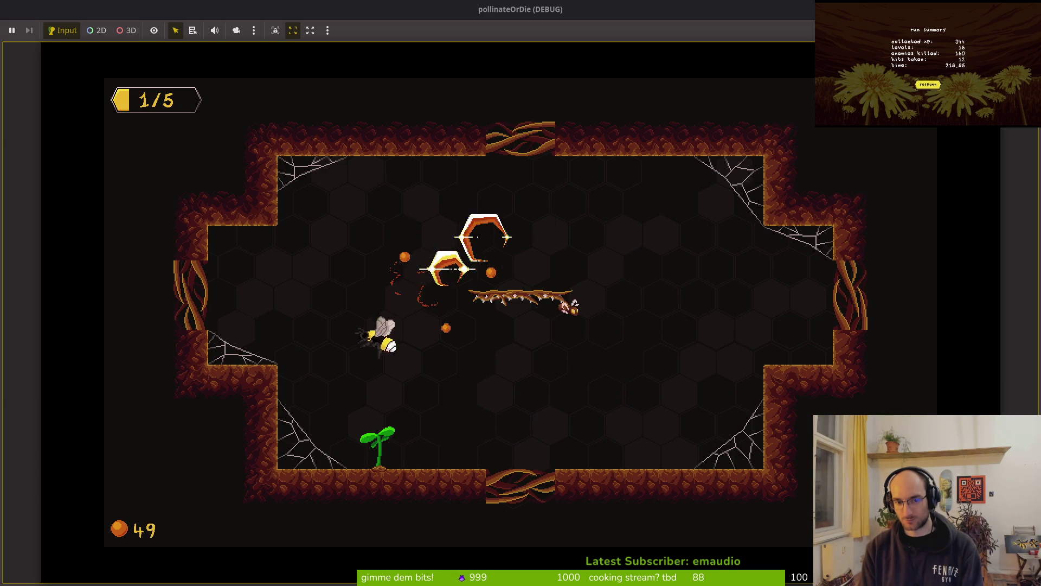
{"action": "key", "text": "Right"}
{"action": "key", "text": "Up"}
Step: Bloom the dandelion sprout, gather its upgrade pickups, and drop into the next room
{"action": "key", "text": "Down"}
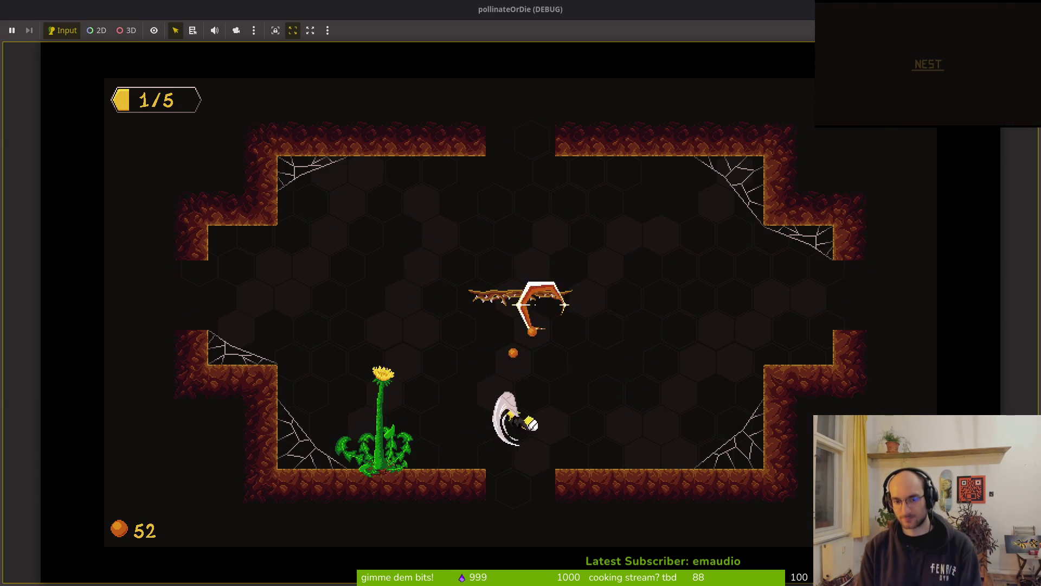
{"action": "key", "text": "Left"}
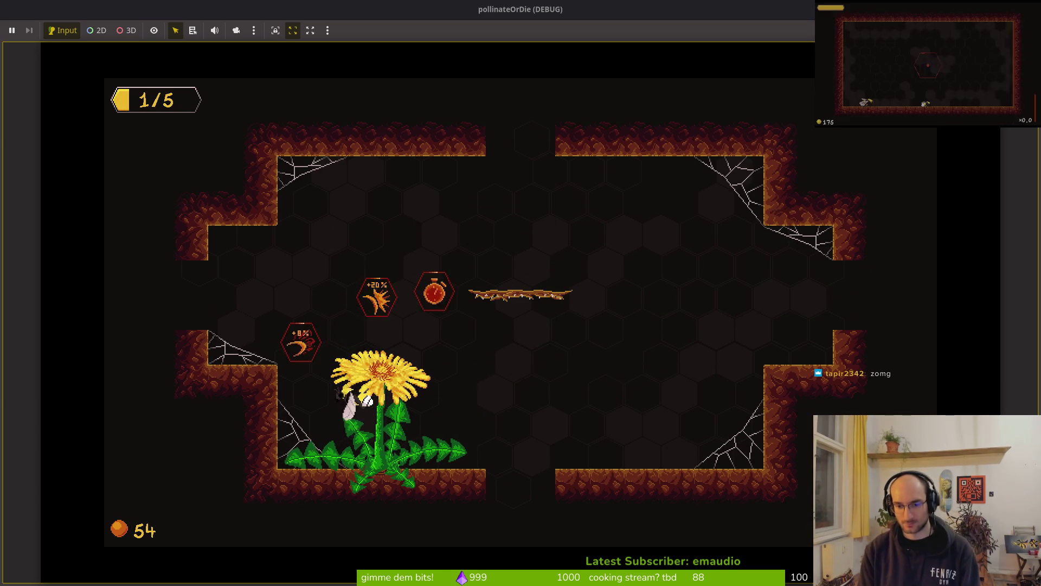
{"action": "key", "text": "Down"}
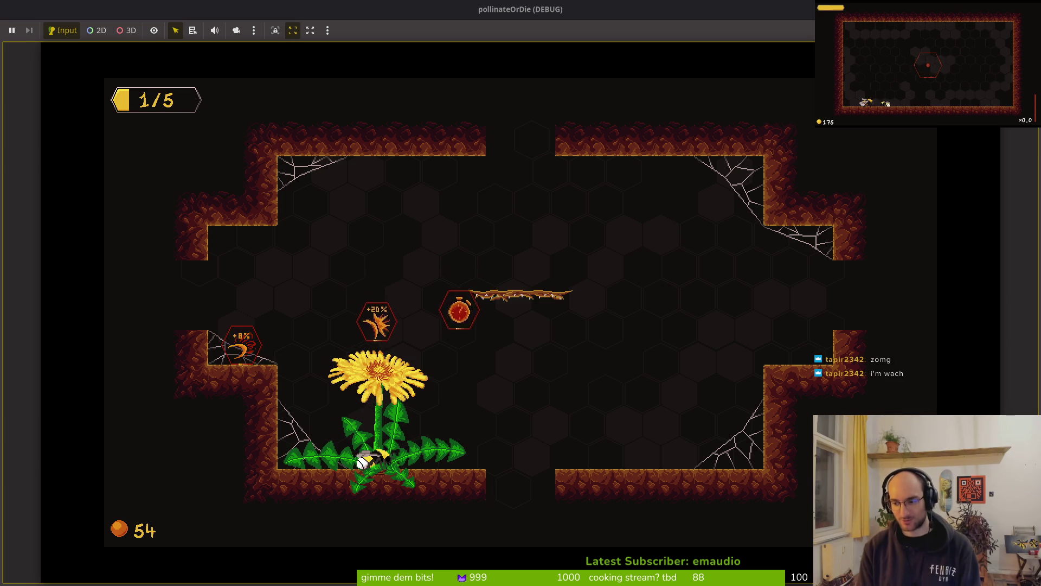
{"action": "key", "text": "Right"}
{"action": "key", "text": "Up"}
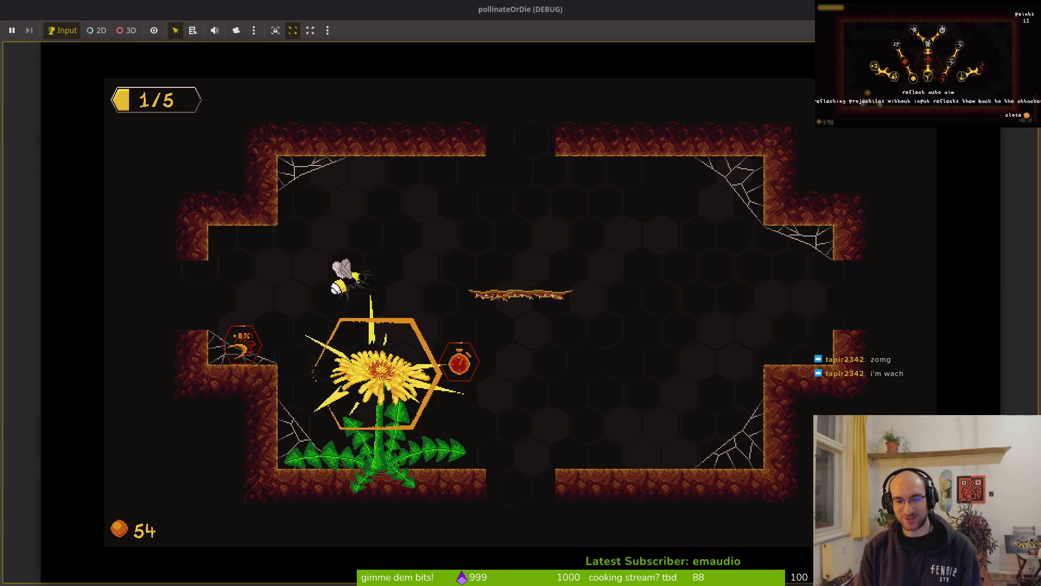
{"action": "key", "text": "Right"}
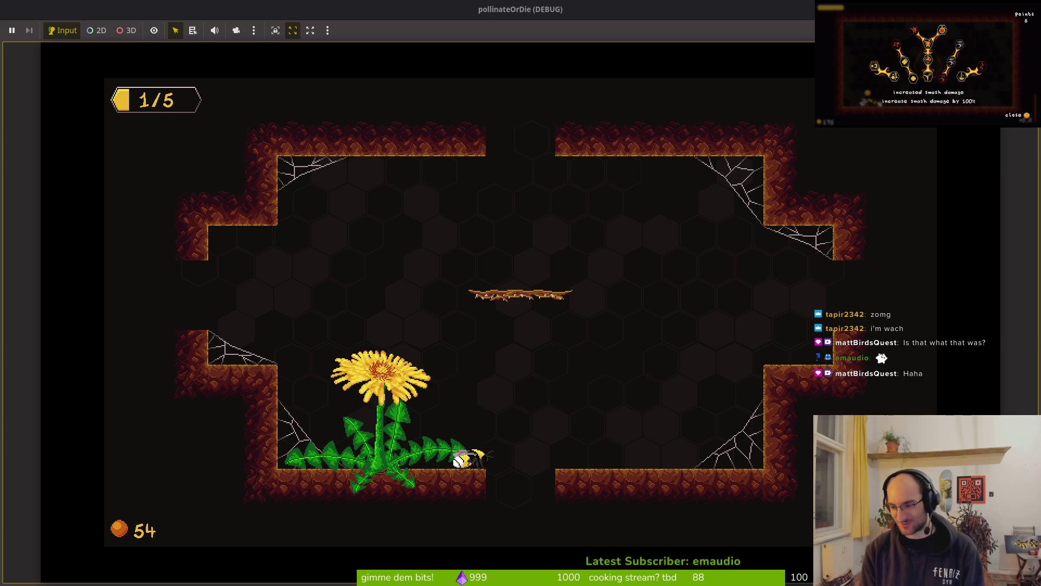
{"action": "key", "text": "Right"}
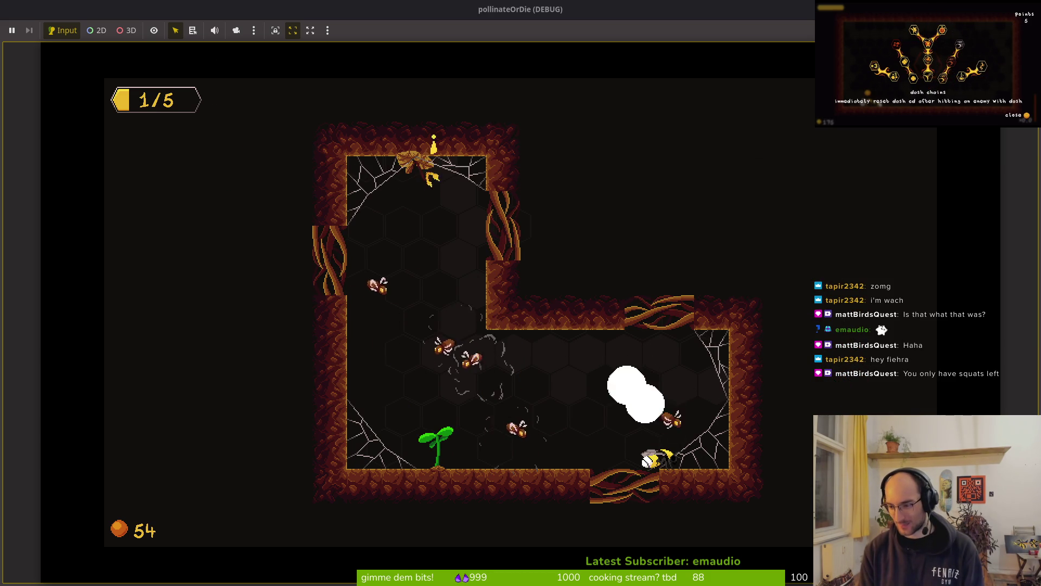
{"action": "key", "text": "space"}
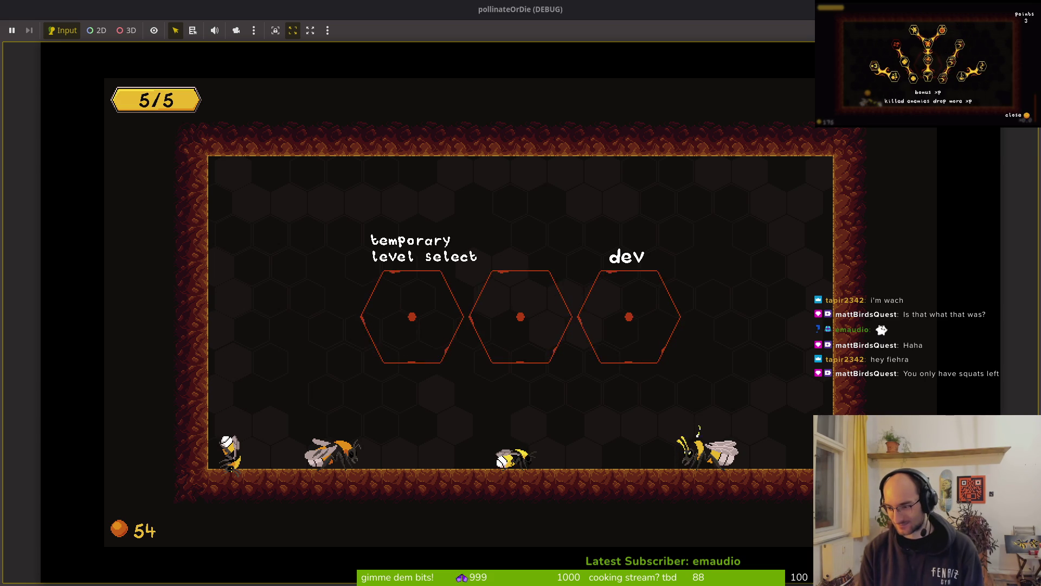
Step: Enter the middle portal, dash at the flies in the cave level, then exit fullscreen
{"action": "key", "text": "space"}
{"action": "key", "text": "Left"}
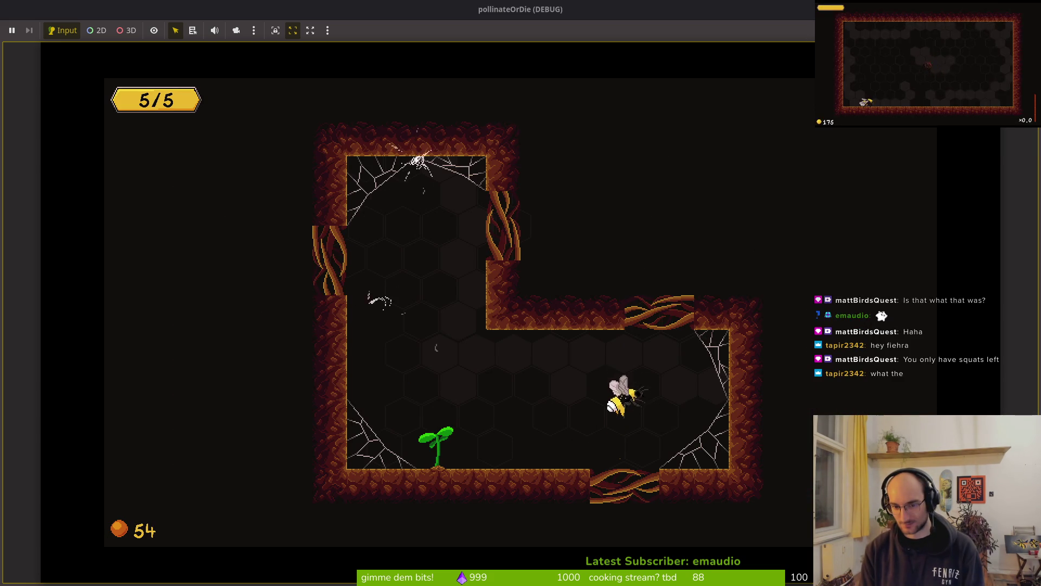
{"action": "key", "text": "Left"}
{"action": "key", "text": "Up"}
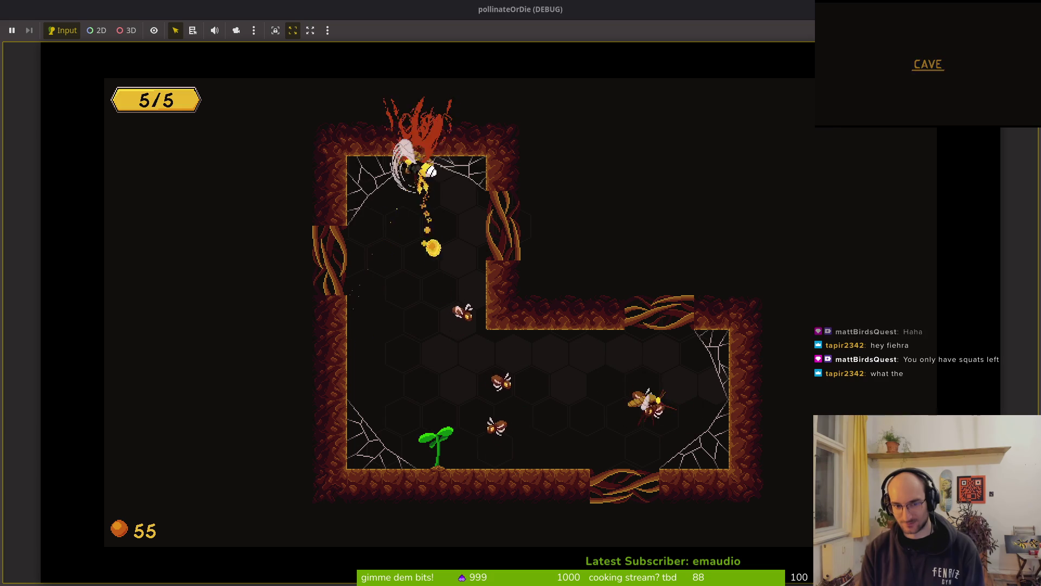
{"action": "key", "text": "Down"}
{"action": "key", "text": "Up"}
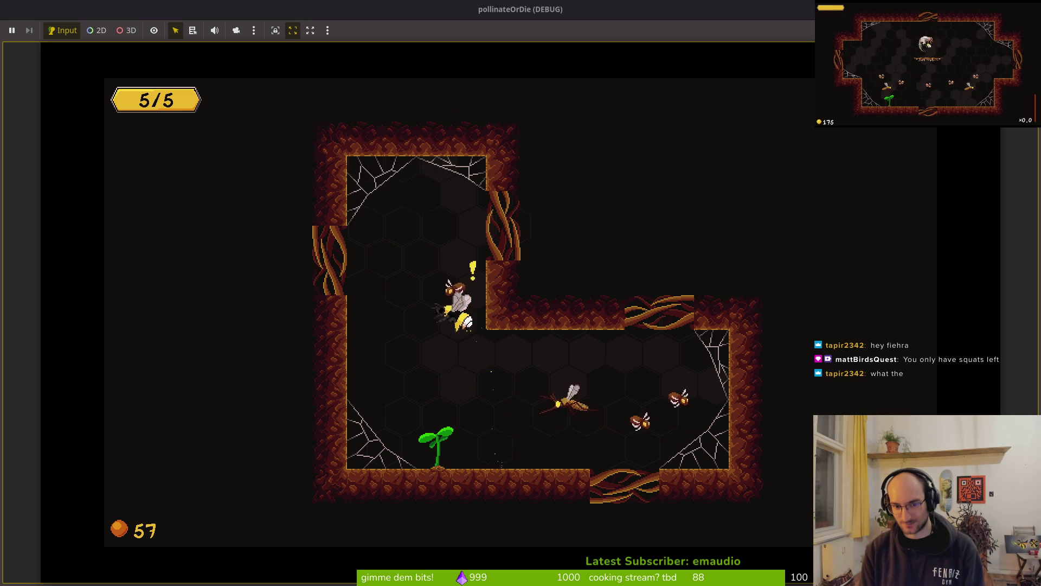
{"action": "key", "text": "Right"}
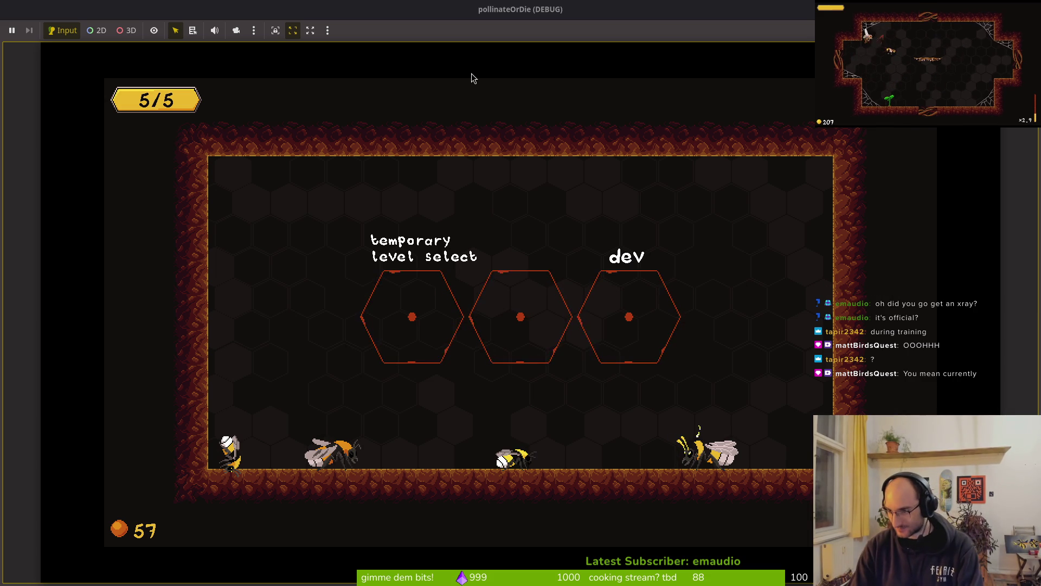
{"action": "key", "text": "super+f"}
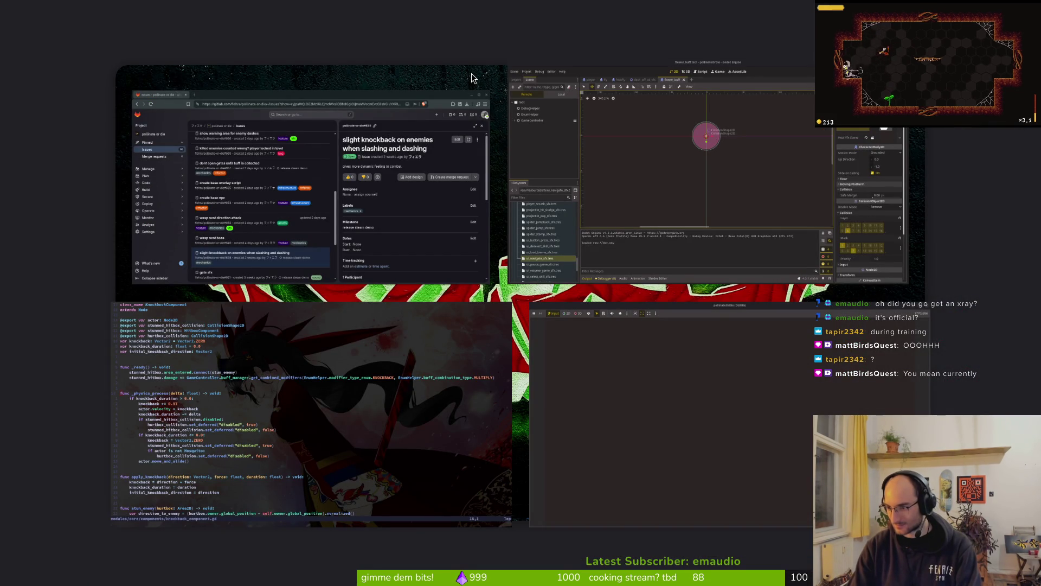
Step: Toggle fullscreen so knockback_component.gd fills the screen
{"action": "key", "text": "super+f"}
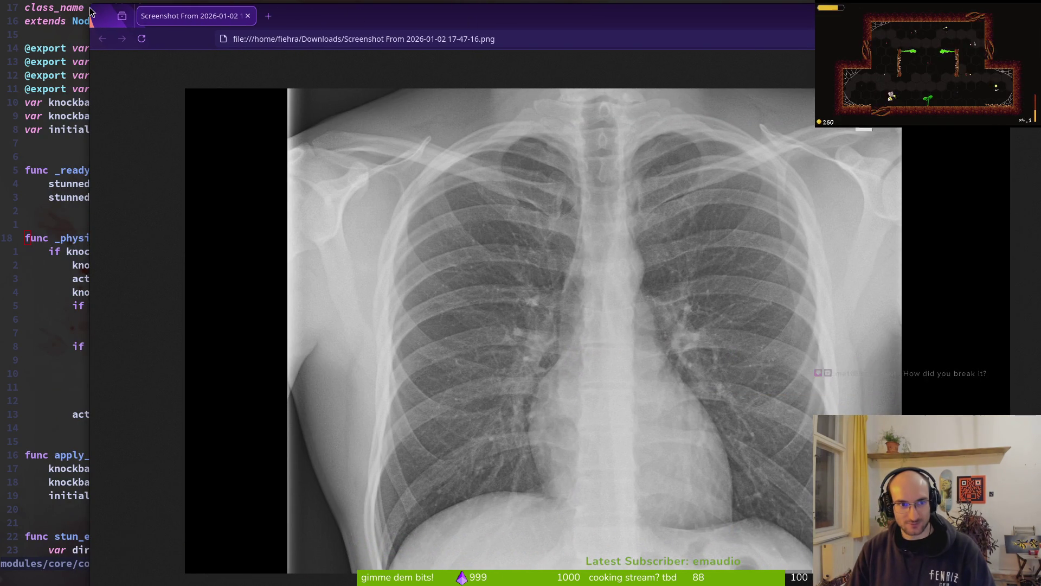
Step: Move the Firefox X-ray window, then close it
{"action": "mouse_move", "coordinate": [93, 5]}
{"action": "left_mouse_down"}
{"action": "mouse_move", "coordinate": [174, 104]}
{"action": "mouse_move", "coordinate": [128, 28]}
{"action": "mouse_move", "coordinate": [85, 23]}
{"action": "left_mouse_up"}
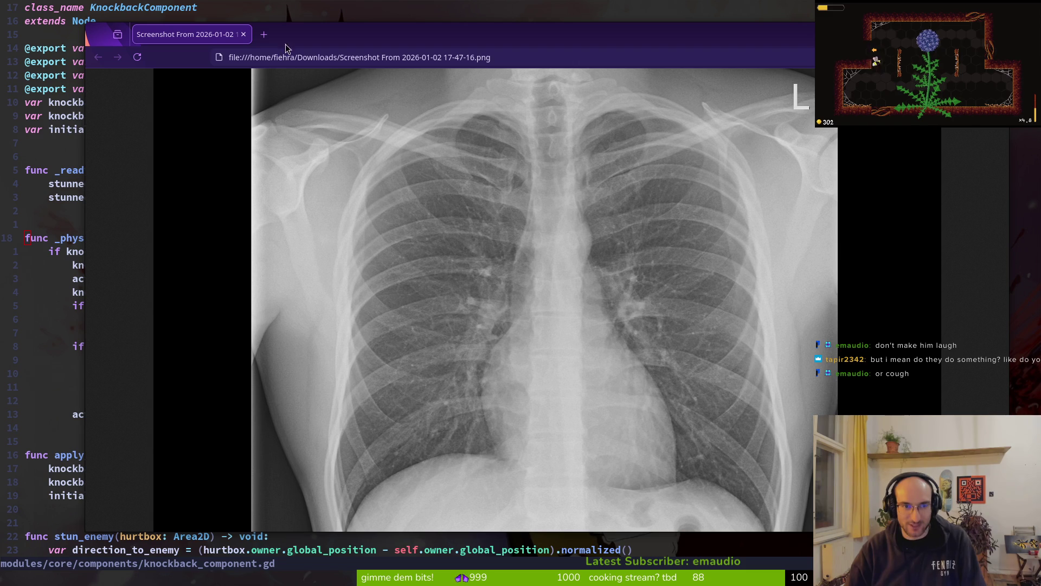
{"action": "left_click", "coordinate": [243, 34]}
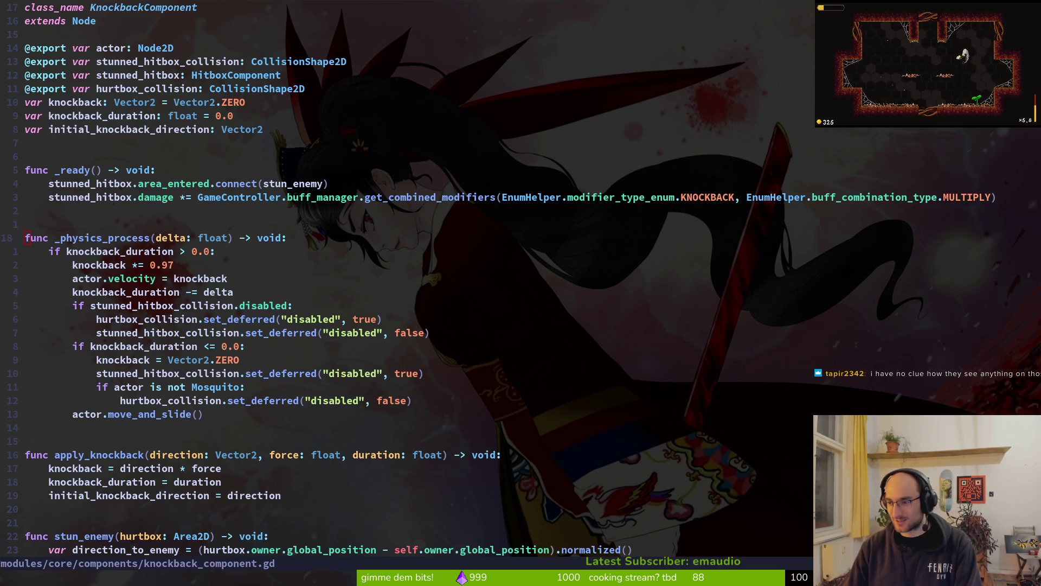
Step: Bring the X-ray screenshot back to the front, zoom in, then fit it to the window
{"action": "key", "text": "alt+Tab"}
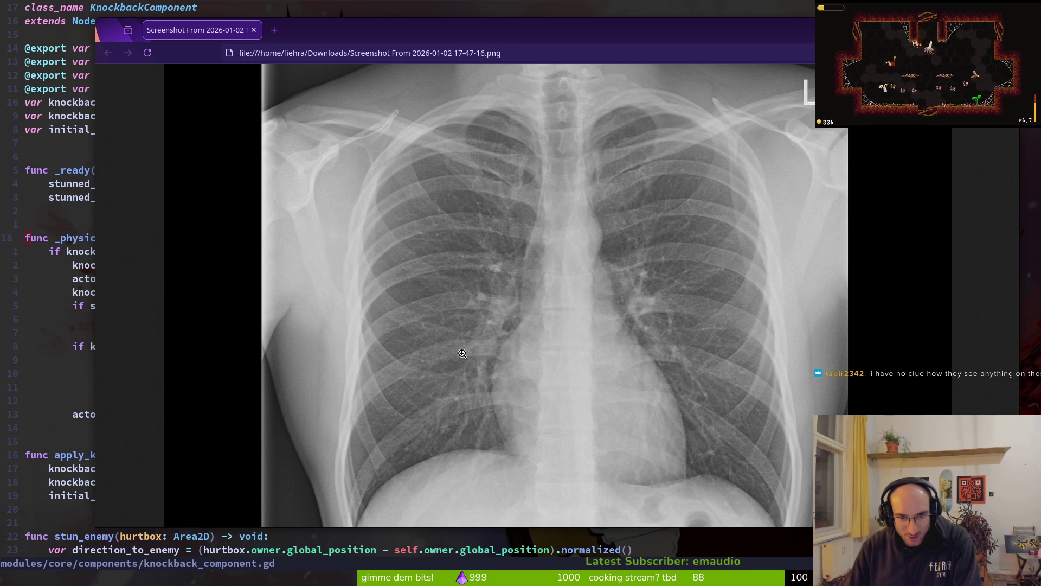
{"action": "scroll", "coordinate": [500, 308], "scroll_direction": "up", "scroll_amount": 2}
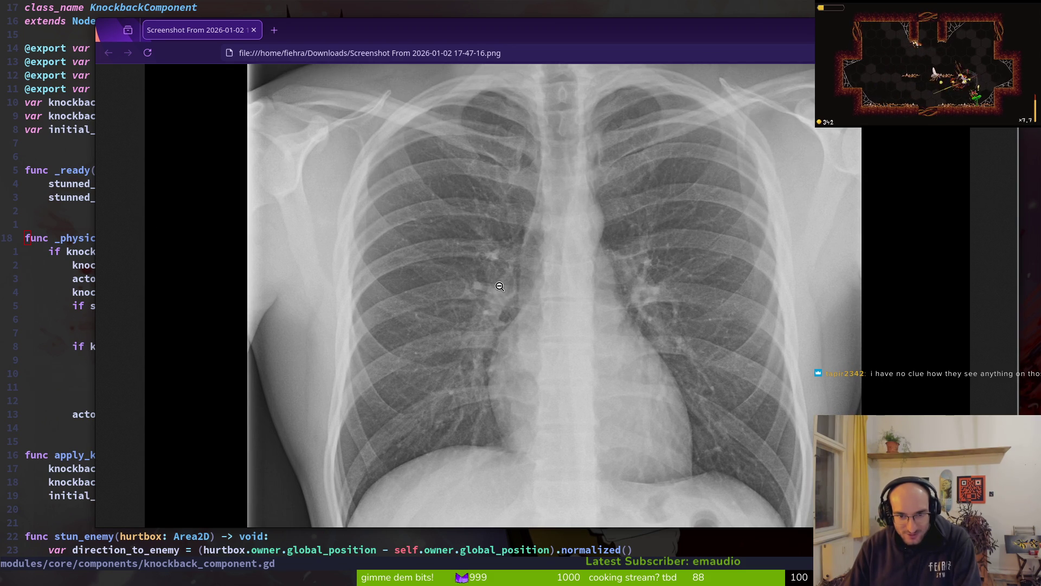
{"action": "scroll", "coordinate": [493, 299], "scroll_direction": "up", "scroll_amount": 2}
{"action": "scroll", "coordinate": [700, 416], "scroll_direction": "down", "scroll_amount": 3}
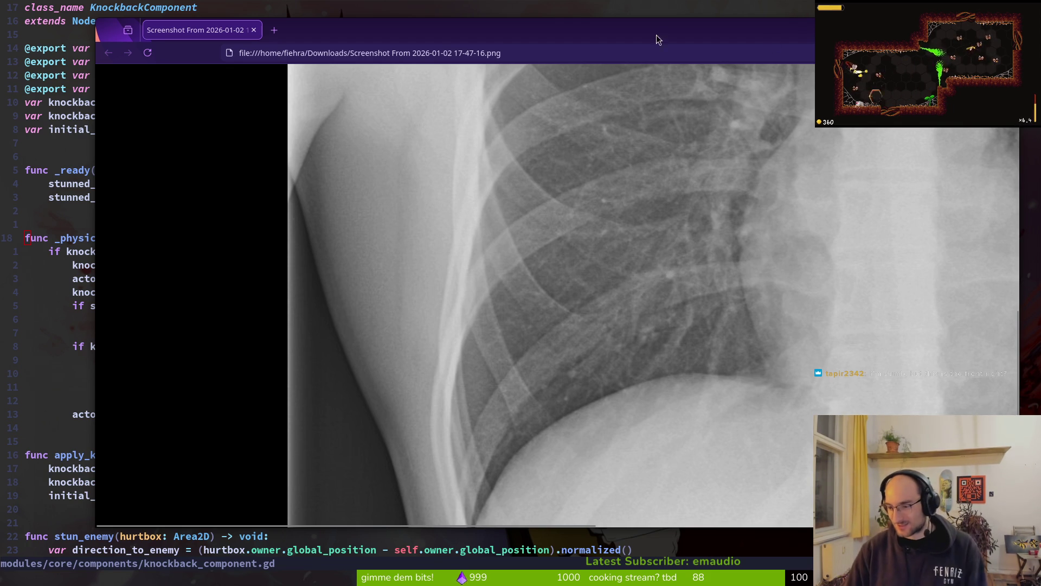
{"action": "left_click", "coordinate": [748, 254]}
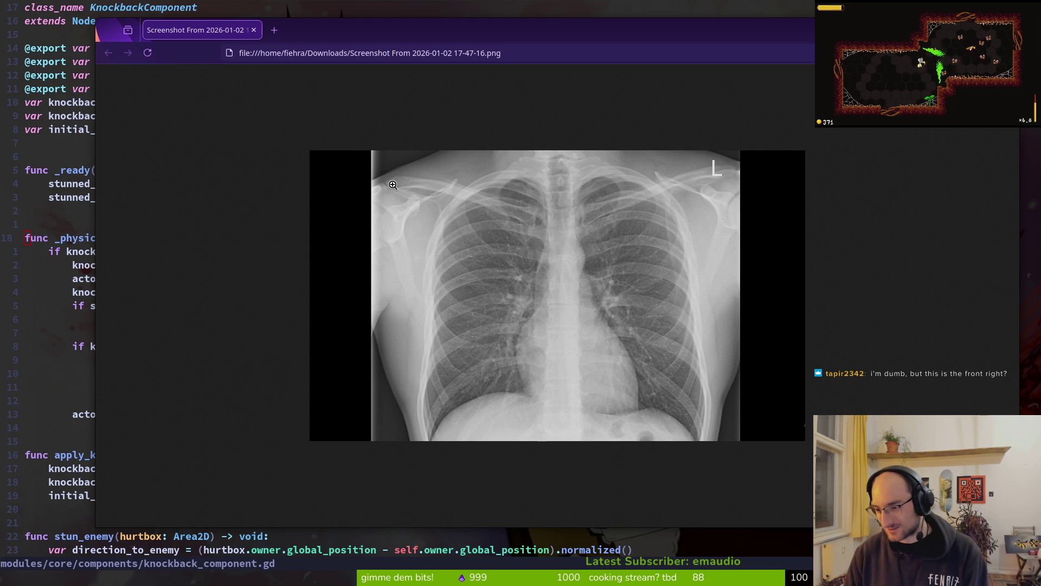
Step: View the X-ray at native size and scroll between the collarbones and diaphragm
{"action": "left_click", "coordinate": [517, 350]}
{"action": "scroll", "coordinate": [480, 393], "scroll_direction": "down", "scroll_amount": 3}
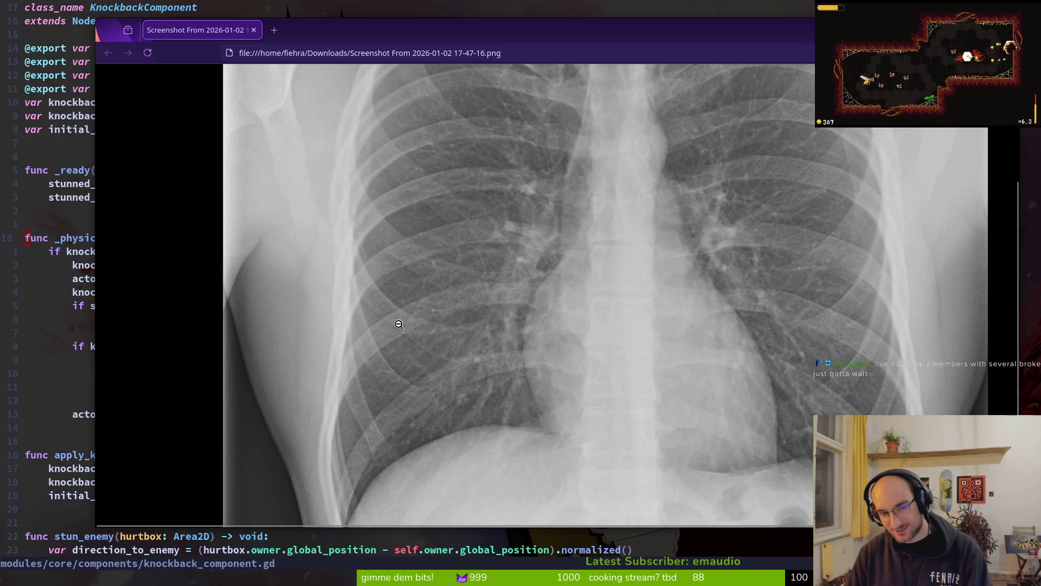
{"action": "scroll", "coordinate": [592, 281], "scroll_direction": "up", "scroll_amount": 5}
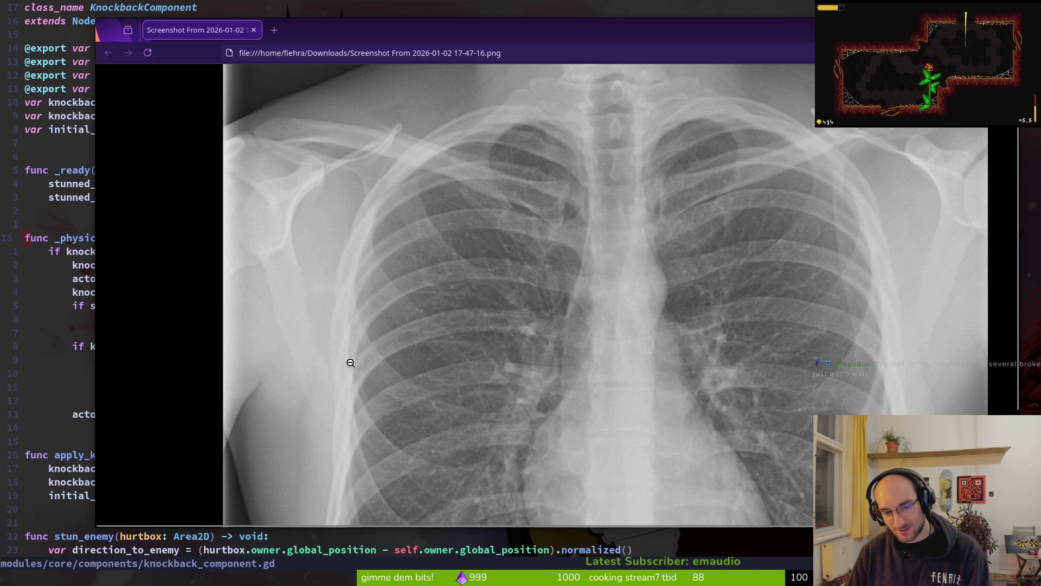
{"action": "scroll", "coordinate": [349, 362], "scroll_direction": "down", "scroll_amount": 3}
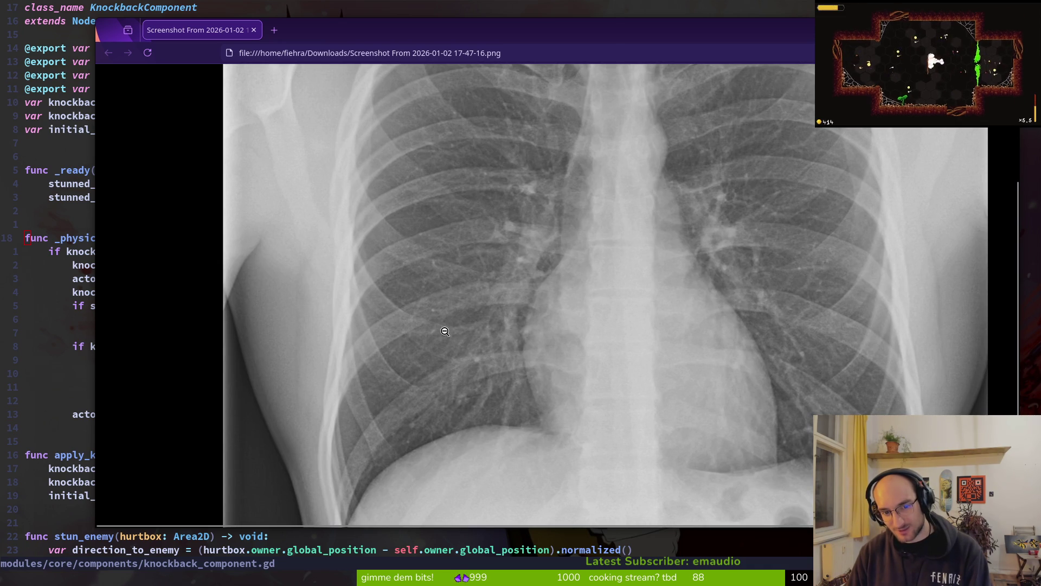
{"action": "scroll", "coordinate": [445, 332], "scroll_direction": "up", "scroll_amount": 3}
{"action": "scroll", "coordinate": [450, 336], "scroll_direction": "down", "scroll_amount": 3}
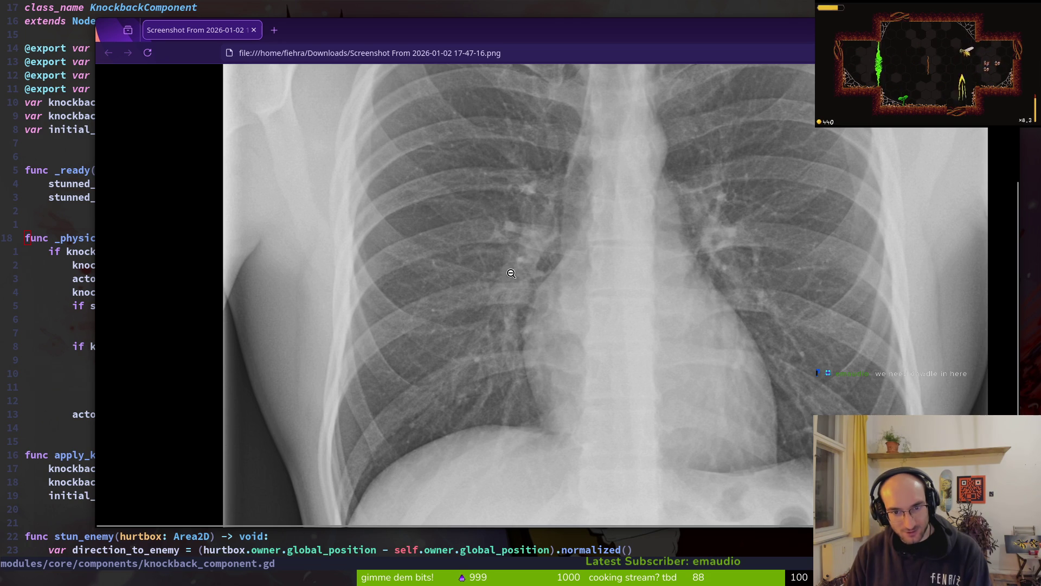
Step: Scroll through the full-size X-ray once more, then close the screenshot window with Ctrl+W
{"action": "left_click", "coordinate": [511, 285]}
{"action": "left_click", "coordinate": [493, 303]}
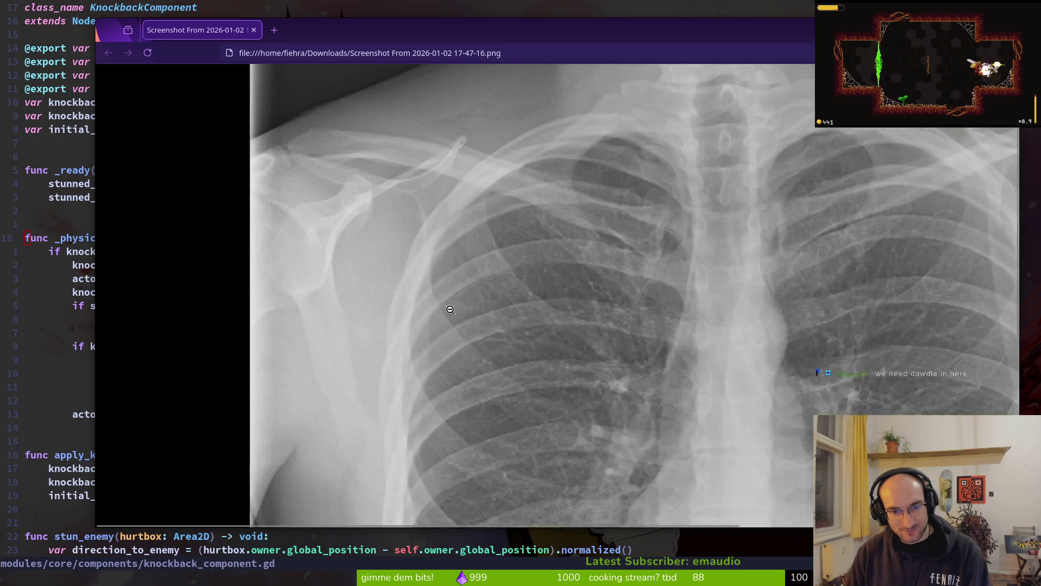
{"action": "scroll", "coordinate": [637, 396], "scroll_direction": "down", "scroll_amount": 5}
{"action": "scroll", "coordinate": [662, 223], "scroll_direction": "up", "scroll_amount": 5}
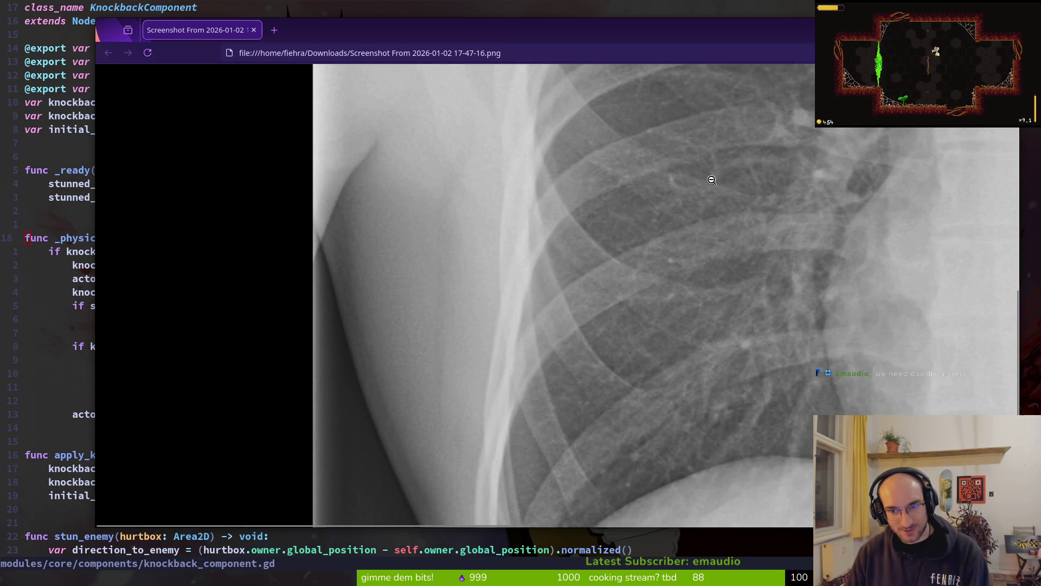
{"action": "scroll", "coordinate": [755, 210], "scroll_direction": "up", "scroll_amount": 3}
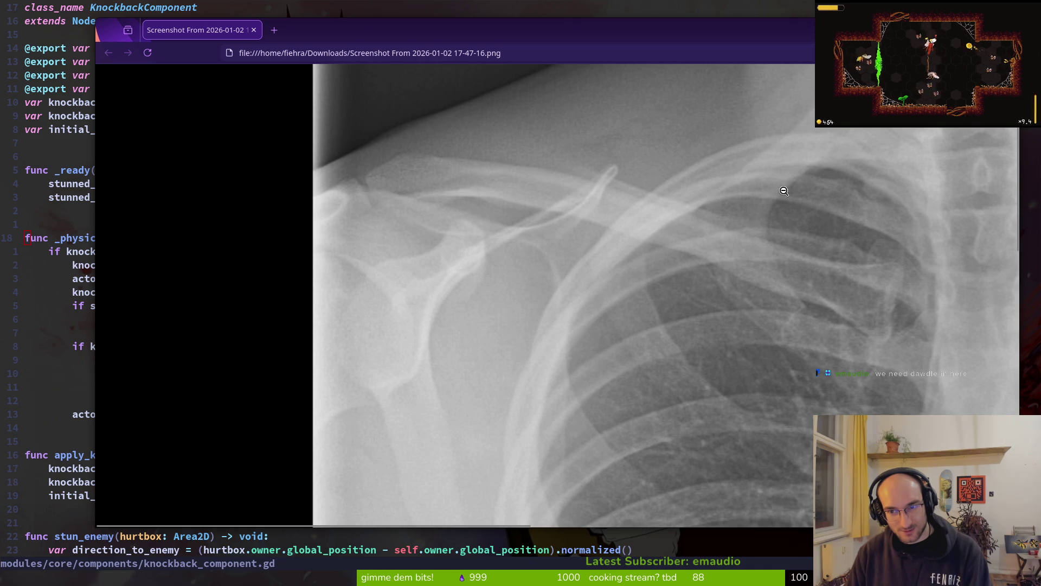
{"action": "scroll", "coordinate": [578, 301], "scroll_direction": "down", "scroll_amount": 3}
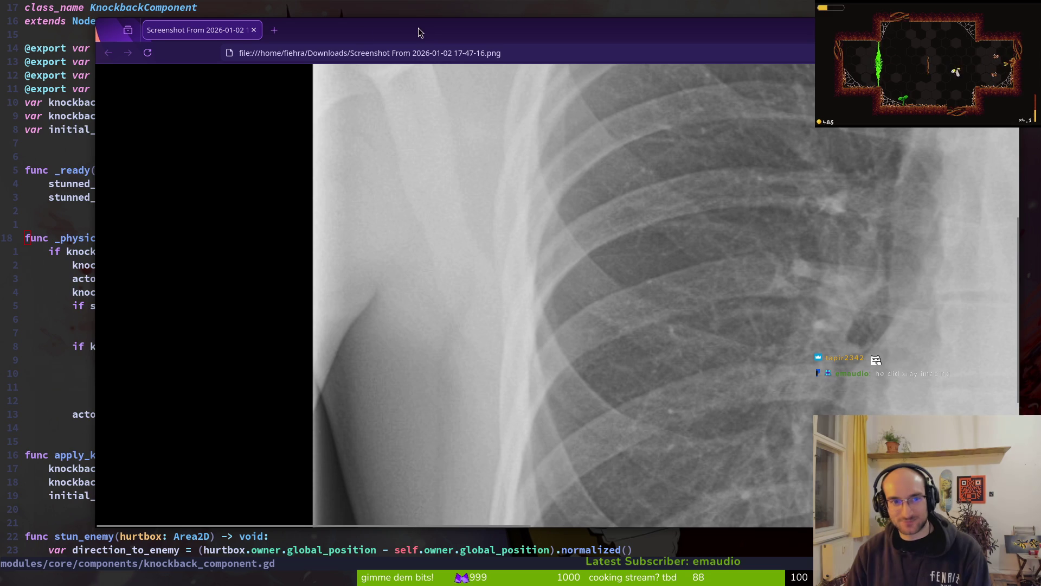
{"action": "left_click_drag", "start_coordinate": [367, 38], "coordinate": [331, 39]}
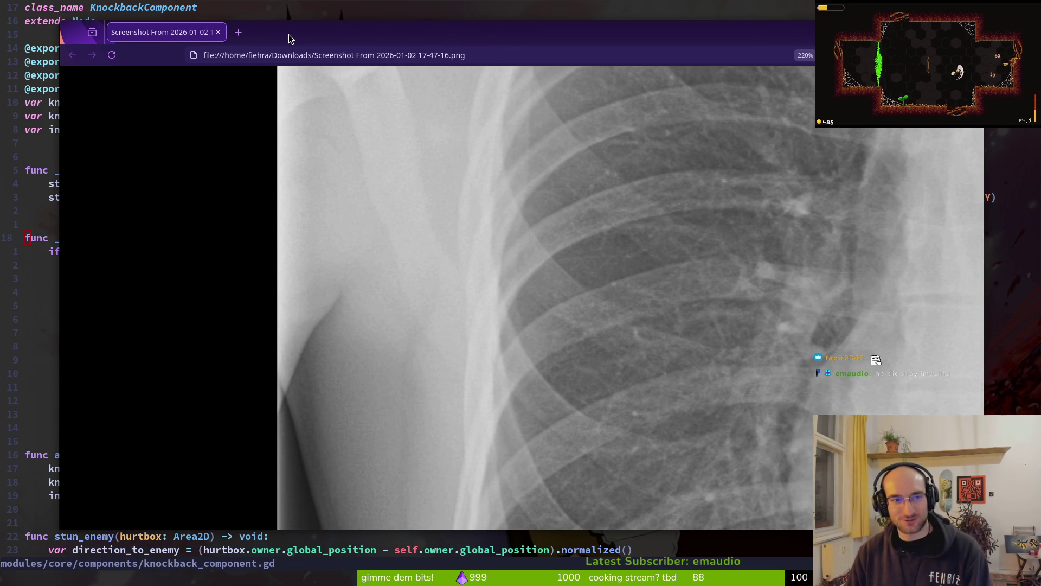
{"action": "key", "text": "ctrl+w"}
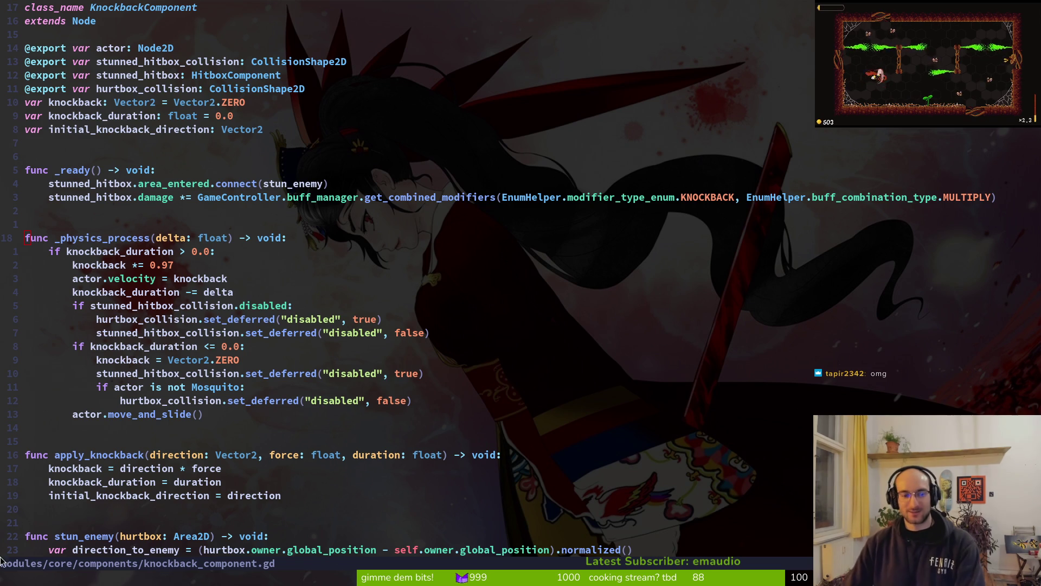
Step: Scroll through _physics_process in knockback_component.gd, then save and quit Vim with :wq
{"action": "key", "text": "7"}
{"action": "key", "text": "j"}
{"action": "key", "text": "y"}
{"action": "key", "text": "y"}
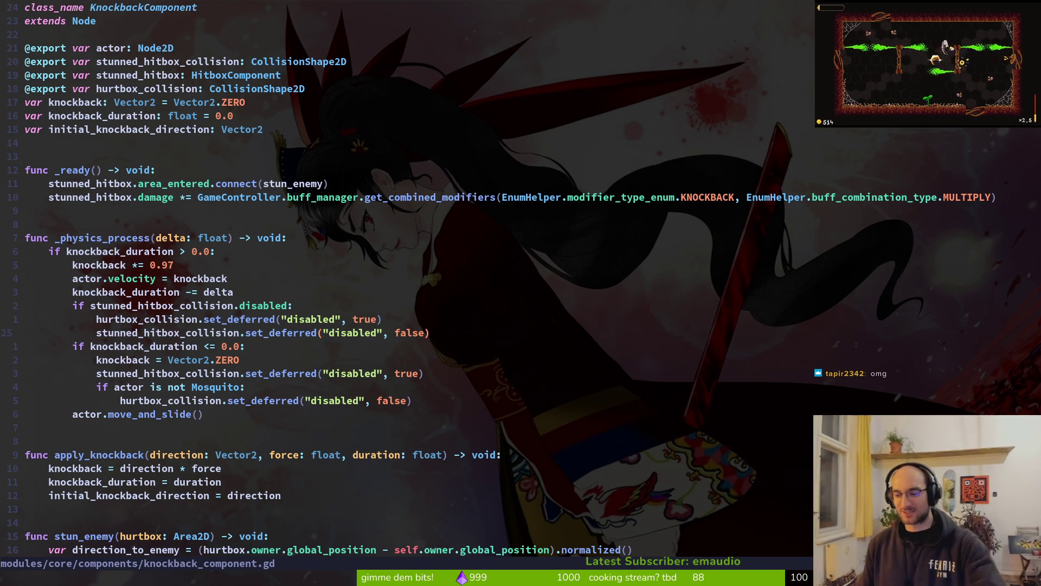
{"action": "type", "text": ":wq"}
{"action": "key", "text": "Return"}
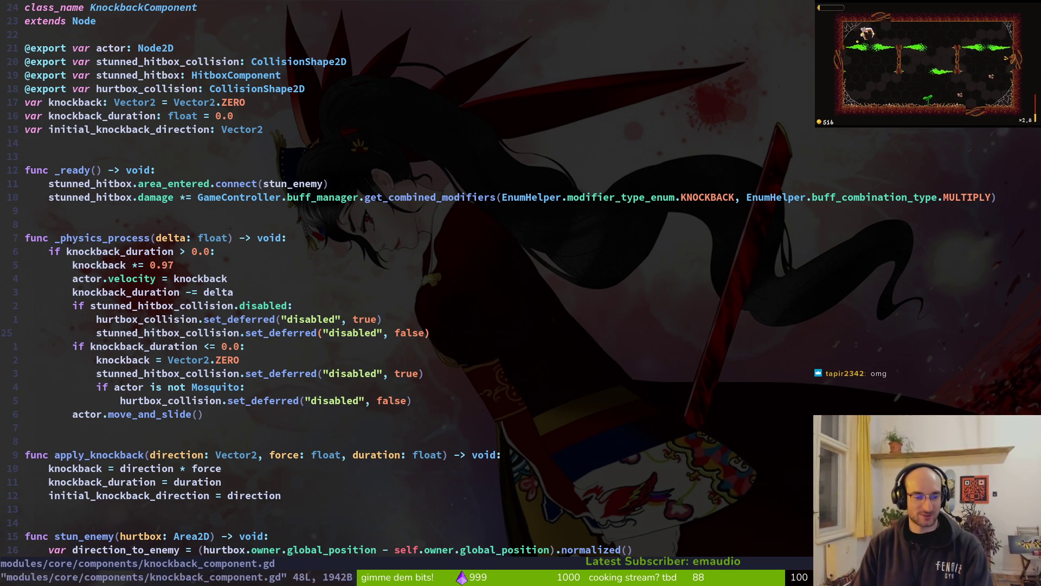
Step: Launch tig, inspect the unstaged files and the dash_off_cd_vfx diffs, then quit
{"action": "type", "text": "tig"}
{"action": "key", "text": "Return"}
{"action": "key", "text": "Down"}
{"action": "key", "text": "Down"}
{"action": "key", "text": "Down"}
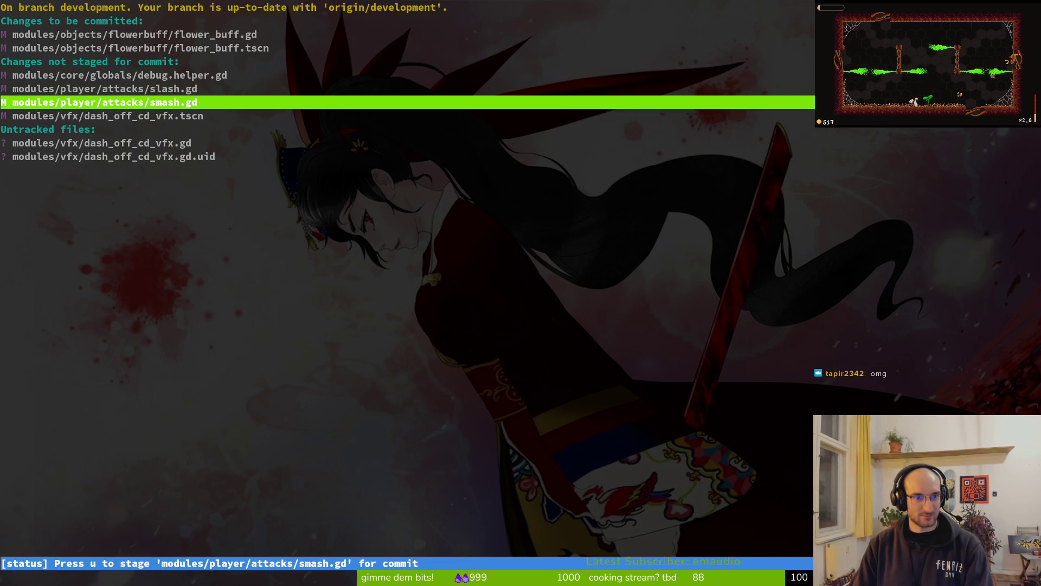
{"action": "key", "text": "Up"}
{"action": "key", "text": "Up"}
{"action": "key", "text": "Down"}
{"action": "key", "text": "Down"}
{"action": "key", "text": "Down"}
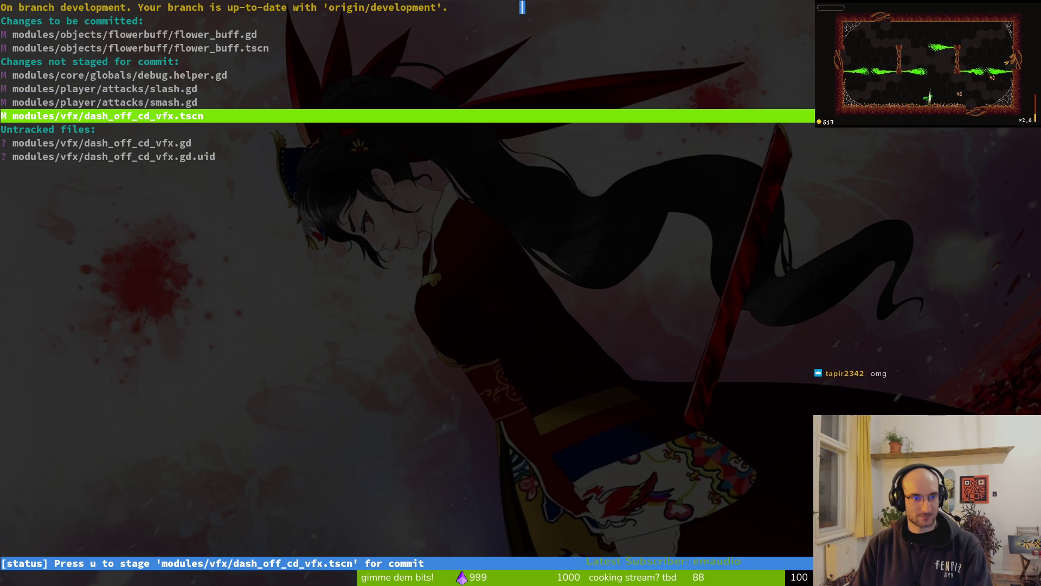
{"action": "key", "text": "Return"}
{"action": "key", "text": "q"}
{"action": "key", "text": "Down"}
{"action": "key", "text": "Down"}
{"action": "key", "text": "Down"}
{"action": "key", "text": "Return"}
{"action": "key", "text": "Up"}
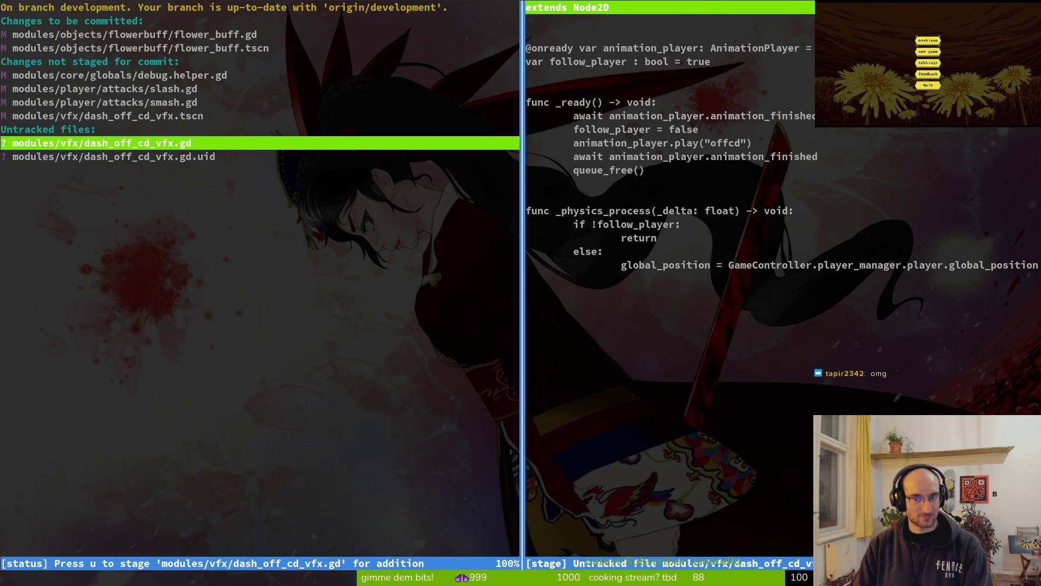
{"action": "key", "text": "q"}
{"action": "key", "text": "q"}
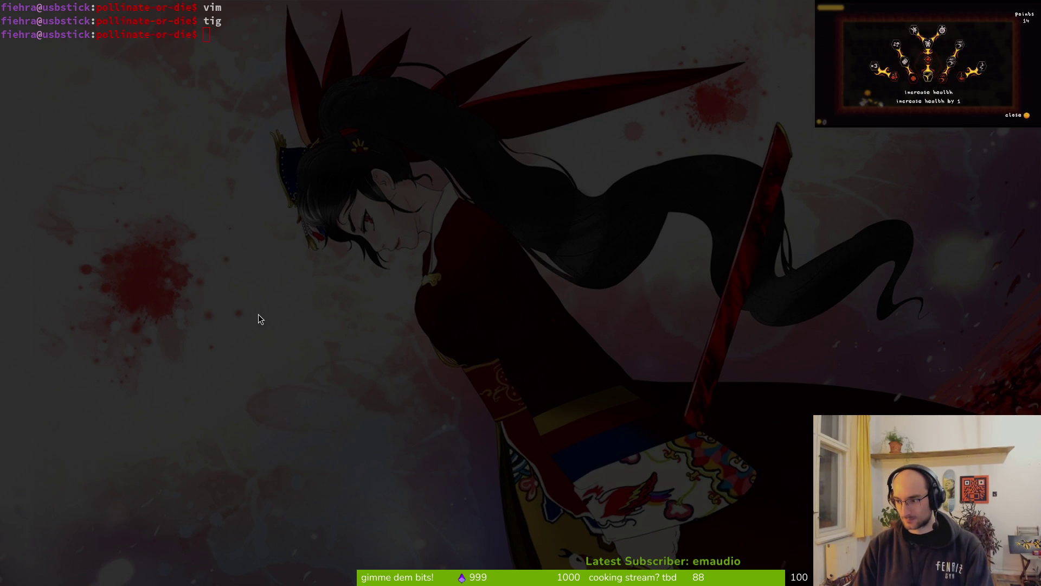
Step: Launch Vim and open dash_off_cd_vfx.gd through the Telescope file search
{"action": "type", "text": "vim"}
{"action": "key", "text": "Return"}
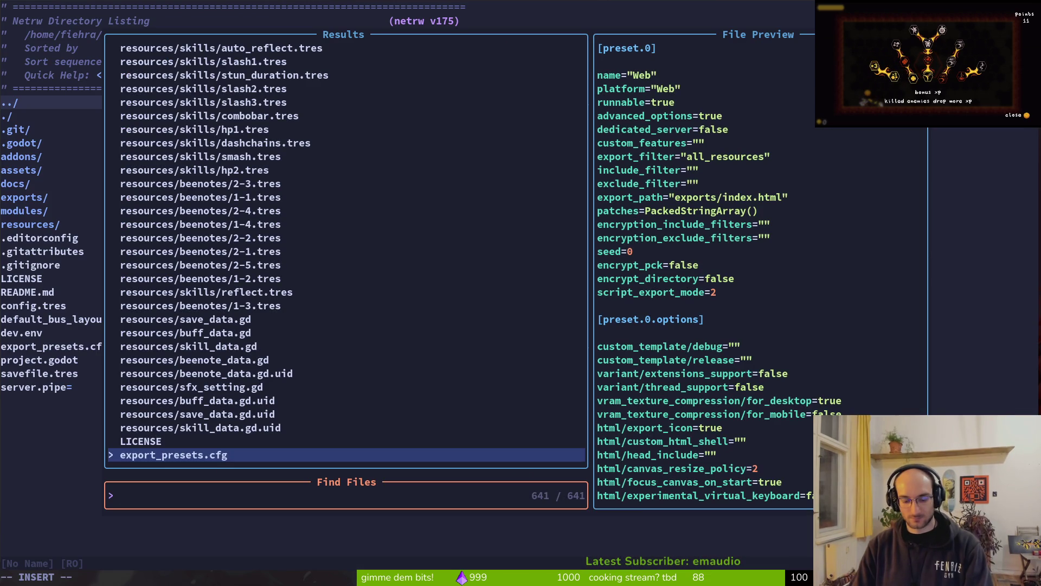
{"action": "type", "text": "heal"}
{"action": "key", "text": "BackSpace"}
{"action": "key", "text": "BackSpace"}
{"action": "key", "text": "BackSpace"}
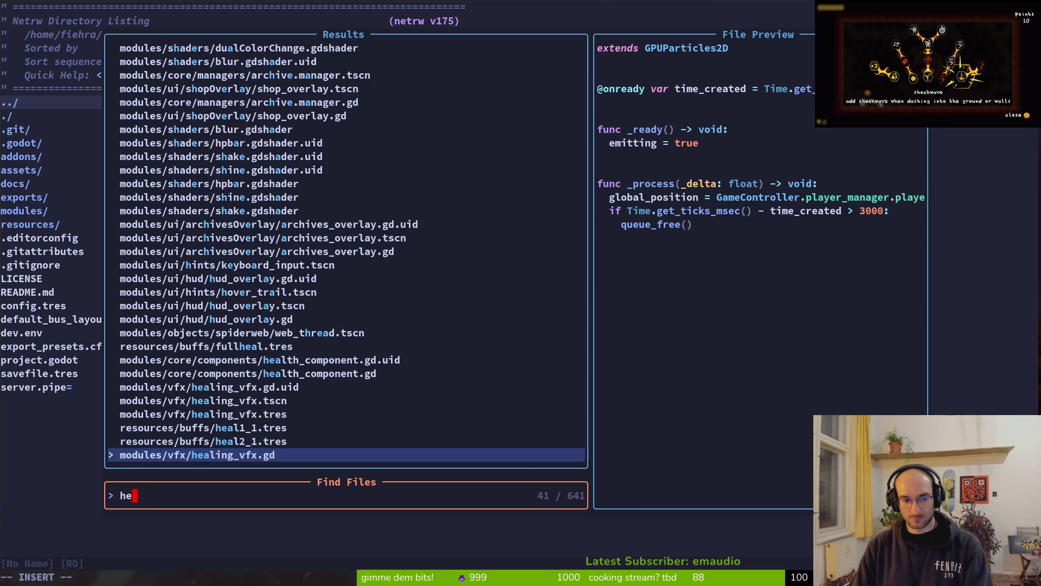
{"action": "type", "text": "dassprit"}
{"action": "key", "text": "BackSpace"}
{"action": "key", "text": "BackSpace"}
{"action": "key", "text": "BackSpace"}
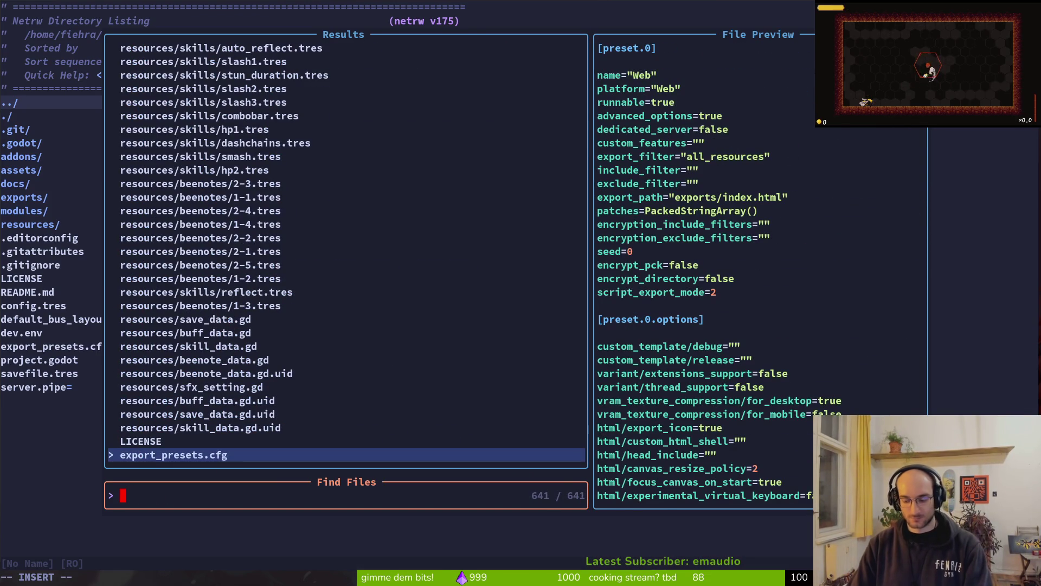
{"action": "type", "text": "dsof"}
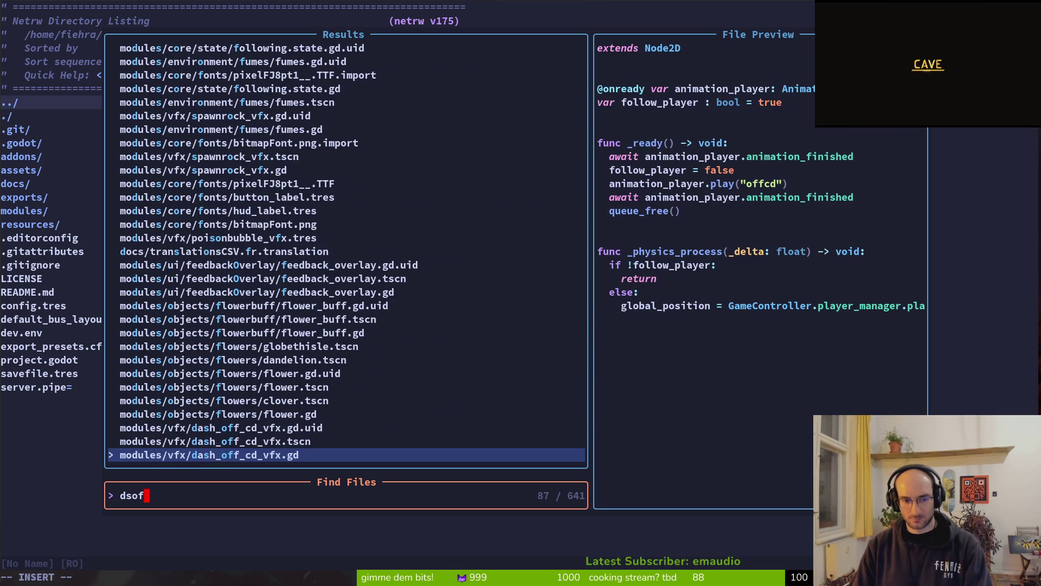
{"action": "key", "text": "Return"}
Step: In the modules/vfx netrw listing, delete dash_off_cd_vfx.gd
{"action": "key", "text": "minus"}
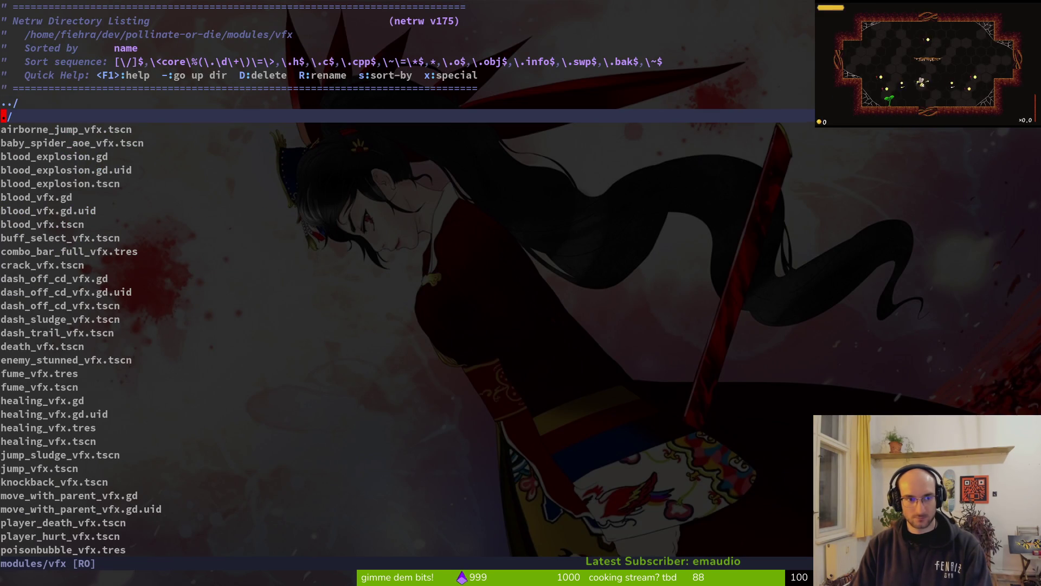
{"action": "key", "text": "j"}
{"action": "key", "text": "j"}
{"action": "key", "text": "j"}
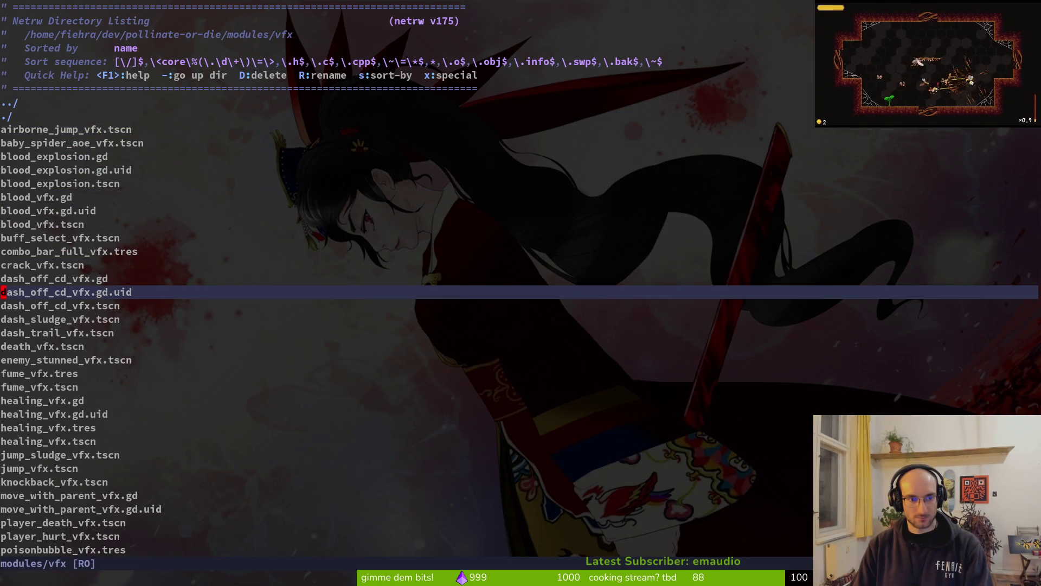
{"action": "key", "text": "k"}
{"action": "key", "text": "shift+v"}
{"action": "key", "text": "j"}
{"action": "key", "text": "numbersign"}
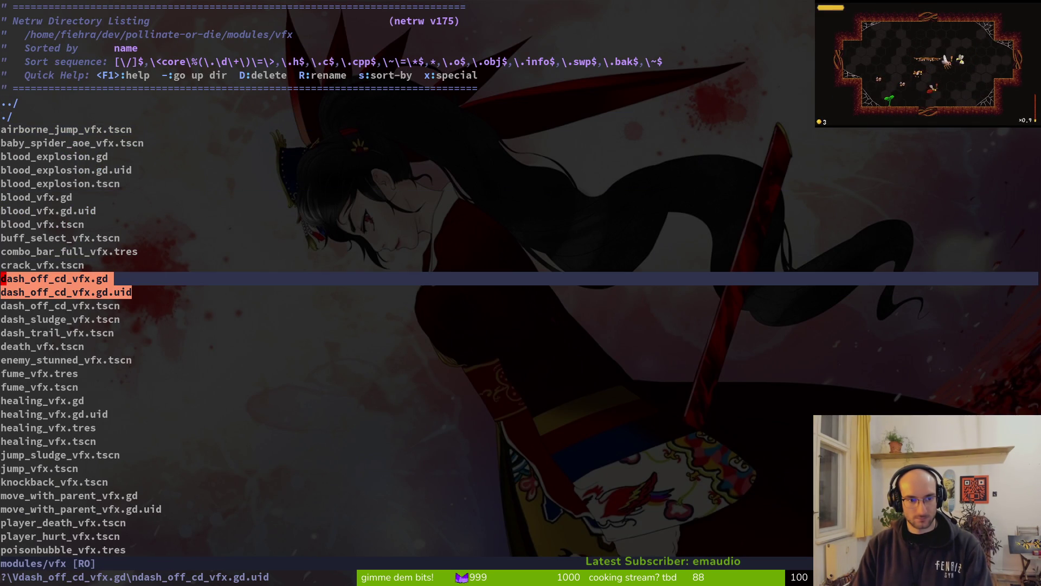
{"action": "key", "text": "shift+d"}
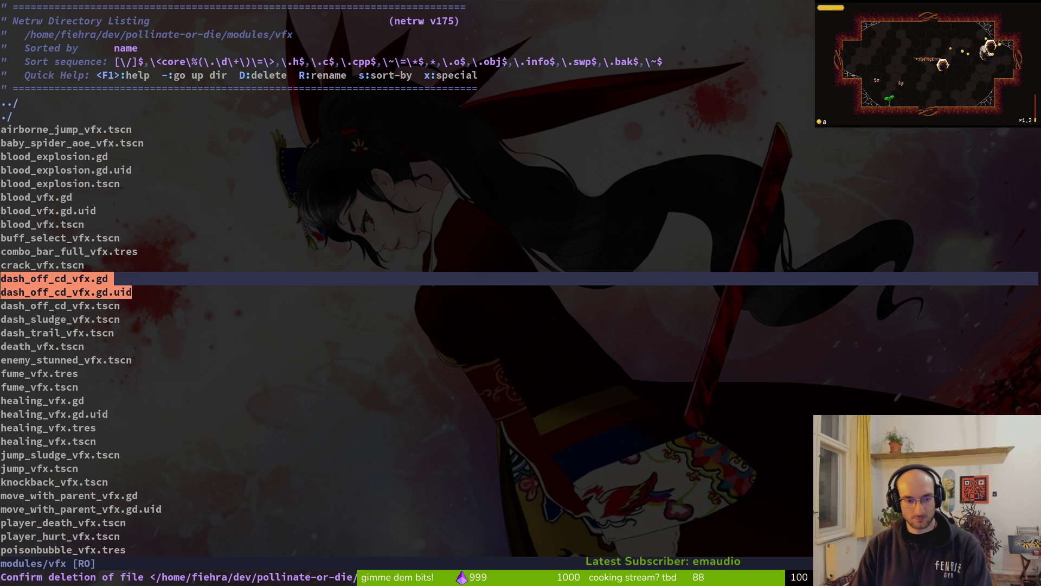
{"action": "type", "text": "y"}
{"action": "key", "text": "Return"}
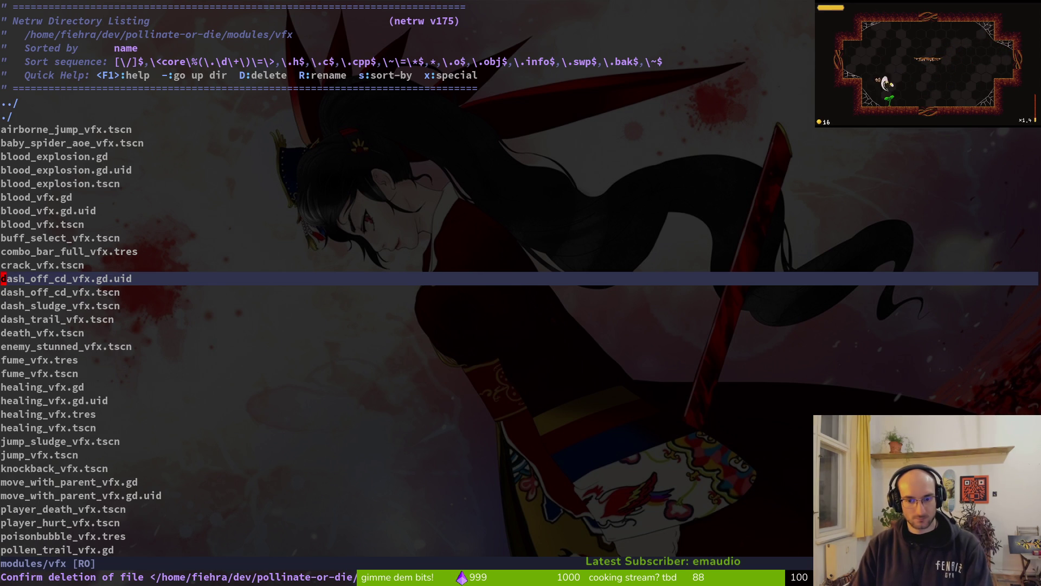
Step: Delete dash_off_cd_vfx.gd.uid from the same listing
{"action": "key", "text": "shift+v"}
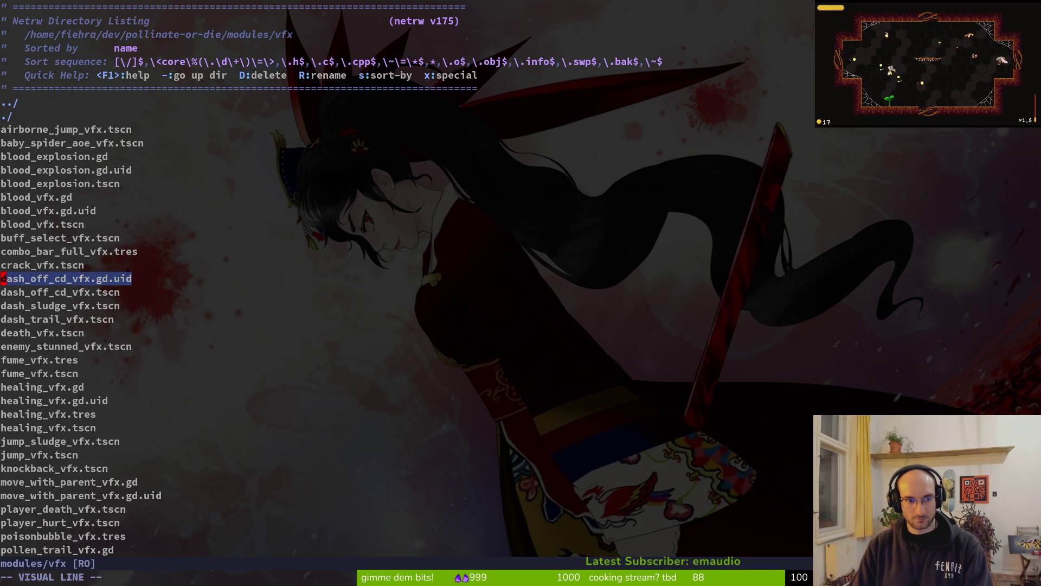
{"action": "key", "text": "shift+d"}
{"action": "type", "text": "y"}
{"action": "key", "text": "Return"}
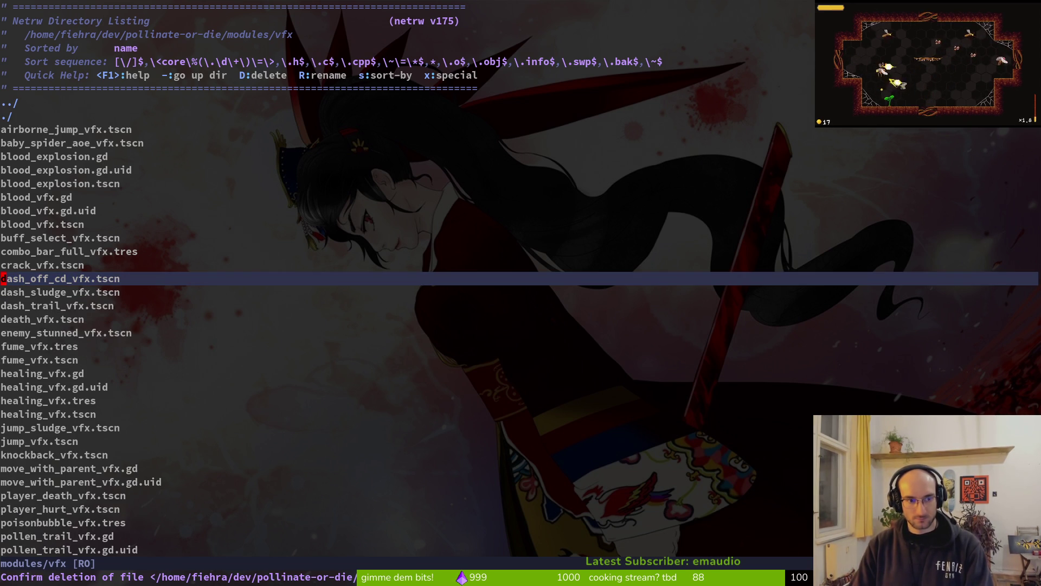
Step: Quit Vim with :qa and reopen tig's status view of changed files
{"action": "key", "text": "ctrl+c"}
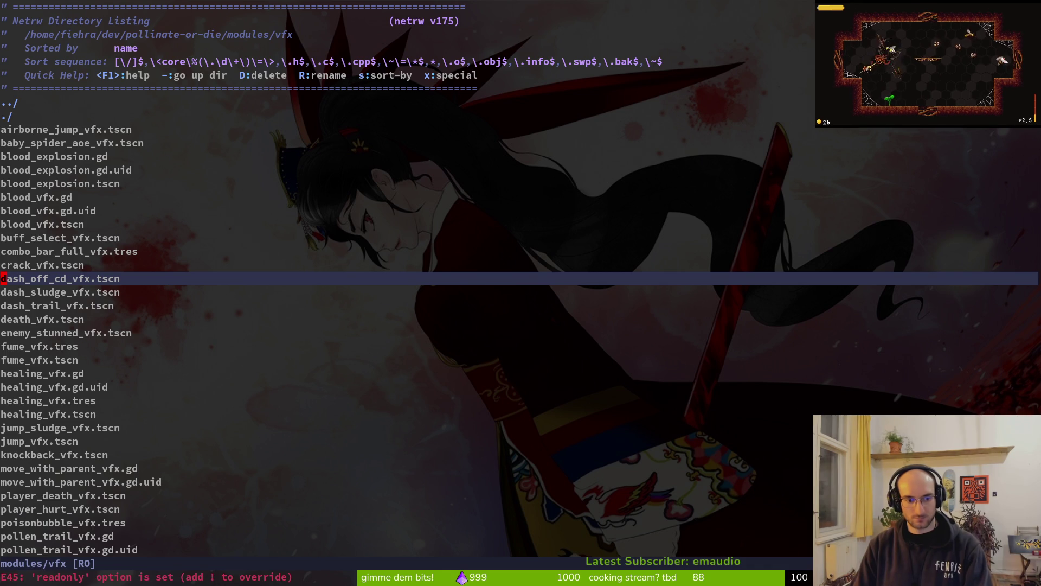
{"action": "type", "text": ":qa"}
{"action": "key", "text": "Return"}
{"action": "type", "text": "tig"}
{"action": "key", "text": "Return"}
{"action": "key", "text": "s"}
{"action": "key", "text": "Down"}
{"action": "key", "text": "Down"}
{"action": "key", "text": "Down"}
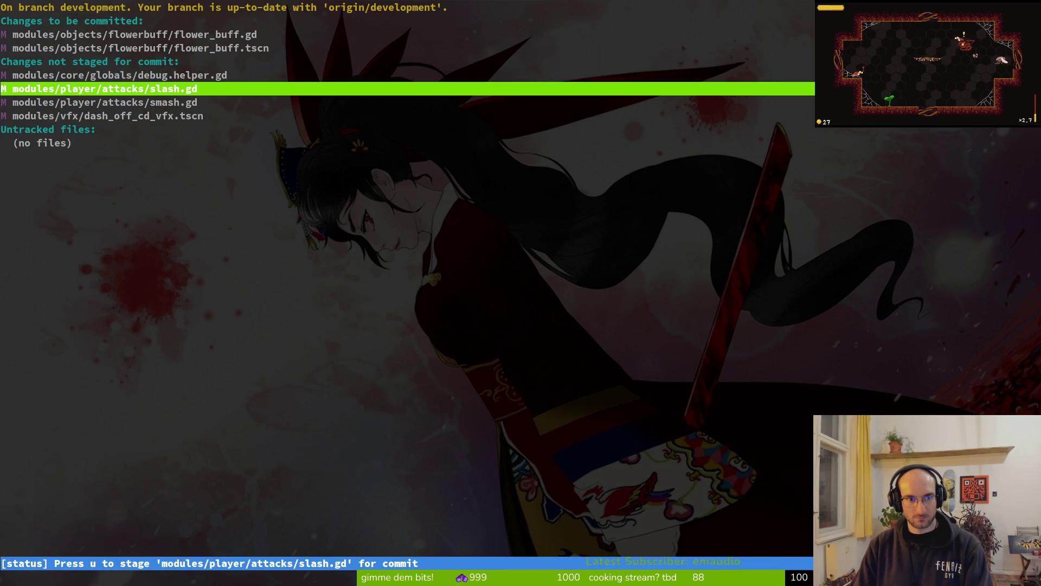
Step: Review the smash.gd diff and stage smash.gd
{"action": "key", "text": "Down"}
{"action": "key", "text": "Return"}
{"action": "key", "text": "u"}
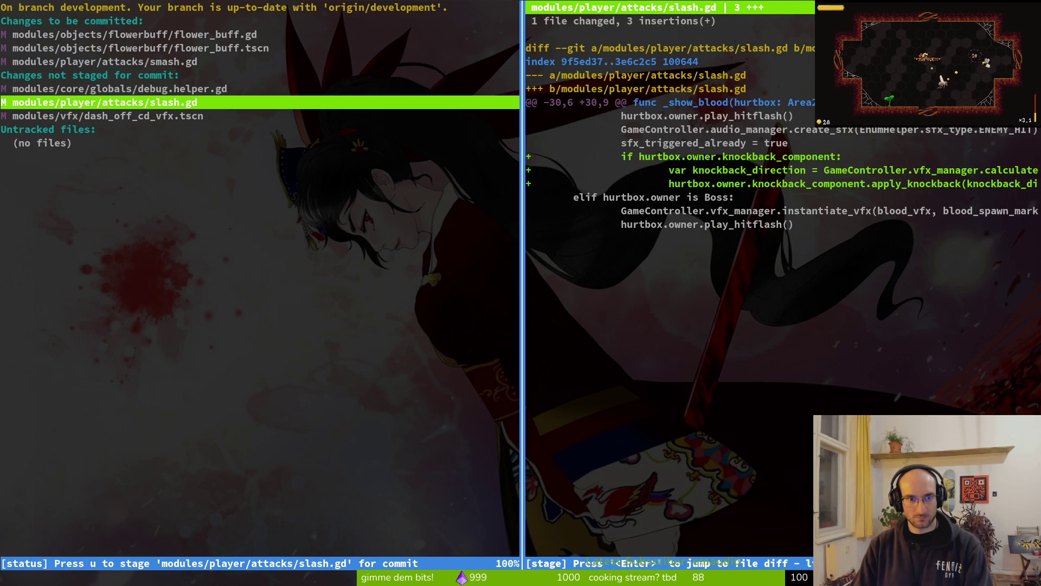
{"action": "key", "text": "q"}
Step: Inspect the staged flower_buff.gd diff in full view
{"action": "key", "text": "Up"}
{"action": "key", "text": "Up"}
{"action": "key", "text": "Up"}
{"action": "key", "text": "Down"}
{"action": "key", "text": "Down"}
{"action": "key", "text": "Up"}
{"action": "key", "text": "Up"}
{"action": "key", "text": "Up"}
{"action": "key", "text": "Up"}
{"action": "key", "text": "Return"}
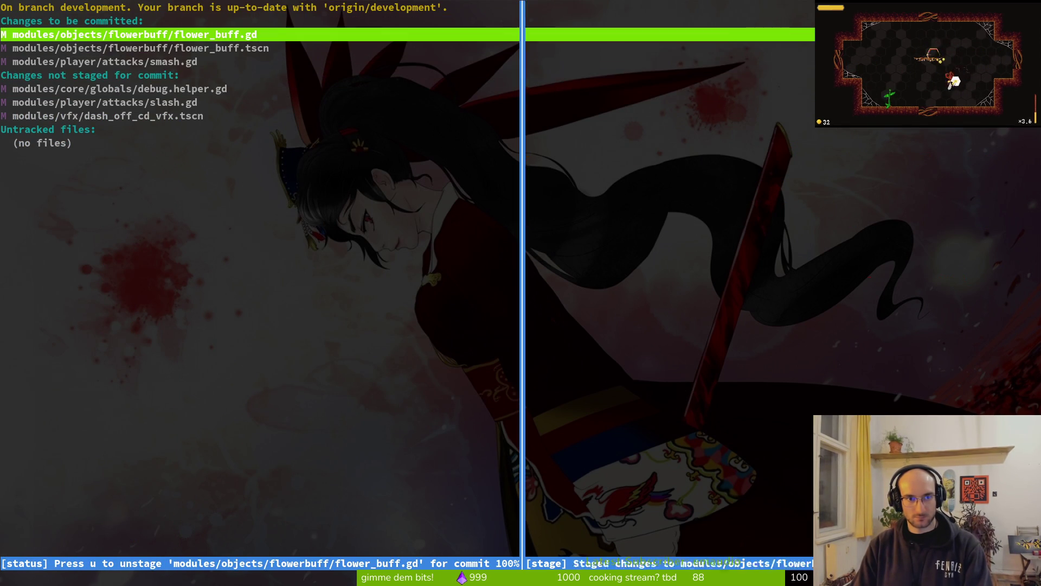
{"action": "key", "text": "Return"}
{"action": "key", "text": "q"}
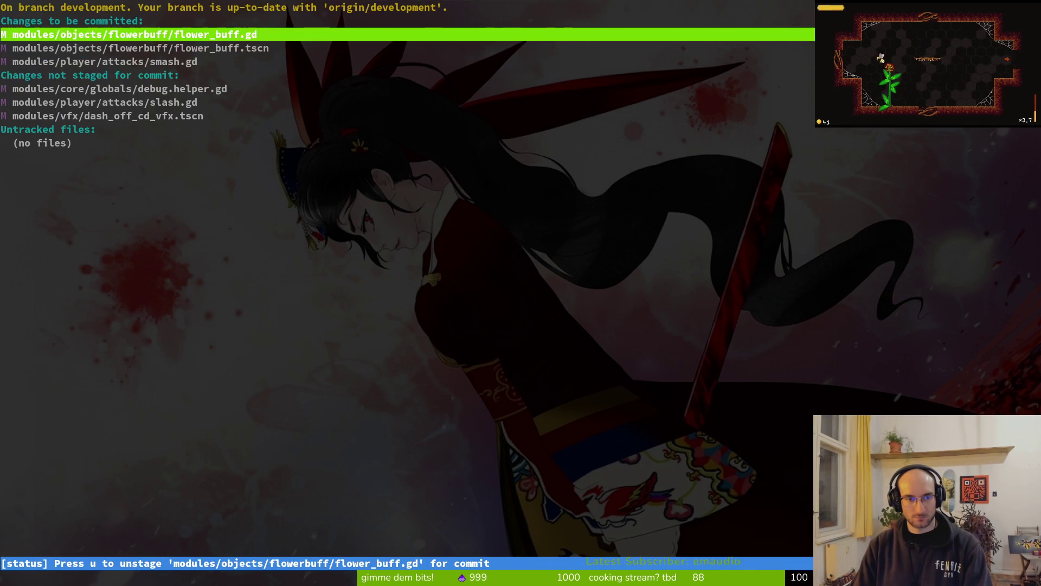
Step: Review and stage dash_off_cd_vfx.tscn, then return to Godot
{"action": "key", "text": "Down"}
{"action": "key", "text": "Down"}
{"action": "key", "text": "Down"}
{"action": "key", "text": "Return"}
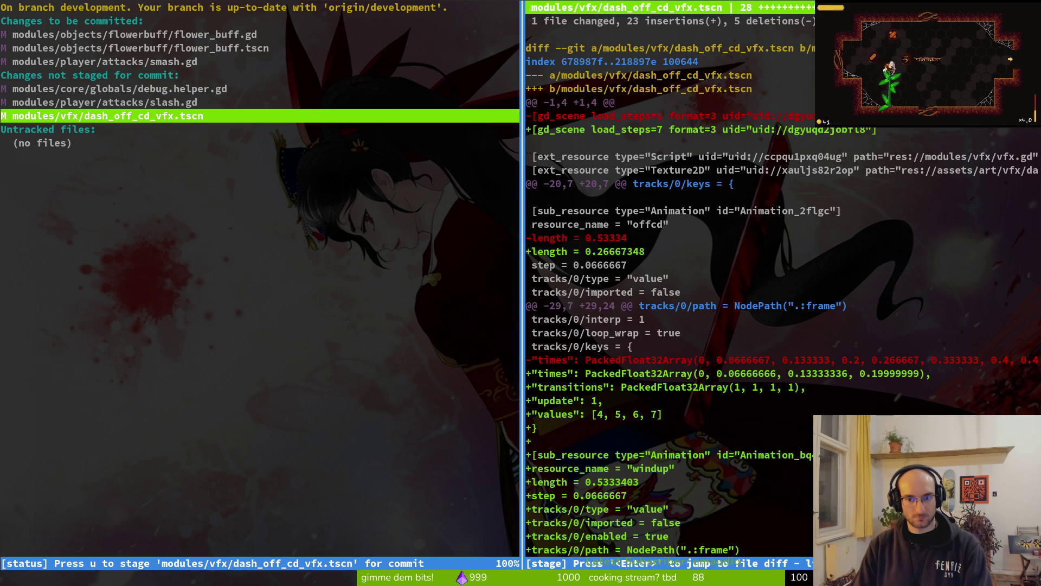
{"action": "key", "text": "u"}
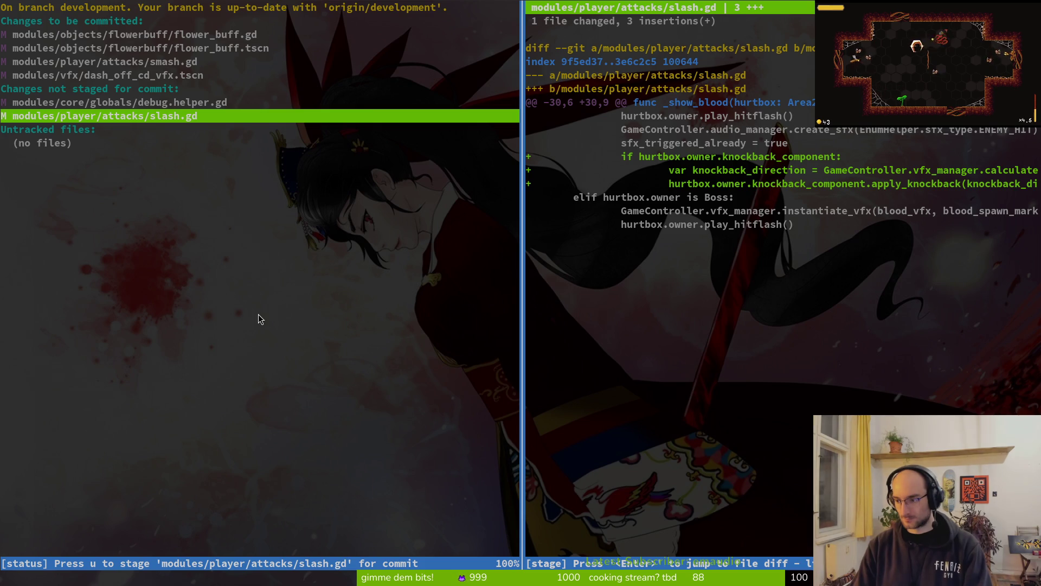
{"action": "key", "text": "super+2"}
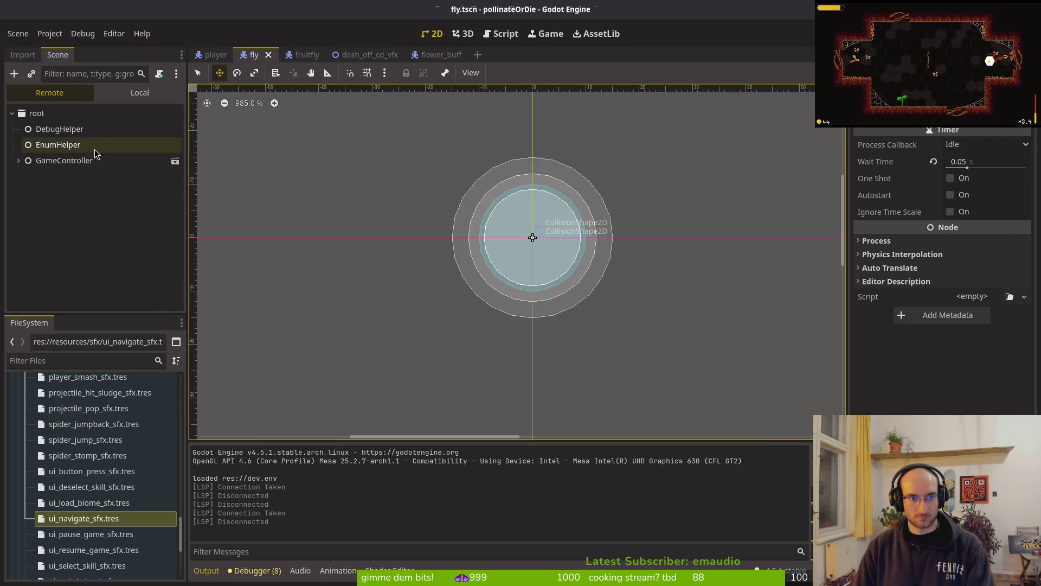
Step: Set the fly enemy's HealthComponent Max Health to 16.0 and run the game
{"action": "left_click", "coordinate": [140, 92]}
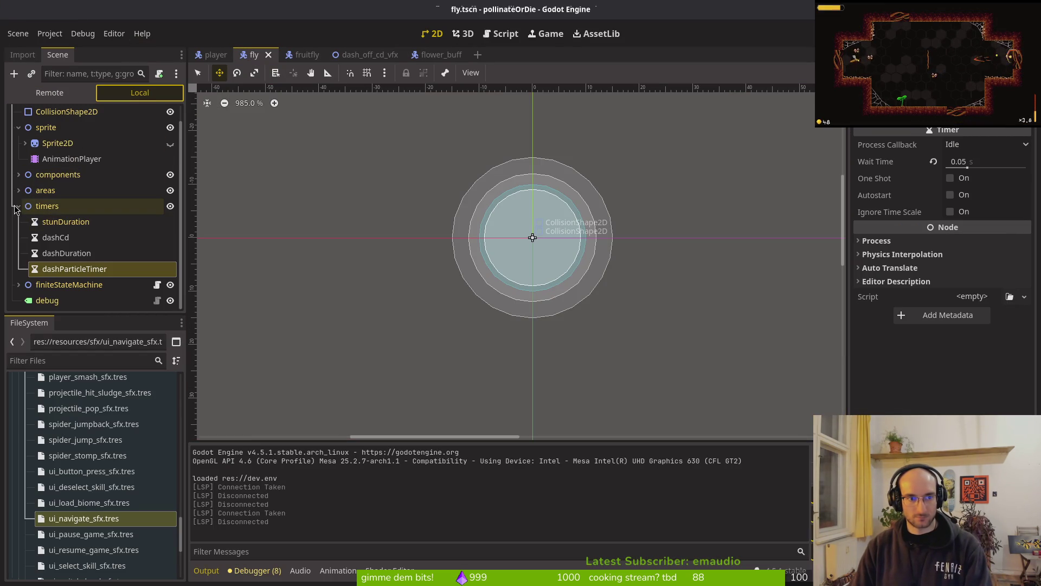
{"action": "left_click", "coordinate": [18, 210]}
{"action": "left_click", "coordinate": [17, 192]}
{"action": "left_click", "coordinate": [78, 190]}
{"action": "left_click", "coordinate": [25, 190]}
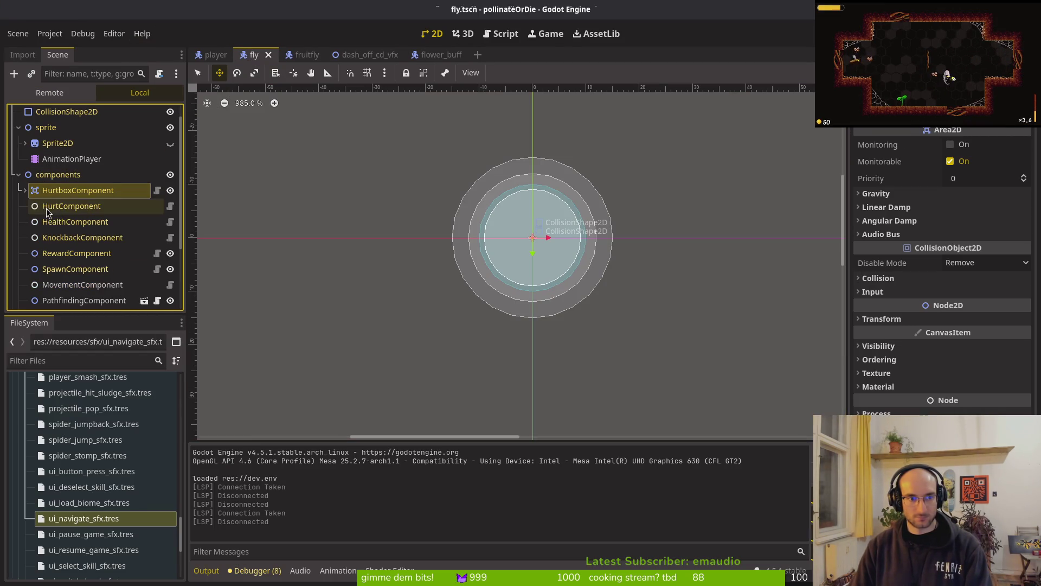
{"action": "left_click", "coordinate": [75, 221]}
{"action": "left_click", "coordinate": [990, 162]}
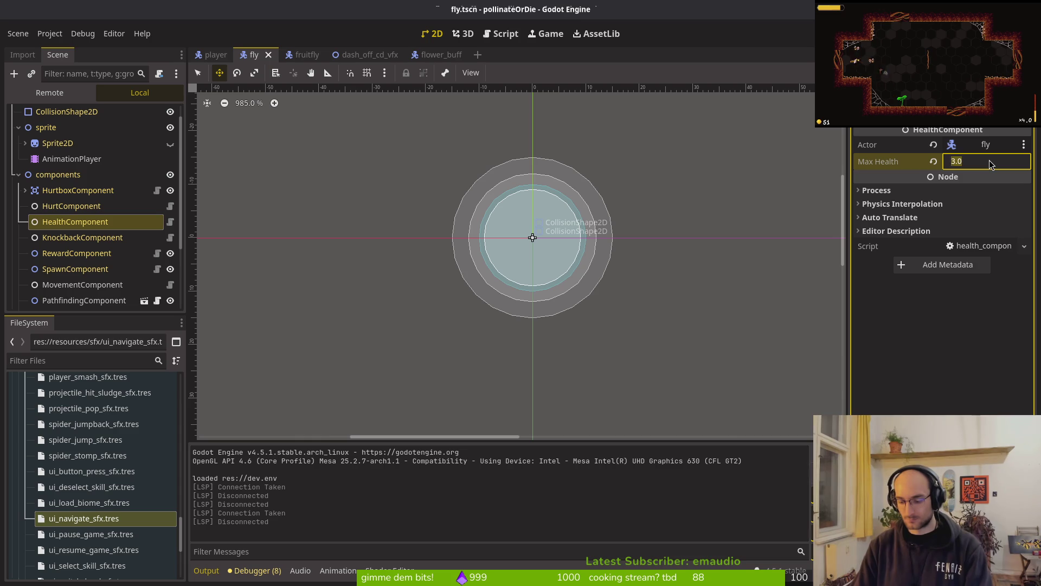
{"action": "key", "text": "Return"}
{"action": "key", "text": "F5"}
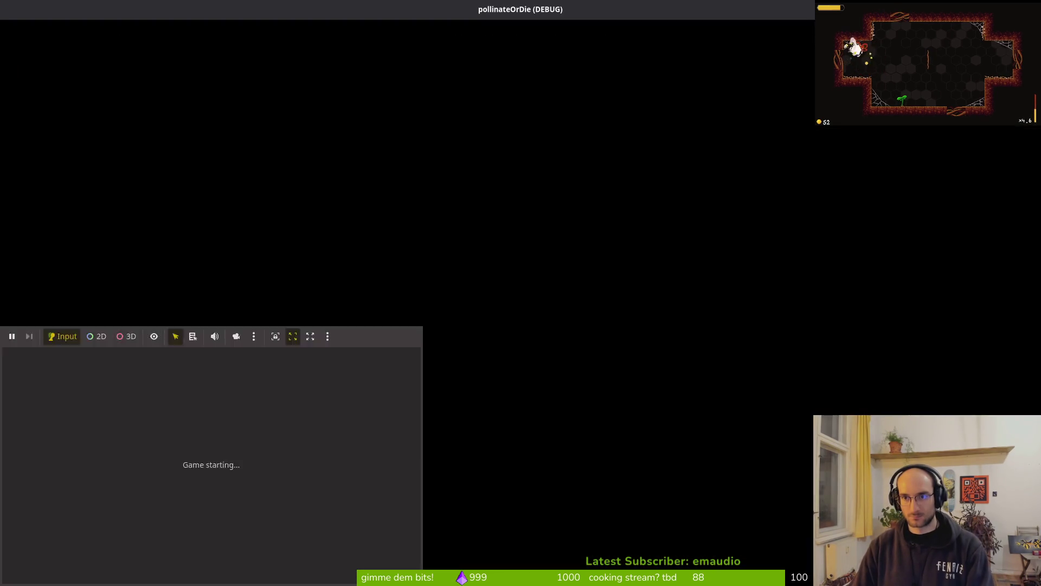
Step: Open devlevel.tscn using the quick scene search
{"action": "key", "text": "alt+shift+o"}
{"action": "type", "text": "devl"}
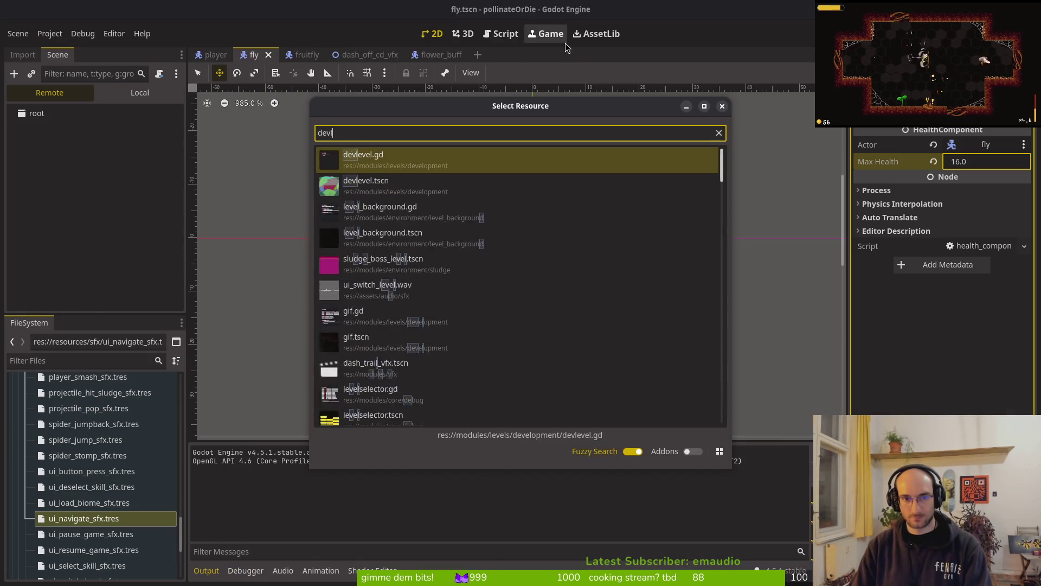
{"action": "key", "text": "Down"}
{"action": "key", "text": "Return"}
{"action": "left_click", "coordinate": [130, 98]}
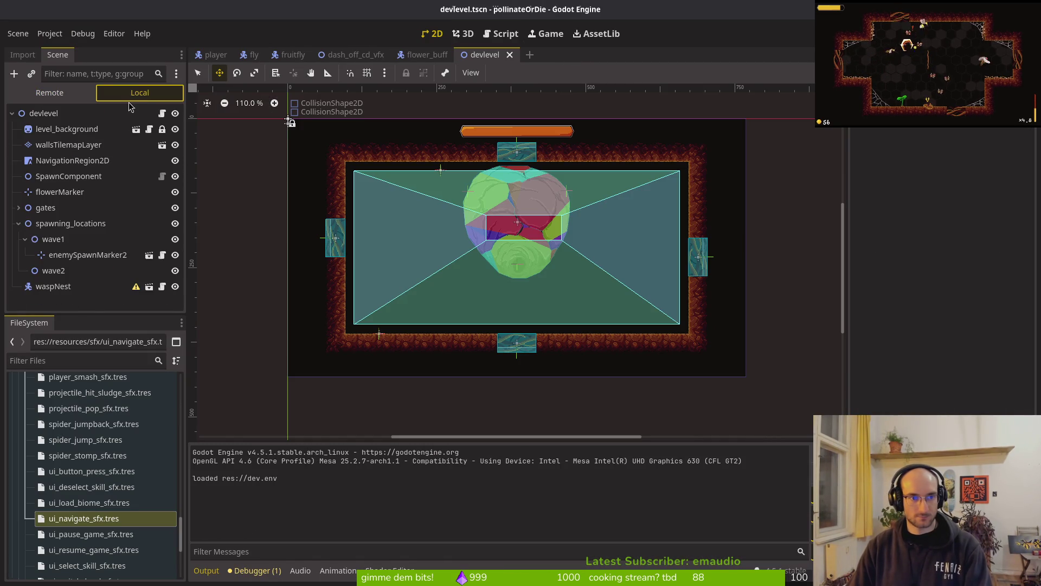
Step: Make the wave 1 spawn marker spawn a Fly, move it ~100 px lower, and run
{"action": "left_click", "coordinate": [87, 255]}
{"action": "left_click", "coordinate": [967, 144]}
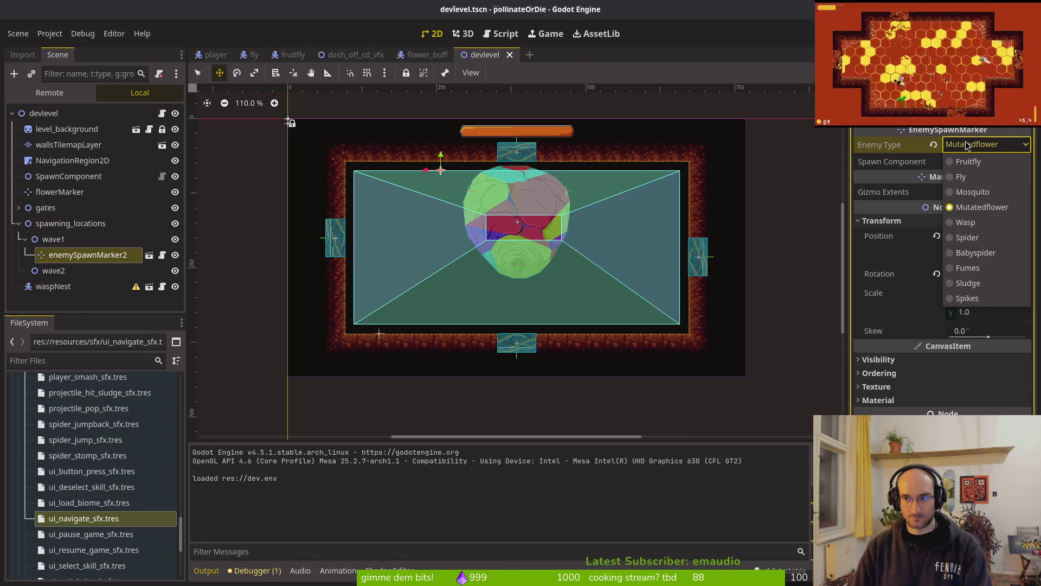
{"action": "left_click", "coordinate": [961, 177]}
{"action": "left_click_drag", "start_coordinate": [441, 171], "coordinate": [432, 228]}
{"action": "key", "text": "F5"}
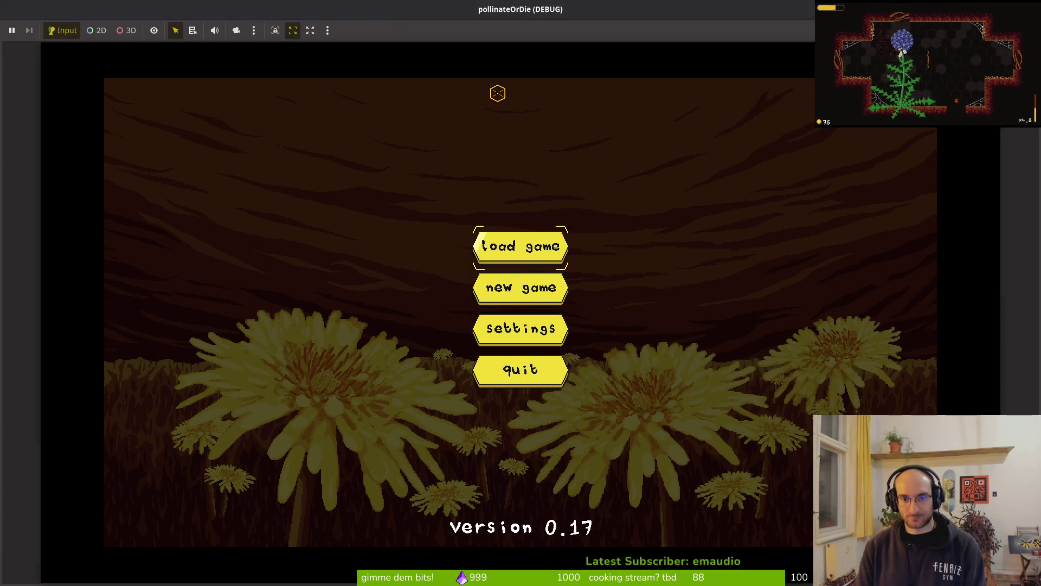
Step: Playtest the dev level, flying the bee to the spawned enemy and attacking it
{"action": "key", "text": "Return"}
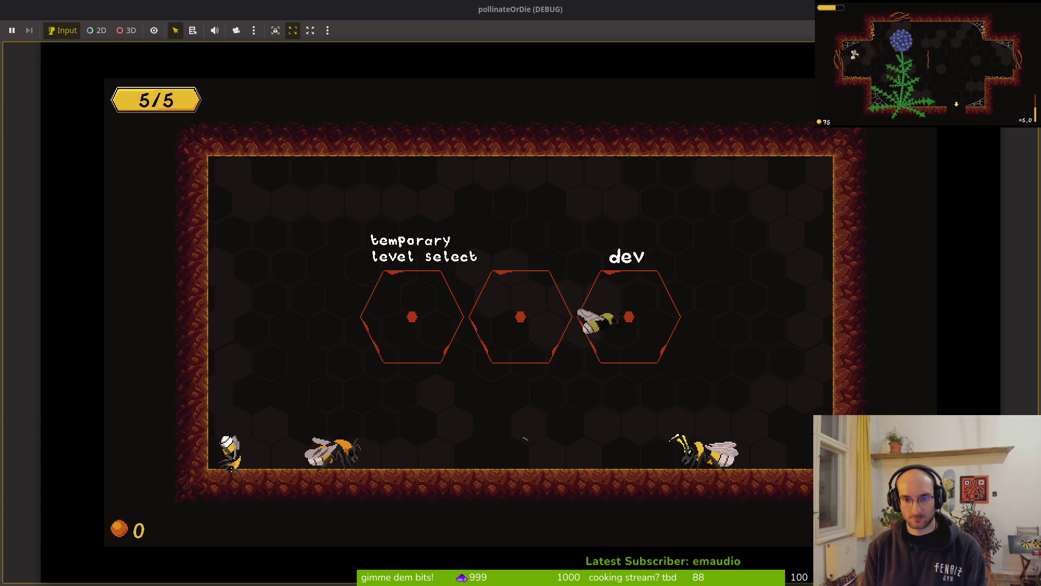
{"action": "key", "text": "Return"}
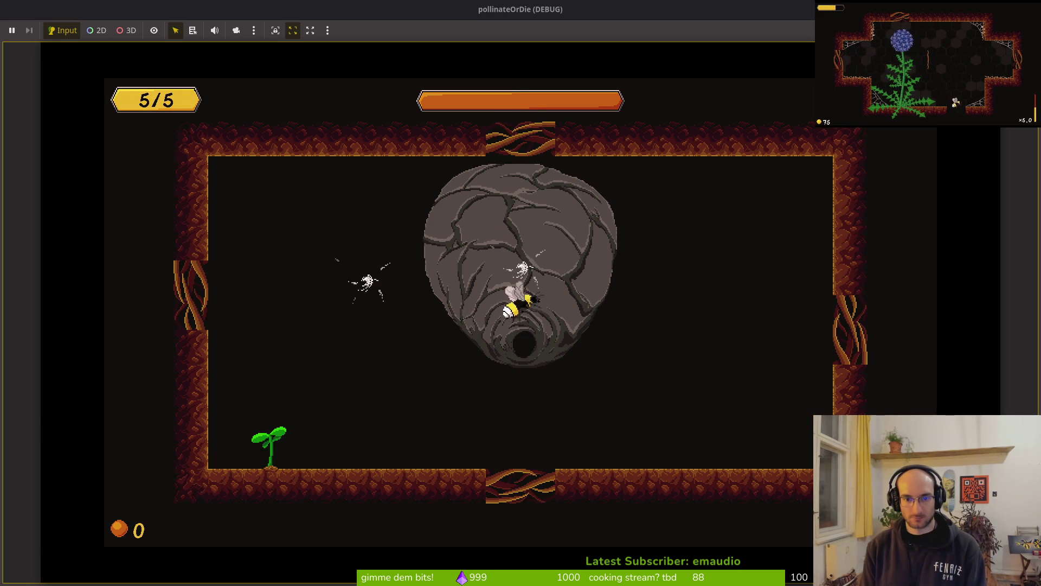
{"action": "key", "text": "Left"}
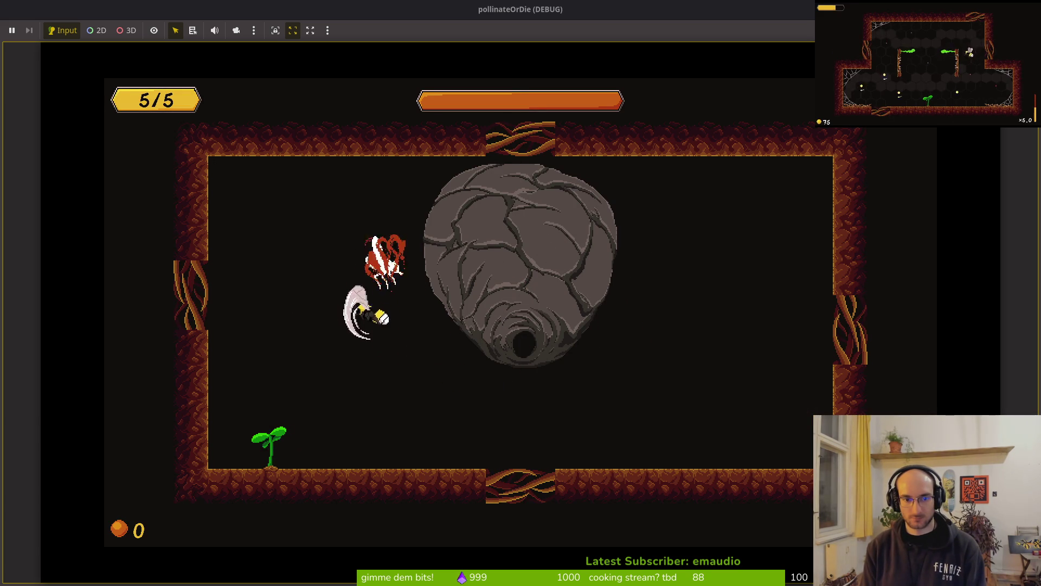
{"action": "key", "text": "Down"}
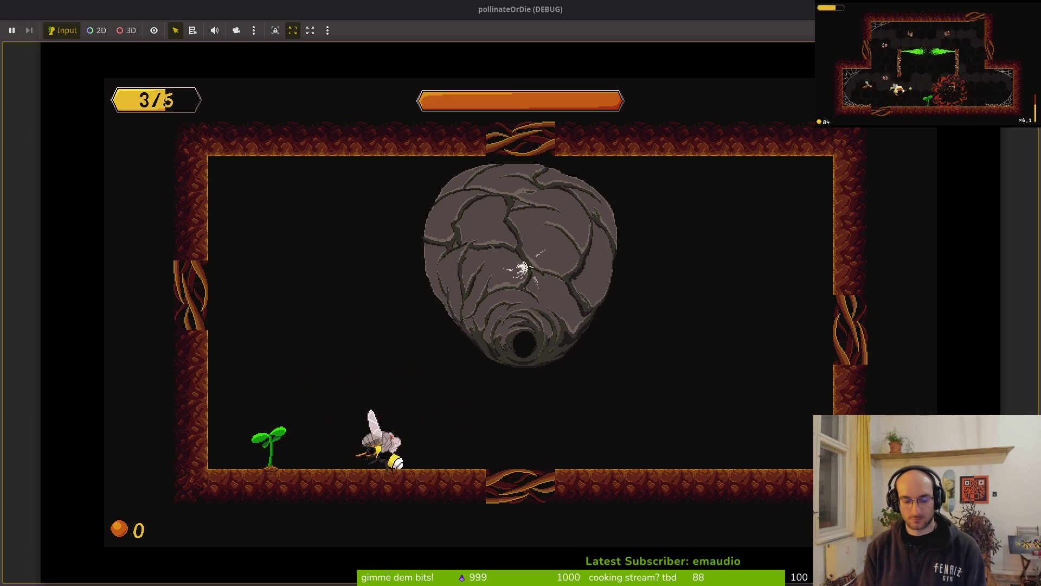
Step: Revert slash.gd and fly.tscn in tig, stage devlevel.tscn, quit, and begin git commit
{"action": "key", "text": "alt+Tab"}
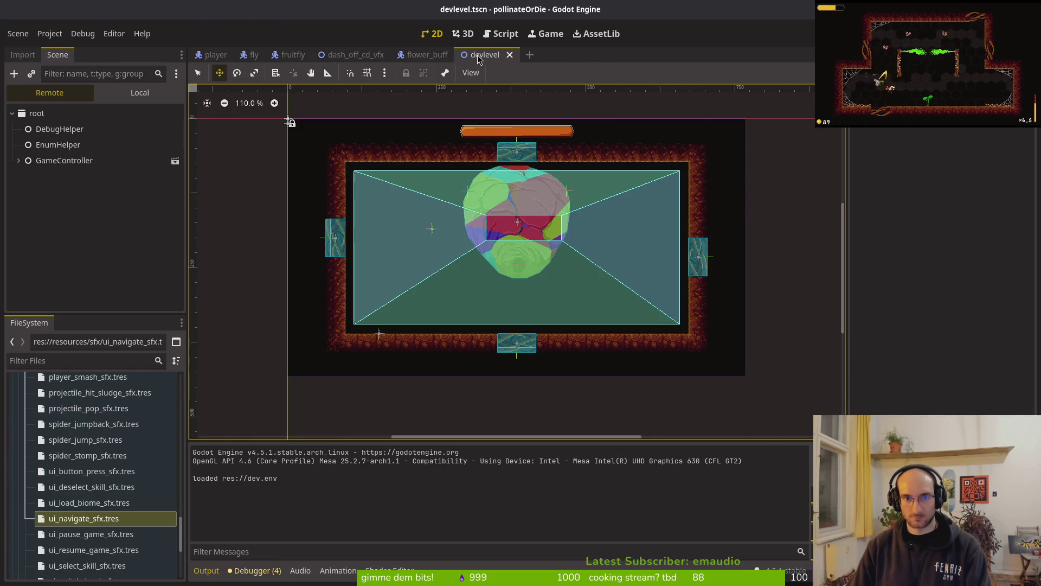
{"action": "key", "text": "alt+Tab"}
{"action": "key", "text": "alt+Tab"}
{"action": "key", "text": "alt+Tab"}
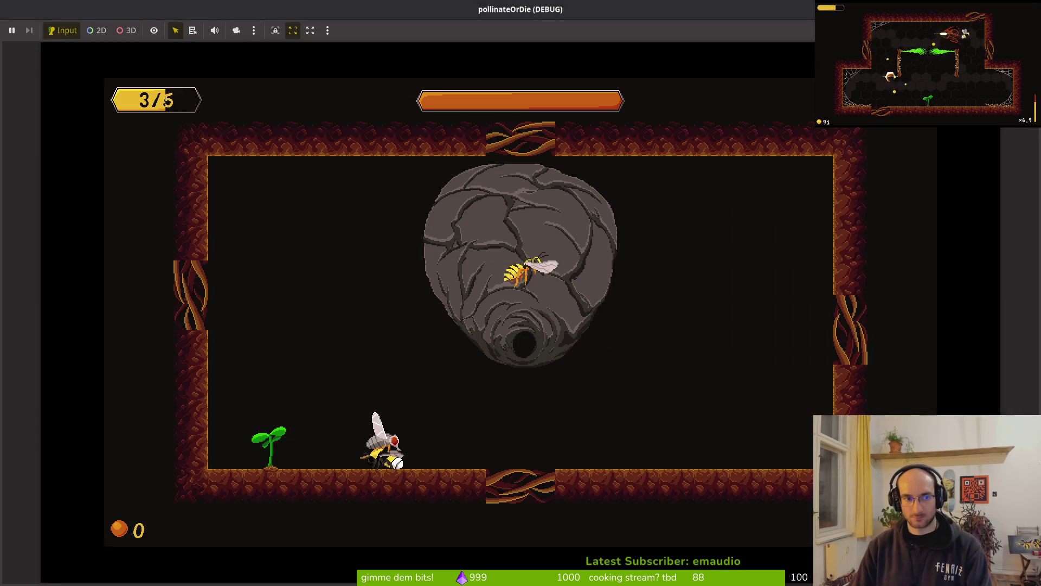
{"action": "key", "text": "alt+Tab"}
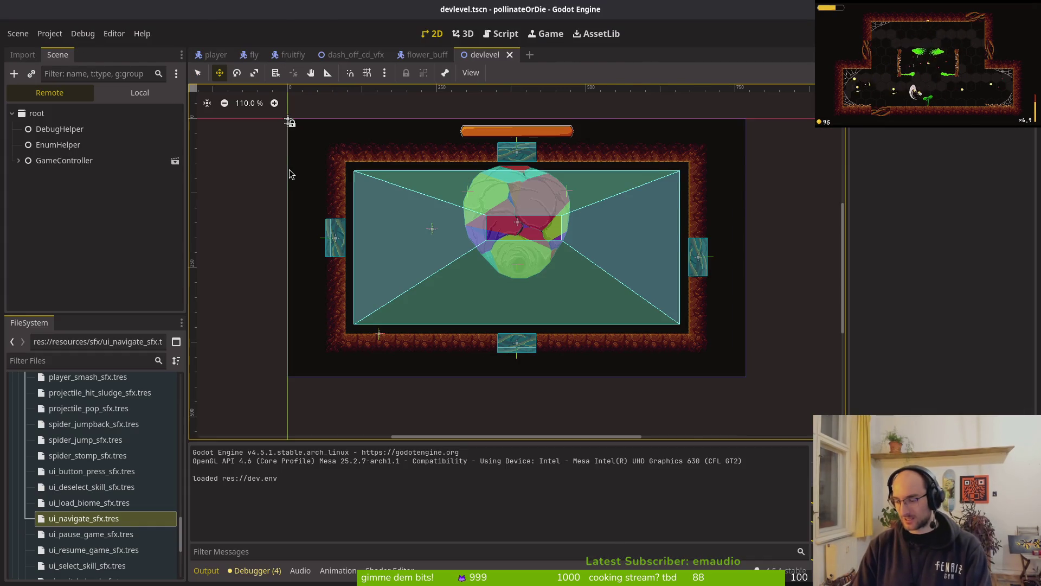
{"action": "key", "text": "alt+Tab"}
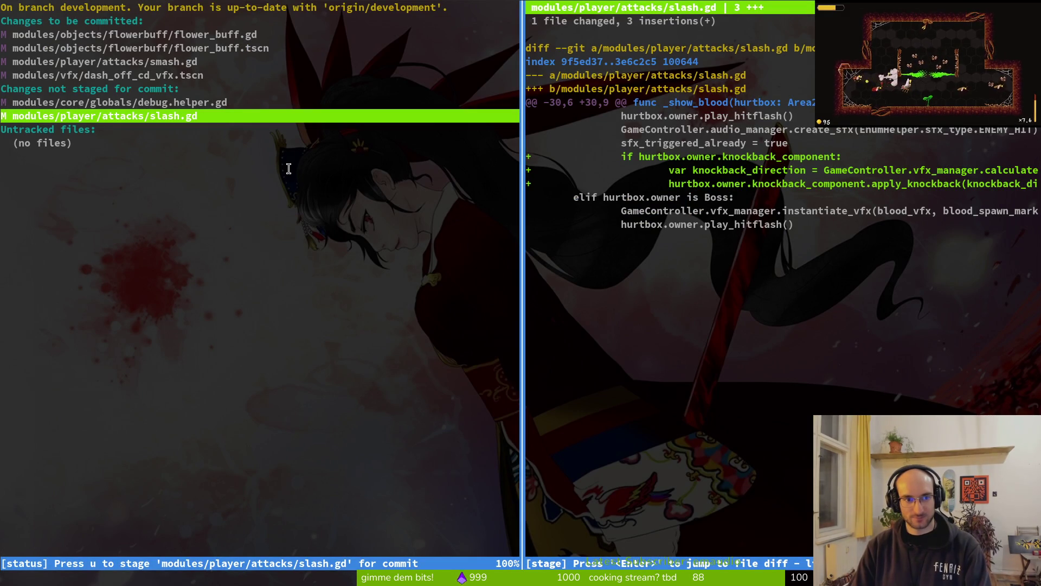
{"action": "key", "text": "exclam"}
{"action": "key", "text": "y"}
{"action": "key", "text": "y"}
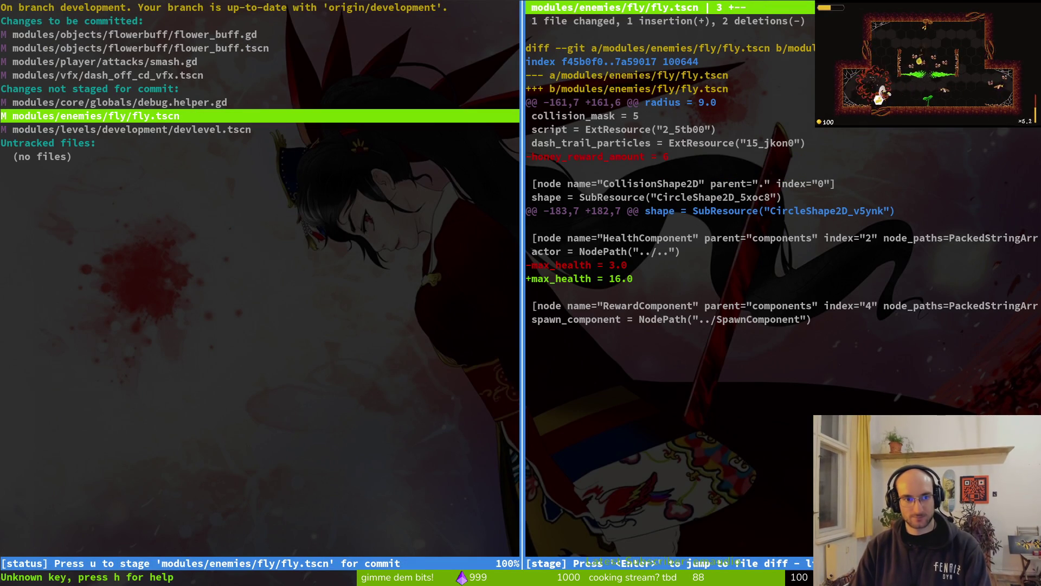
{"action": "key", "text": "exclam"}
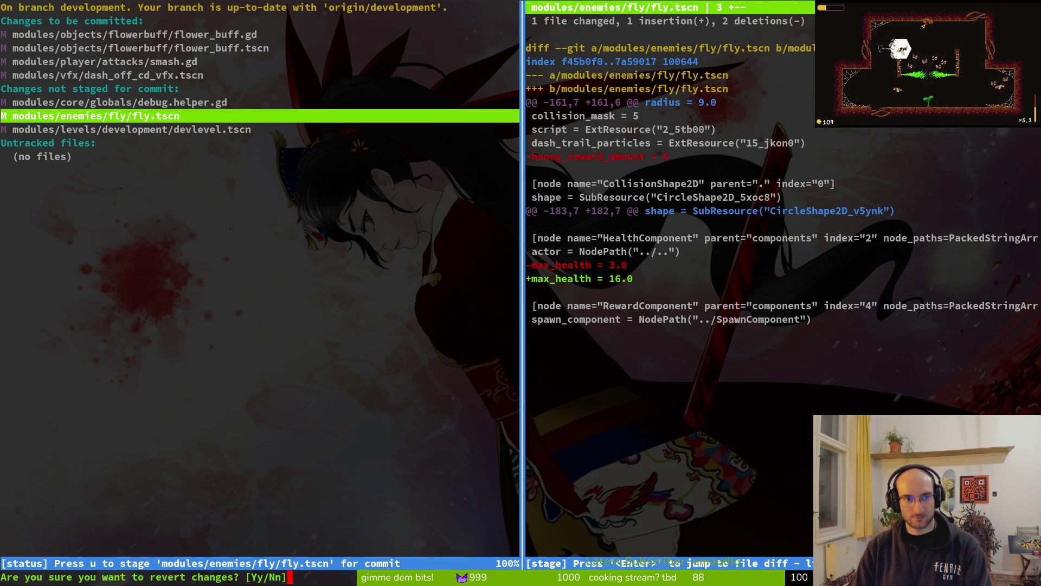
{"action": "type", "text": "yuqgit commit"}
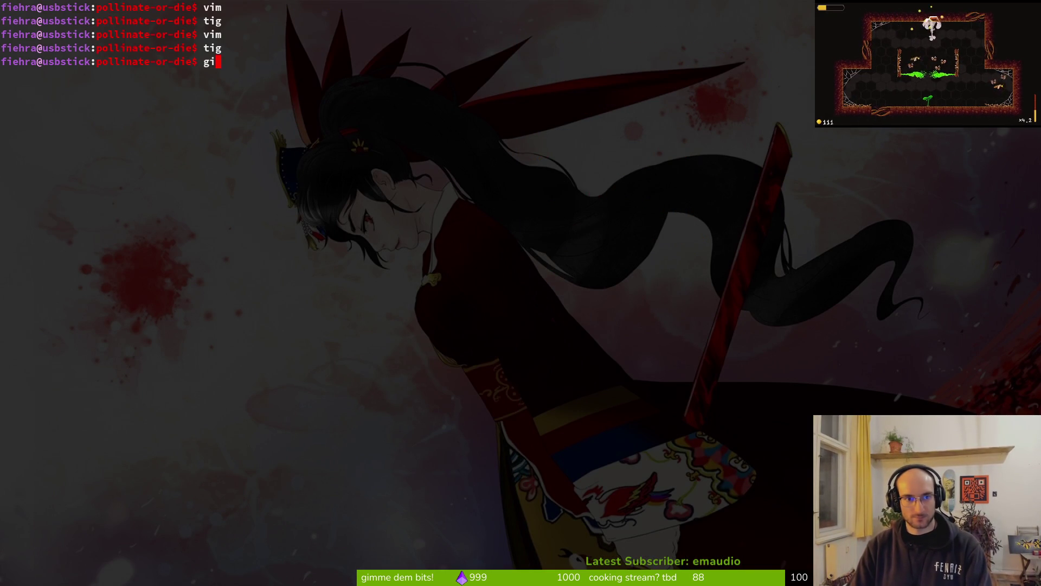
Step: Correct the commit command's quoting and briefly open tig in a side terminal
{"action": "key", "text": "BackSpace"}
{"action": "key", "text": "BackSpace"}
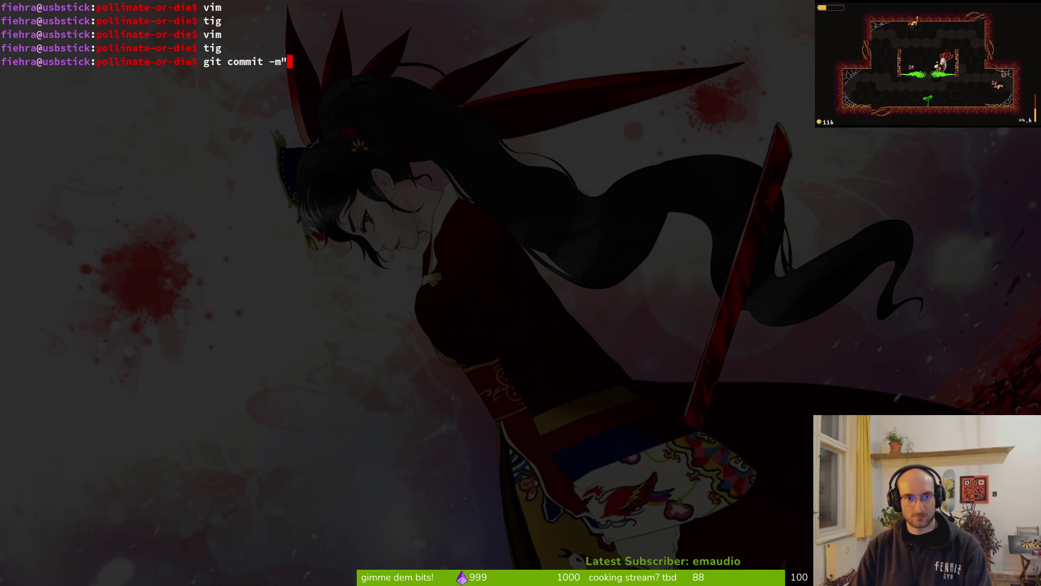
{"action": "type", "text": "\""}
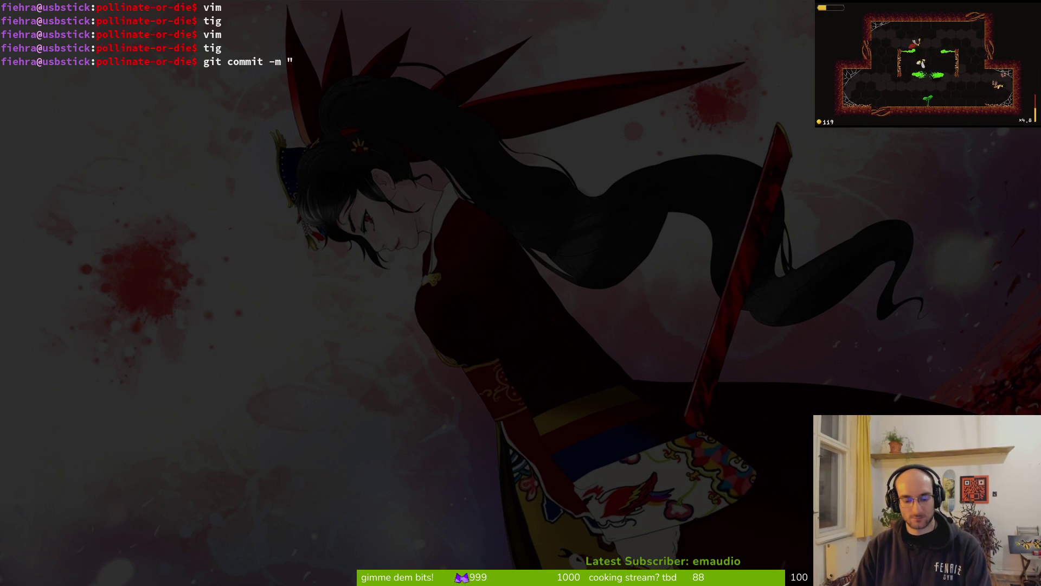
{"action": "key", "text": "super+Return"}
{"action": "type", "text": "g"}
{"action": "key", "text": "Return"}
{"action": "key", "text": "q"}
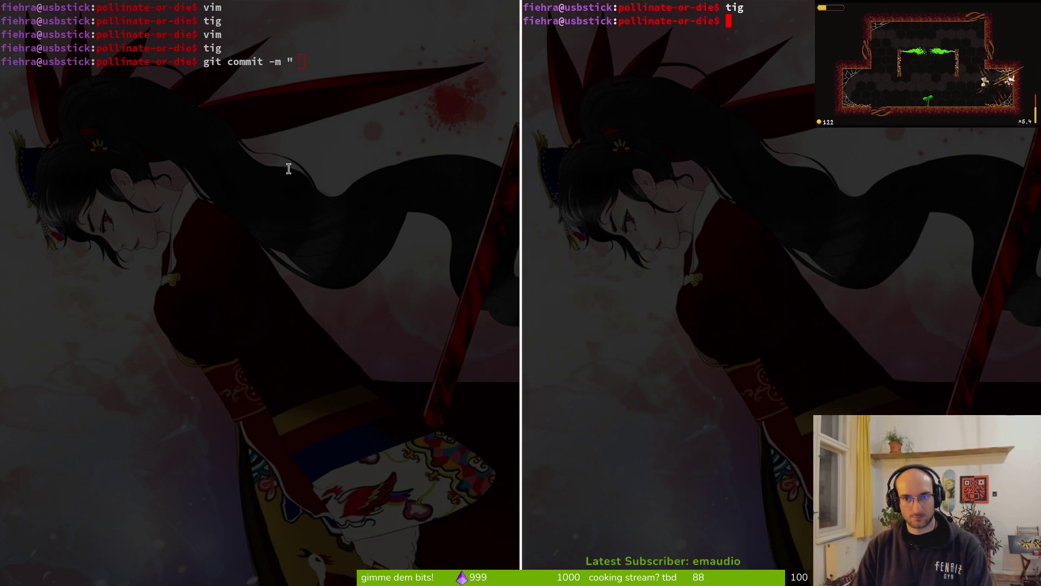
{"action": "key", "text": "ctrl+d"}
Step: Open tig in a second terminal on the right to review staged files
{"action": "type", "text": "da"}
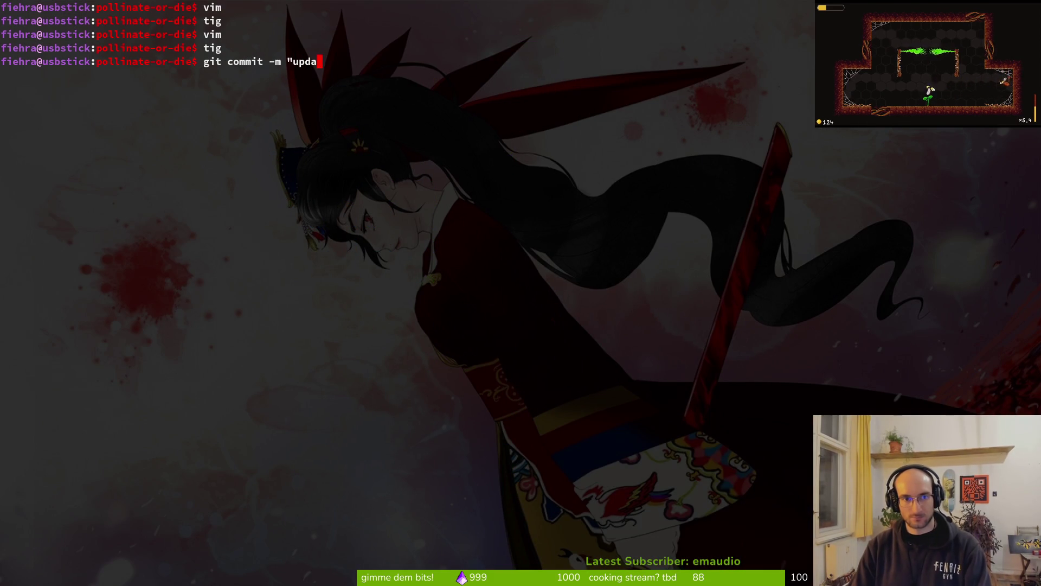
{"action": "key", "text": "BackSpace"}
{"action": "key", "text": "super+Return"}
{"action": "type", "text": "tig"}
{"action": "key", "text": "Return"}
{"action": "key", "text": "Down"}
{"action": "key", "text": "Down"}
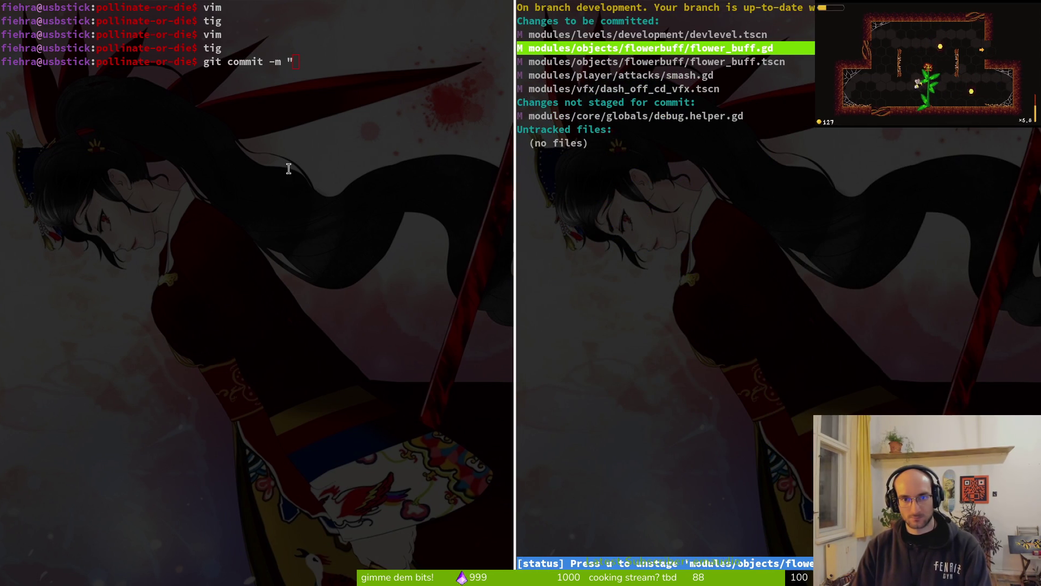
Step: Commit with the message "renamed some variable names in flowerbuff and smash"
{"action": "left_click", "coordinate": [331, 86]}
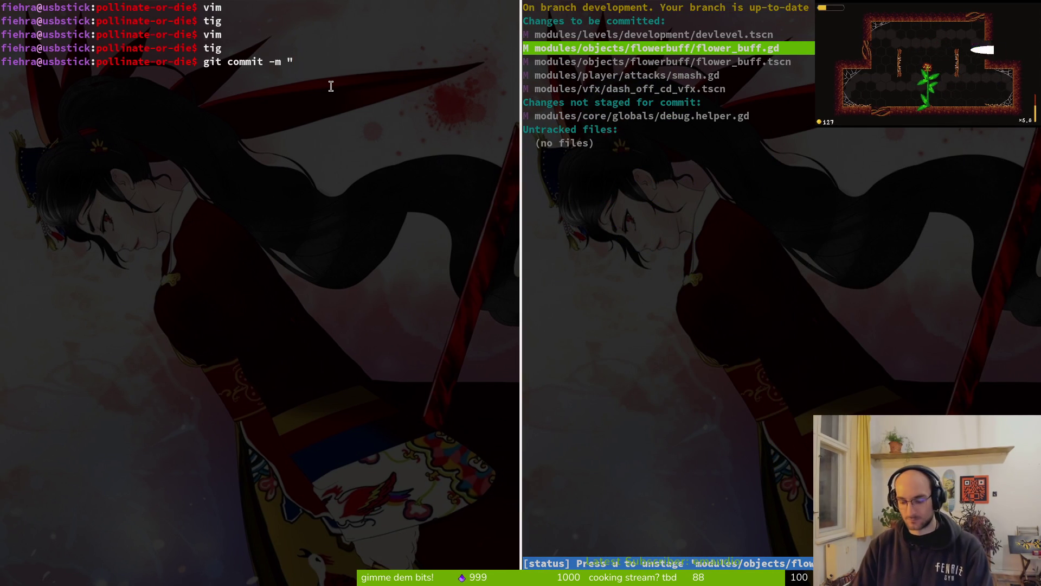
{"action": "type", "text": "renamed some vrar"}
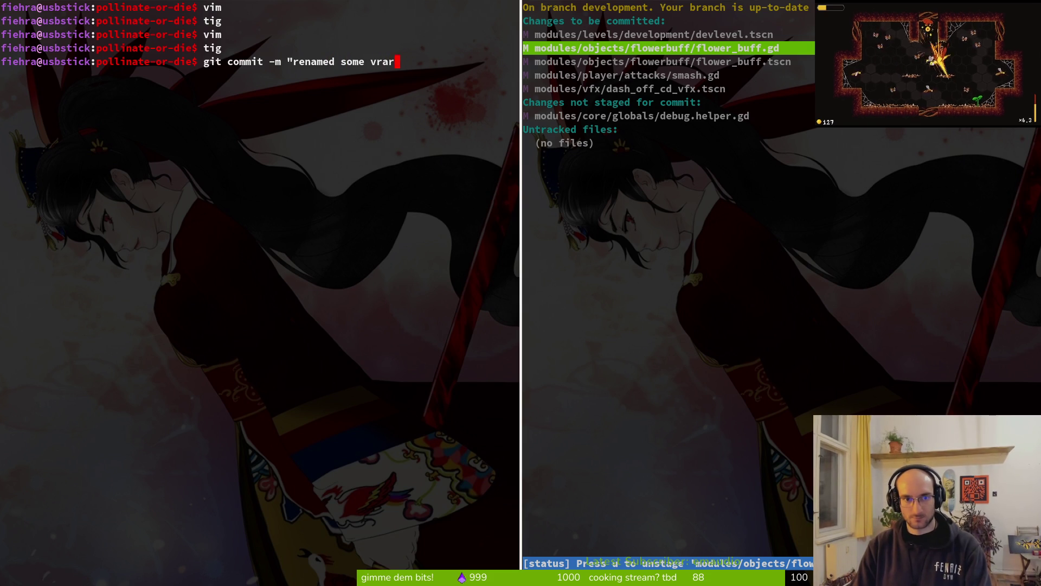
{"action": "key", "text": "BackSpace"}
{"action": "key", "text": "BackSpace"}
{"action": "key", "text": "BackSpace"}
{"action": "type", "text": "ariable names in"}
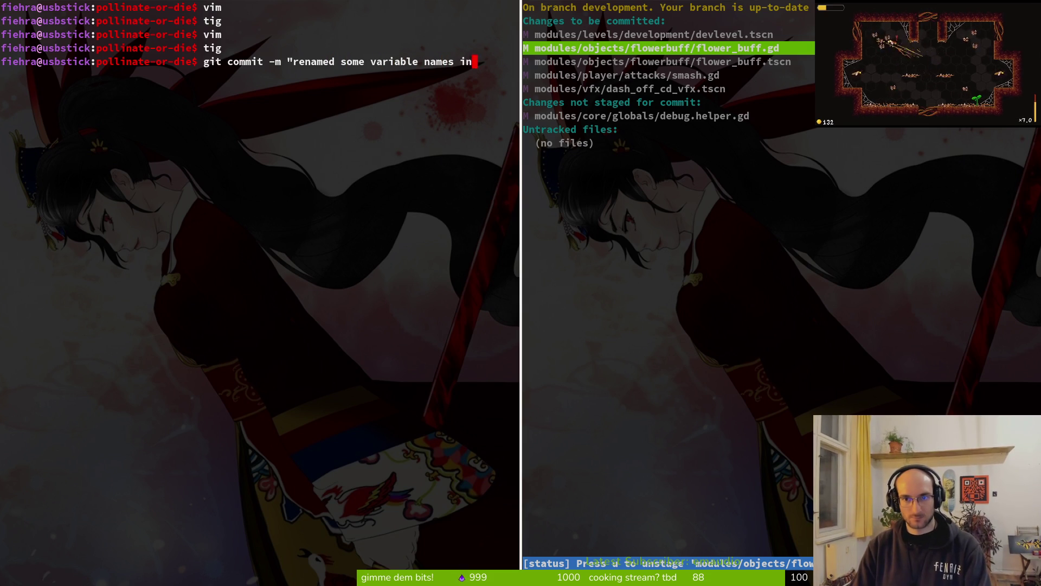
{"action": "type", "text": "lower buff and smash\""}
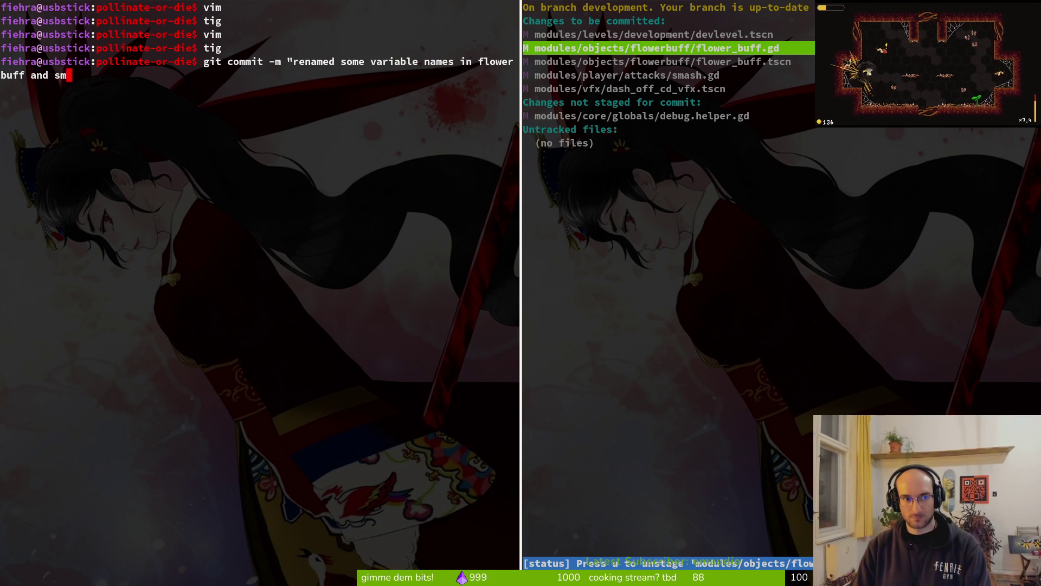
{"action": "key", "text": "Return"}
Step: Push the commit to development, close the tig pane, and clear the terminal
{"action": "type", "text": "git push"}
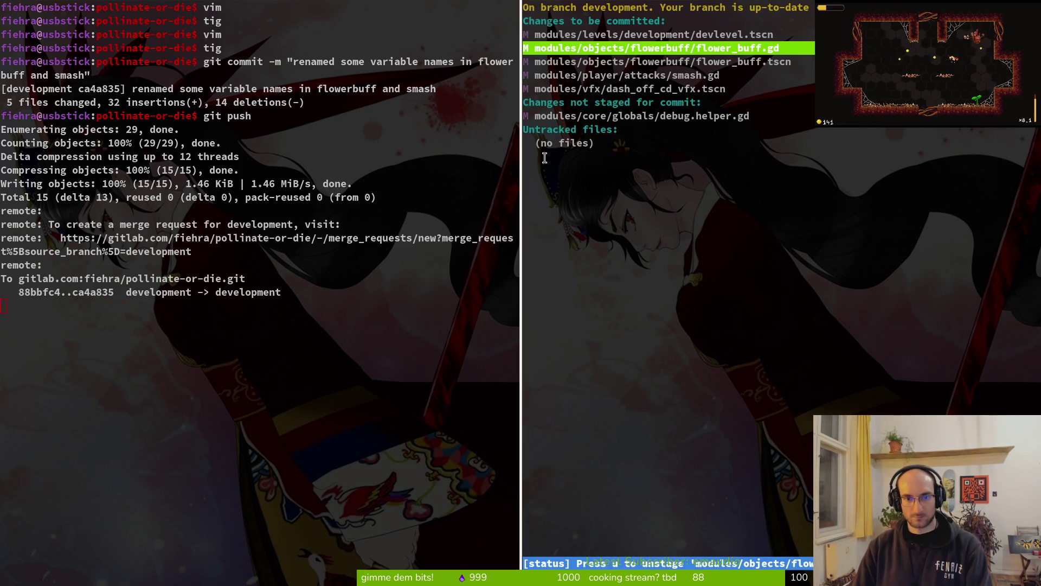
{"action": "type", "text": "q"}
{"action": "key", "text": "ctrl+d"}
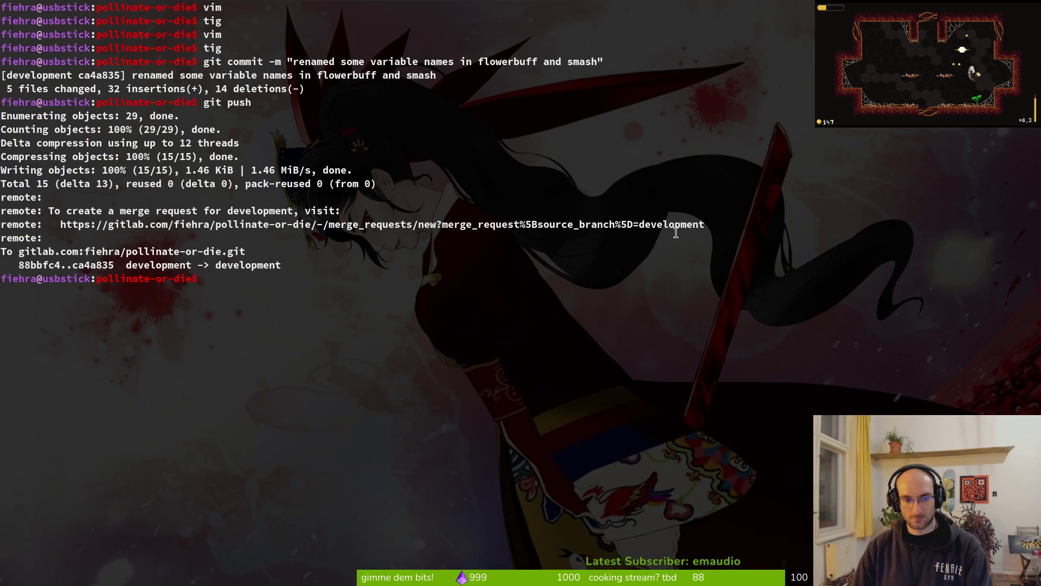
{"action": "type", "text": "clear"}
{"action": "key", "text": "Return"}
{"action": "key", "text": "alt+Tab"}
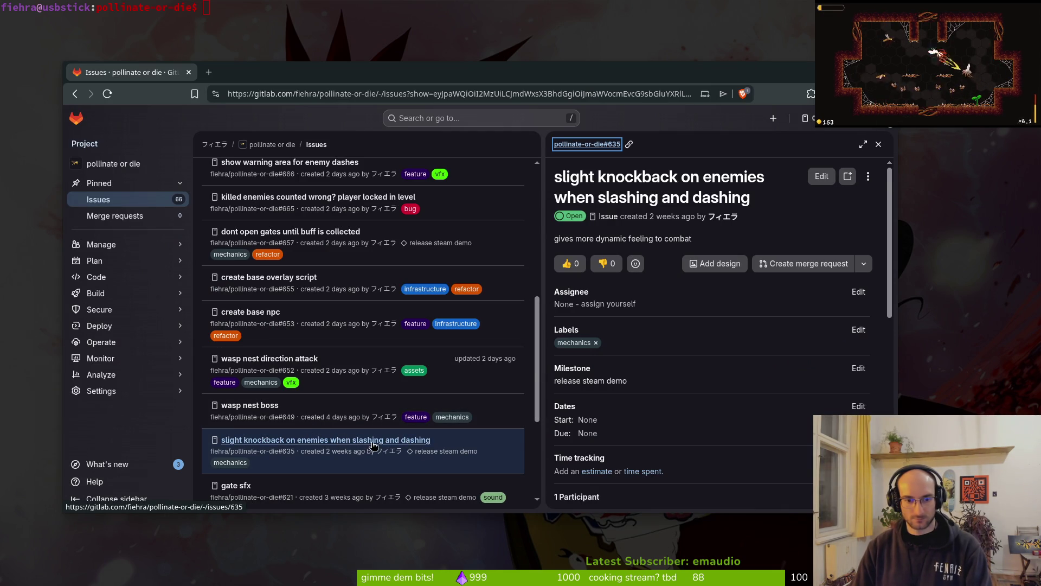
{"action": "left_click", "coordinate": [340, 4]}
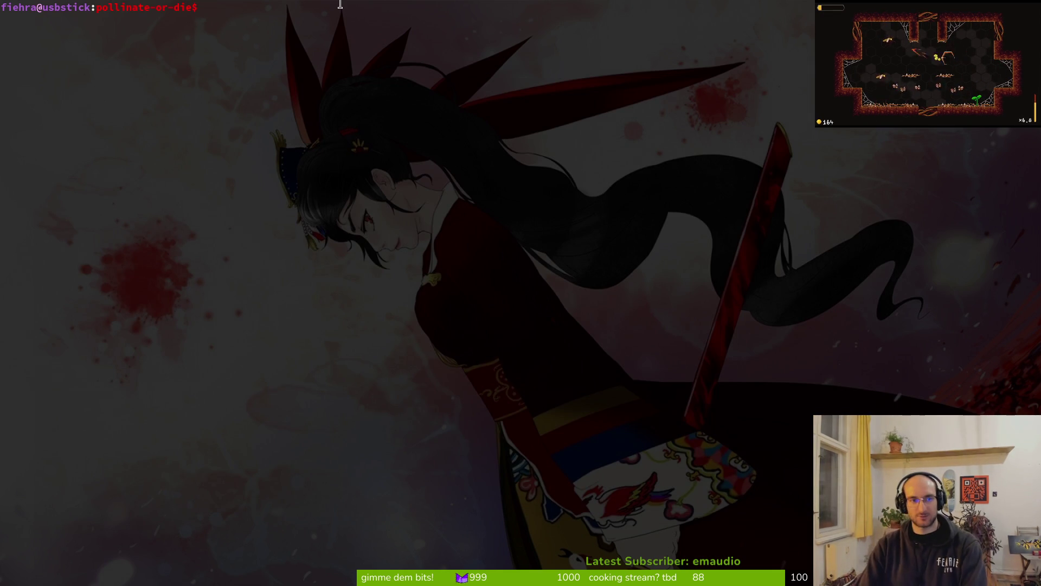
{"action": "key", "text": "alt+Tab"}
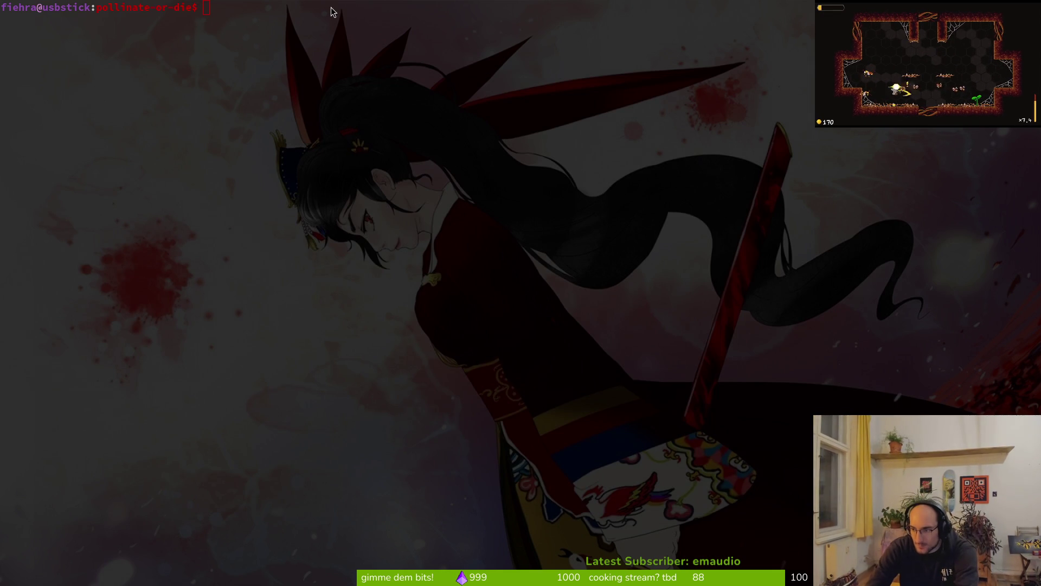
Step: Reload the externally reverted fly.tscn in Godot, relaunch the game, then return to the terminal
{"action": "key", "text": "alt+Tab"}
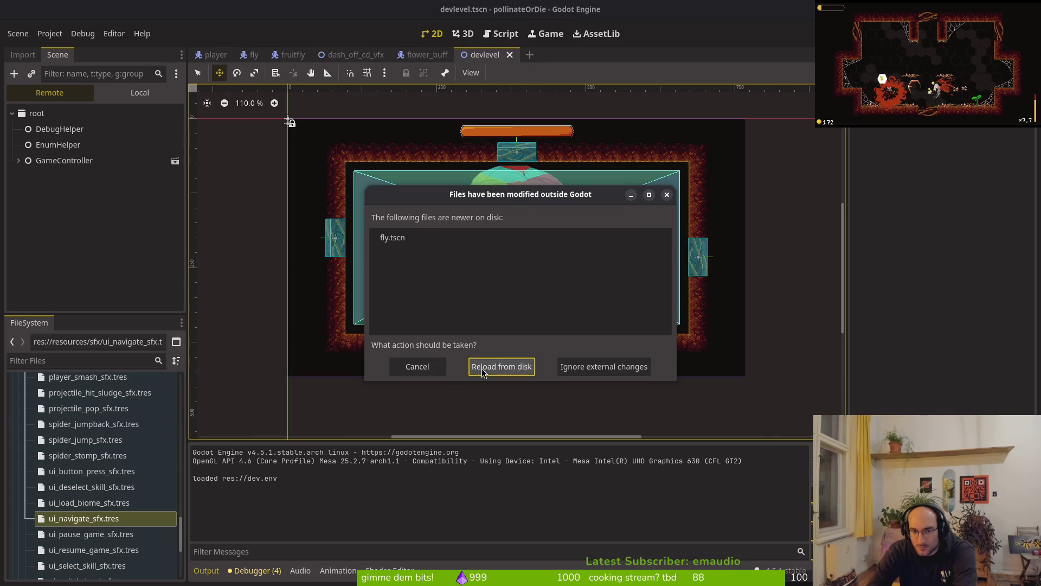
{"action": "left_click", "coordinate": [486, 366]}
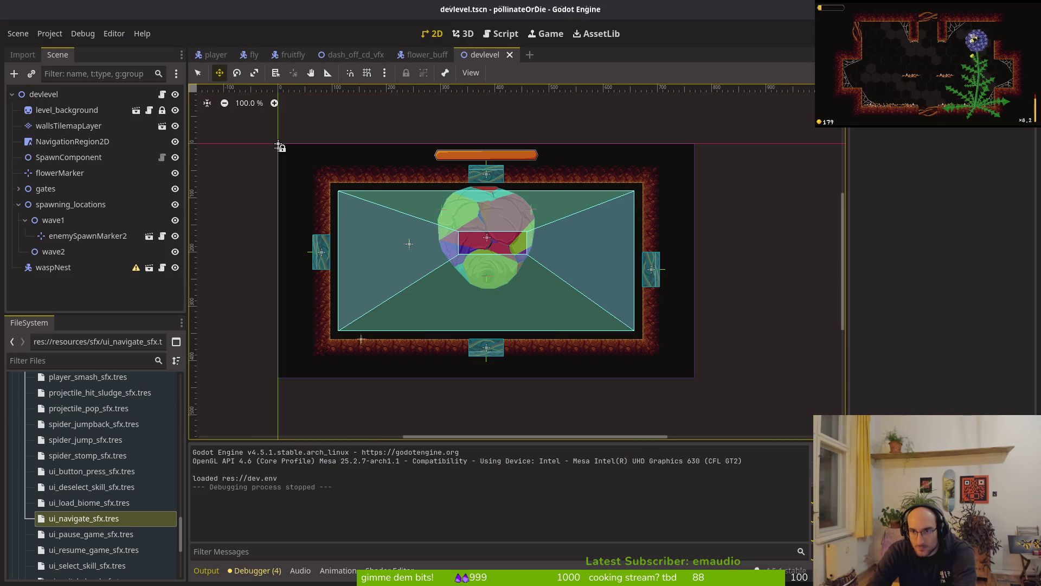
{"action": "key", "text": "F5"}
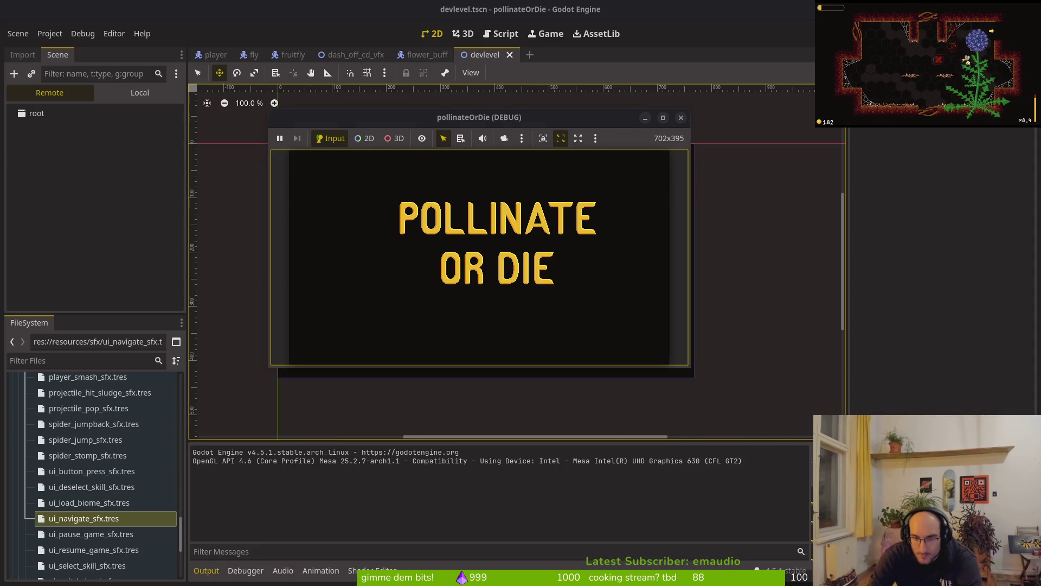
{"action": "key", "text": "alt+shift+o"}
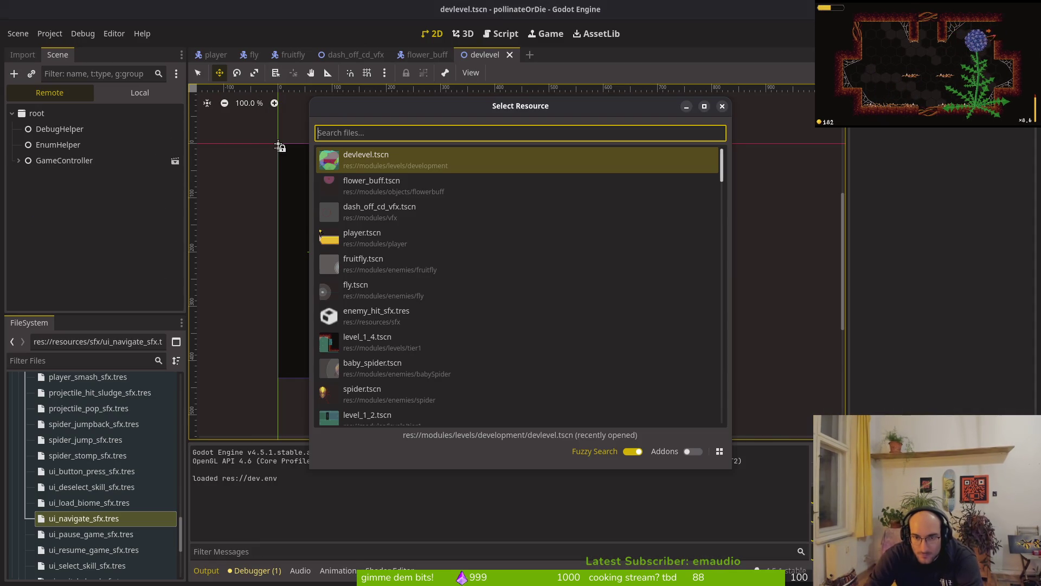
{"action": "key", "text": "Escape"}
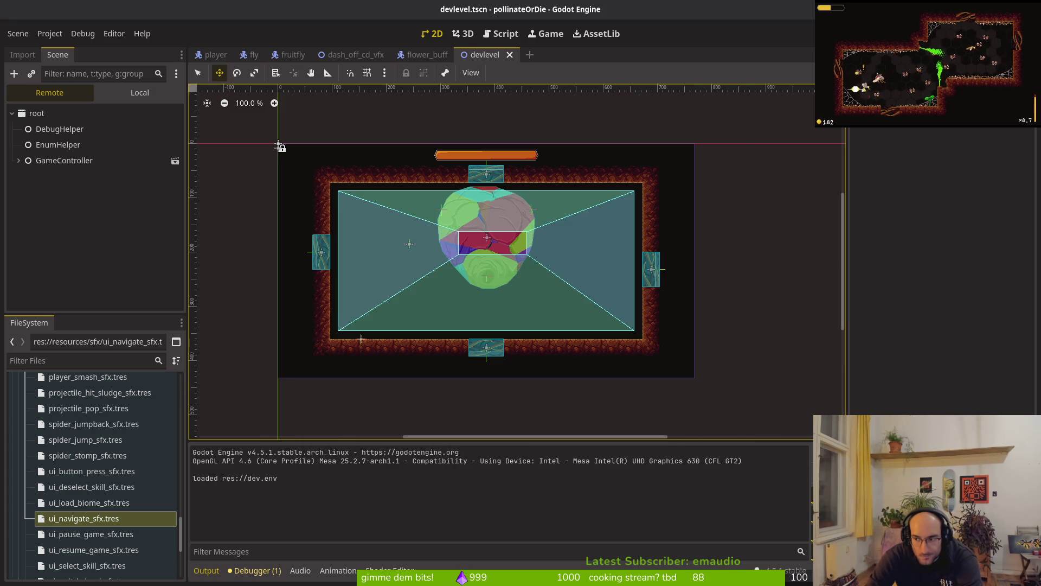
{"action": "key", "text": "super+2"}
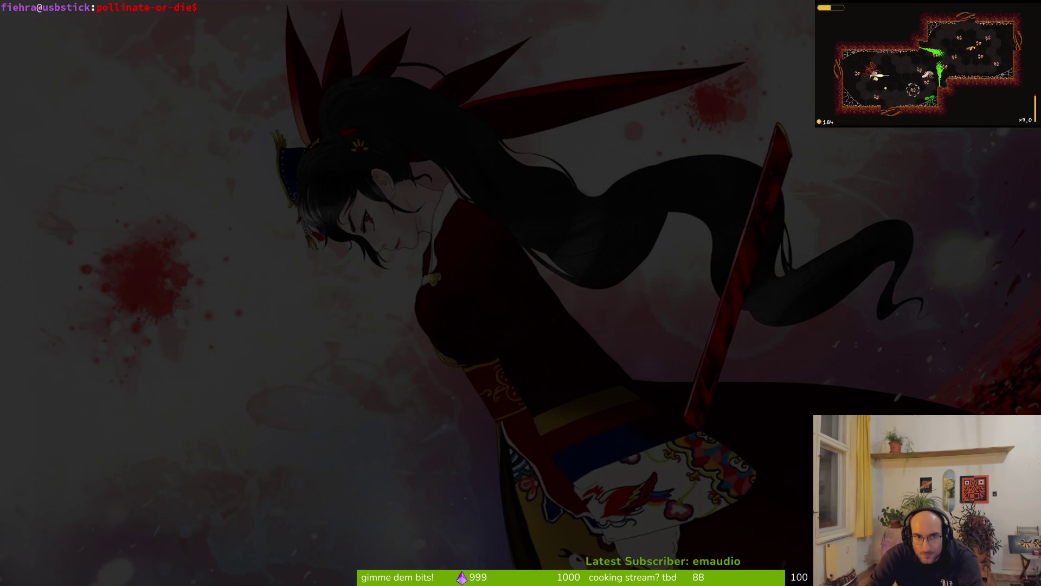
Step: Open the attacks dash.gd script in Neovim and view the _show_blood function
{"action": "type", "text": "v ."}
{"action": "key", "text": "Return"}
{"action": "key", "text": "space"}
{"action": "key", "text": "f"}
{"action": "key", "text": "f"}
{"action": "type", "text": "dash"}
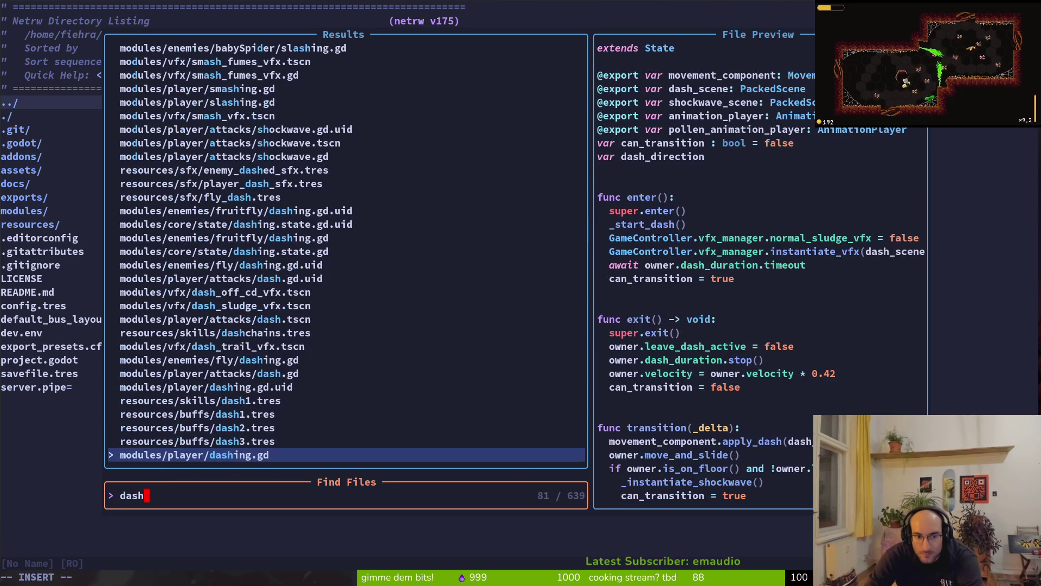
{"action": "type", "text": ".gd"}
{"action": "key", "text": "Up"}
{"action": "key", "text": "Return"}
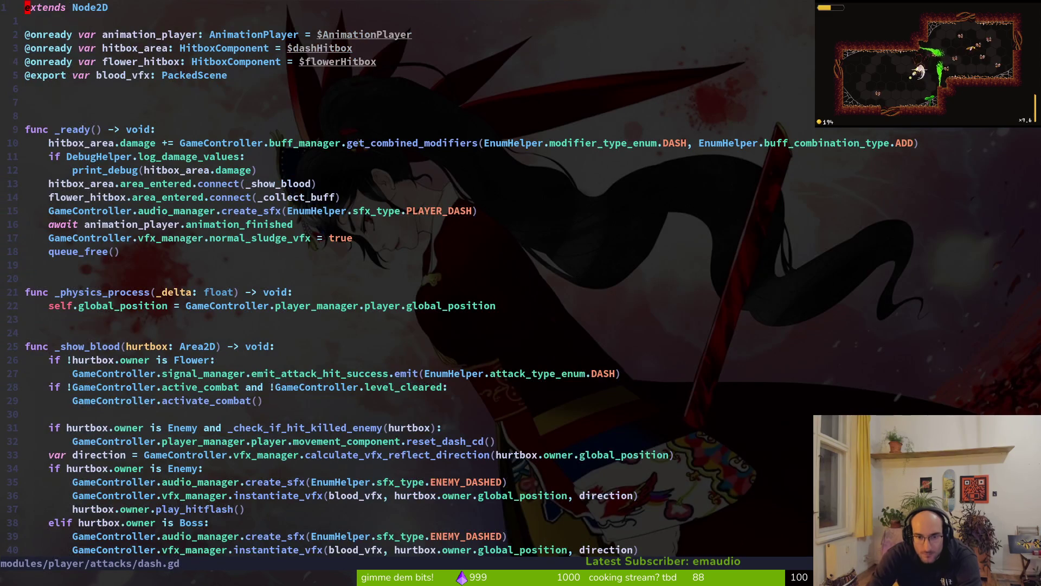
{"action": "key", "text": "ctrl+d"}
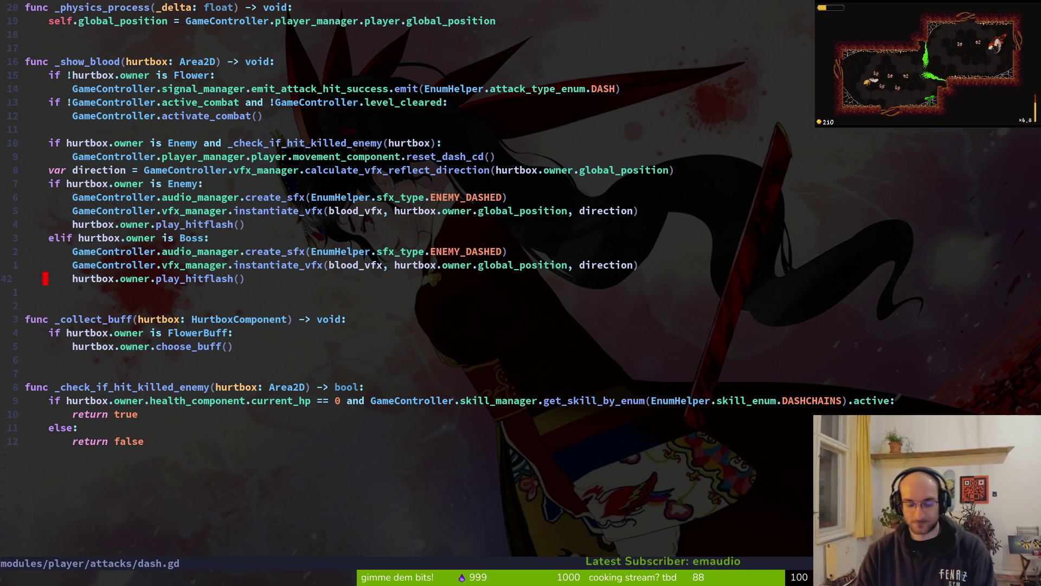
Step: Open slash.gd and smash.gd for reference, undoing an accidental edit
{"action": "key", "text": "space"}
{"action": "key", "text": "f"}
{"action": "key", "text": "f"}
{"action": "type", "text": "s"}
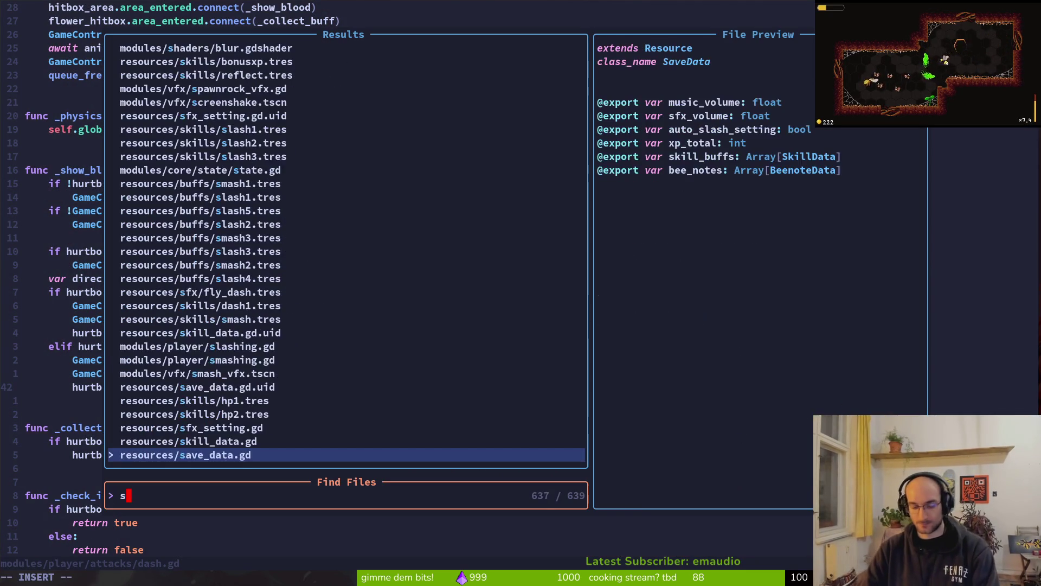
{"action": "type", "text": "lash.gd"}
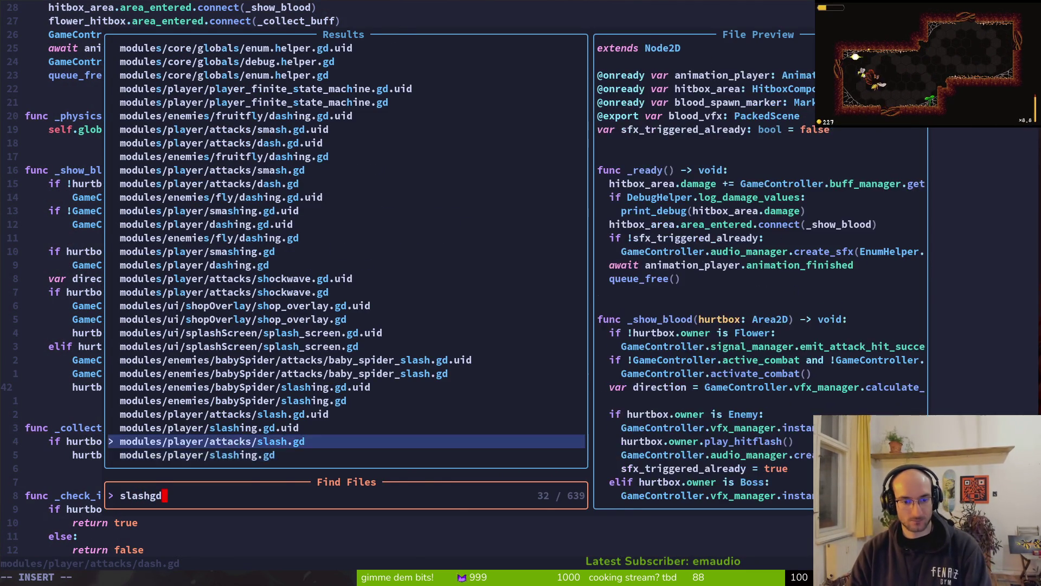
{"action": "key", "text": "Return"}
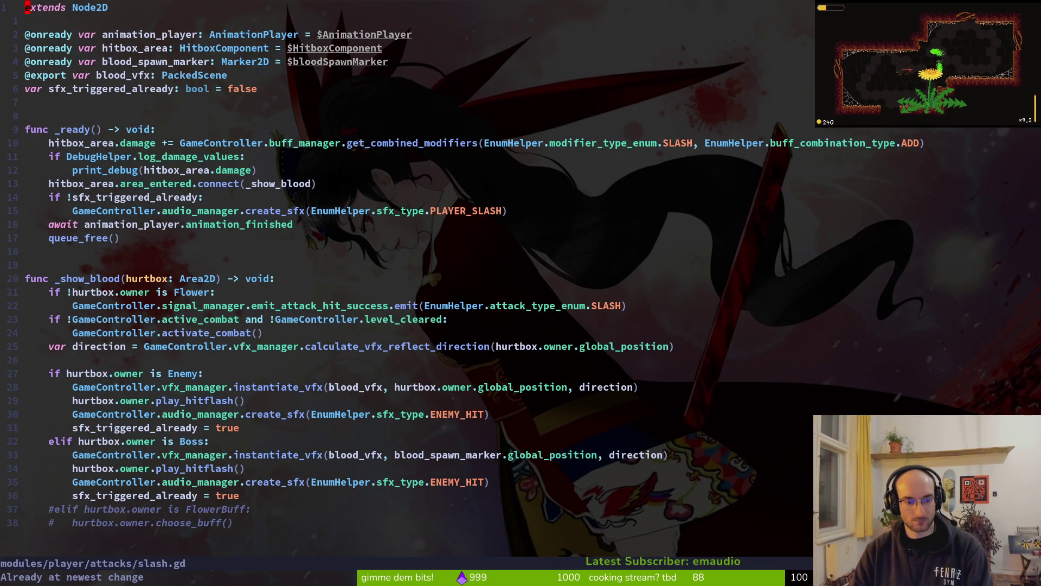
{"action": "key", "text": "Escape"}
{"action": "key", "text": "u"}
{"action": "key", "text": "space"}
{"action": "key", "text": "f"}
{"action": "key", "text": "f"}
{"action": "type", "text": "smashgd"}
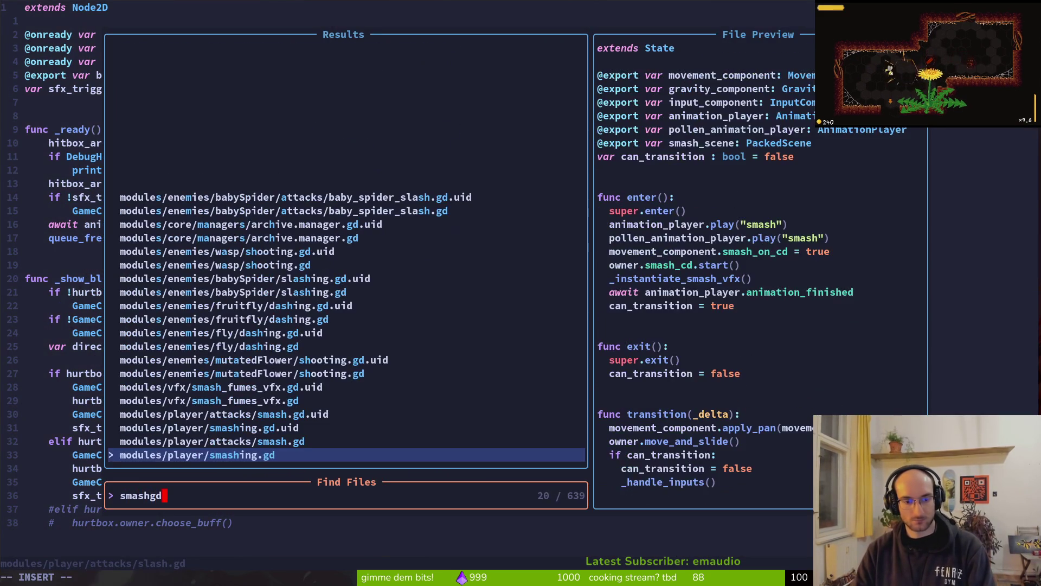
{"action": "key", "text": "Return"}
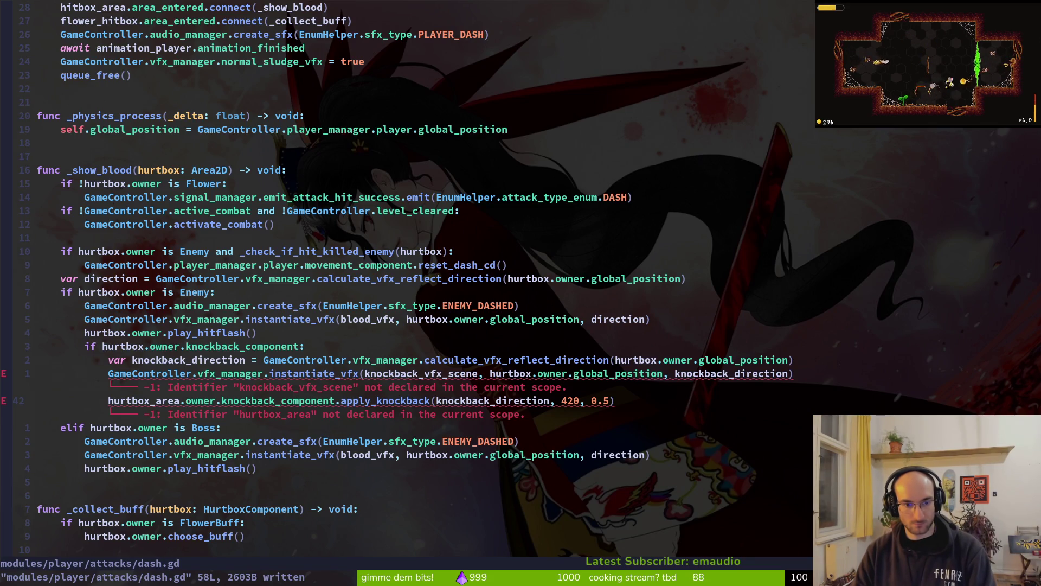
Step: Rename hurtbox_area to hurtbox on line 42 of dash.gd
{"action": "key", "text": "f"}
{"action": "key", "text": "underscore"}
{"action": "key", "text": "c"}
{"action": "key", "text": "t"}
{"action": "key", "text": "period"}
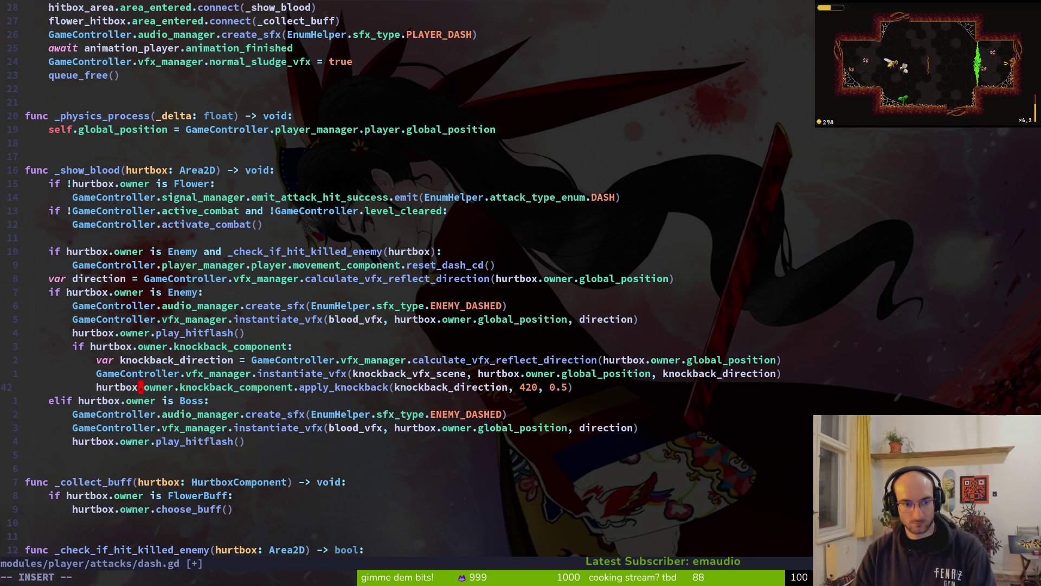
{"action": "key", "text": "Escape"}
Step: Copy the knockback_vfx_scene export from smash.gd into dash.gd and save
{"action": "key", "text": "ctrl+o"}
{"action": "key", "text": "ctrl+o"}
{"action": "key", "text": "ctrl+o"}
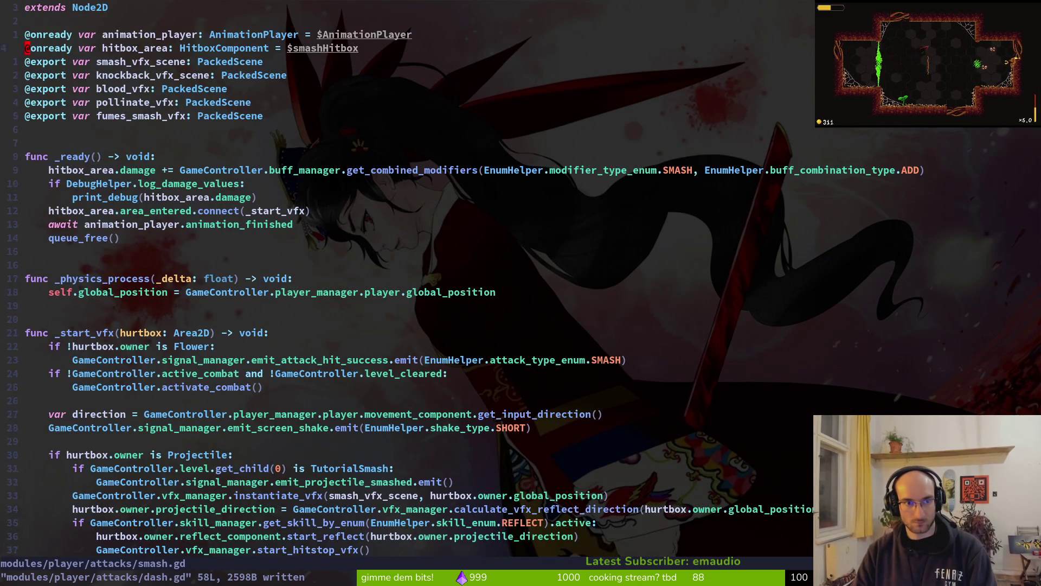
{"action": "key", "text": "y"}
{"action": "key", "text": "y"}
{"action": "key", "text": "ctrl+o"}
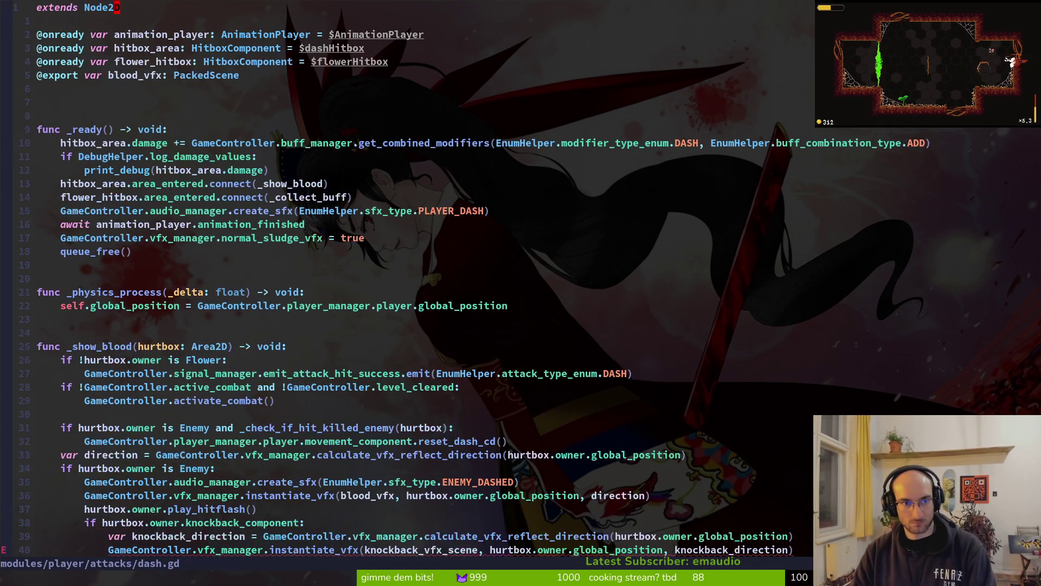
{"action": "key", "text": "p"}
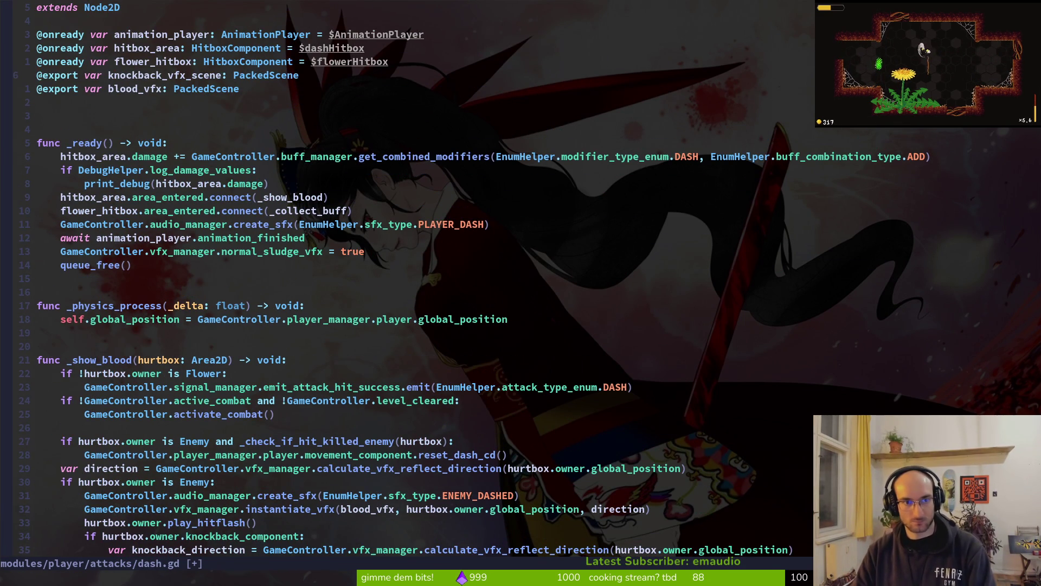
{"action": "key", "text": "ctrl+s"}
Step: Delete the knockback effect instantiate line, save dash.gd, and run the game in Godot
{"action": "key", "text": "ctrl+o"}
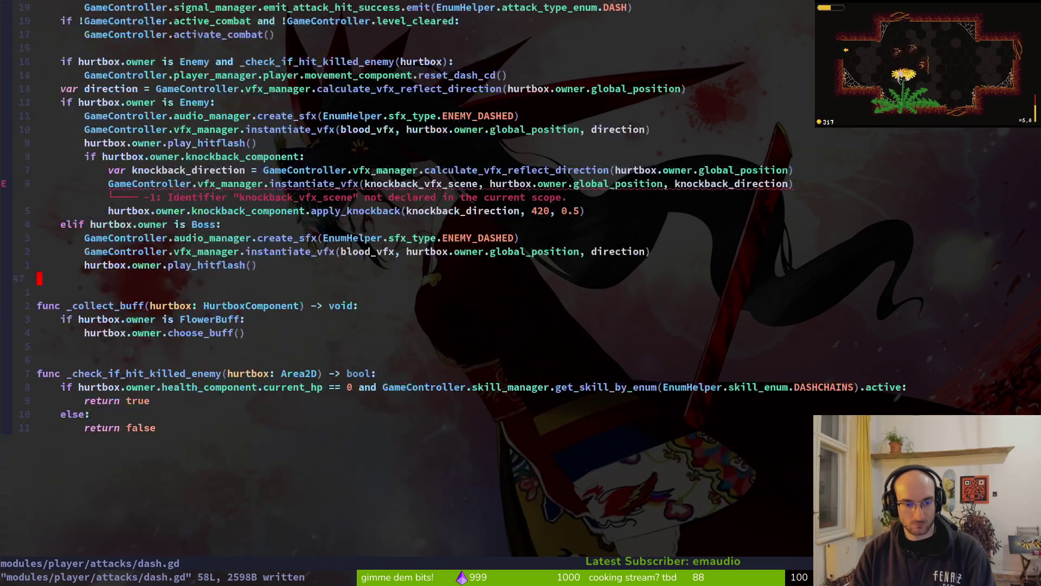
{"action": "key", "text": "V"}
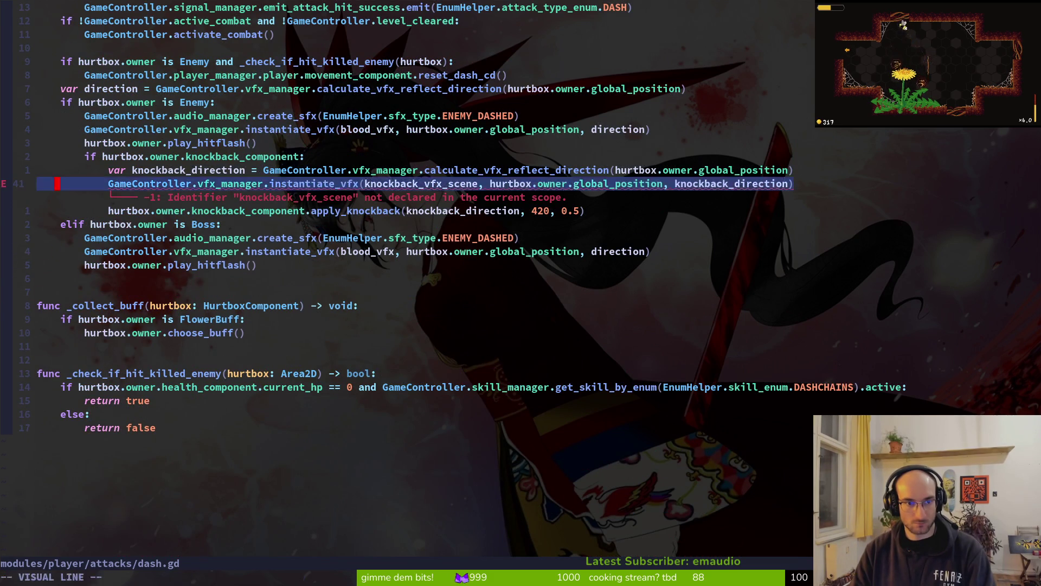
{"action": "key", "text": "d"}
{"action": "key", "text": "ctrl+s"}
{"action": "key", "text": "alt+Tab"}
{"action": "key", "text": "F5"}
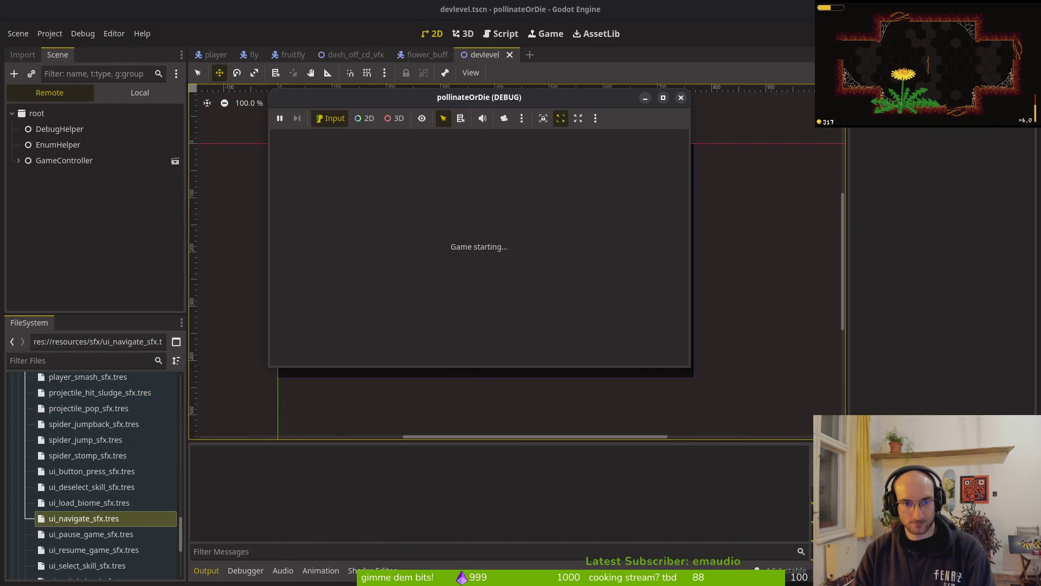
Step: Relaunch the game with the tuned knockback and enter the dev level in full screen
{"action": "key", "text": "alt+Tab"}
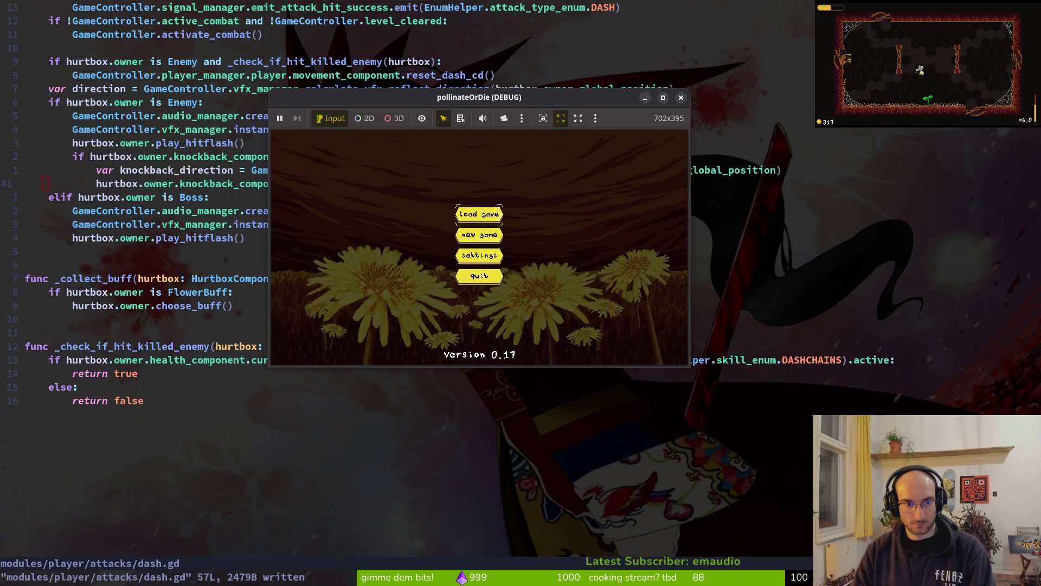
{"action": "key", "text": "alt+Tab"}
{"action": "key", "text": "alt+Tab"}
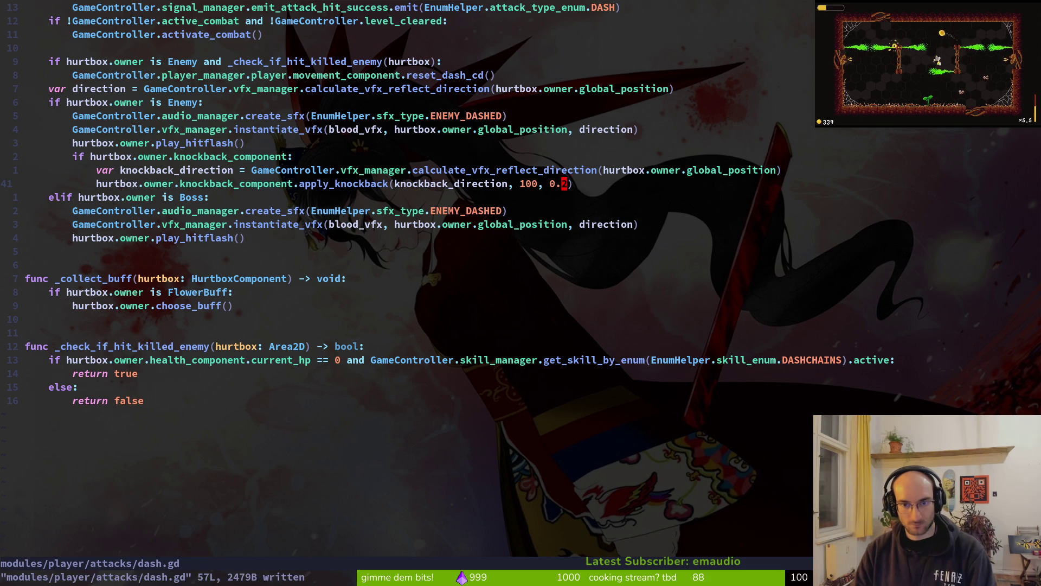
{"action": "key", "text": "alt+Tab"}
{"action": "key", "text": "F5"}
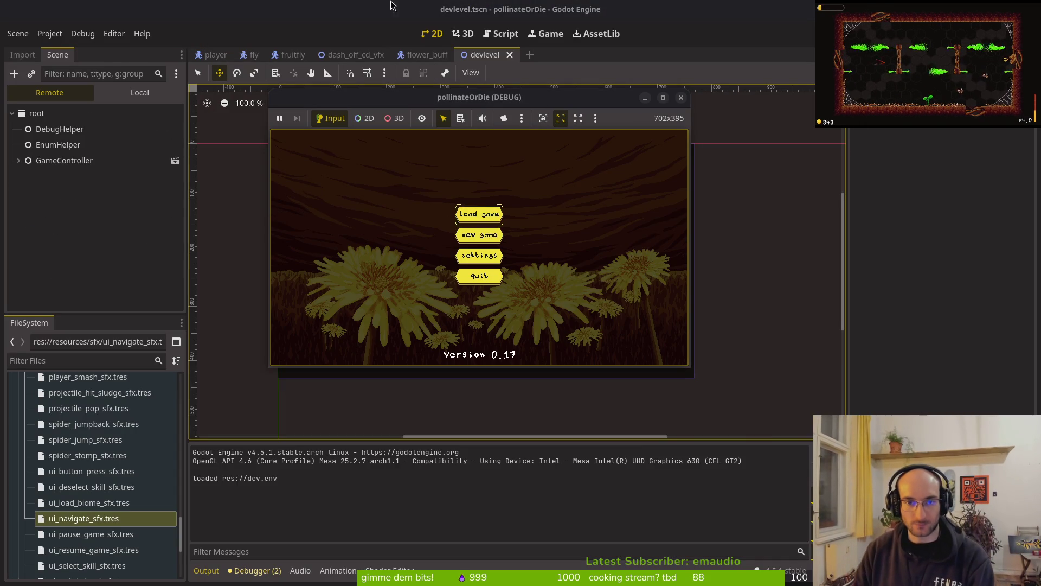
{"action": "key", "text": "Return"}
{"action": "key", "text": "super+Up"}
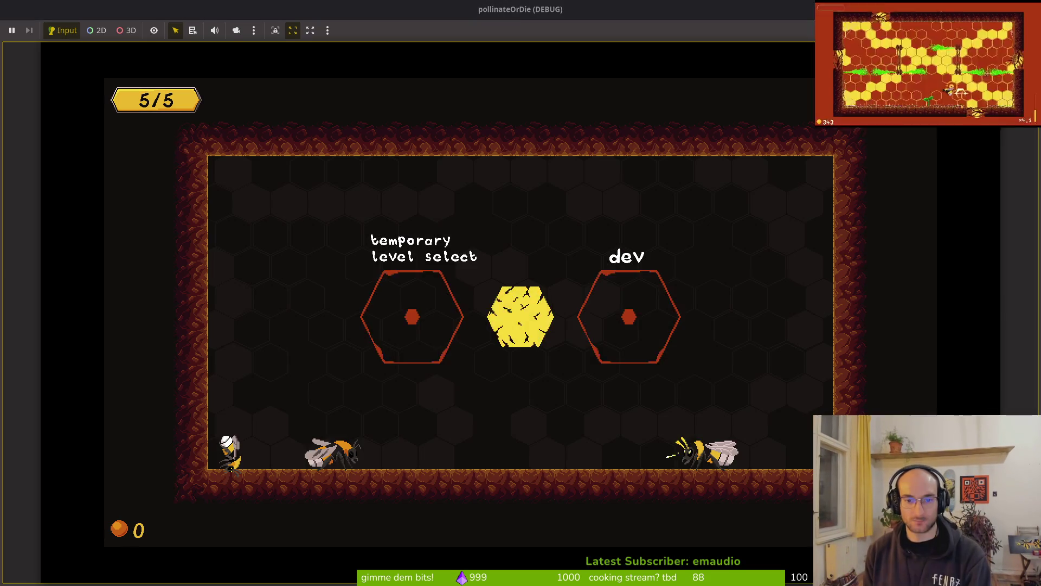
{"action": "key", "text": "Return"}
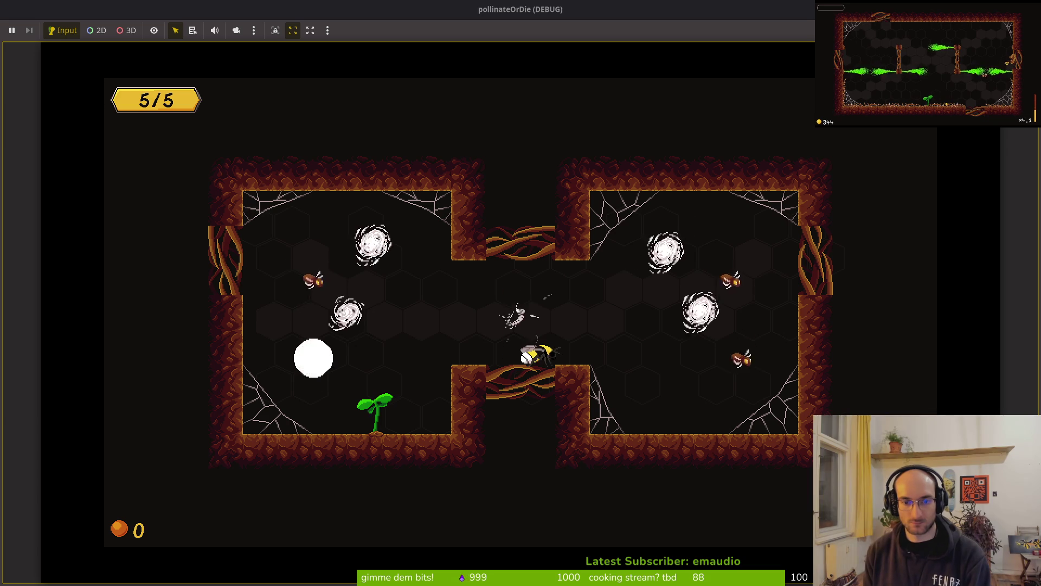
Step: Fly the bee through the left and upper rooms toward the enemies
{"action": "key", "text": "a"}
{"action": "key", "text": "w"}
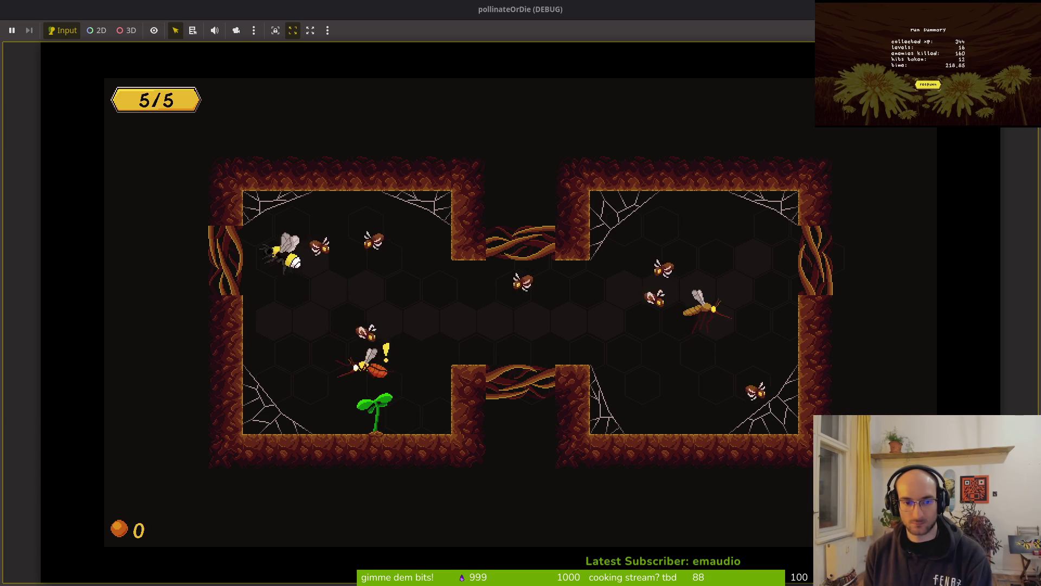
{"action": "key", "text": "s"}
{"action": "key", "text": "d"}
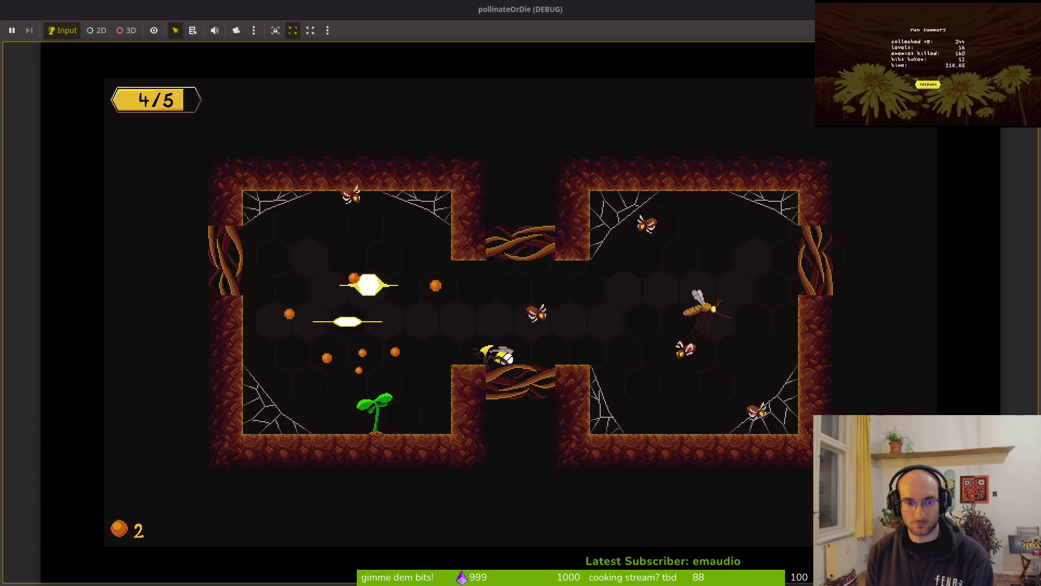
{"action": "key", "text": "a"}
{"action": "key", "text": "w"}
{"action": "key", "text": "d"}
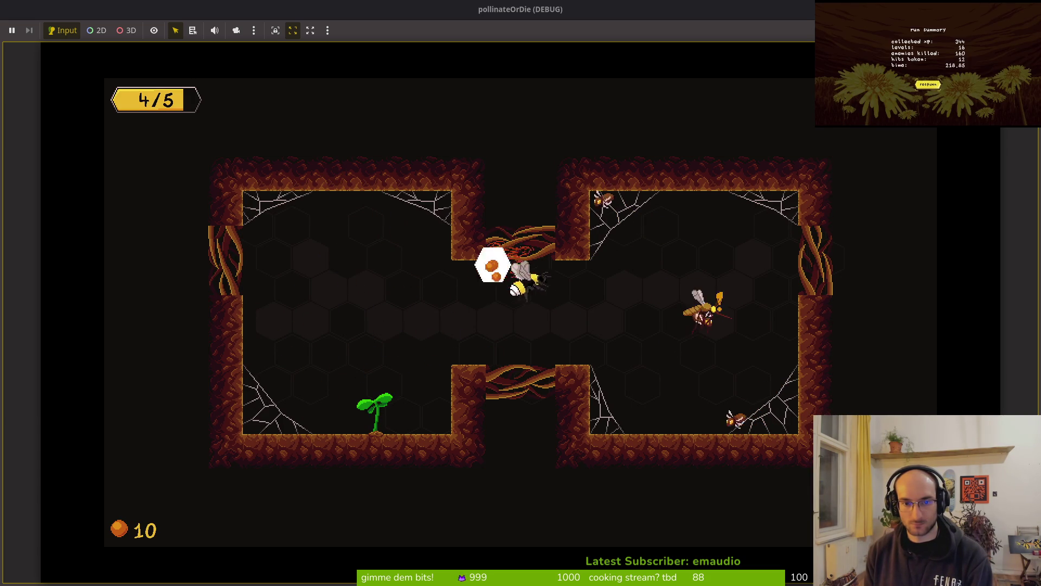
{"action": "key", "text": "d"}
Step: Dash through the enemies in the right room to test the knockback
{"action": "key", "text": "s"}
{"action": "key", "text": "w"}
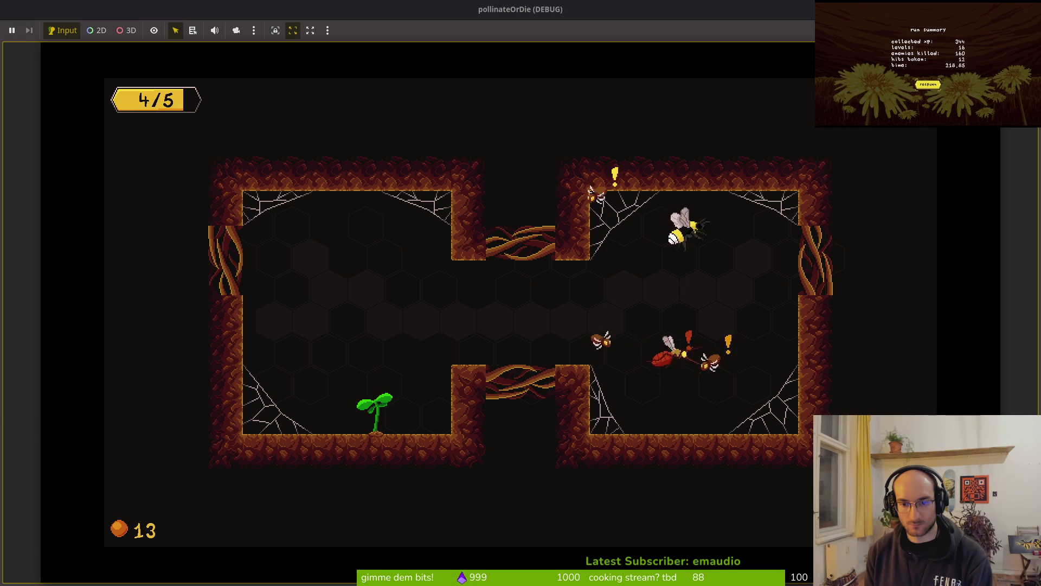
{"action": "key", "text": "s"}
{"action": "key", "text": "a"}
{"action": "key", "text": "w"}
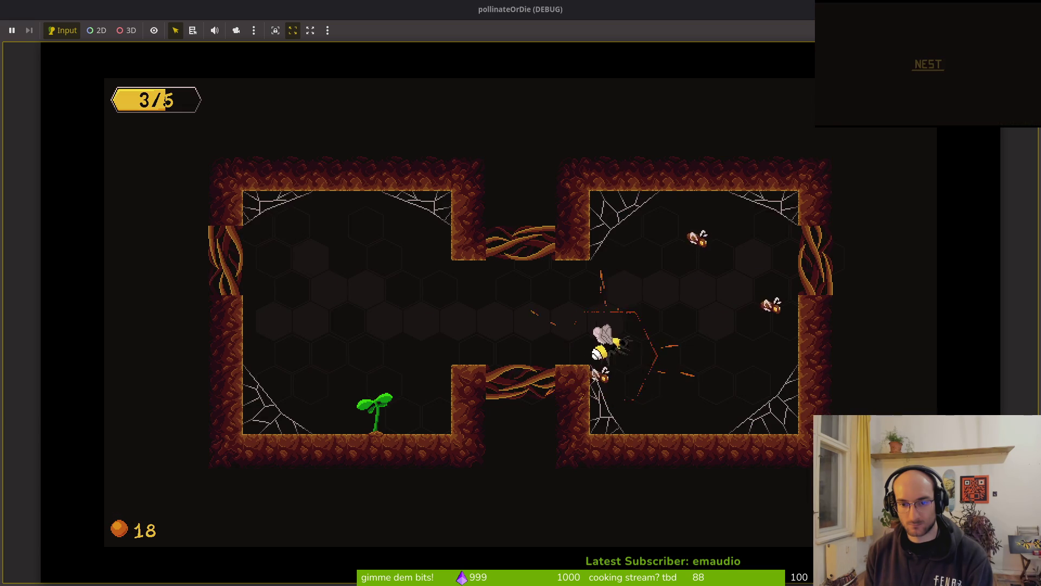
{"action": "key", "text": "s"}
{"action": "key", "text": "d"}
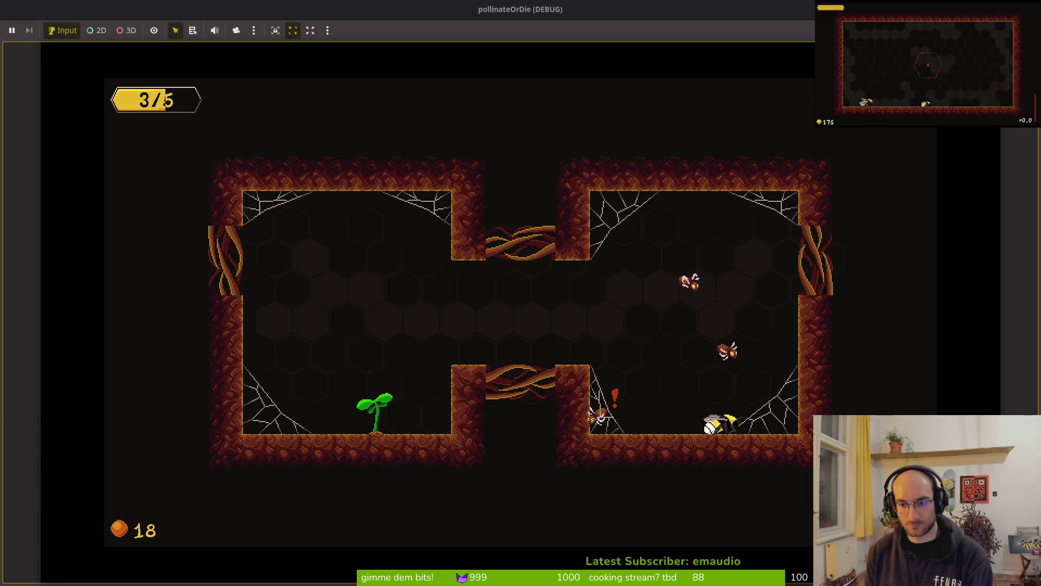
{"action": "key", "text": "s"}
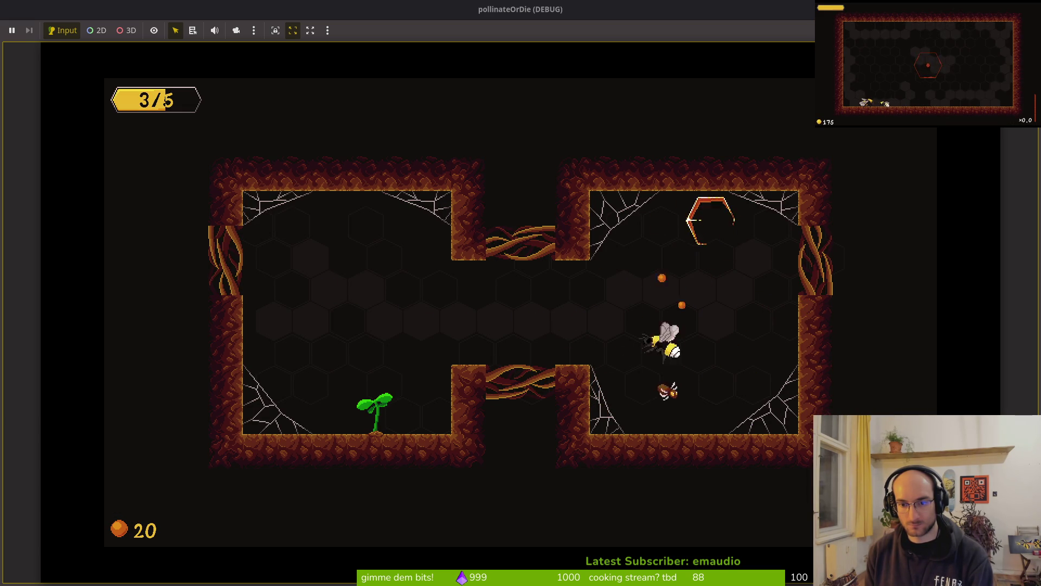
Step: Dash right and down-left into the enemies on the room floor
{"action": "key", "text": "w"}
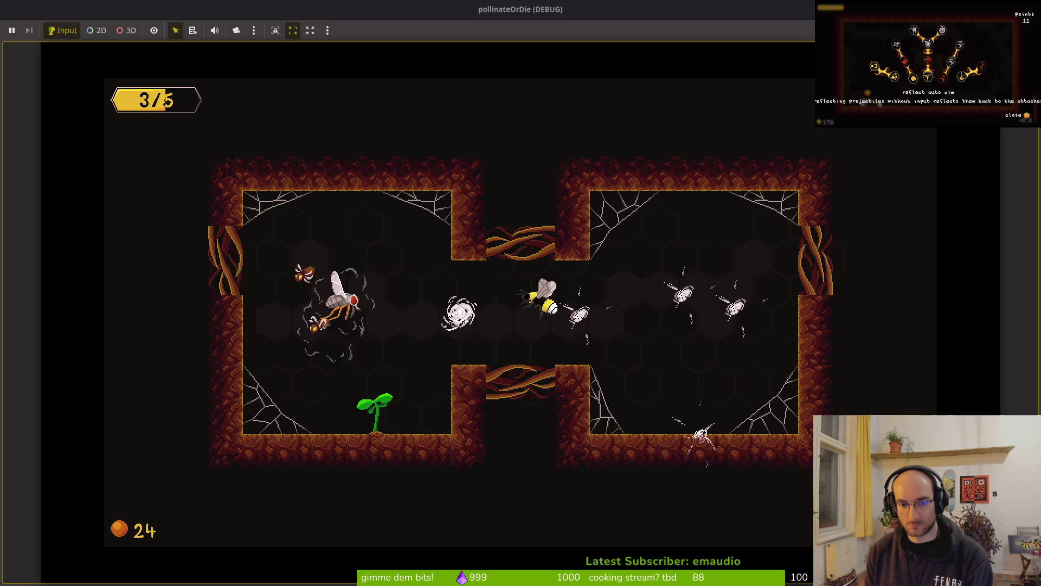
{"action": "key", "text": "s"}
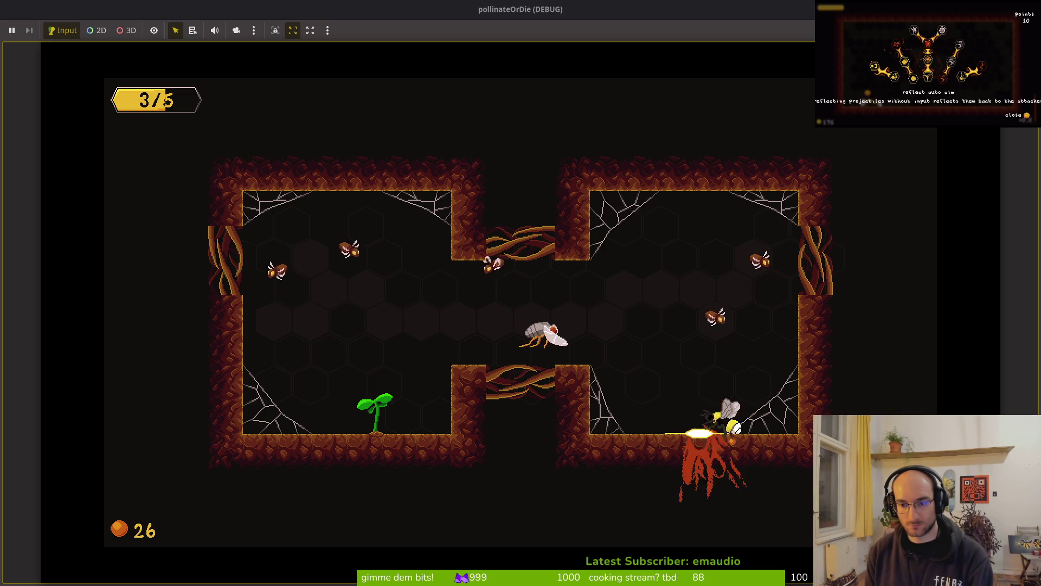
{"action": "key", "text": "w"}
{"action": "key", "text": "a"}
{"action": "key", "text": "s"}
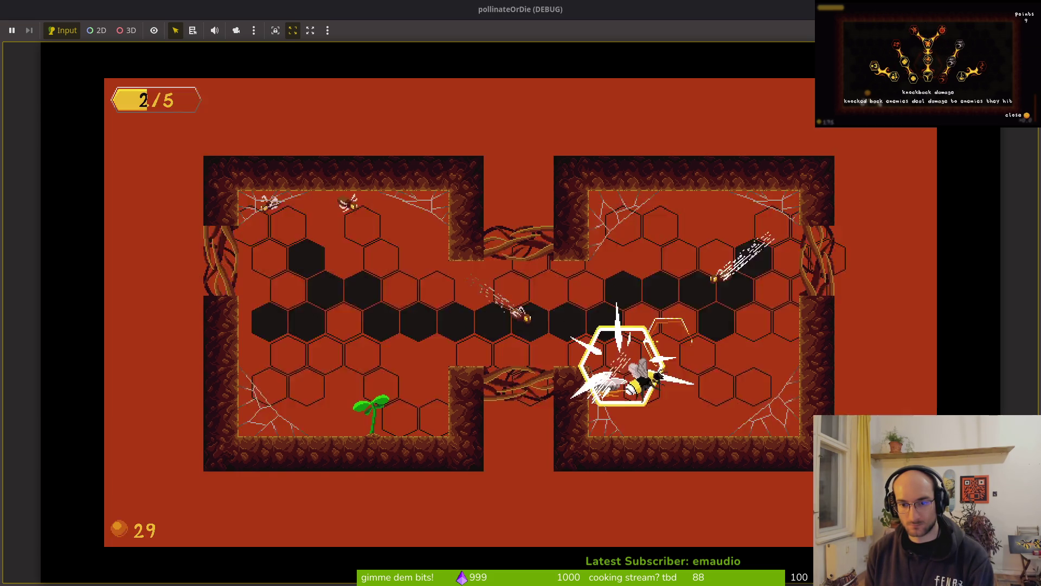
Step: Circle and dash at the remaining flies until the last one dies
{"action": "key", "text": "w"}
{"action": "key", "text": "s"}
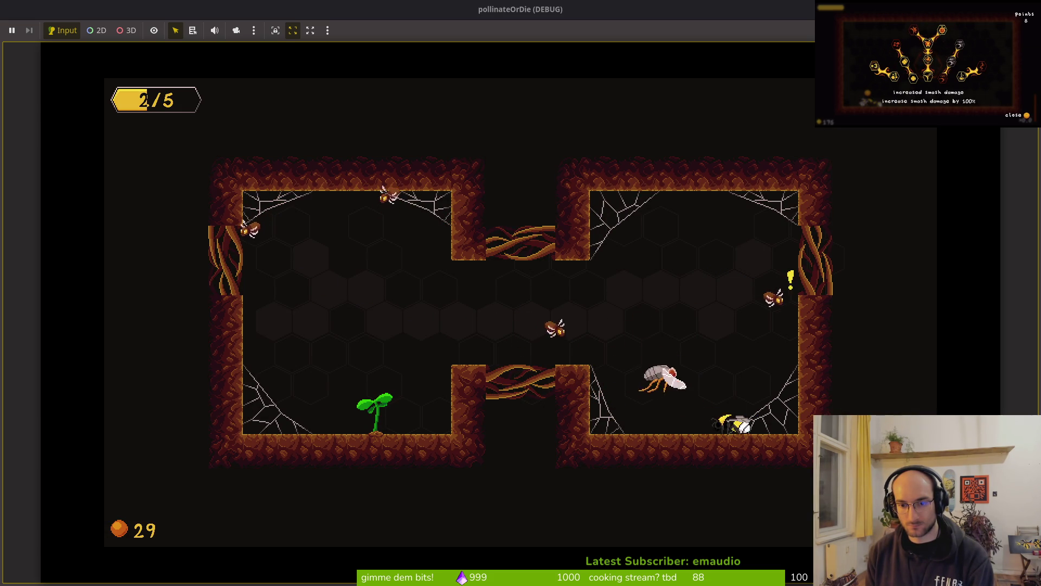
{"action": "key", "text": "w"}
{"action": "key", "text": "d"}
{"action": "key", "text": "w"}
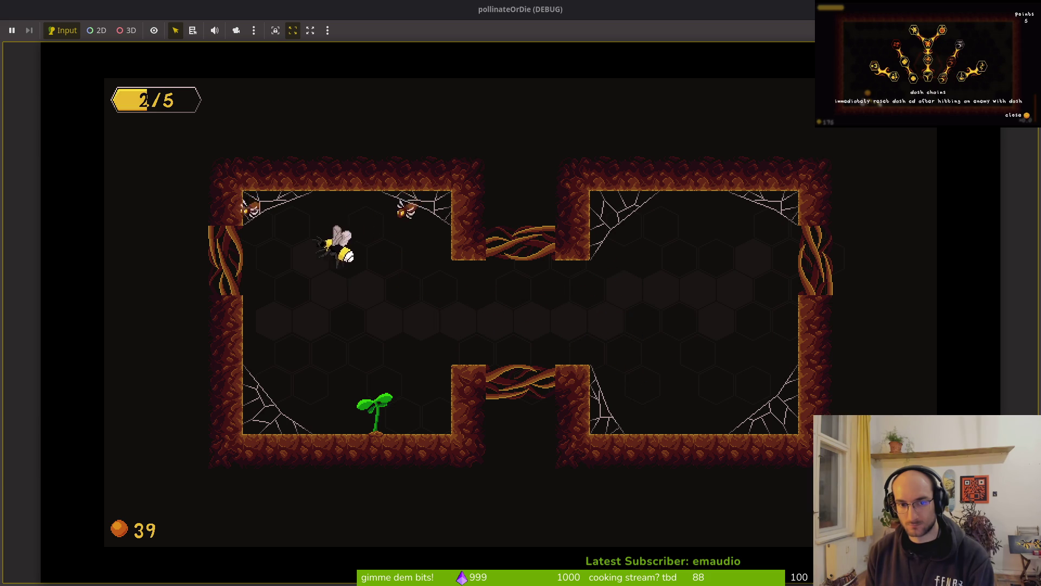
{"action": "key", "text": "a"}
{"action": "key", "text": "s"}
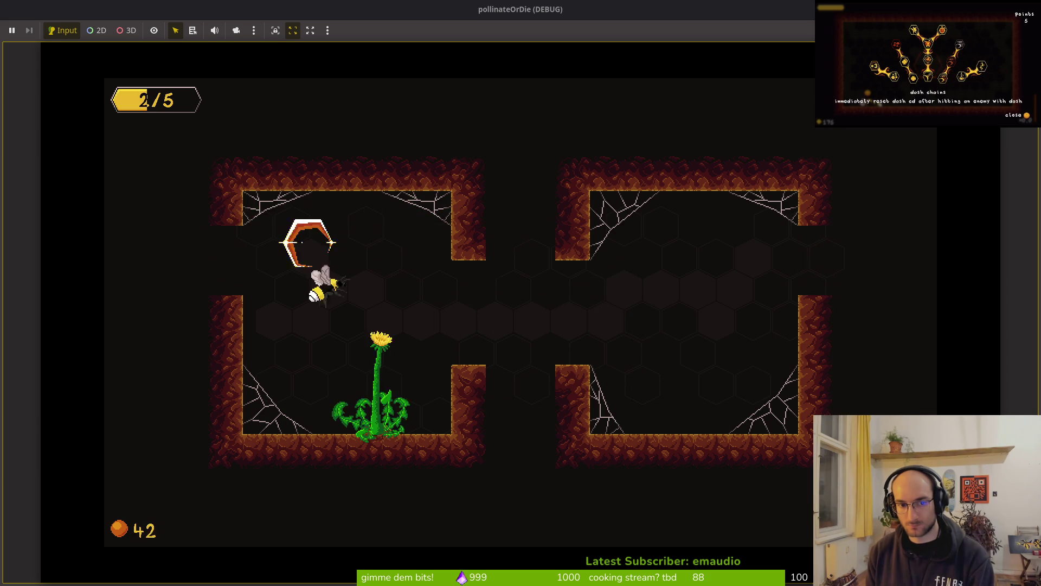
Step: Pollinate the dandelion and leave through the room's left opening
{"action": "key", "text": "d"}
{"action": "key", "text": "a"}
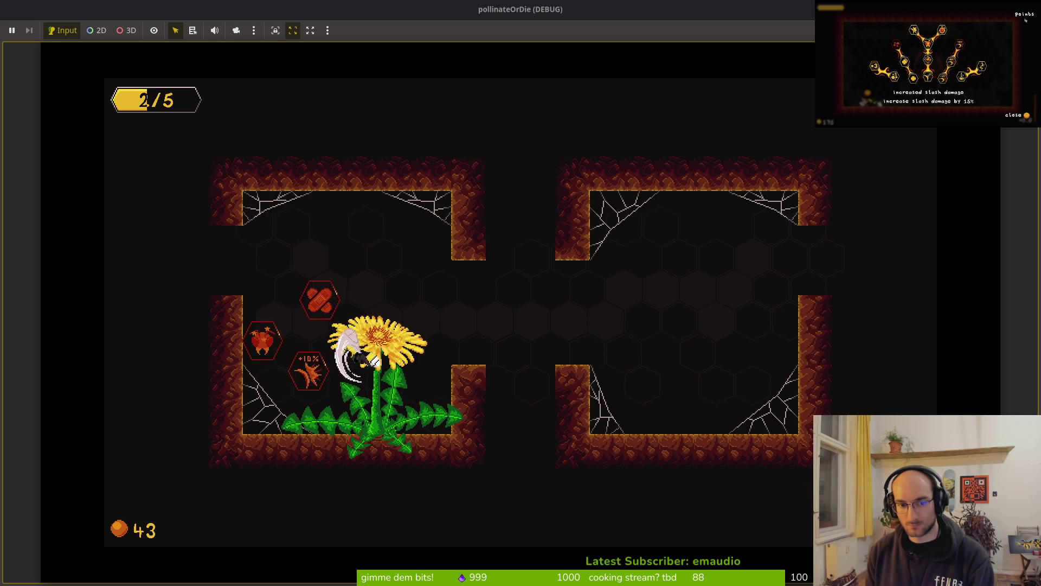
{"action": "key", "text": "w"}
{"action": "key", "text": "a"}
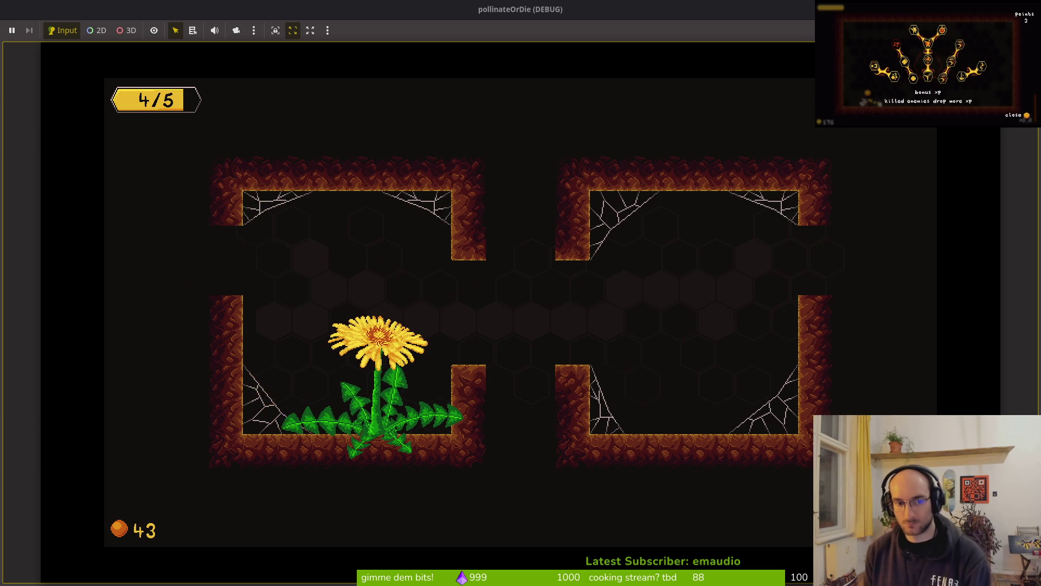
Step: Sweep through the cave room's enemies with dashes and head down toward the sprout
{"action": "key", "text": "a"}
{"action": "key", "text": "s"}
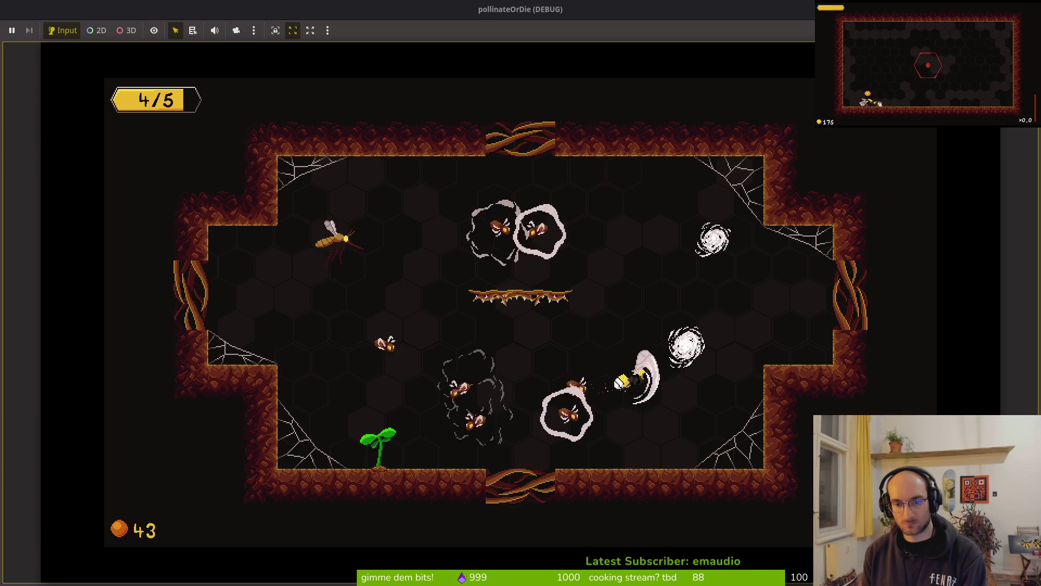
{"action": "key", "text": "w"}
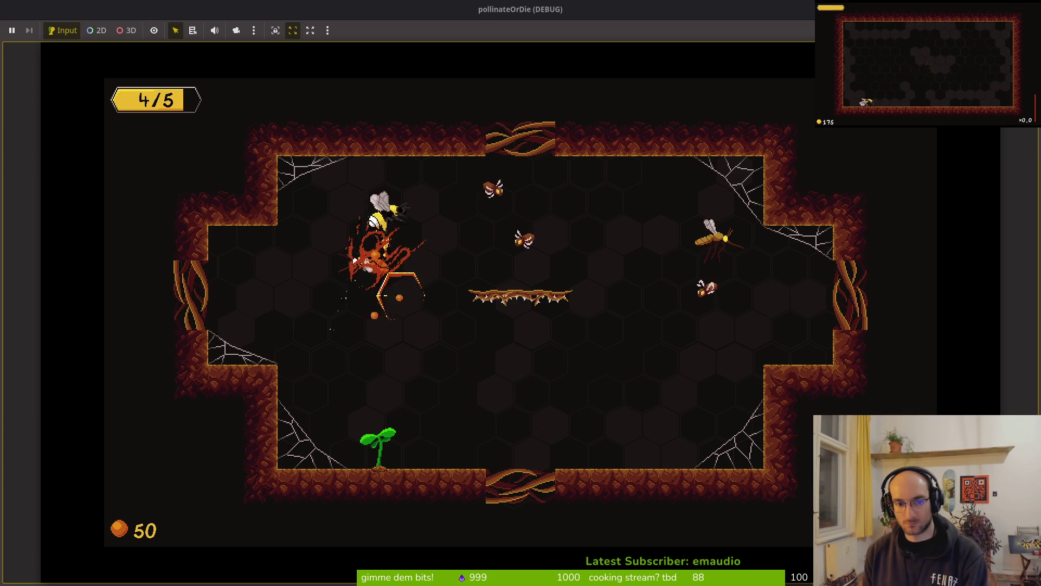
{"action": "key", "text": "d"}
{"action": "key", "text": "d"}
{"action": "key", "text": "s"}
{"action": "key", "text": "w"}
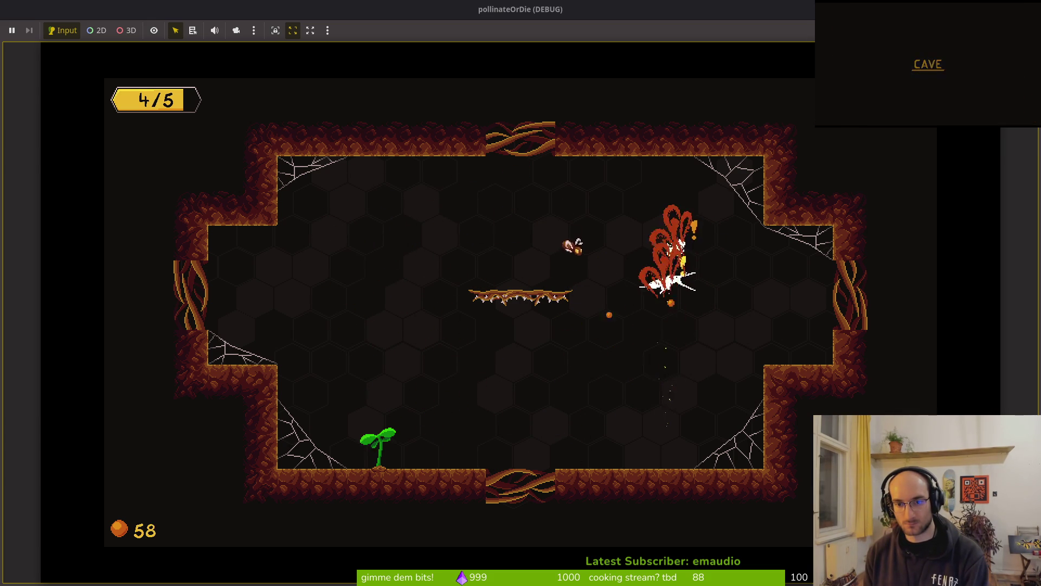
{"action": "key", "text": "a"}
{"action": "key", "text": "s"}
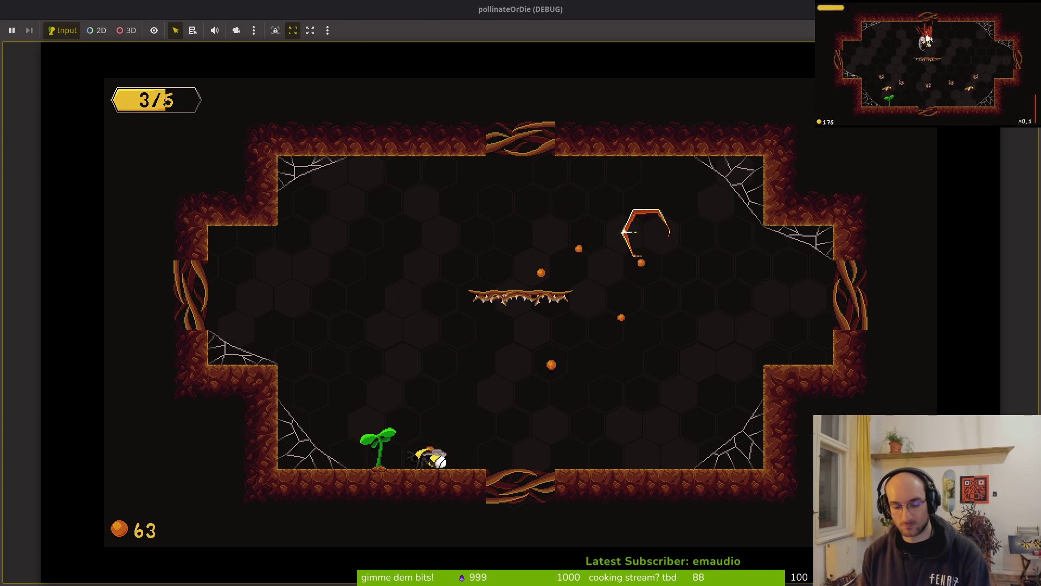
{"action": "key", "text": "alt+Tab"}
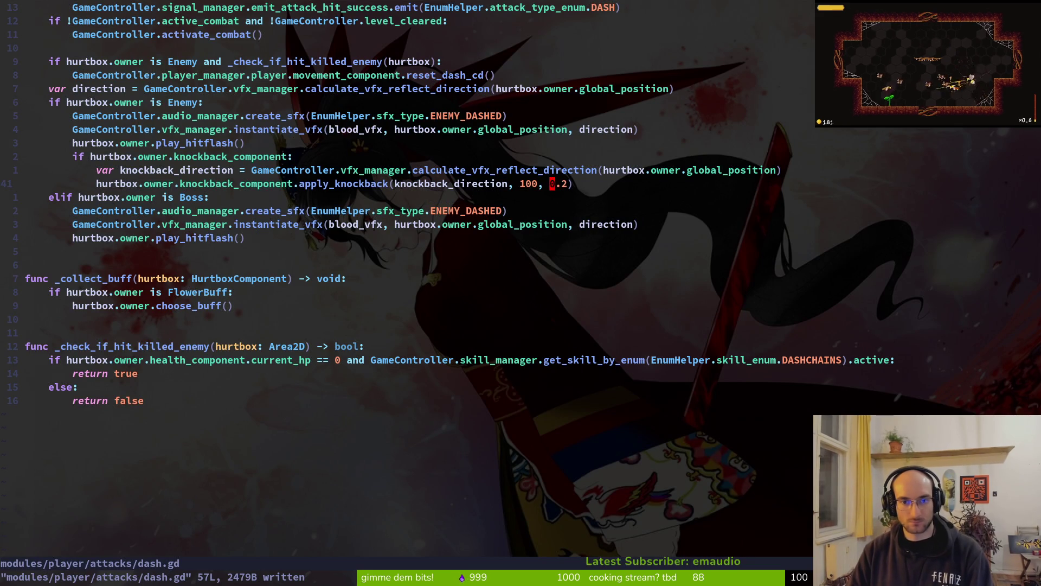
Step: Save dash.gd with :w, relaunch the game and start from the main menu
{"action": "type", "text": ":w"}
{"action": "key", "text": "Return"}
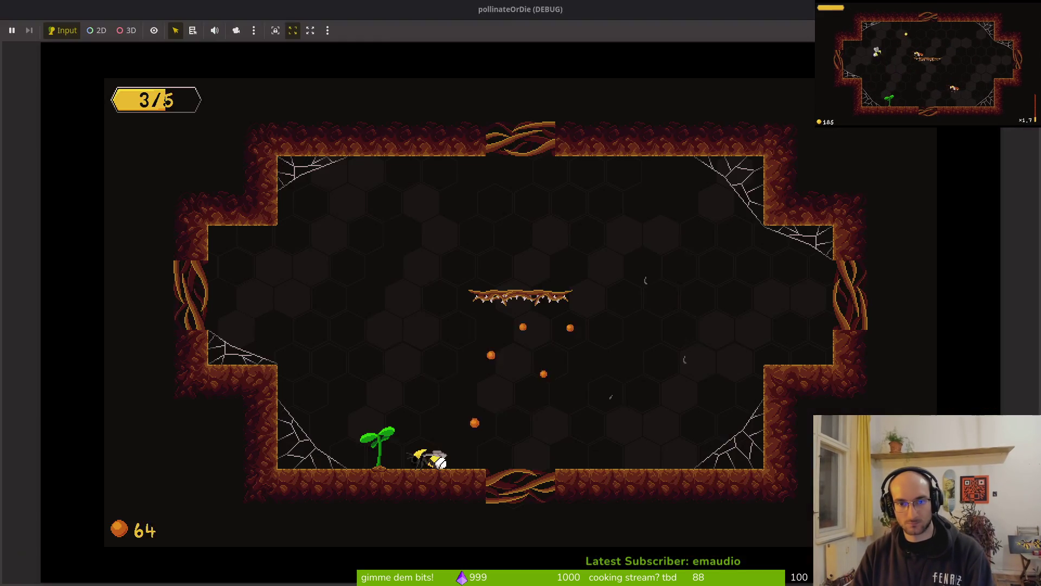
{"action": "key", "text": "F5"}
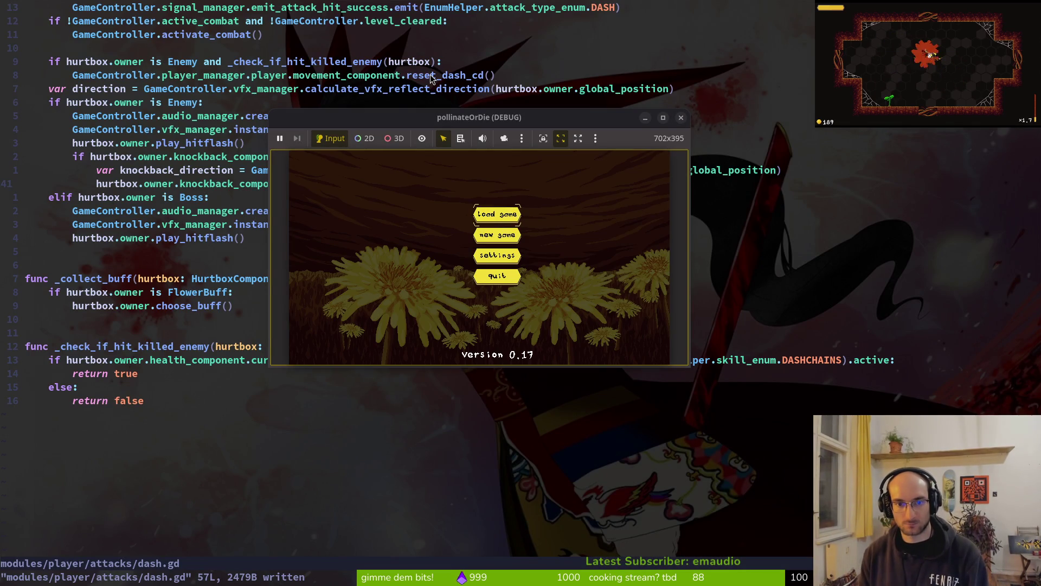
{"action": "key", "text": "Return"}
Step: Maximize the game window and enter the middle level hexagon
{"action": "double_click", "coordinate": [409, 118]}
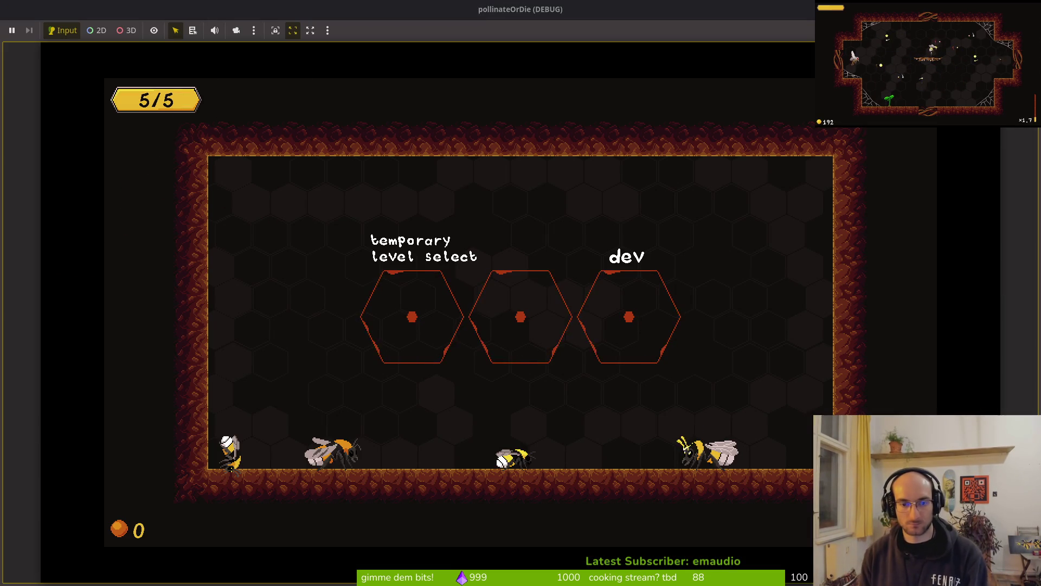
{"action": "key", "text": "Up"}
{"action": "key", "text": "Right"}
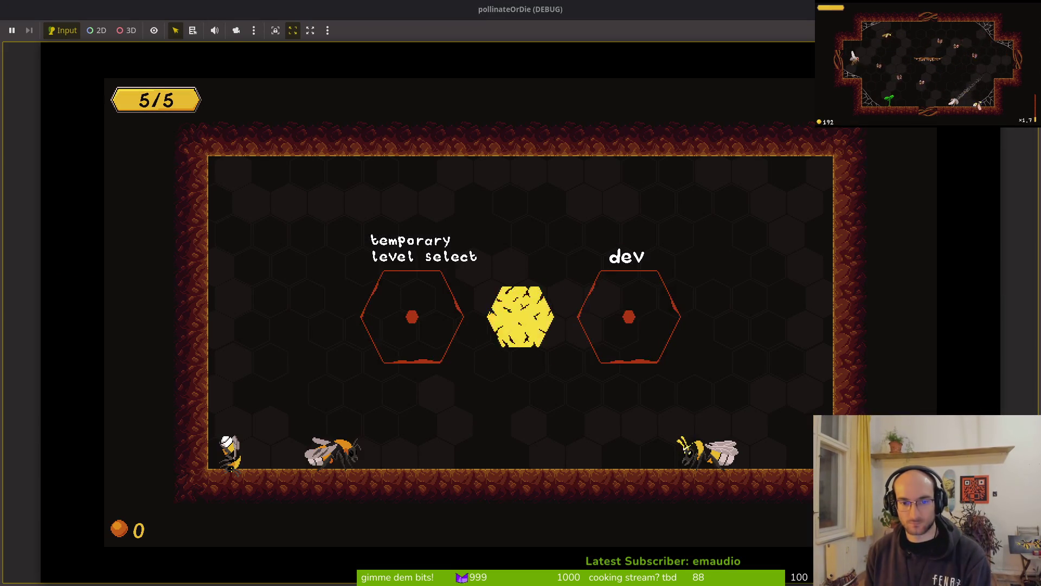
Step: Fly into the right room, dash back left, and swing down past the sprout
{"action": "key", "text": "Right"}
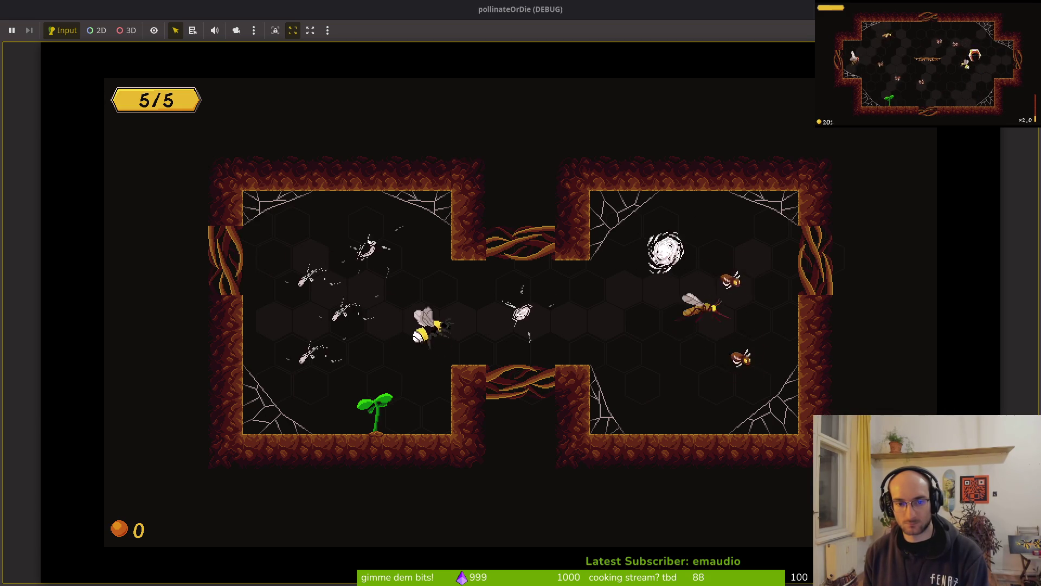
{"action": "key", "text": "Right"}
{"action": "key", "text": "Down"}
{"action": "key", "text": "Left"}
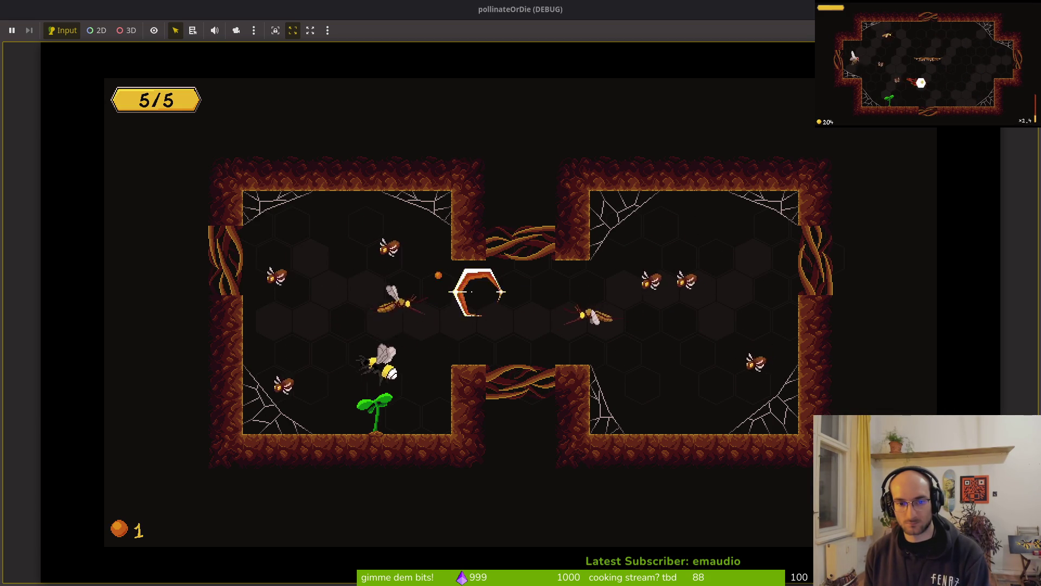
{"action": "key", "text": "Up"}
{"action": "key", "text": "Left"}
{"action": "key", "text": "Down"}
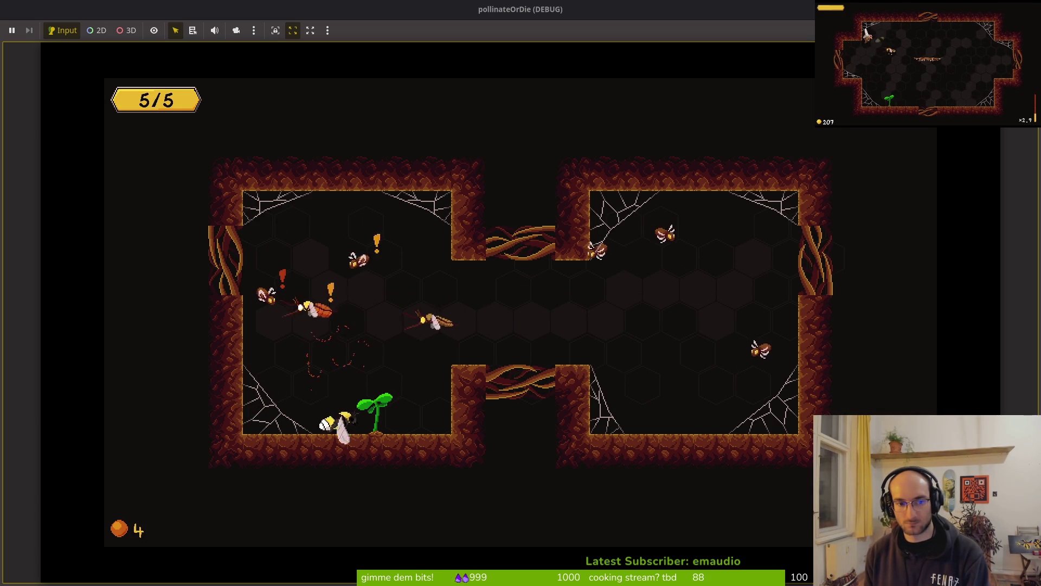
{"action": "key", "text": "Up"}
{"action": "key", "text": "Right"}
{"action": "key", "text": "Right"}
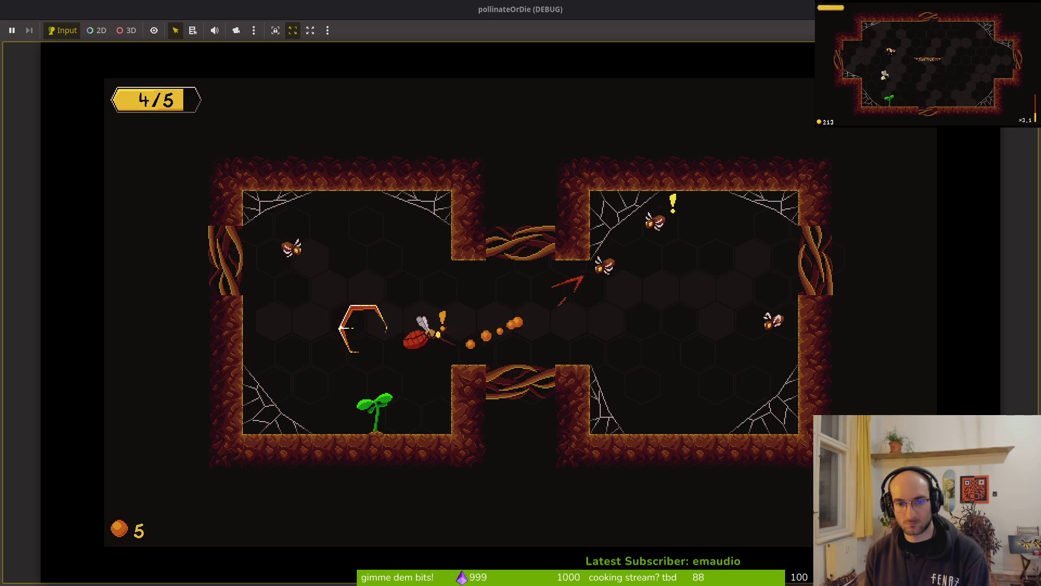
Step: Dash through the enemies and kill the brown bug, moving between both rooms
{"action": "key", "text": "Down"}
{"action": "key", "text": "Left"}
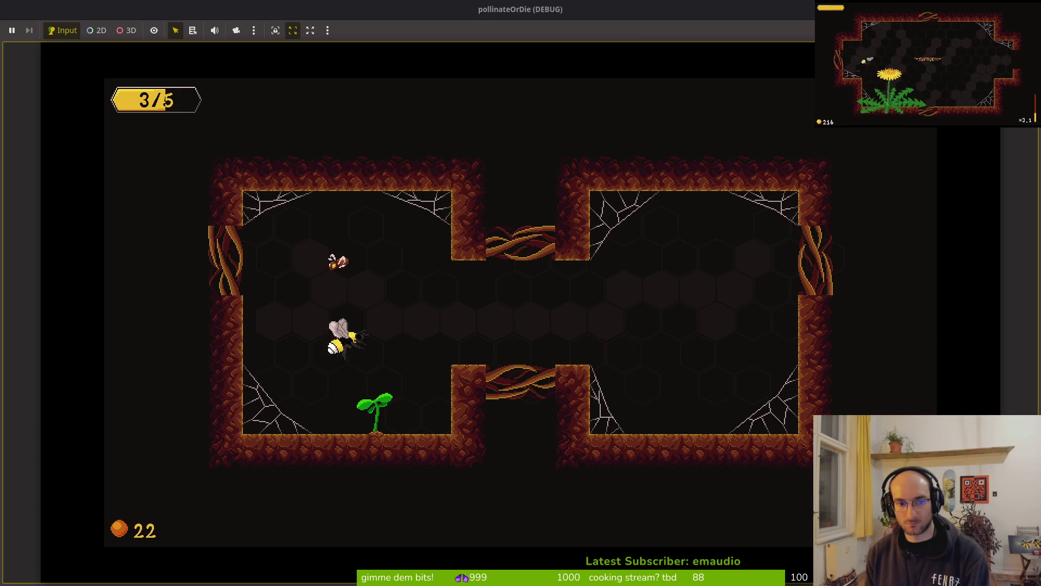
{"action": "key", "text": "Left"}
{"action": "key", "text": "Down"}
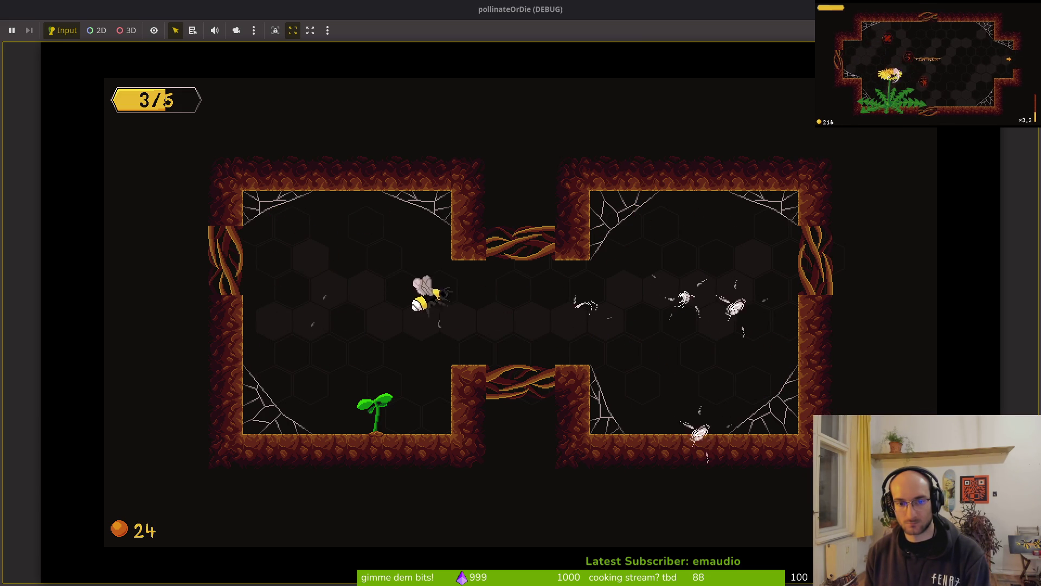
{"action": "key", "text": "Right"}
{"action": "key", "text": "Down"}
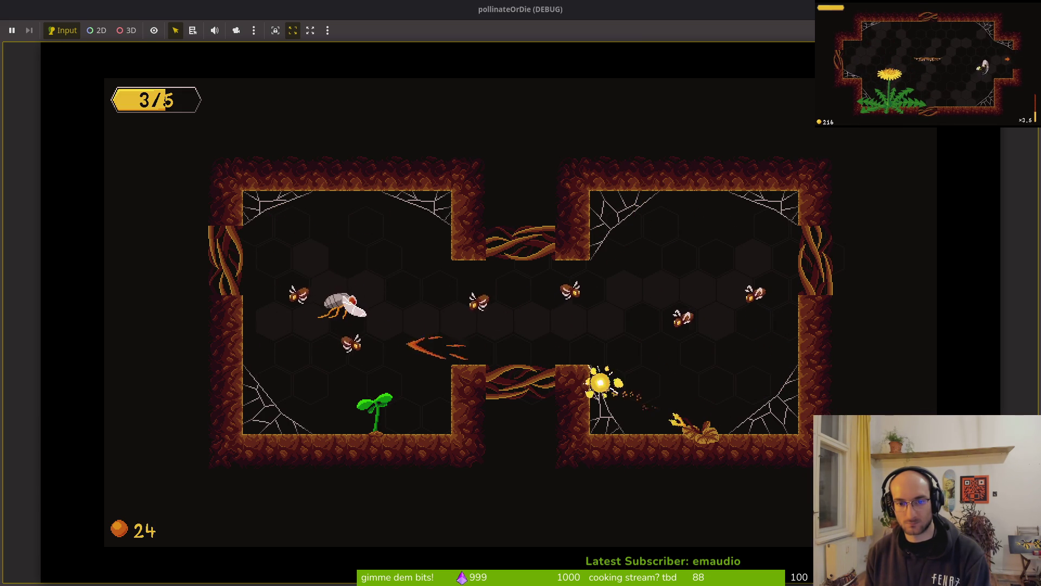
{"action": "key", "text": "Left"}
{"action": "key", "text": "Up"}
Step: Dash left through the last enemies, then exit to the level-select hub's dev hexagon
{"action": "key", "text": "Down"}
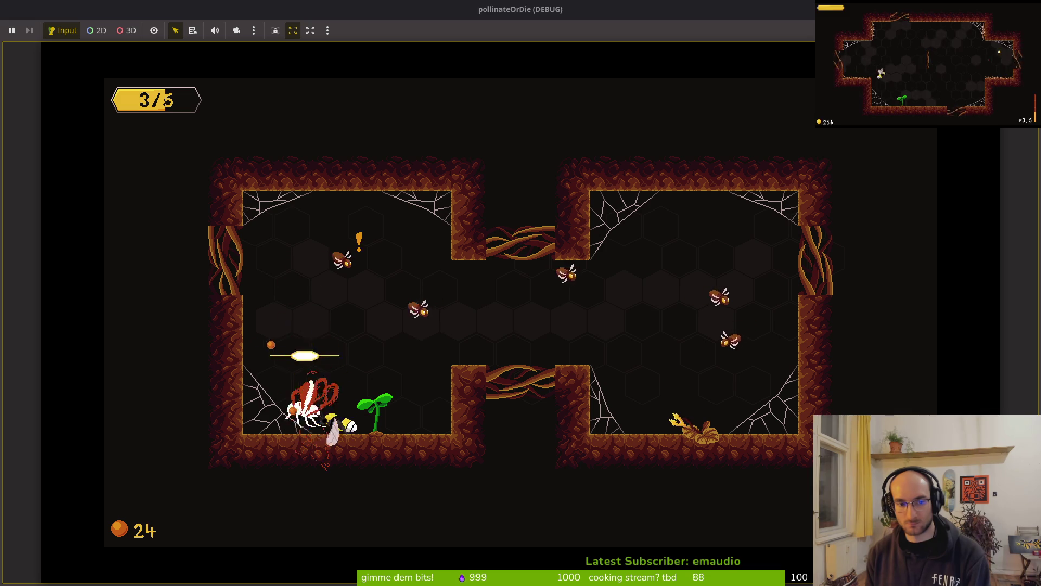
{"action": "key", "text": "Up"}
{"action": "key", "text": "Left"}
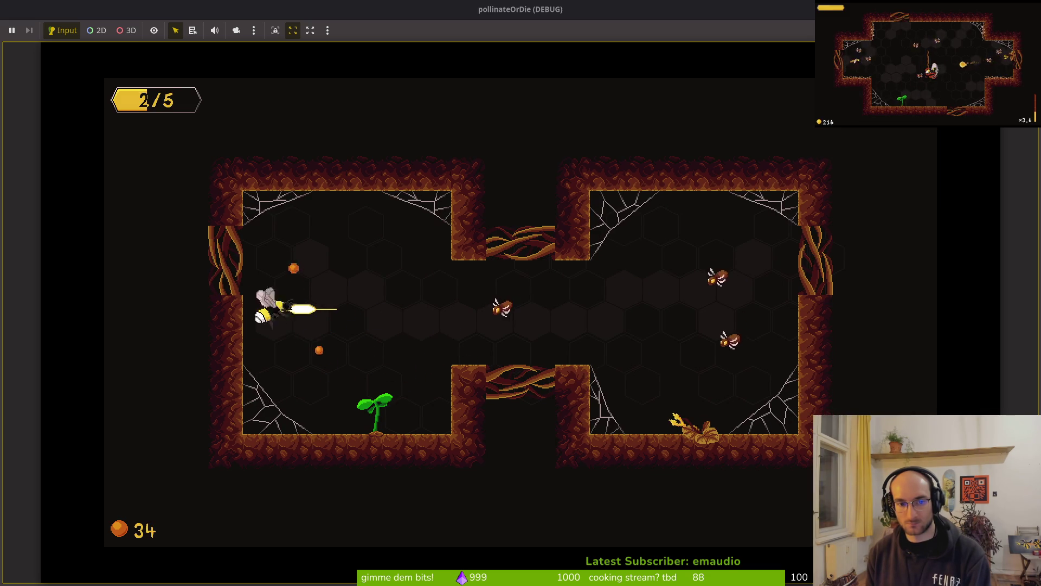
{"action": "key", "text": "Right"}
{"action": "key", "text": "Up"}
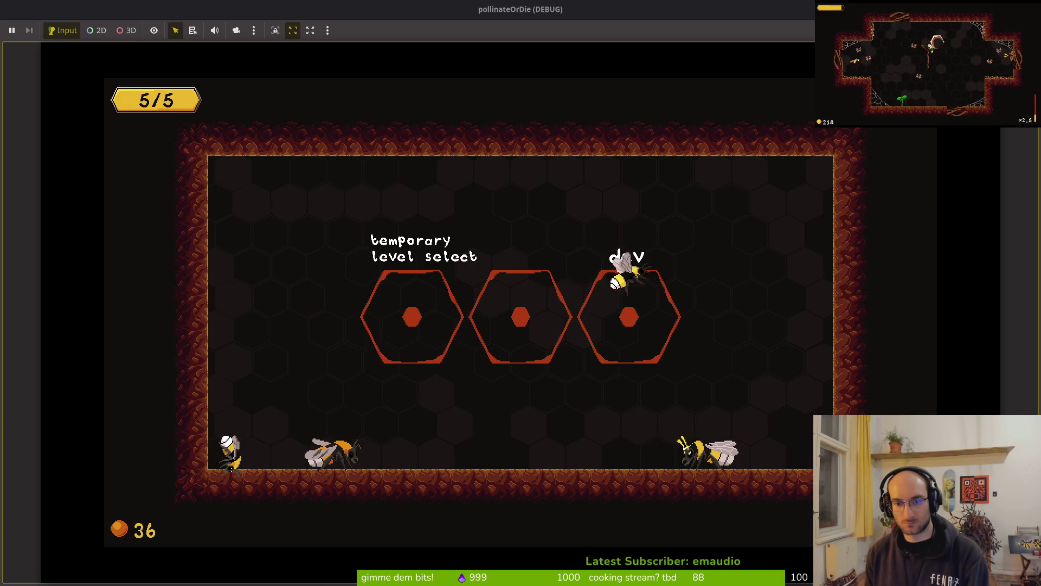
Step: Set the fly's HealthComponent Max Health to 15.0, save, and relaunch into the loaded game
{"action": "key", "text": "alt+Tab"}
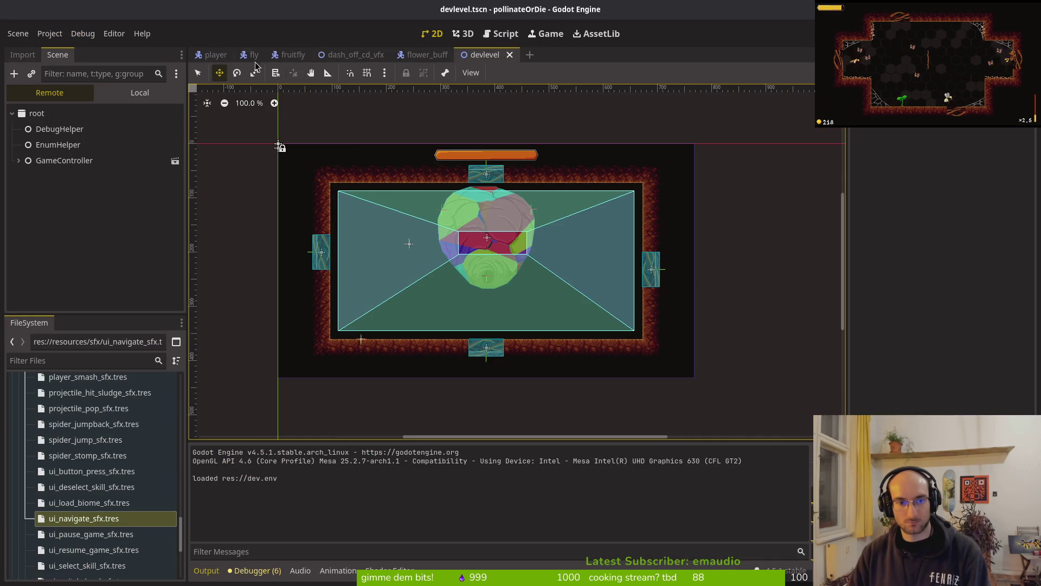
{"action": "left_click", "coordinate": [254, 55]}
{"action": "left_click", "coordinate": [965, 161]}
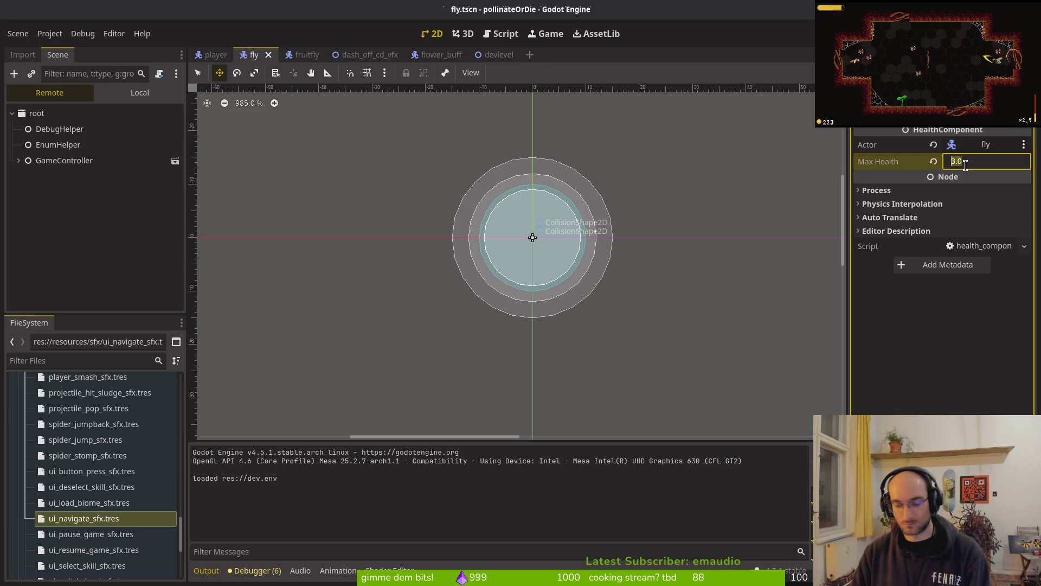
{"action": "type", "text": "15"}
{"action": "key", "text": "Return"}
{"action": "key", "text": "ctrl+s"}
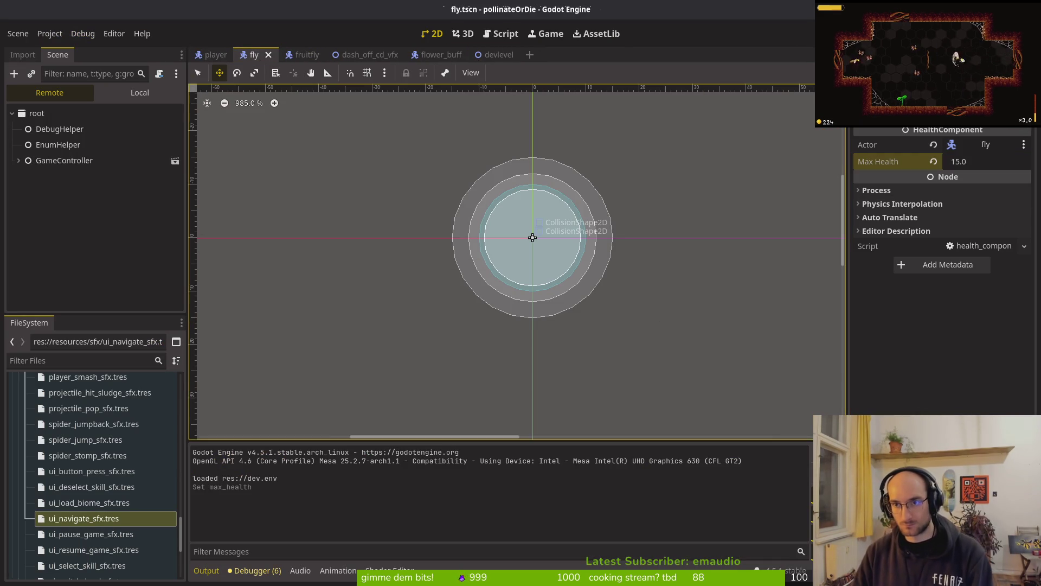
{"action": "key", "text": "F5"}
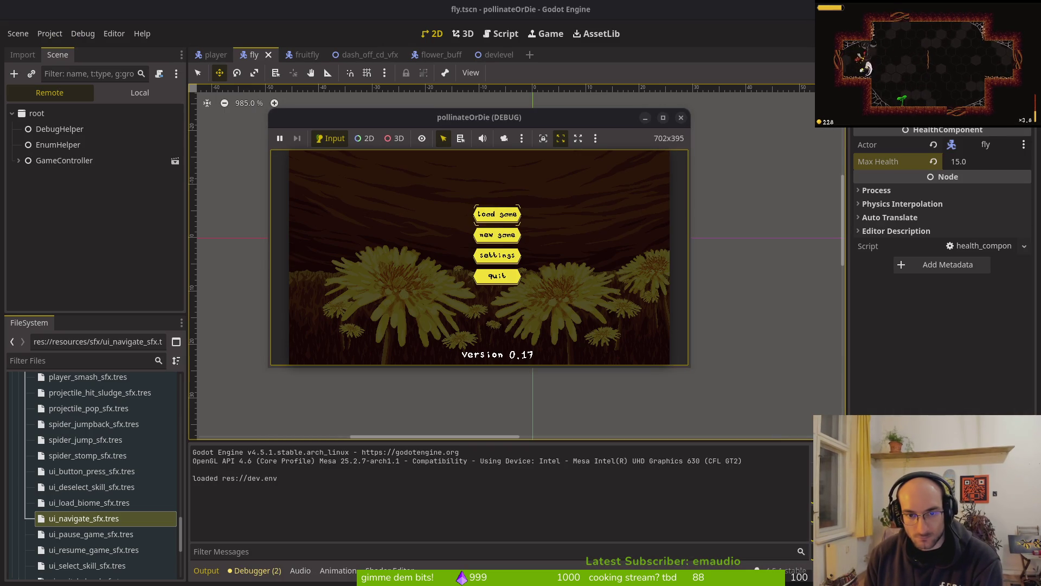
{"action": "key", "text": "Return"}
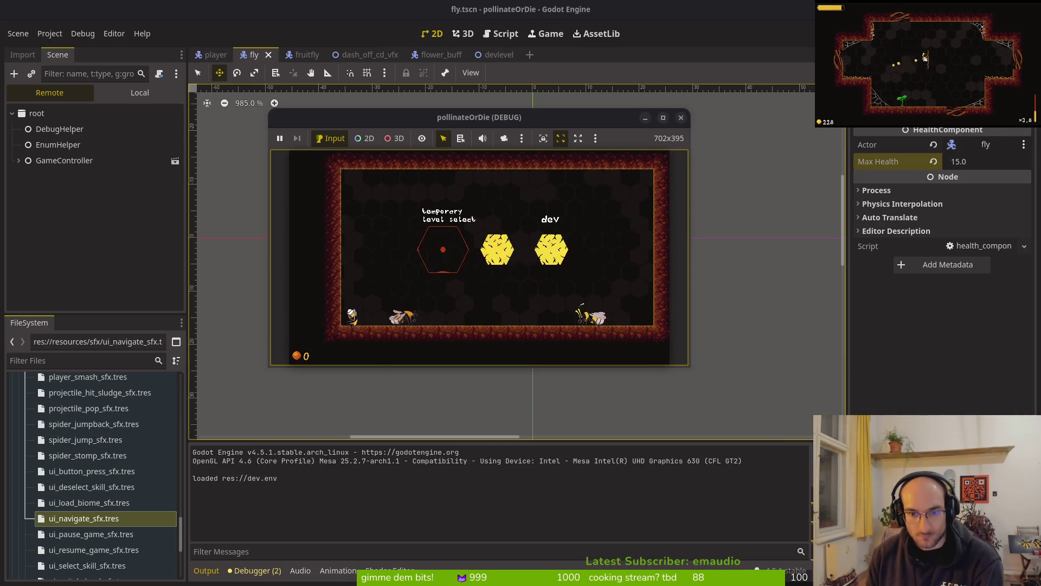
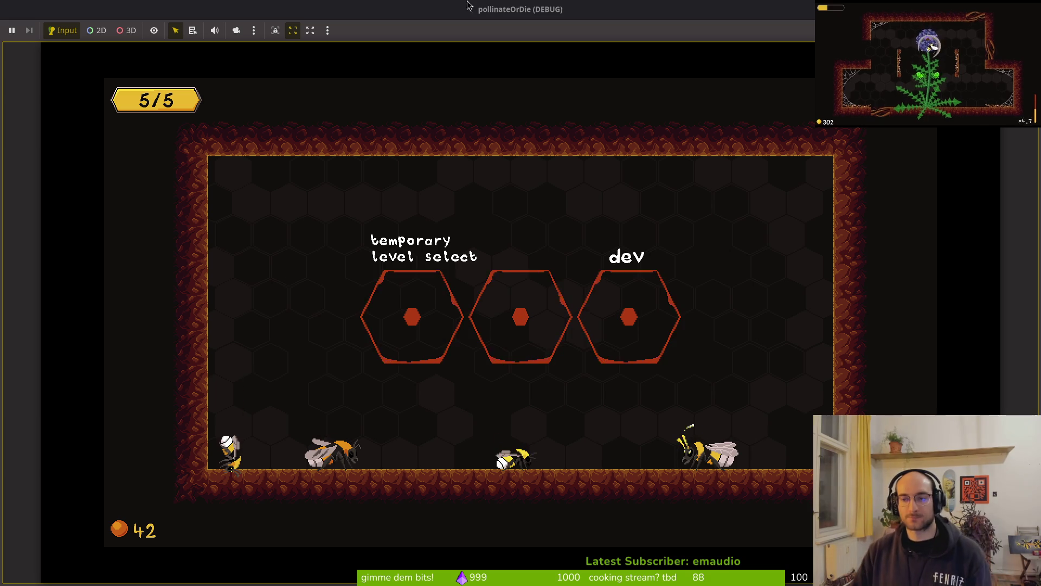
Step: Stop the running game, save the scene, and return to dash.gd's new knockback call in Neovim
{"action": "key", "text": "F8"}
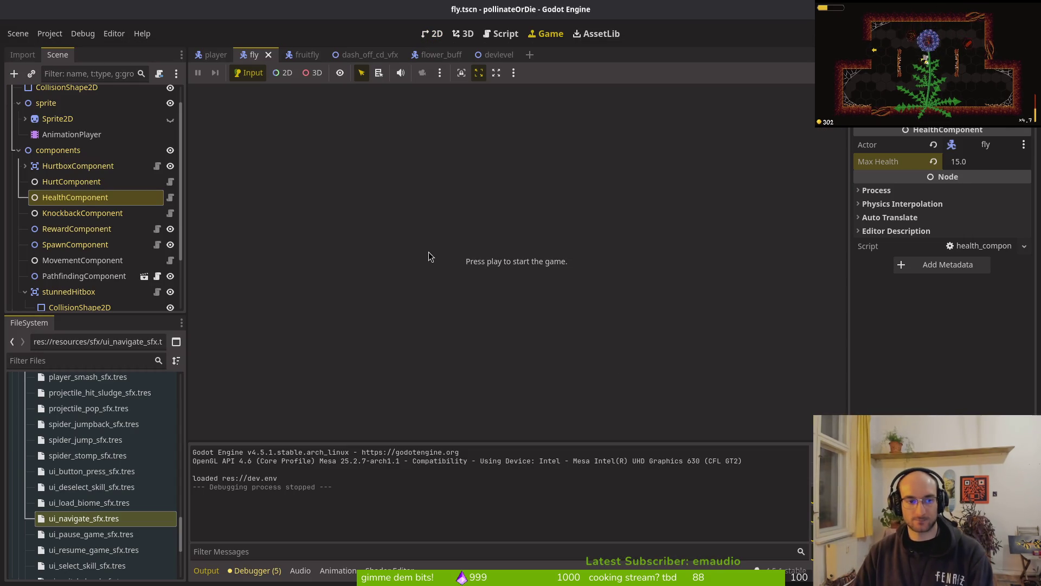
{"action": "key", "text": "ctrl+s"}
{"action": "key", "text": "alt+Tab"}
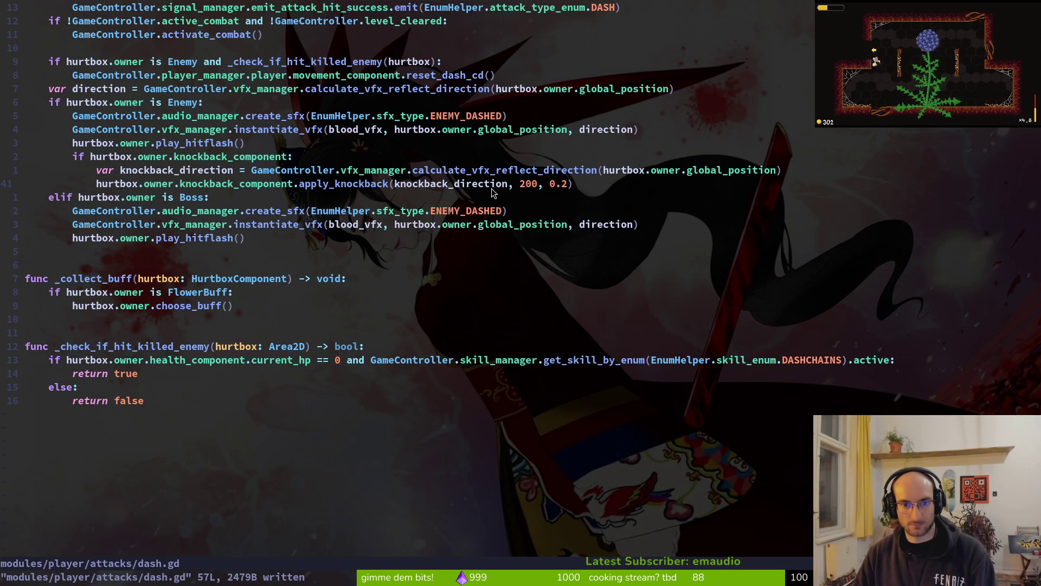
{"action": "left_click", "coordinate": [492, 189]}
{"action": "left_click", "coordinate": [555, 186]}
Step: Open knockback_component.gd through the file finder, then quit Neovim to the shell
{"action": "key", "text": "space"}
{"action": "key", "text": "f"}
{"action": "key", "text": "f"}
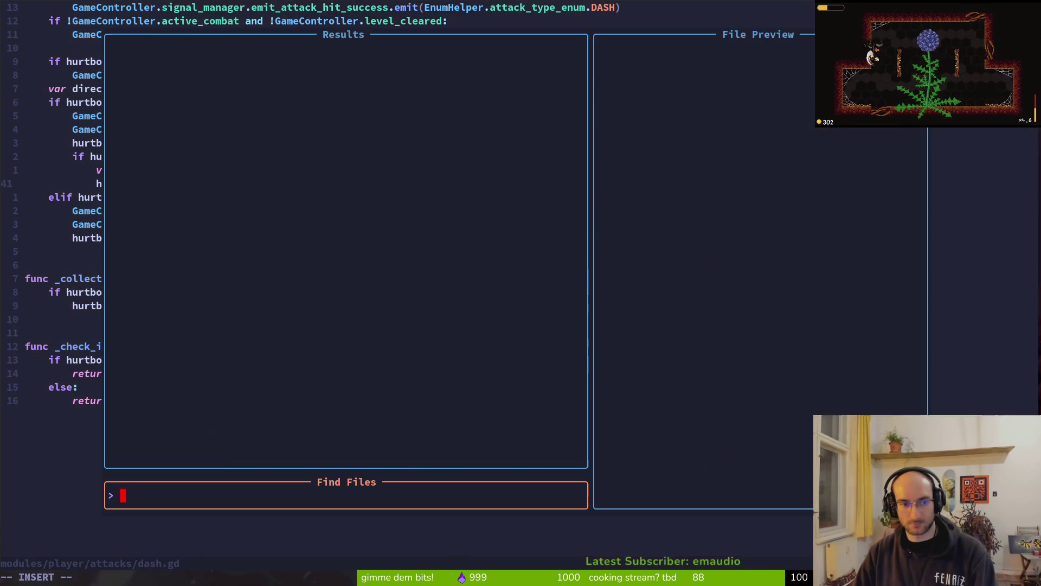
{"action": "key", "text": "Escape"}
{"action": "key", "text": "space"}
{"action": "key", "text": "f"}
{"action": "key", "text": "f"}
{"action": "type", "text": "knocbacom"}
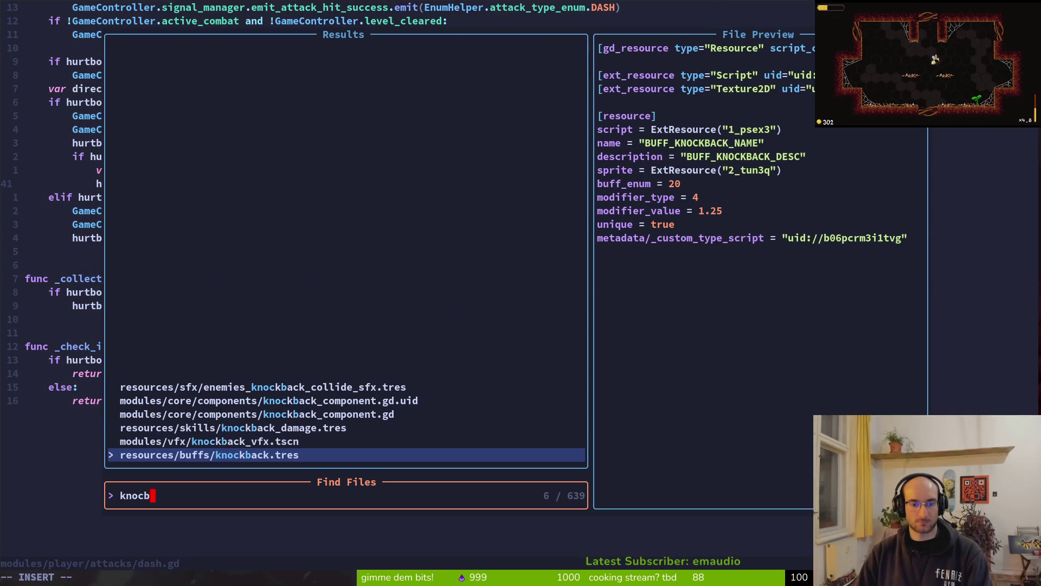
{"action": "key", "text": "Return"}
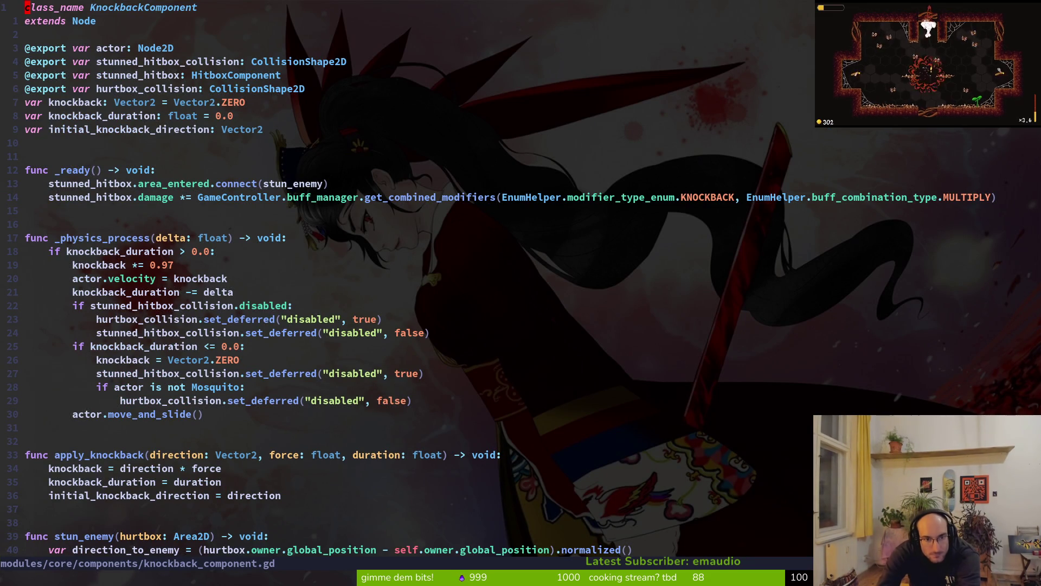
{"action": "type", "text": ":q"}
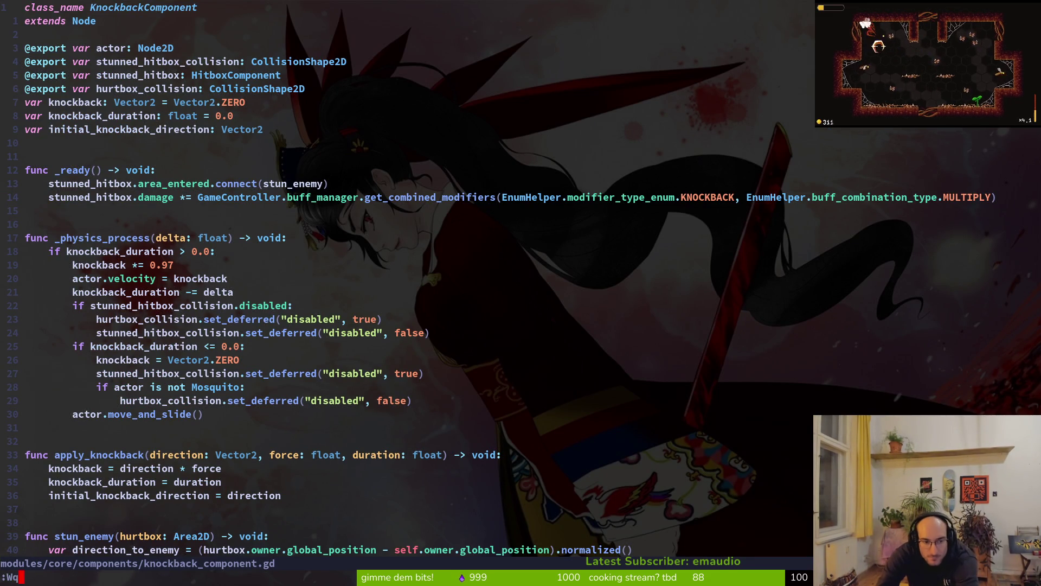
{"action": "key", "text": "Return"}
Step: Launch tig and review the dash.gd diff full width
{"action": "type", "text": "ti"}
{"action": "key", "text": "Return"}
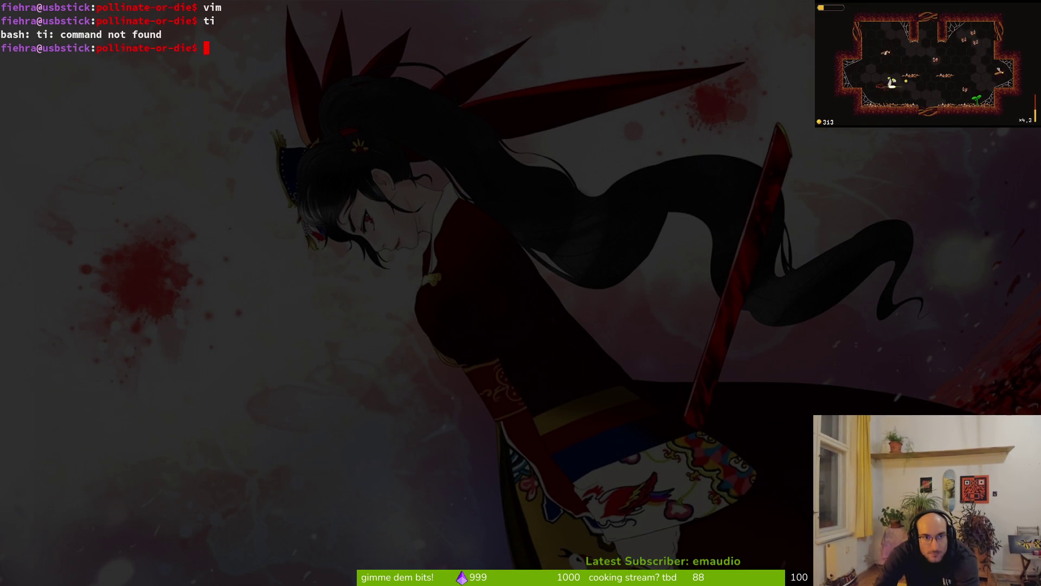
{"action": "type", "text": "tig"}
{"action": "key", "text": "Return"}
{"action": "key", "text": "Down"}
{"action": "key", "text": "Down"}
{"action": "key", "text": "Down"}
{"action": "key", "text": "Return"}
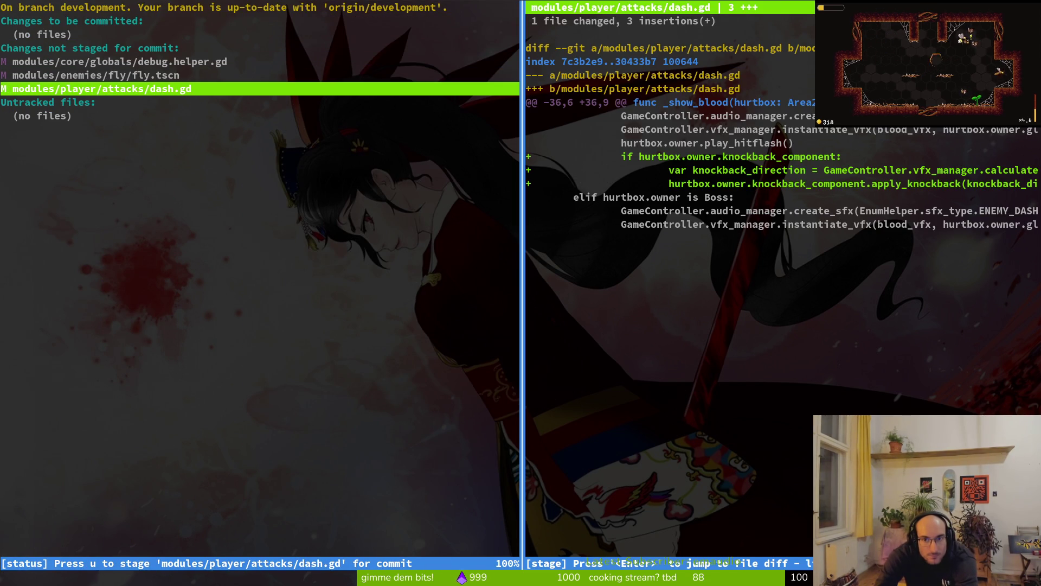
{"action": "key", "text": "q"}
{"action": "key", "text": "i"}
{"action": "key", "text": "Return"}
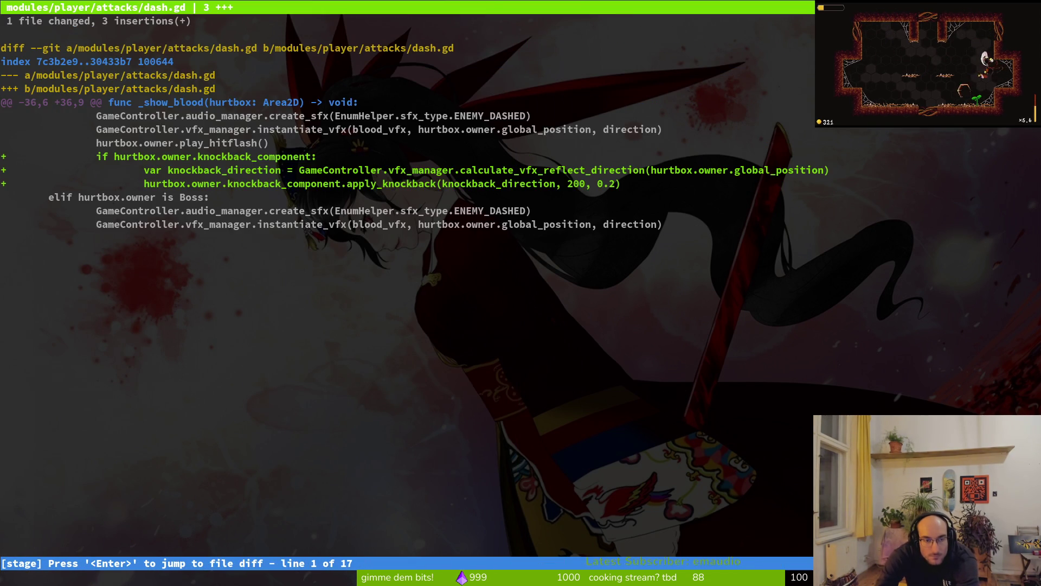
Step: Reopen modules/player/attacks/dash.gd in Neovim, inspect the knockback block, then save and quit
{"action": "type", "text": "qnvim ."}
{"action": "key", "text": "Return"}
{"action": "type", "text": "dasgd"}
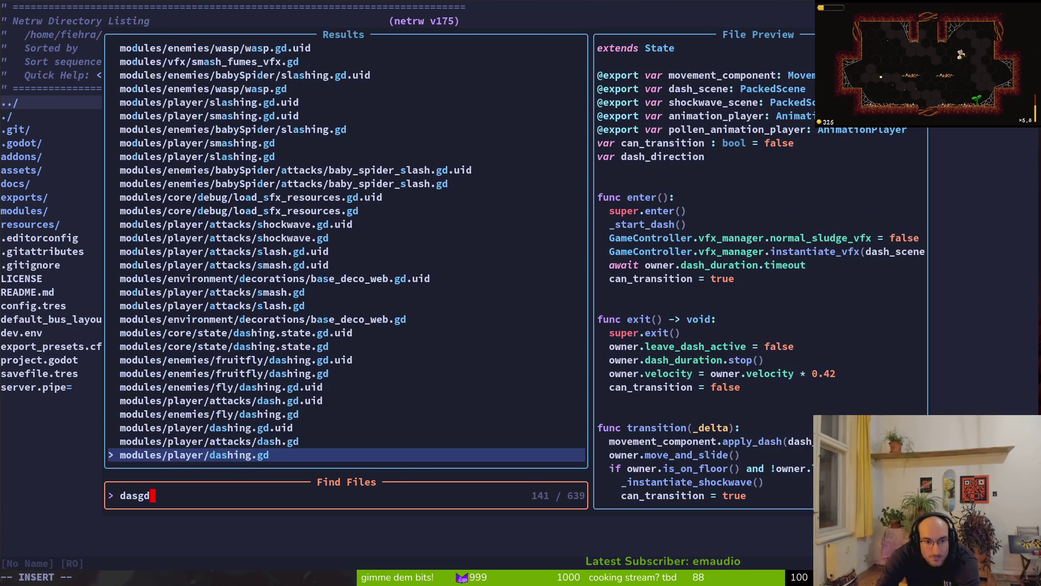
{"action": "key", "text": "Up"}
{"action": "key", "text": "Return"}
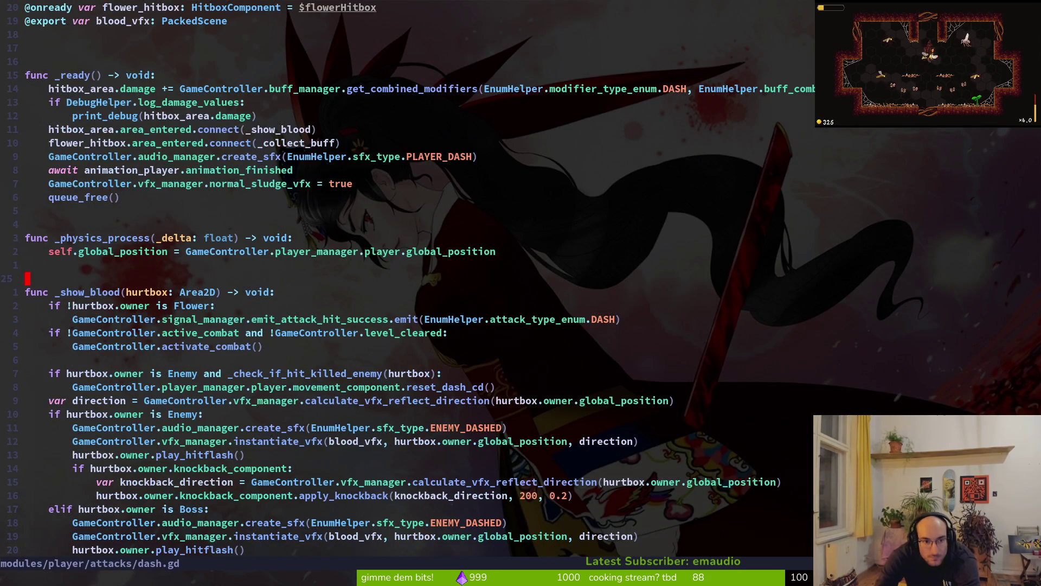
{"action": "key", "text": "j"}
{"action": "key", "text": "j"}
{"action": "key", "text": "j"}
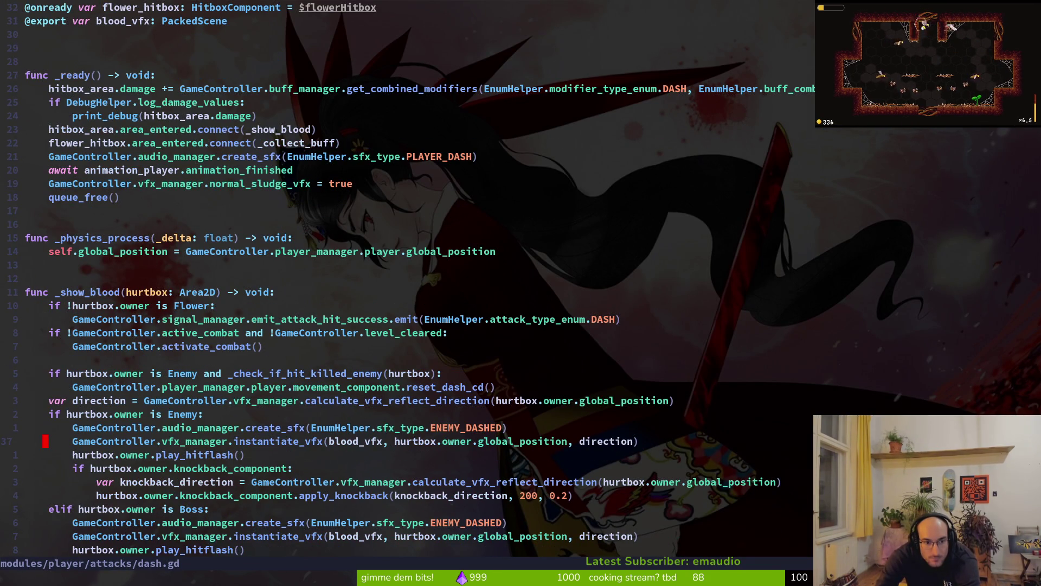
{"action": "key", "text": "j"}
{"action": "key", "text": "j"}
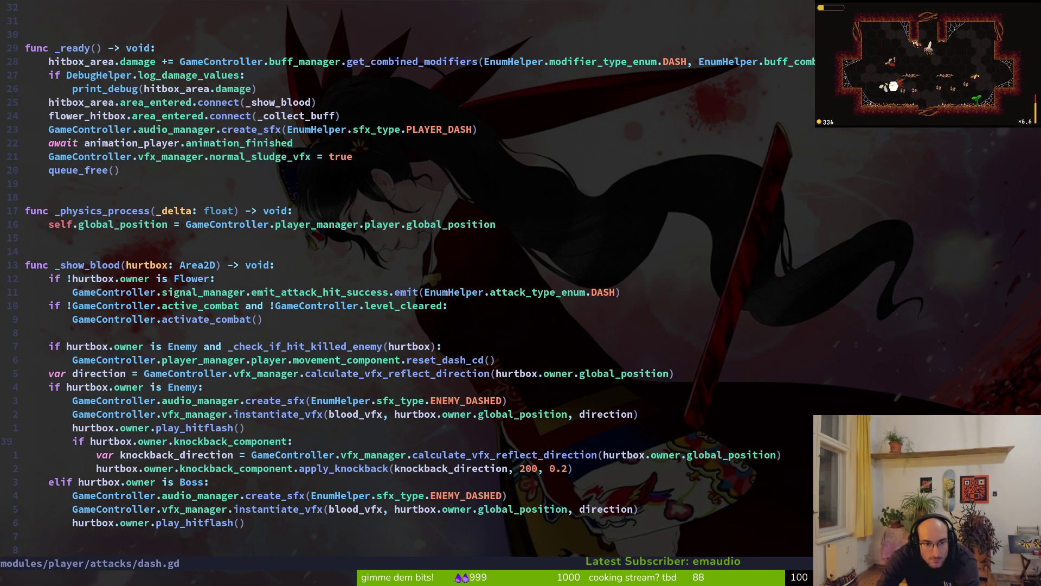
{"action": "key", "text": "shift+v"}
{"action": "key", "text": "j"}
{"action": "key", "text": "j"}
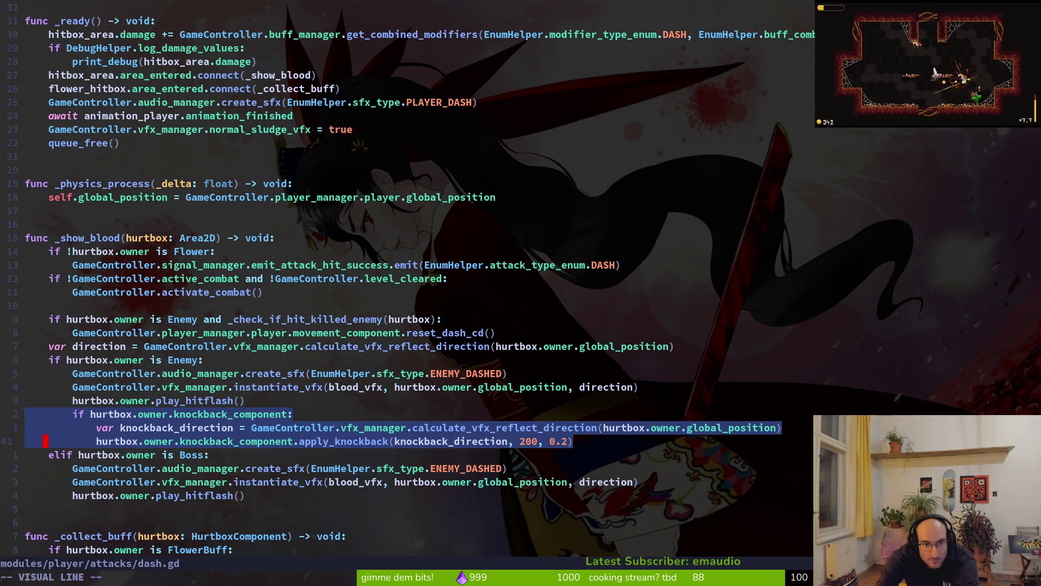
{"action": "key", "text": "Escape"}
{"action": "type", "text": ":wq"}
{"action": "key", "text": "Return"}
Step: In tig status, revert the fly.tscn changes
{"action": "type", "text": "tig status"}
{"action": "key", "text": "Return"}
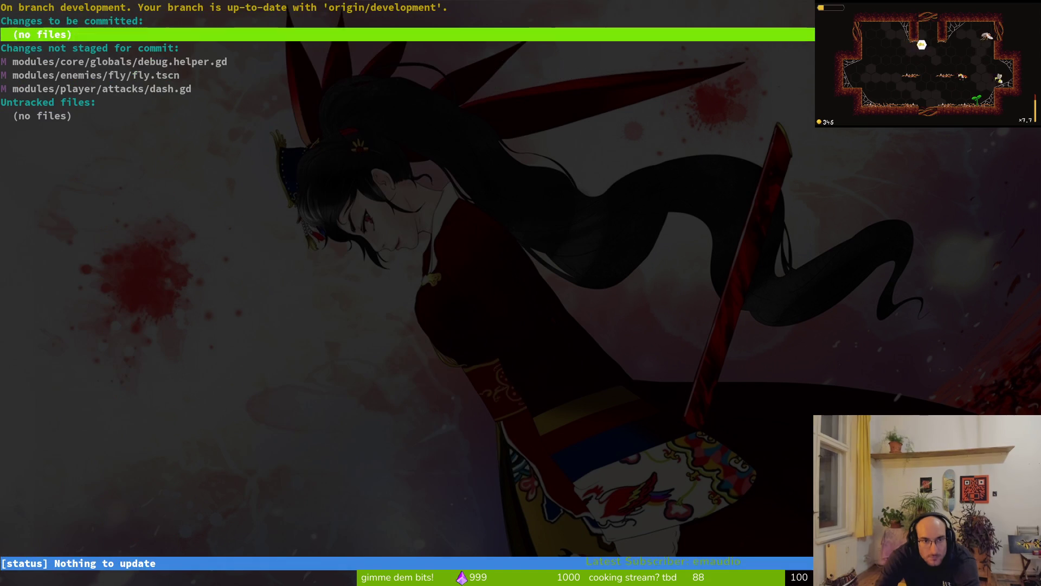
{"action": "key", "text": "j"}
{"action": "key", "text": "j"}
{"action": "key", "text": "j"}
{"action": "key", "text": "Return"}
{"action": "key", "text": "exclam"}
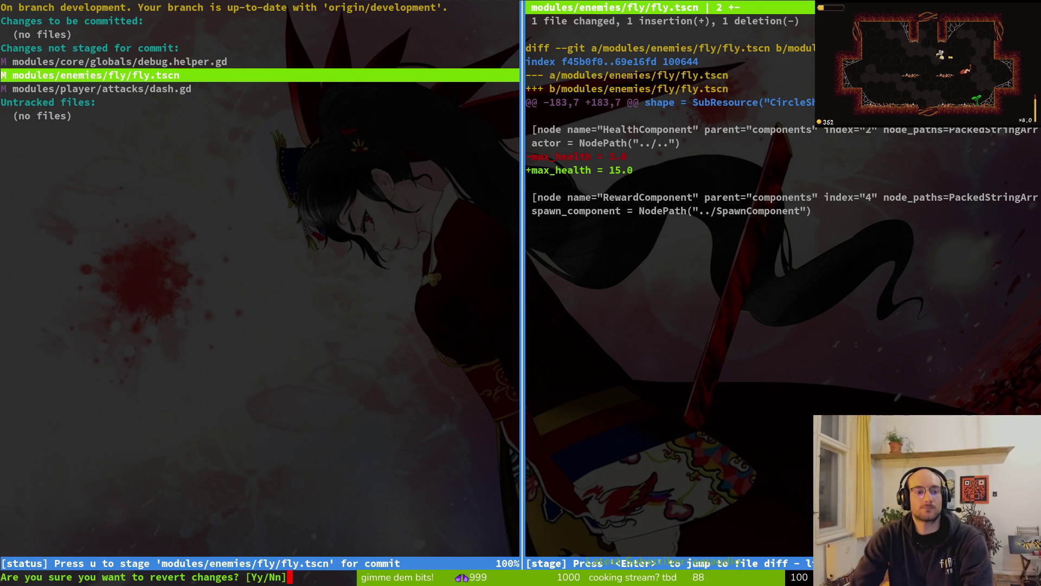
Step: Commit dash.gd as "added slight knockback when using dash on enemies" and git push it
{"action": "type", "text": "yqgit "}
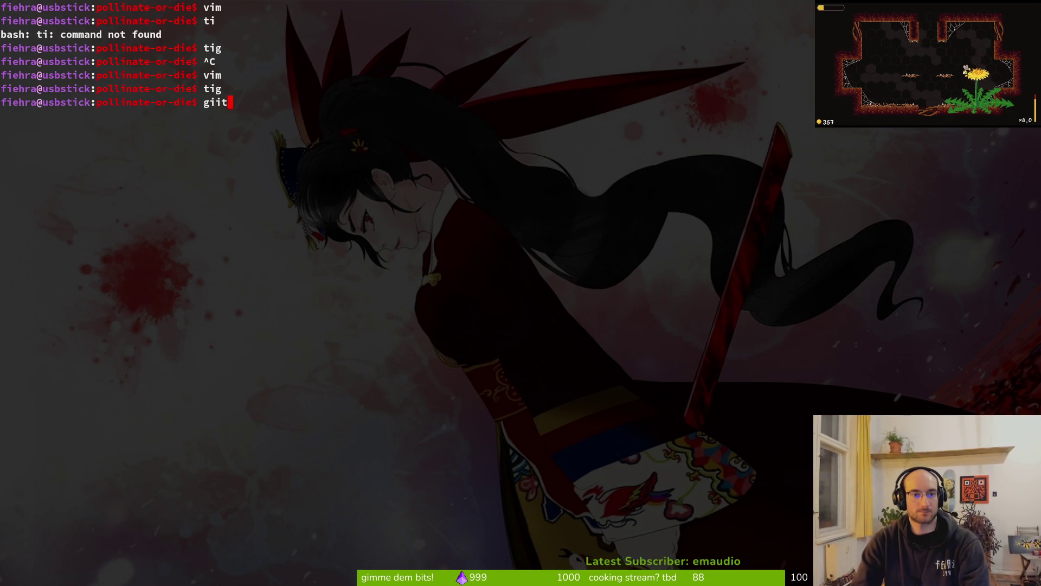
{"action": "type", "text": "commit-m \"ad"}
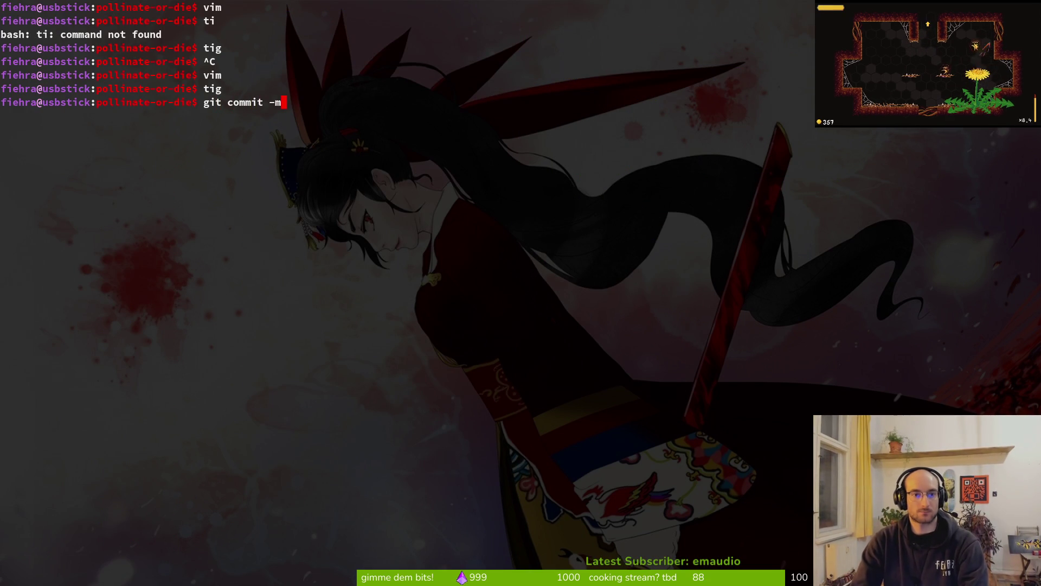
{"action": "type", "text": " slight kn"}
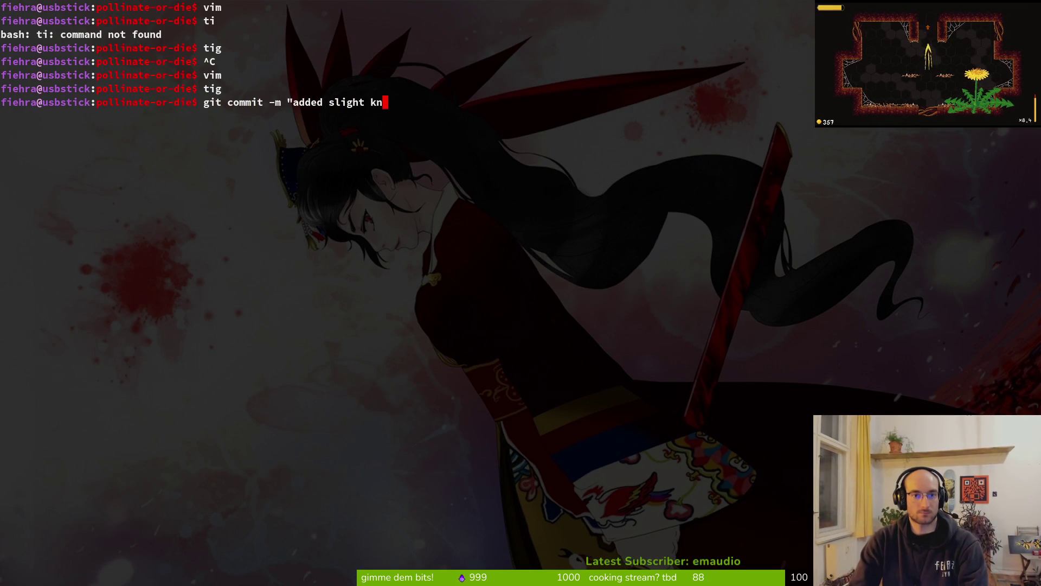
{"action": "type", "text": "ockback when using "}
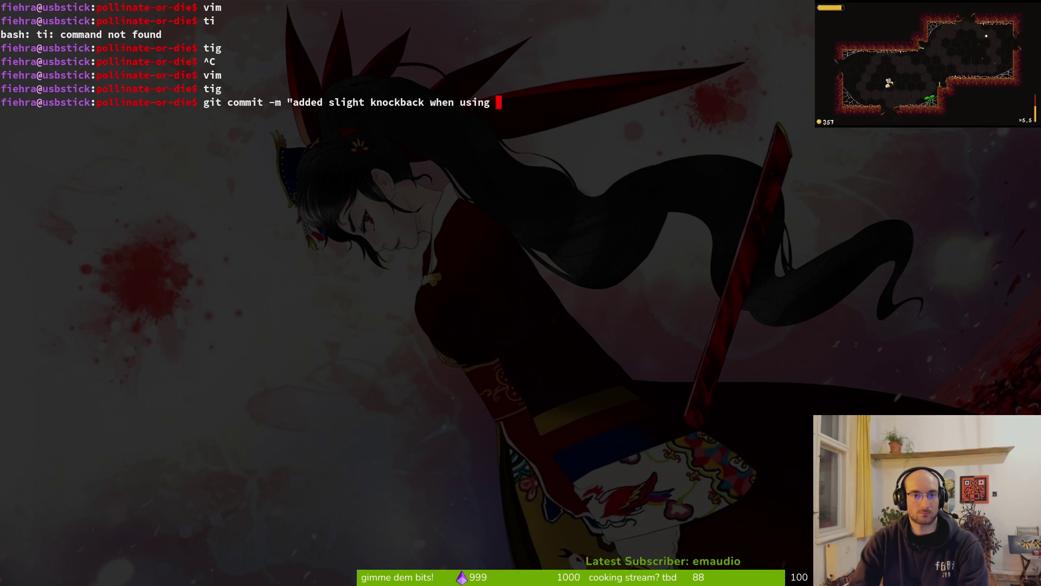
{"action": "type", "text": "dash on enemies\""}
{"action": "key", "text": "Return"}
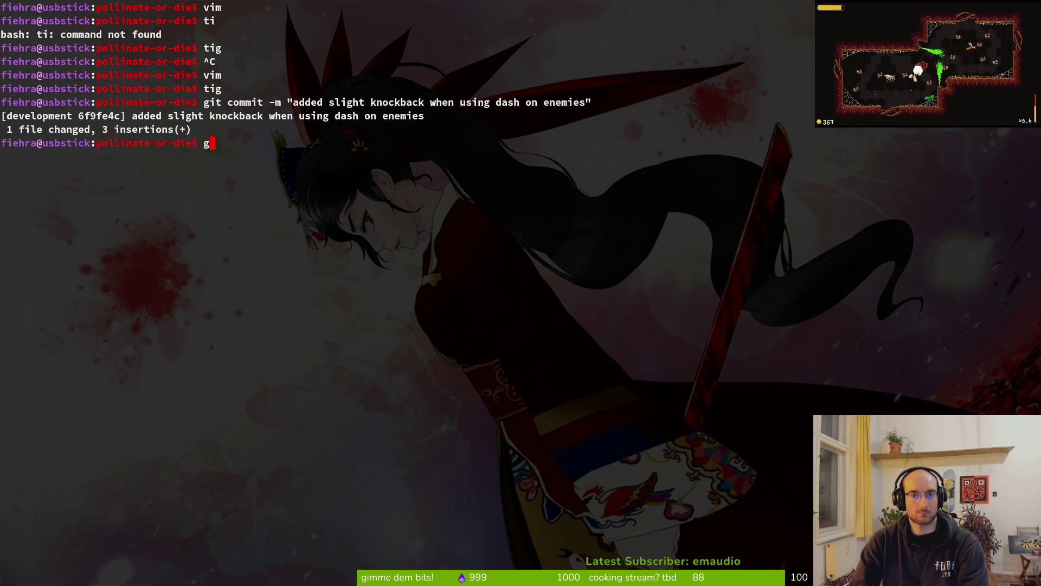
{"action": "type", "text": "git push"}
{"action": "key", "text": "Return"}
{"action": "key", "text": "alt+Tab"}
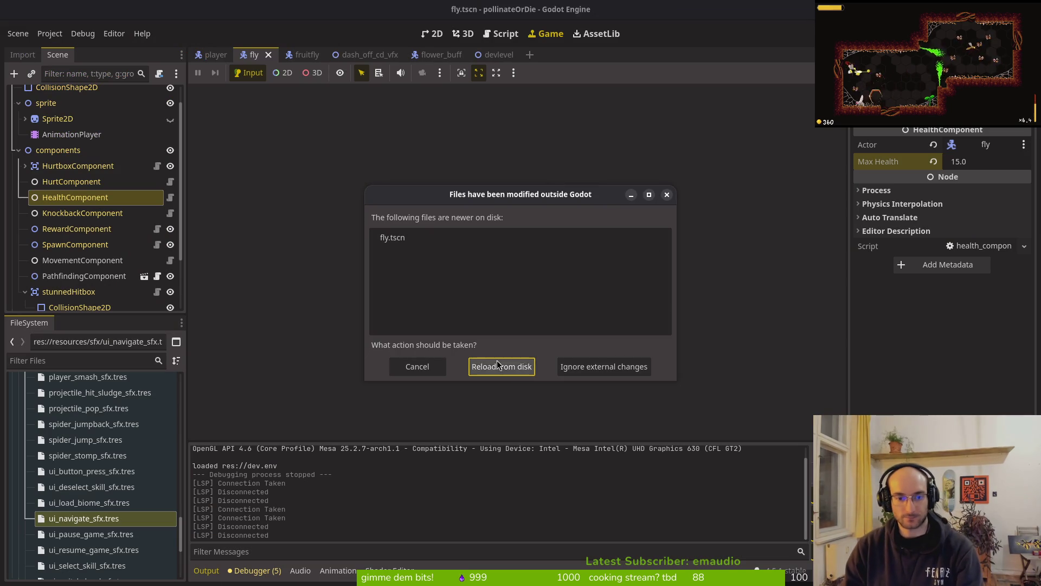
Step: Reload fly.tscn from disk and close the fruitfly, dash_off_cd_vfx, flower_buff and devlevel scenes
{"action": "left_click", "coordinate": [488, 365]}
{"action": "middle_click", "coordinate": [308, 54]}
{"action": "middle_click", "coordinate": [308, 54]}
{"action": "middle_click", "coordinate": [308, 54]}
{"action": "middle_click", "coordinate": [308, 54]}
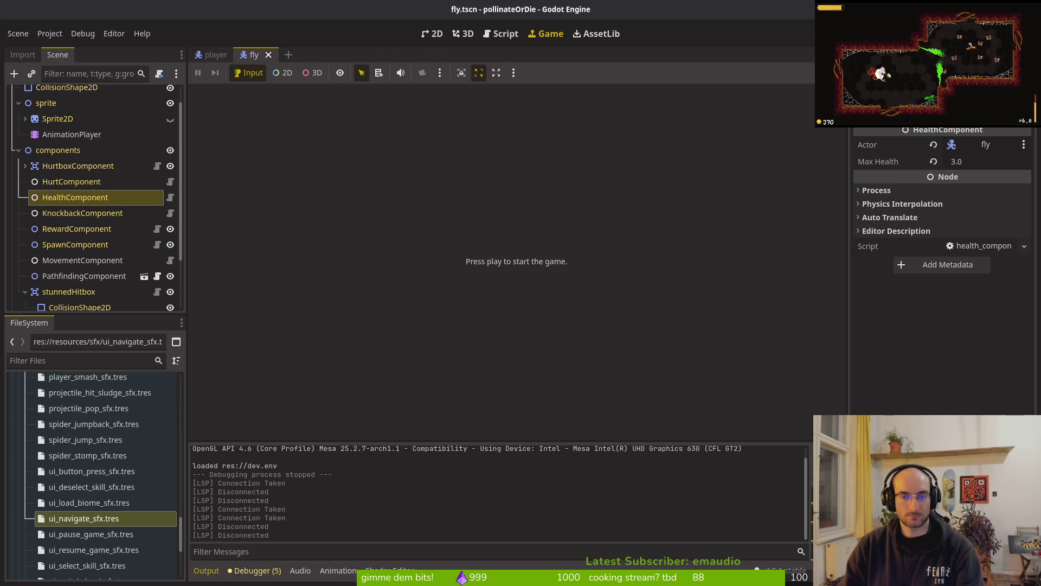
Step: In GitLab's issues list, close the slight knockback issue
{"action": "key", "text": "alt+Tab"}
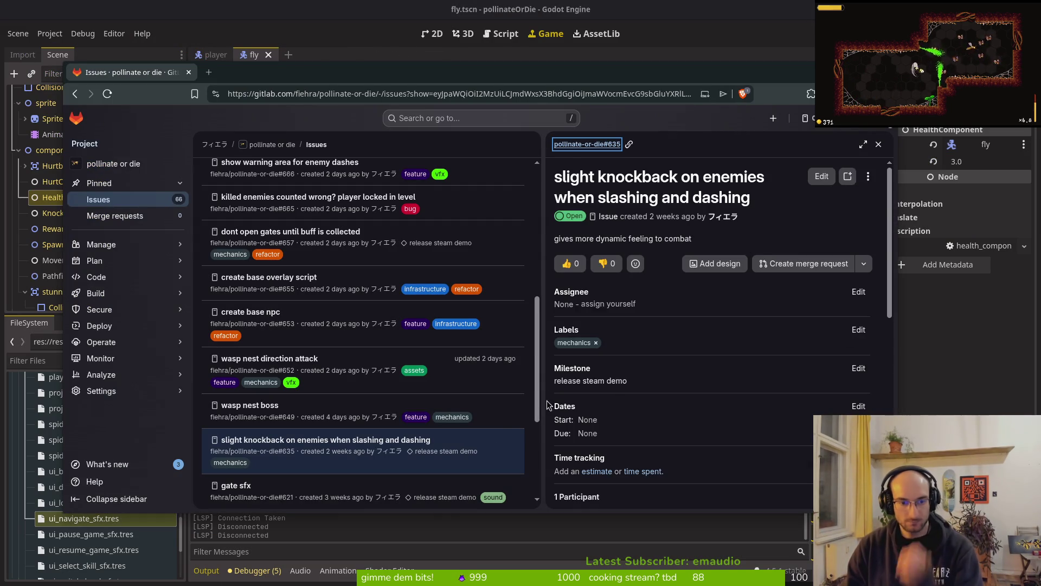
{"action": "scroll", "coordinate": [665, 441], "scroll_direction": "down", "scroll_amount": 5}
{"action": "scroll", "coordinate": [803, 406], "scroll_direction": "down", "scroll_amount": 3}
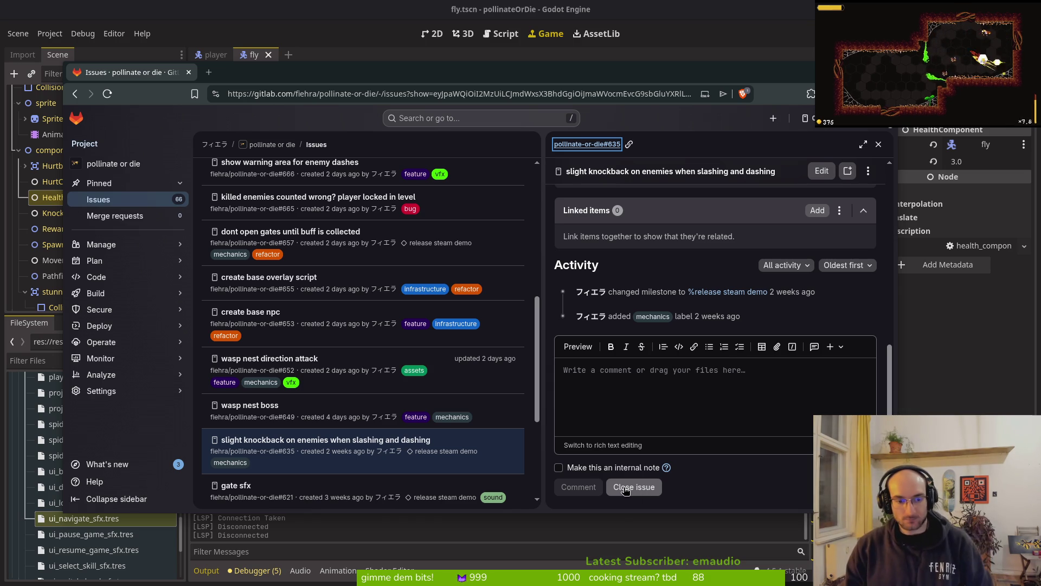
{"action": "left_click", "coordinate": [624, 490]}
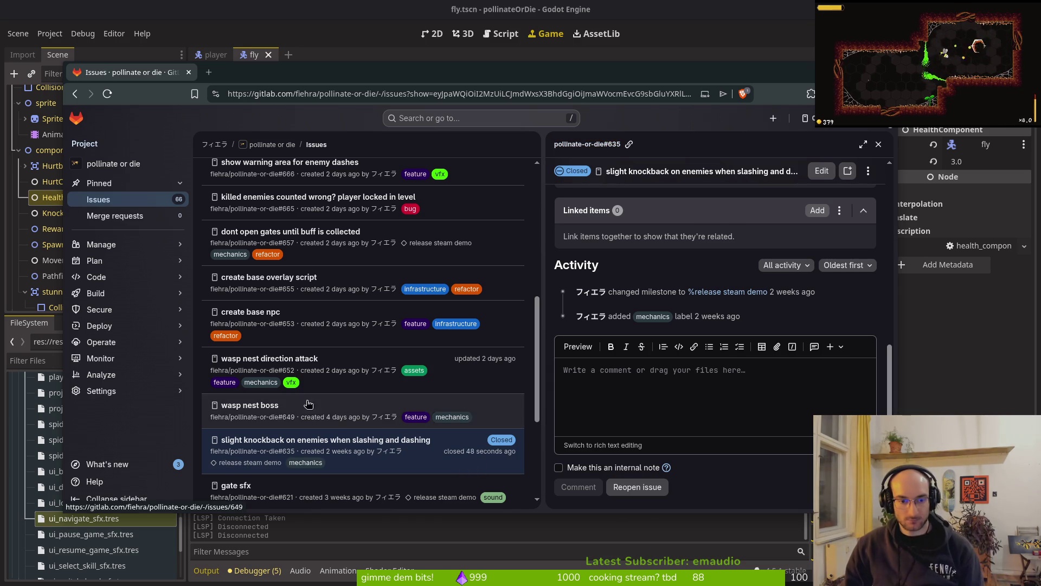
{"action": "key", "text": "Escape"}
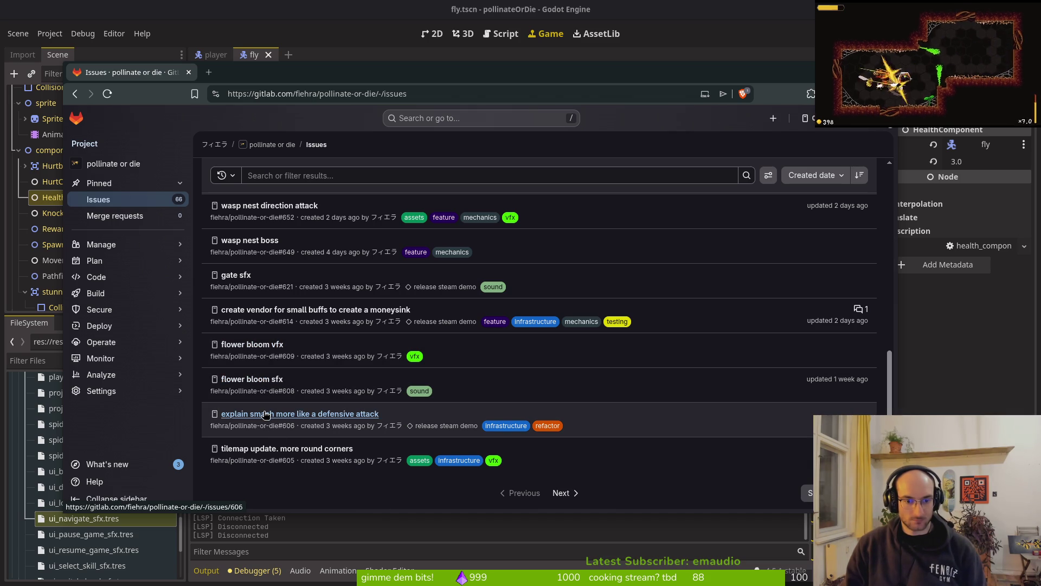
Step: Close the smash defensive attack issue #606 in its own tab, then close that tab and return to Godot
{"action": "middle_click", "coordinate": [283, 415]}
{"action": "left_click", "coordinate": [282, 72]}
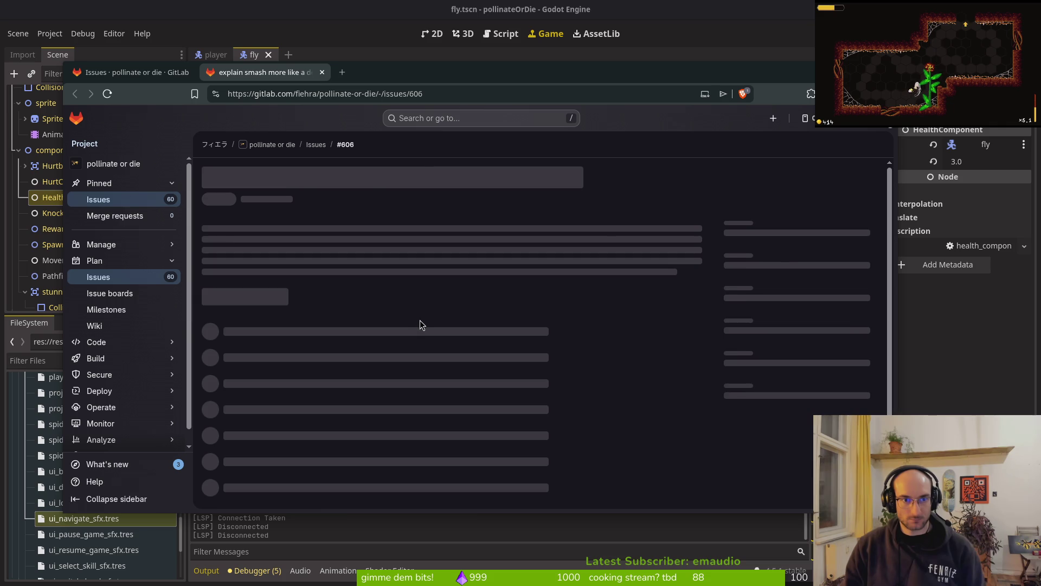
{"action": "scroll", "coordinate": [532, 362], "scroll_direction": "down", "scroll_amount": 2}
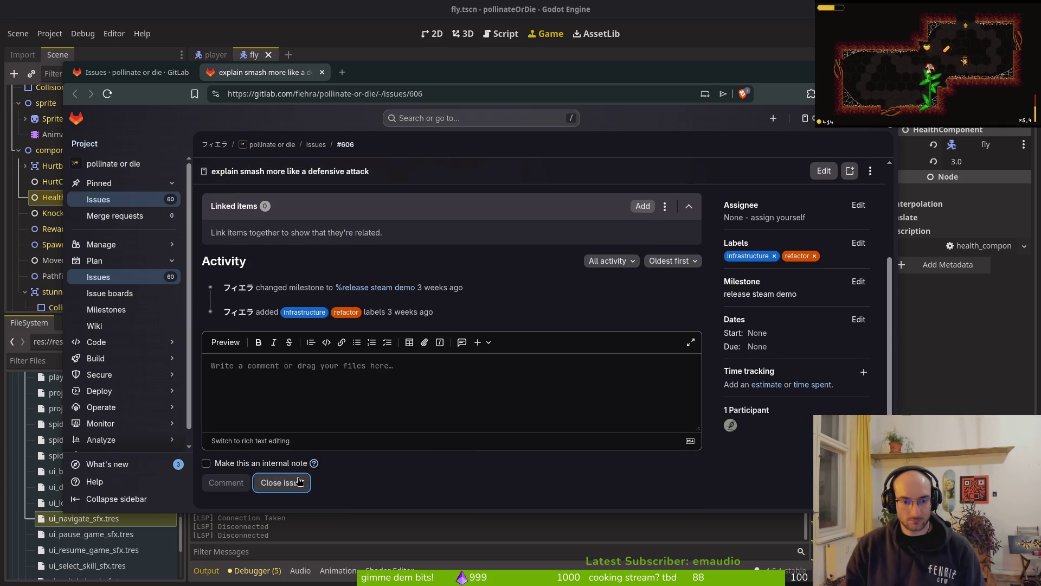
{"action": "left_click", "coordinate": [135, 72]}
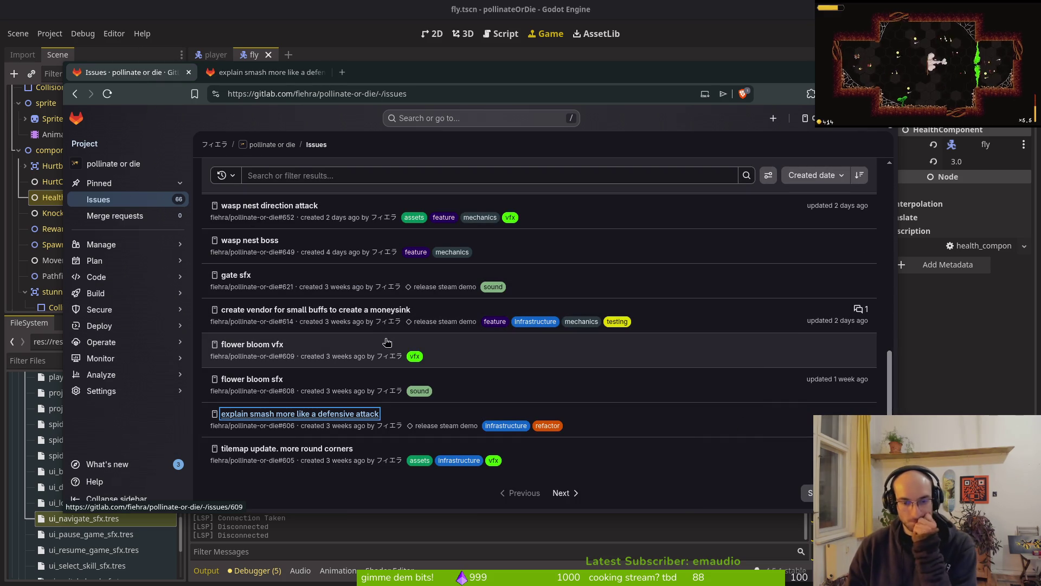
{"action": "scroll", "coordinate": [336, 358], "scroll_direction": "up", "scroll_amount": 7}
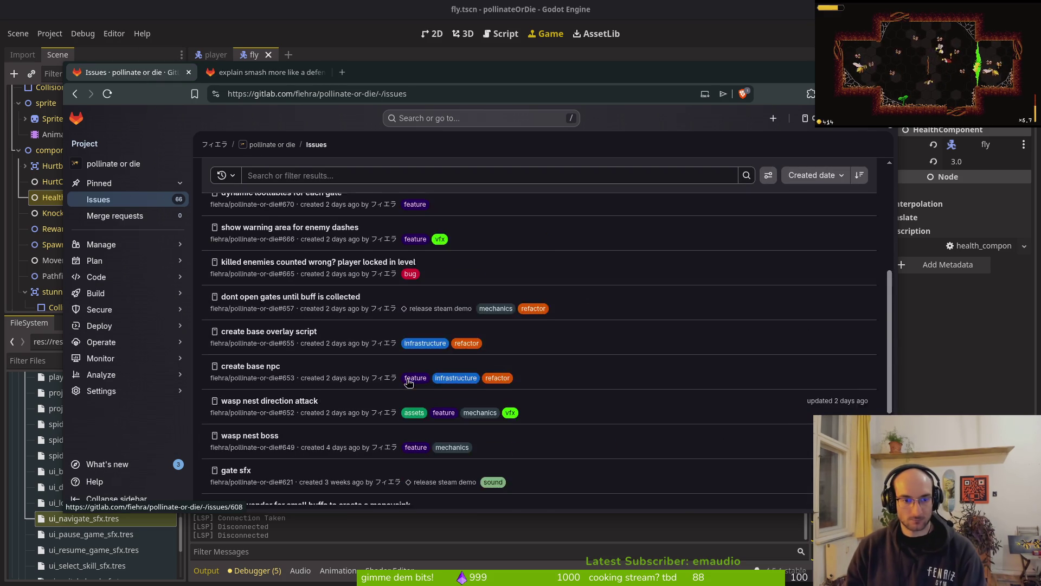
{"action": "scroll", "coordinate": [292, 252], "scroll_direction": "up", "scroll_amount": 2}
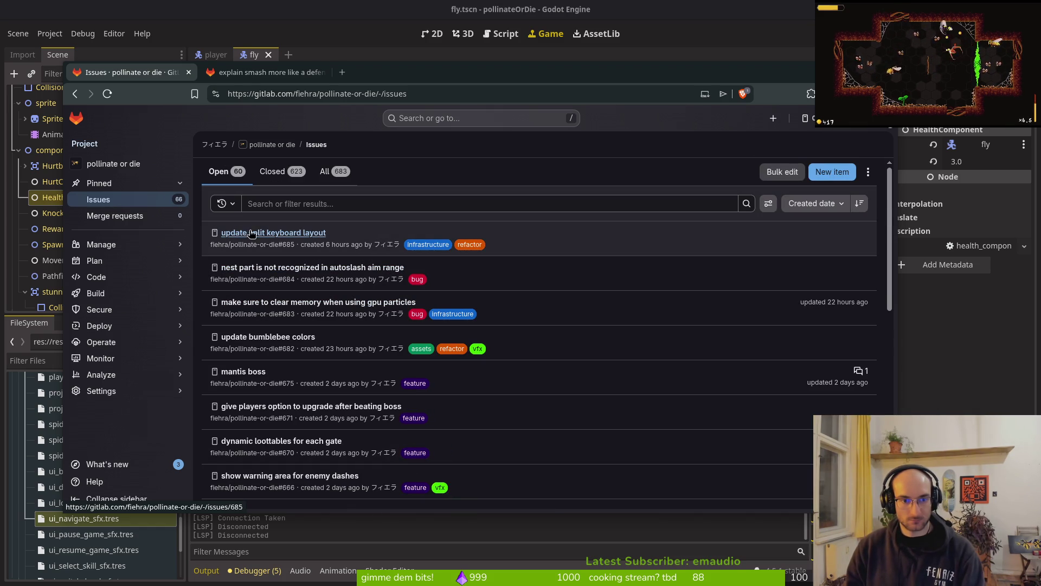
{"action": "left_click", "coordinate": [213, 78]}
{"action": "key", "text": "ctrl+w"}
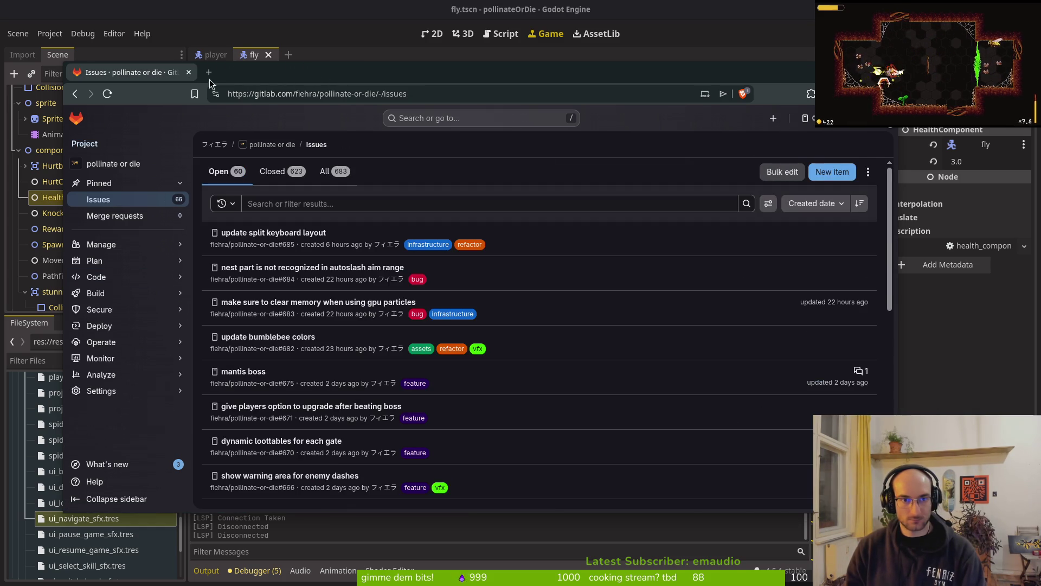
{"action": "key", "text": "alt+Tab"}
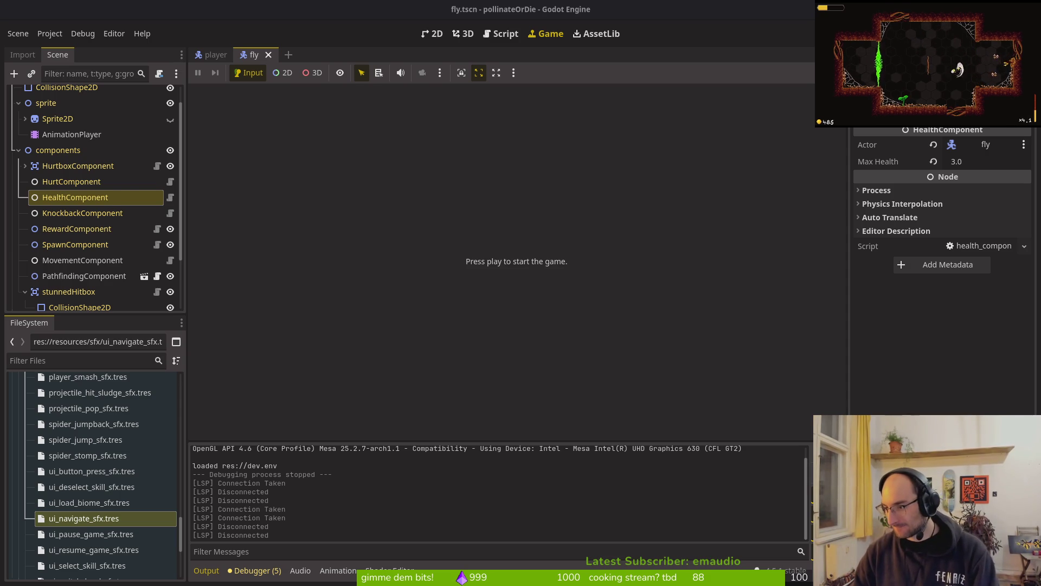
Step: Bring the terminal with the pushed dash knockback commit in front of Godot
{"action": "key", "text": "alt+Tab"}
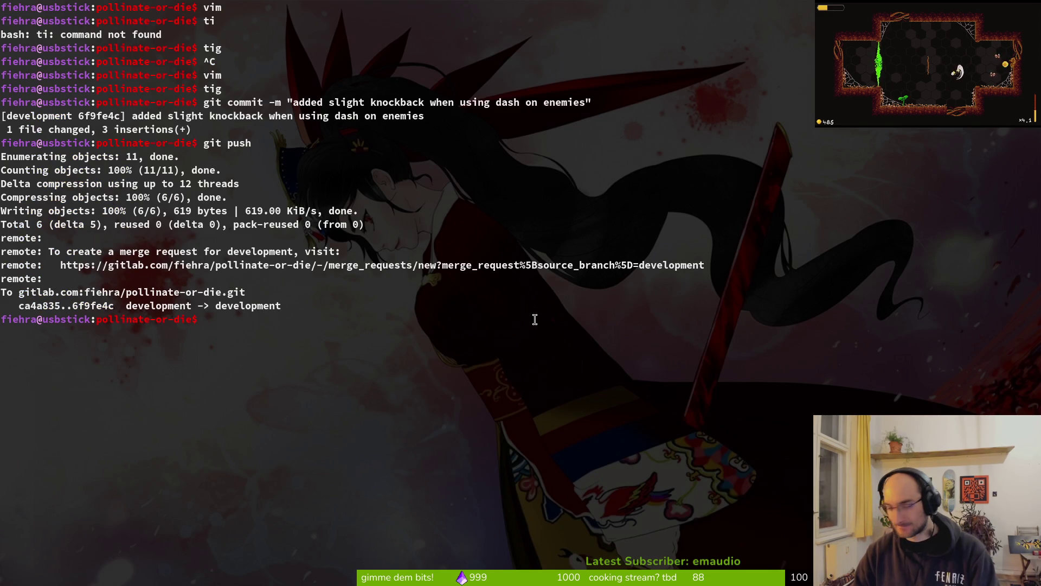
Step: Check the repository status in tig, then clear the terminal
{"action": "type", "text": "tig"}
{"action": "key", "text": "Return"}
{"action": "key", "text": "s"}
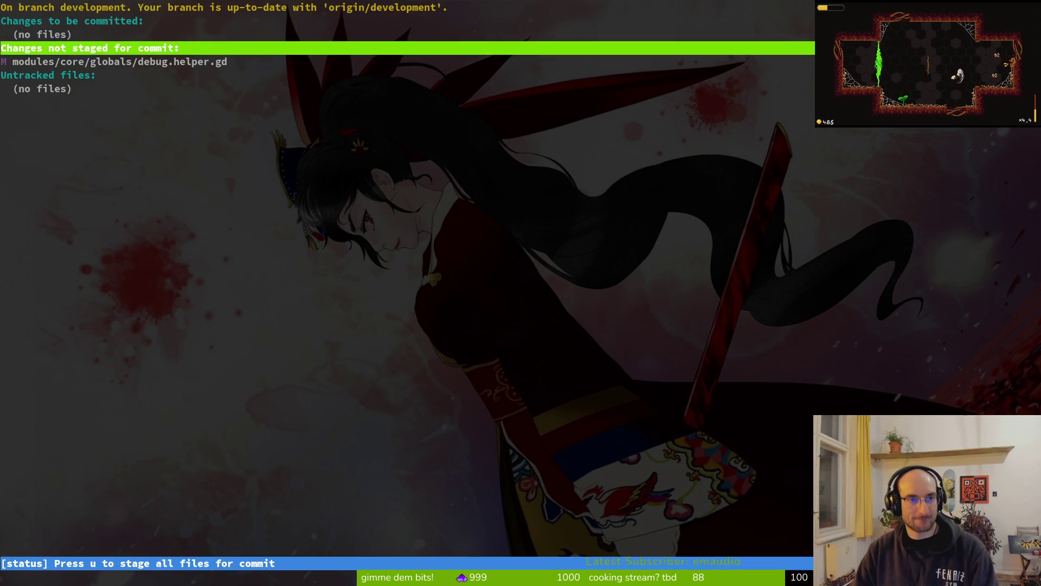
{"action": "key", "text": "q"}
{"action": "key", "text": "q"}
{"action": "type", "text": "clear"}
{"action": "key", "text": "Return"}
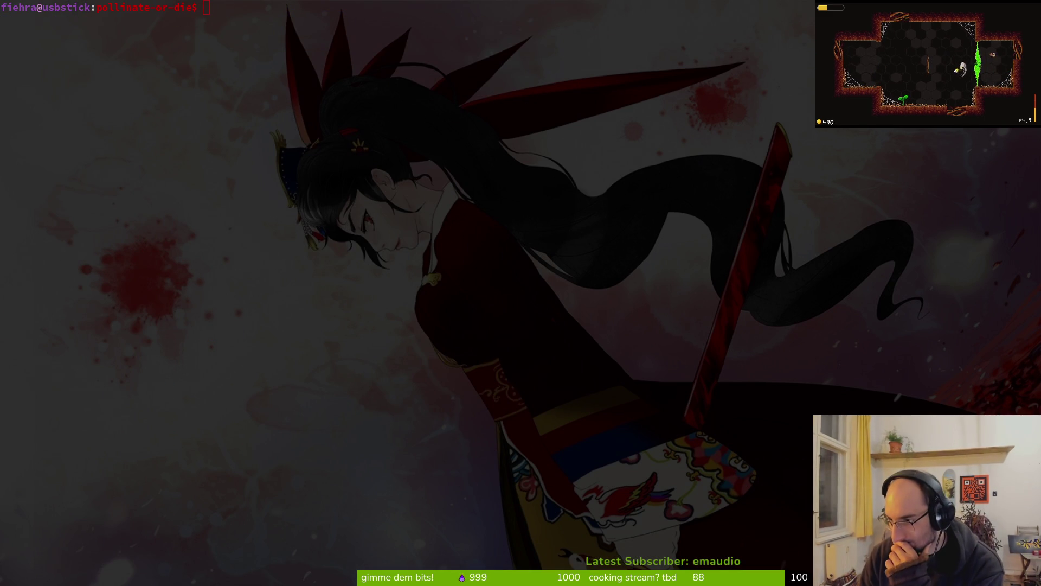
Step: Glance at Godot and come back, then start Neovim with nvim . in the project folder
{"action": "left_click", "coordinate": [602, 180]}
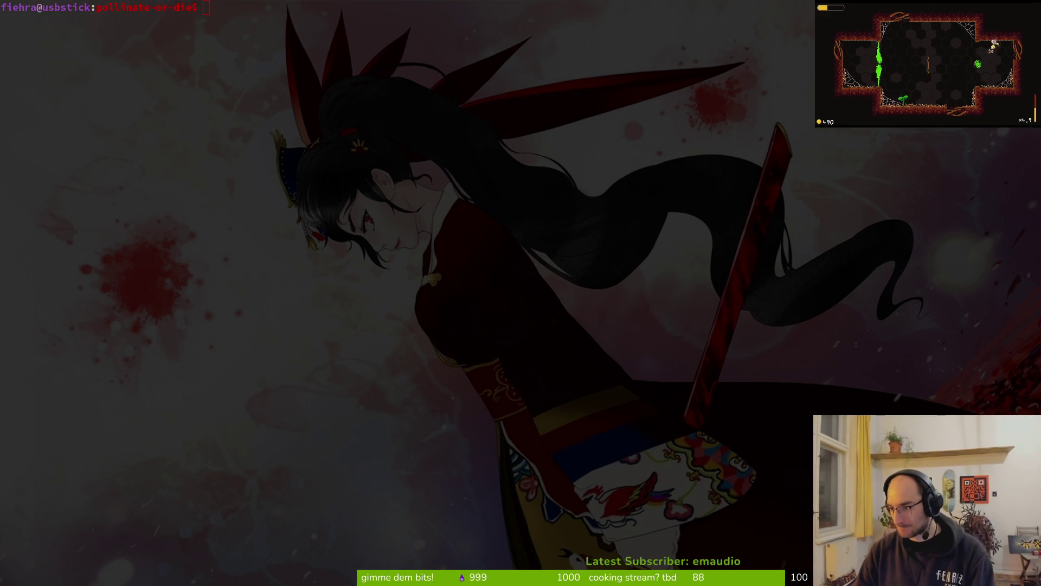
{"action": "key", "text": "super+2"}
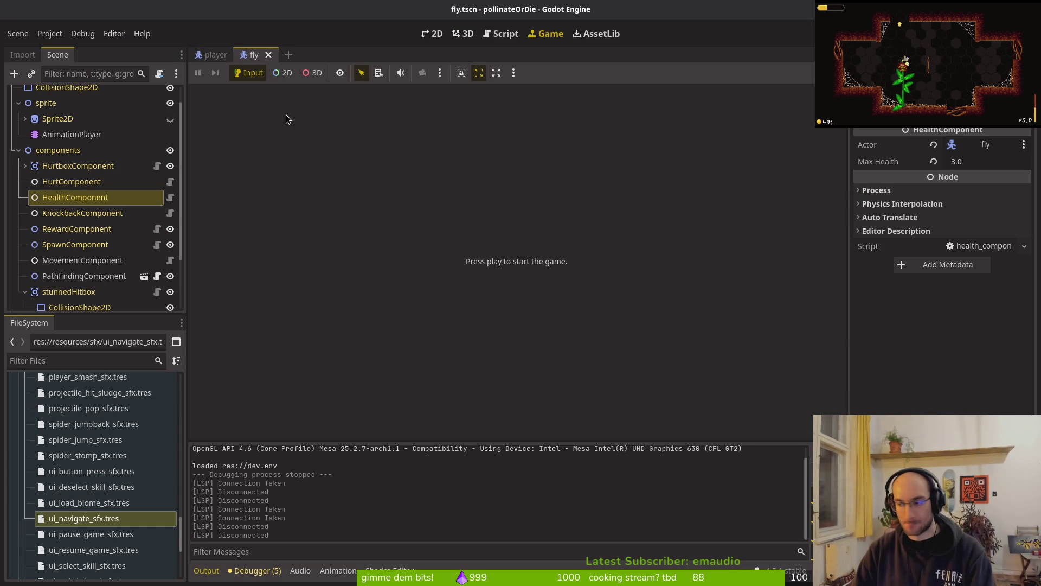
{"action": "key", "text": "super+1"}
{"action": "type", "text": "clear"}
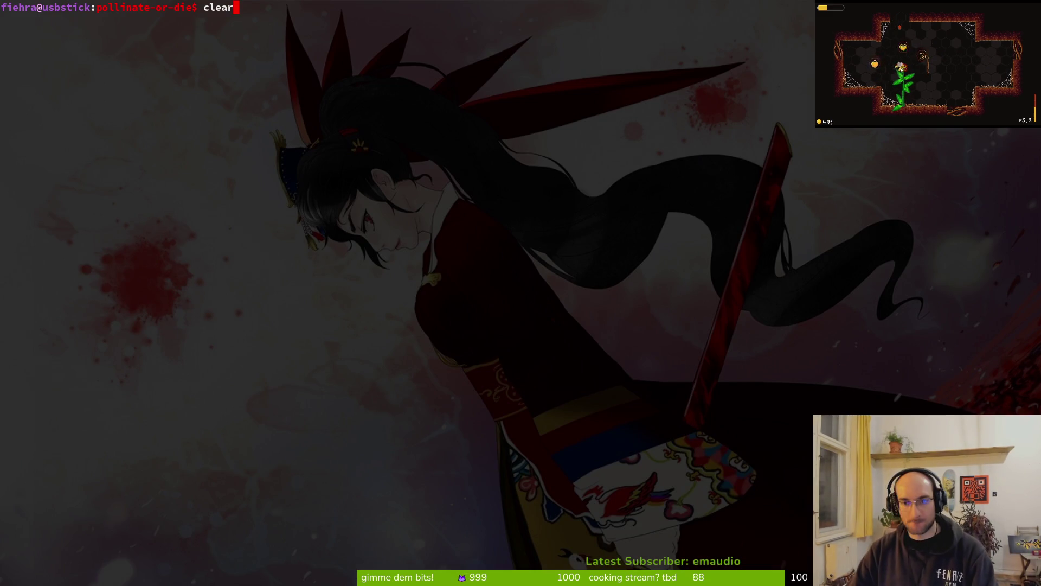
{"action": "key", "text": "BackSpace"}
{"action": "key", "text": "BackSpace"}
{"action": "key", "text": "BackSpace"}
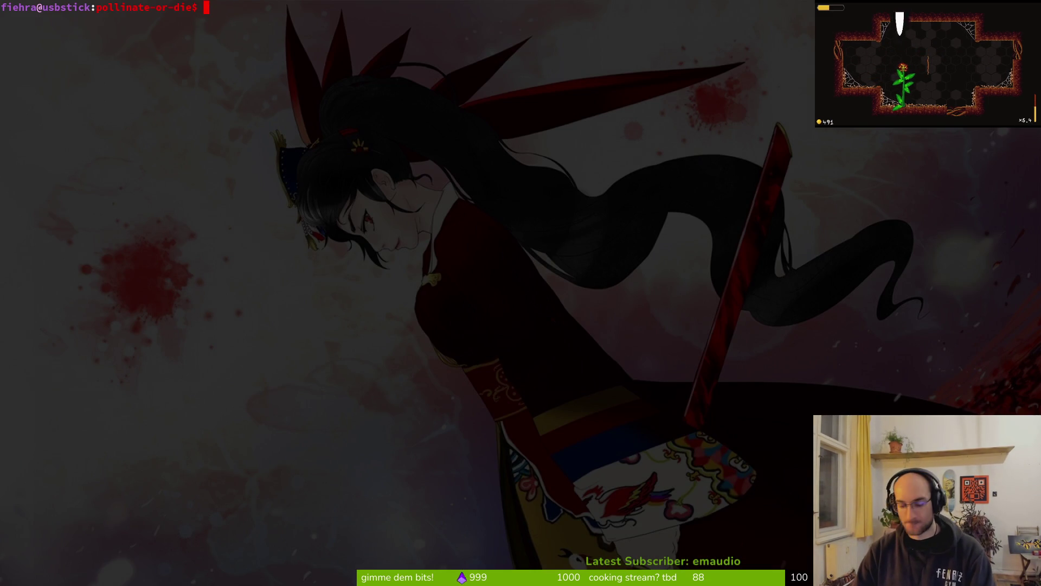
{"action": "type", "text": "nvim ."}
{"action": "key", "text": "Return"}
Step: Open nest_part.gd by searching 'nespar' in the file finder
{"action": "key", "text": "space"}
{"action": "key", "text": "f"}
{"action": "key", "text": "f"}
{"action": "type", "text": "nespar"}
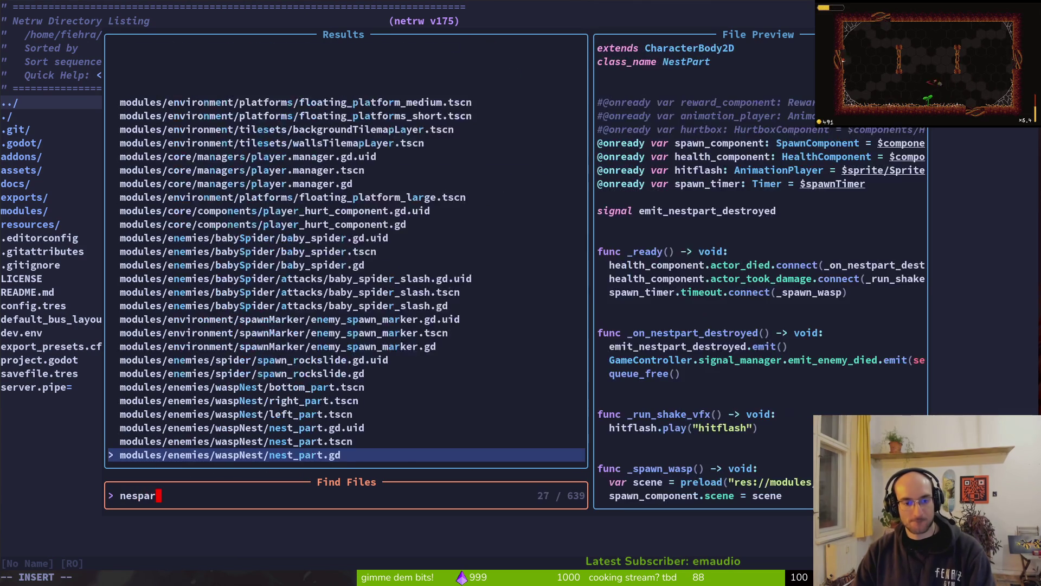
{"action": "key", "text": "Return"}
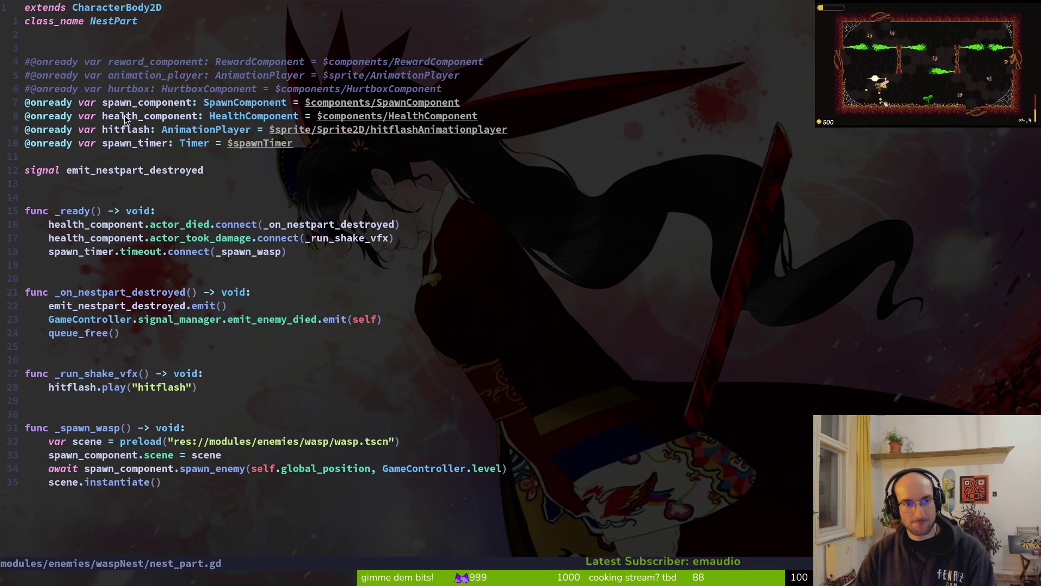
Step: Glance at Godot's quick-open search, then return to Neovim and start a new file search
{"action": "key", "text": "alt+Tab"}
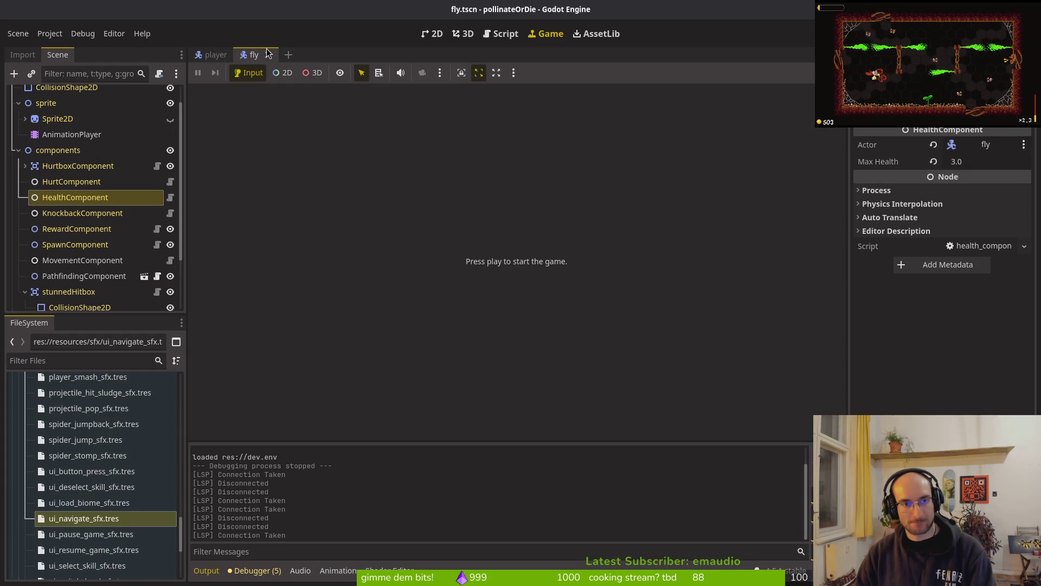
{"action": "key", "text": "alt+shift+o"}
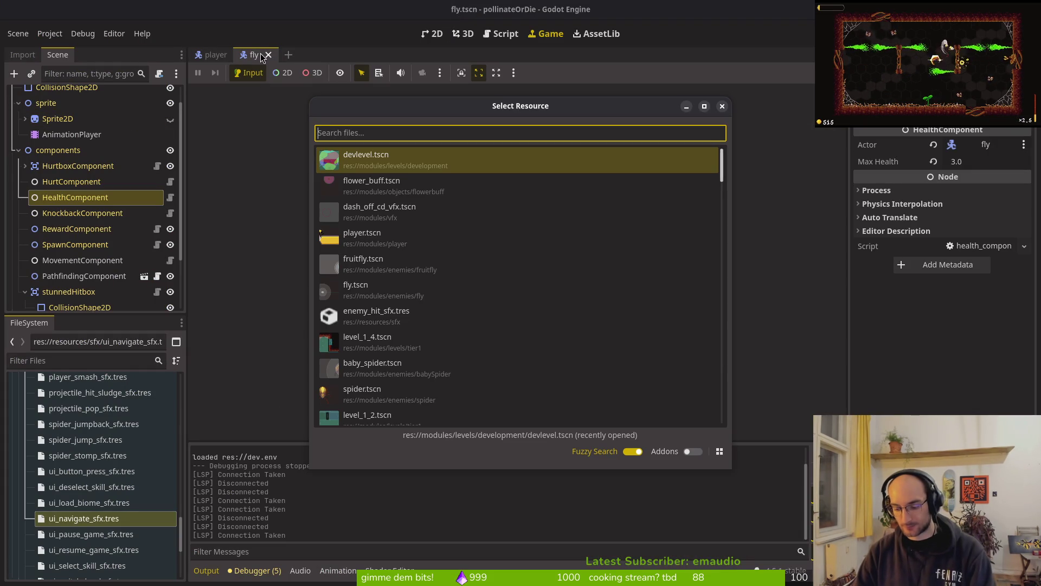
{"action": "key", "text": "Escape"}
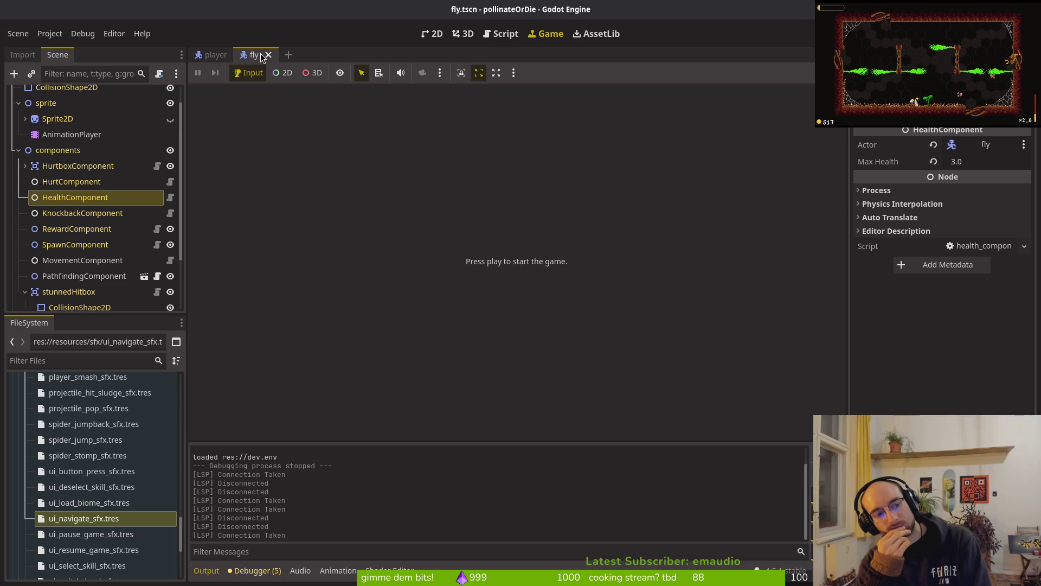
{"action": "key", "text": "alt+Tab"}
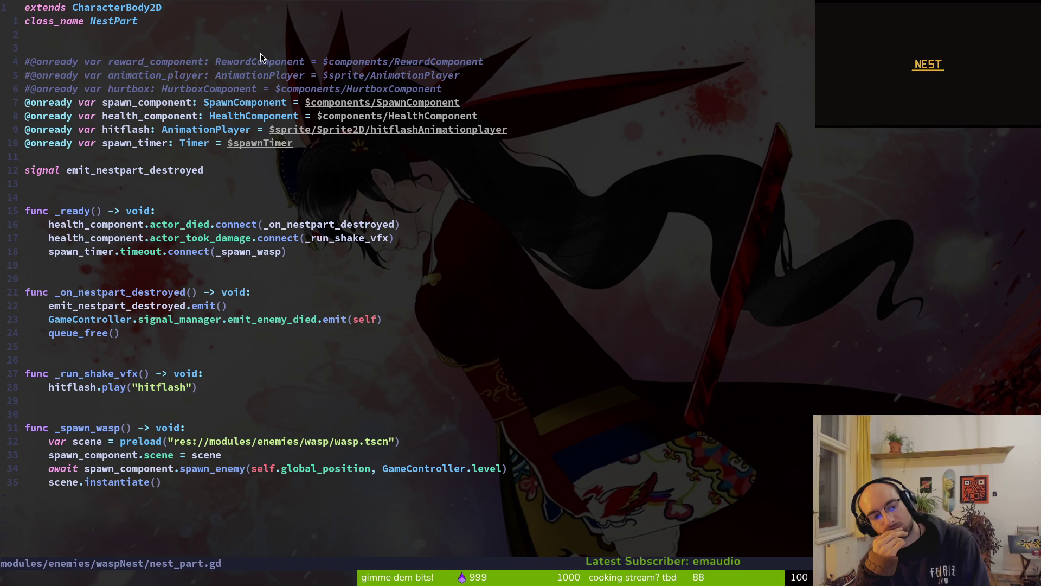
{"action": "key", "text": "space"}
Step: Open player.gd via 'plpl' and go to the _add_enemy_to_slash_range function
{"action": "key", "text": "f"}
{"action": "key", "text": "f"}
{"action": "type", "text": "plpl"}
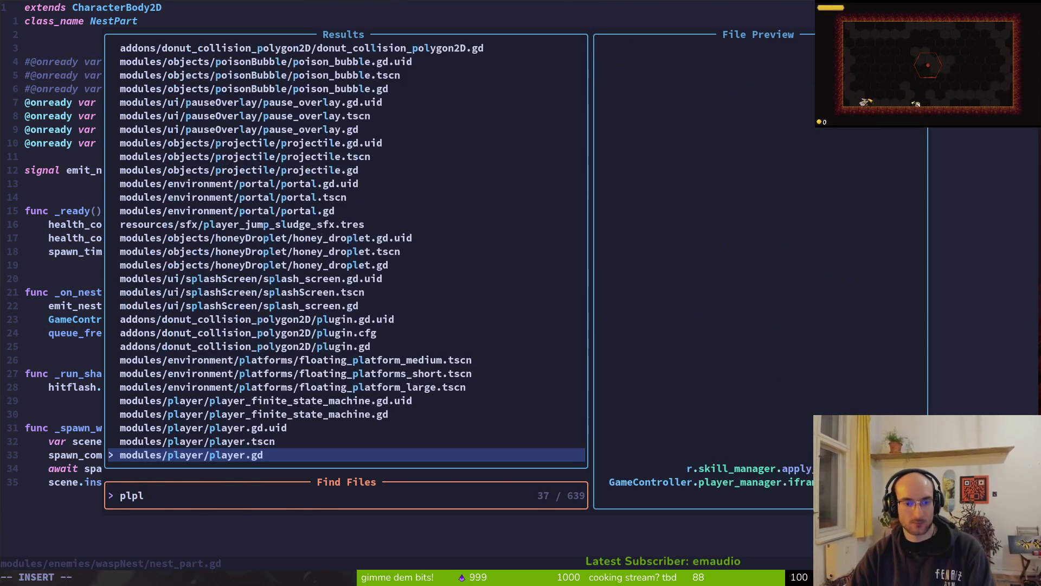
{"action": "key", "text": "Return"}
{"action": "key", "text": "ctrl+d"}
{"action": "key", "text": "ctrl+d"}
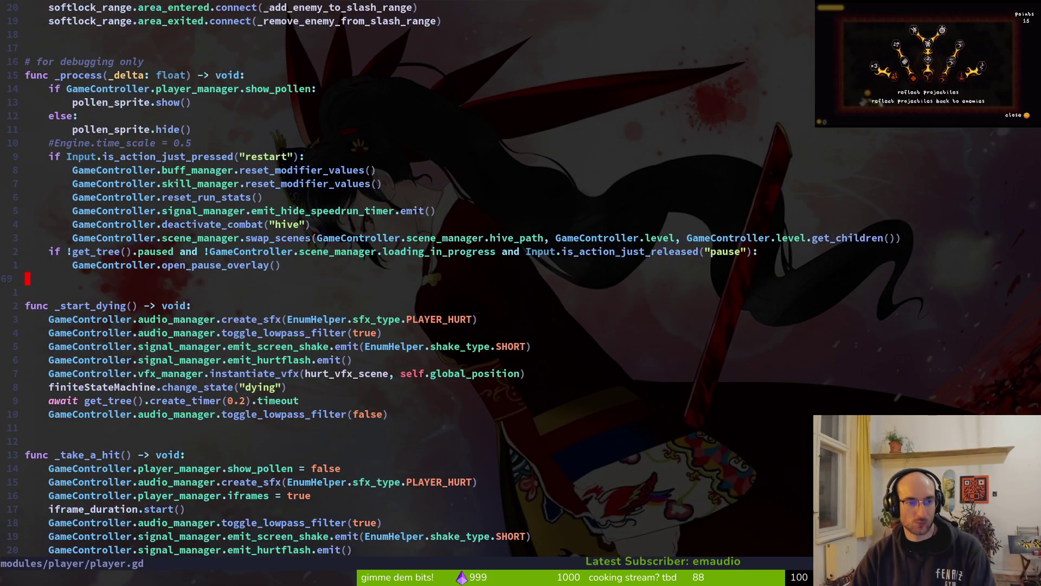
{"action": "key", "text": "ctrl+d"}
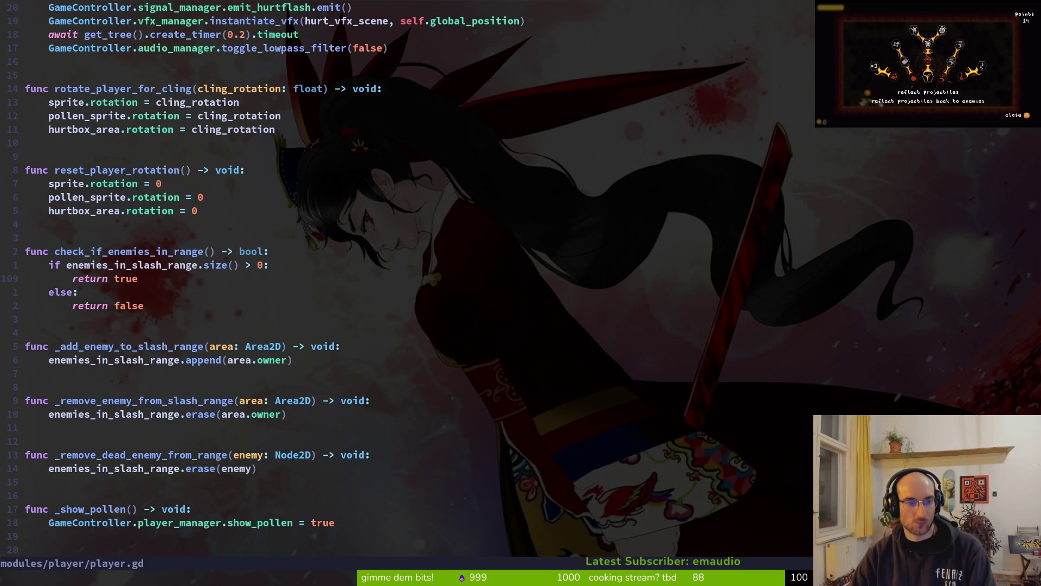
{"action": "key", "text": "j"}
{"action": "key", "text": "j"}
{"action": "key", "text": "j"}
Step: Add an 'if area.owner is Enemy:' check that calls print_debug("enemy")
{"action": "type", "text": "oif area"}
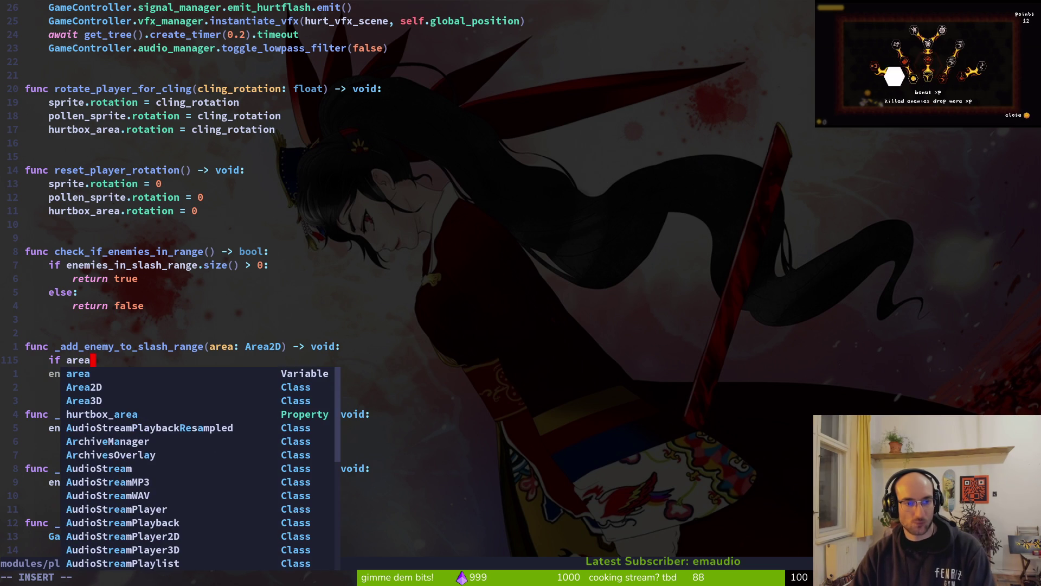
{"action": "type", "text": " is Enem"}
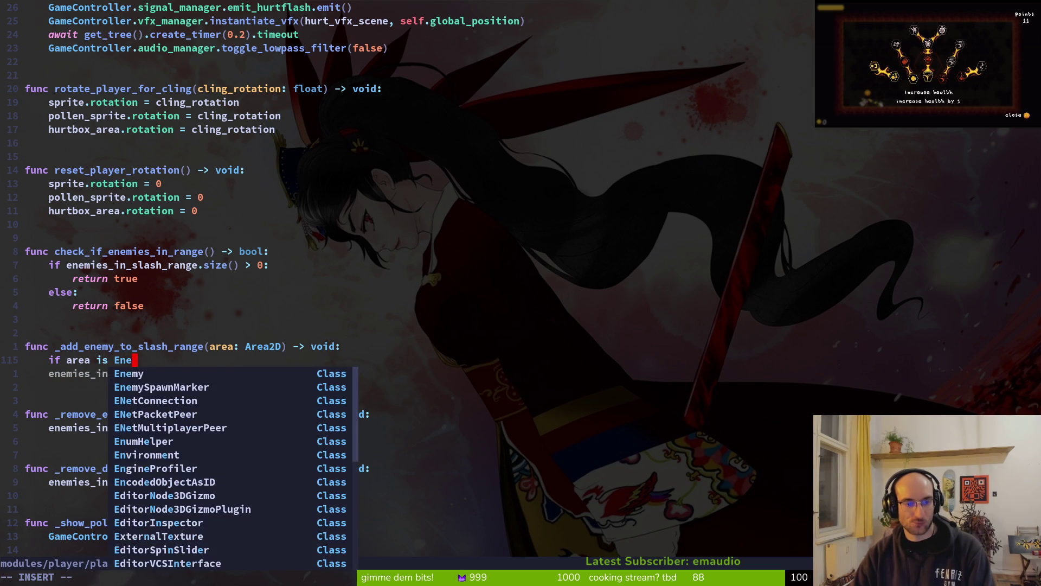
{"action": "key", "text": "BackSpace"}
{"action": "key", "text": "BackSpace"}
{"action": "key", "text": "BackSpace"}
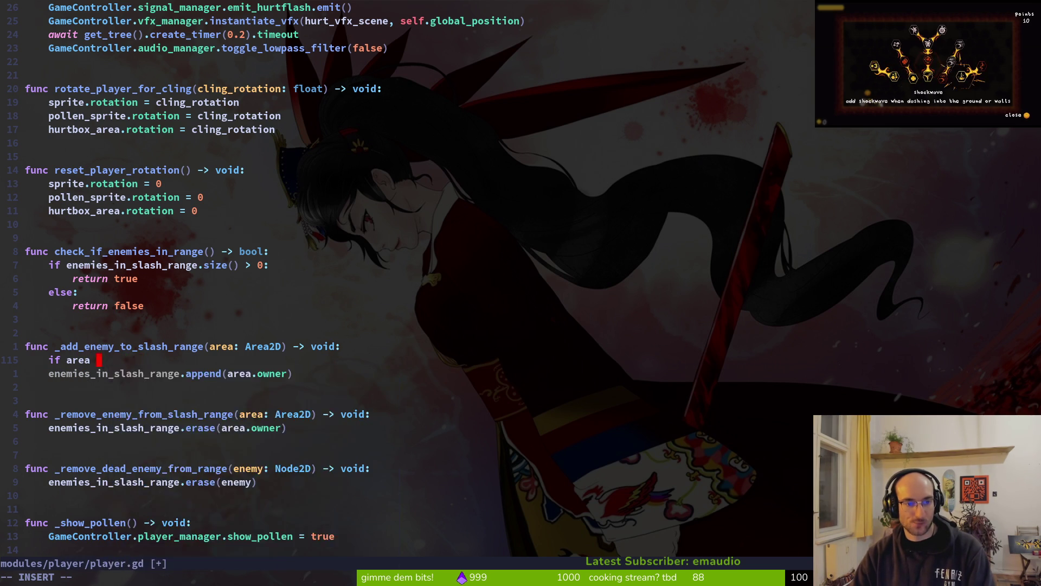
{"action": "type", "text": ".ow"}
{"action": "key", "text": "Tab"}
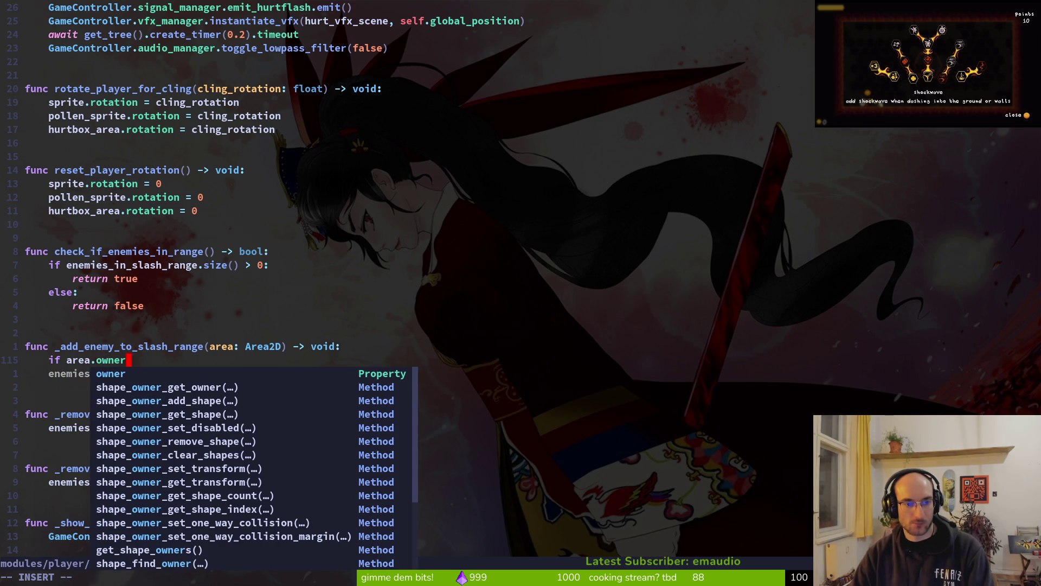
{"action": "type", "text": " is "}
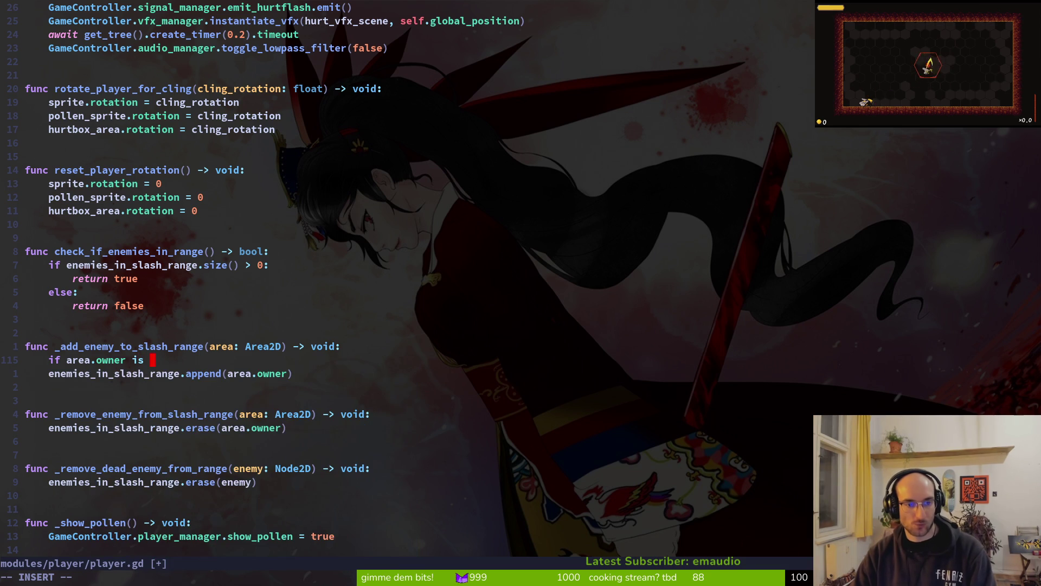
{"action": "type", "text": "Ene"}
{"action": "key", "text": "Tab"}
{"action": "type", "text": ":"}
{"action": "key", "text": "Return"}
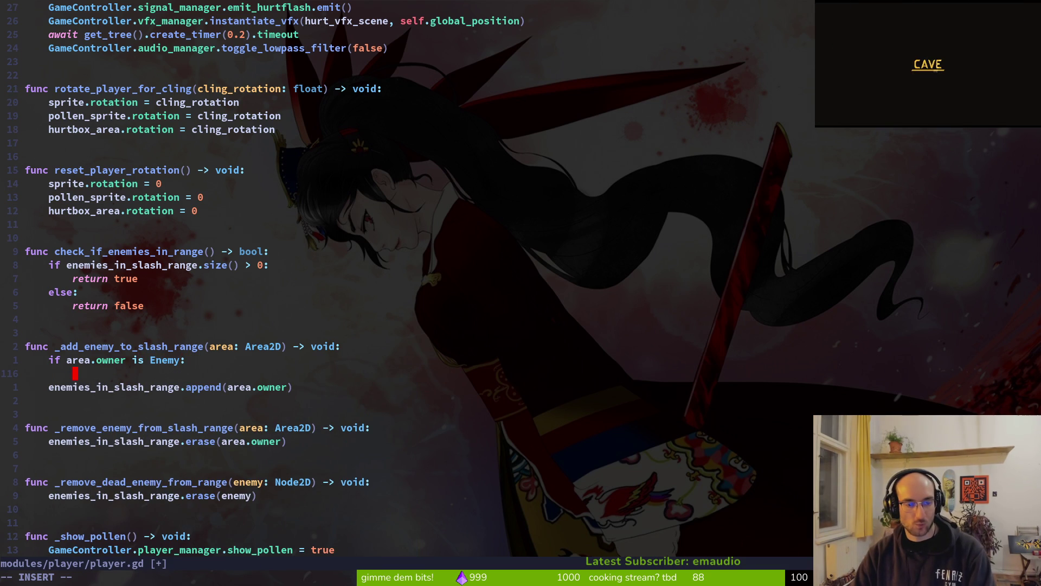
{"action": "type", "text": "prde"}
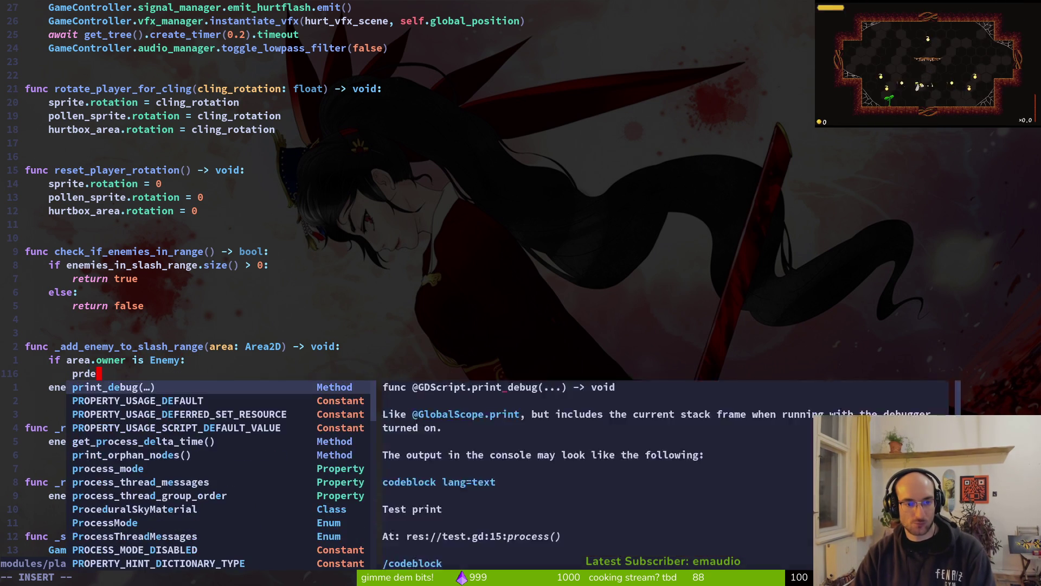
{"action": "key", "text": "Tab"}
{"action": "type", "text": "\"enemy"}
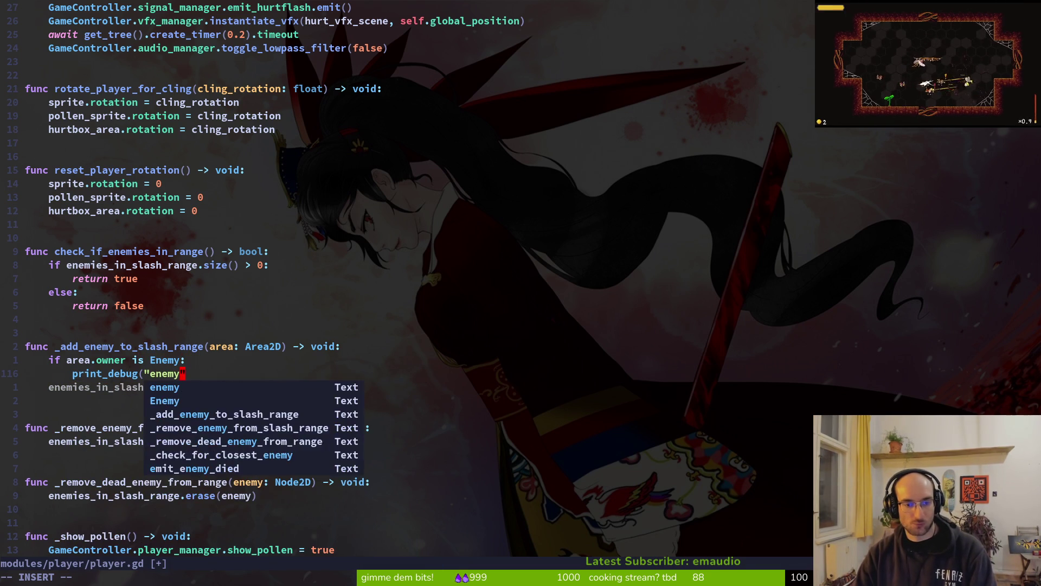
{"action": "type", "text": "\")"}
{"action": "key", "text": "Escape"}
{"action": "key", "text": "k"}
Step: Duplicate the check as an elif branch for Boss owners and save player.gd
{"action": "key", "text": "shift+v"}
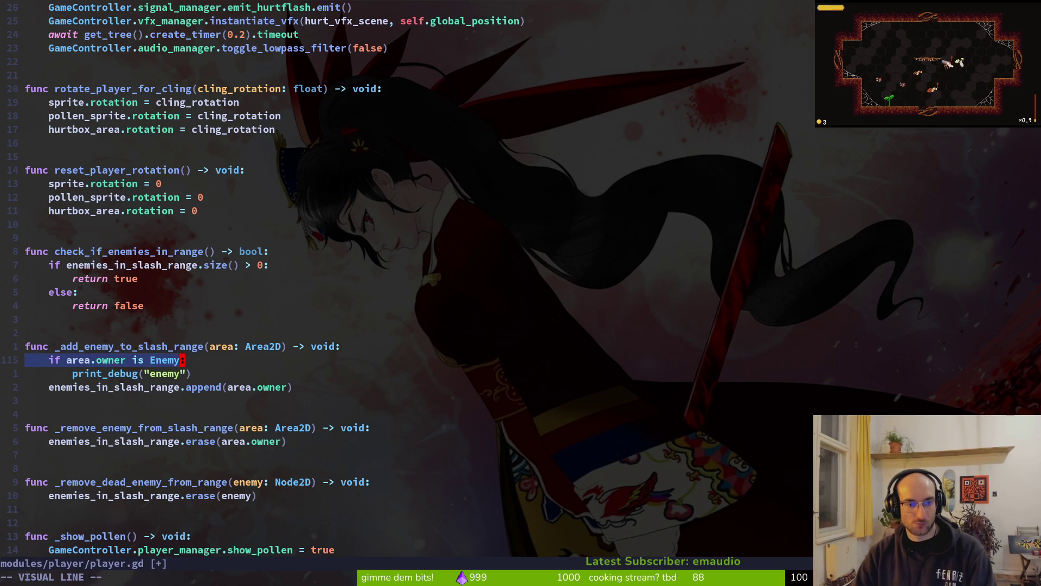
{"action": "type", "text": "jyjpIel"}
{"action": "key", "text": "Escape"}
{"action": "key", "text": "w"}
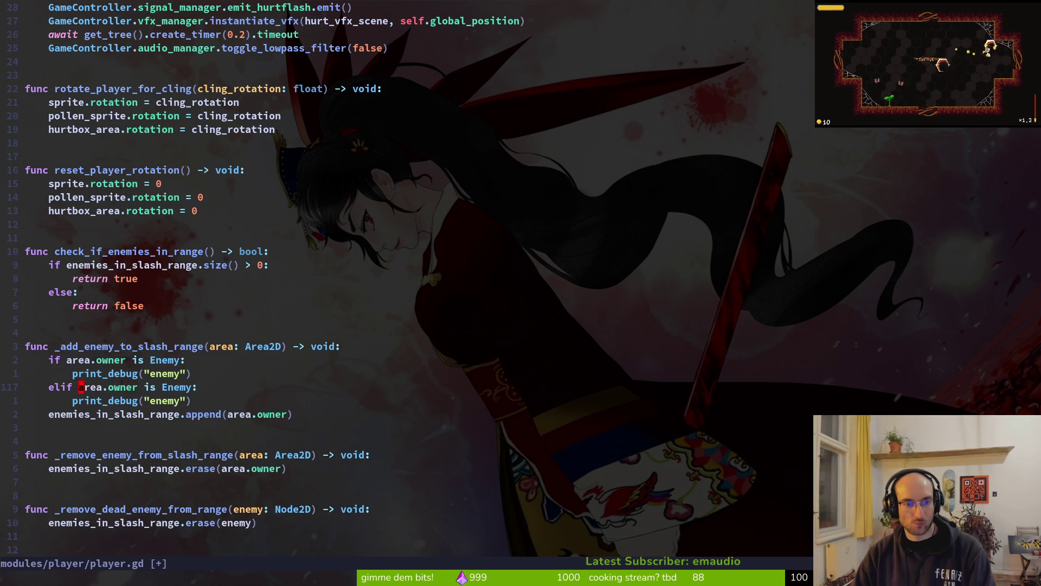
{"action": "key", "text": "w"}
{"action": "key", "text": "w"}
{"action": "key", "text": "w"}
{"action": "type", "text": "cwBos"}
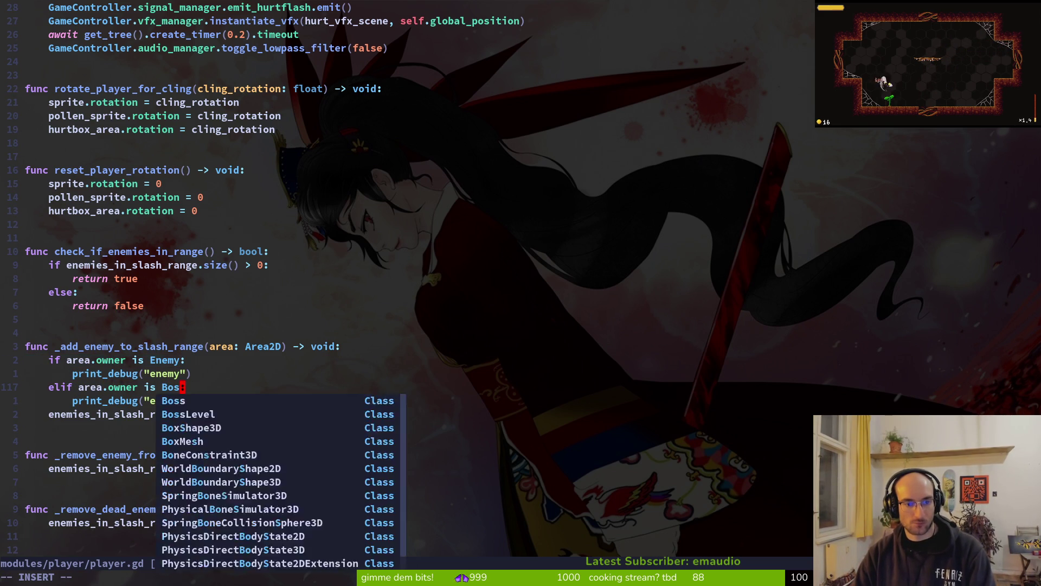
{"action": "type", "text": "s"}
{"action": "key", "text": "Escape"}
{"action": "type", "text": ":w"}
{"action": "key", "text": "Return"}
Step: Run the game in Godot with F5 to test the change
{"action": "key", "text": "j"}
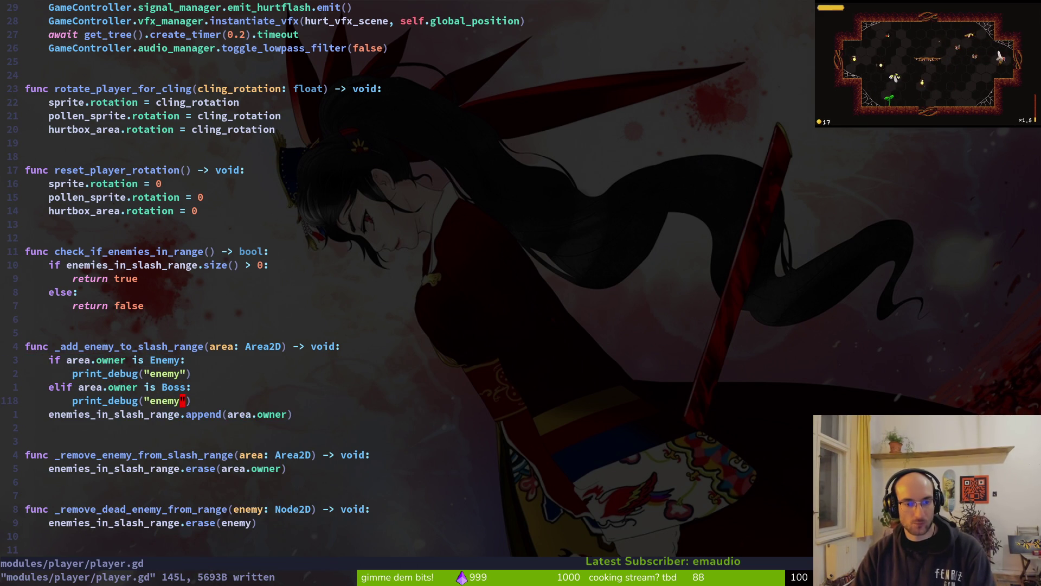
{"action": "key", "text": "alt+Tab"}
{"action": "key", "text": "F5"}
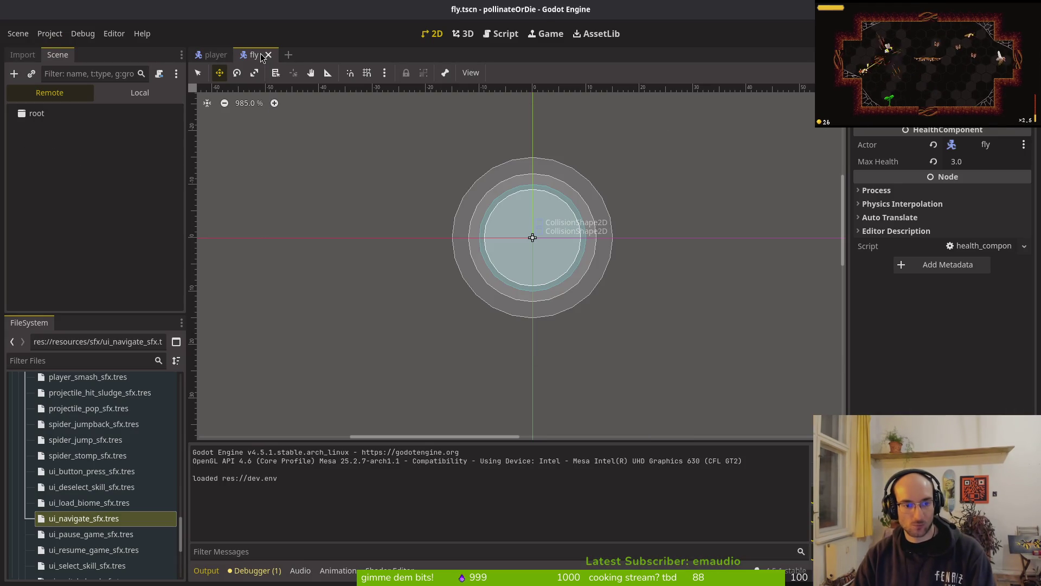
Step: Grep the project for _remove_enemy_from_slash_range from player.gd
{"action": "key", "text": "alt+Tab"}
{"action": "key", "text": "j"}
{"action": "key", "text": "j"}
{"action": "key", "text": "j"}
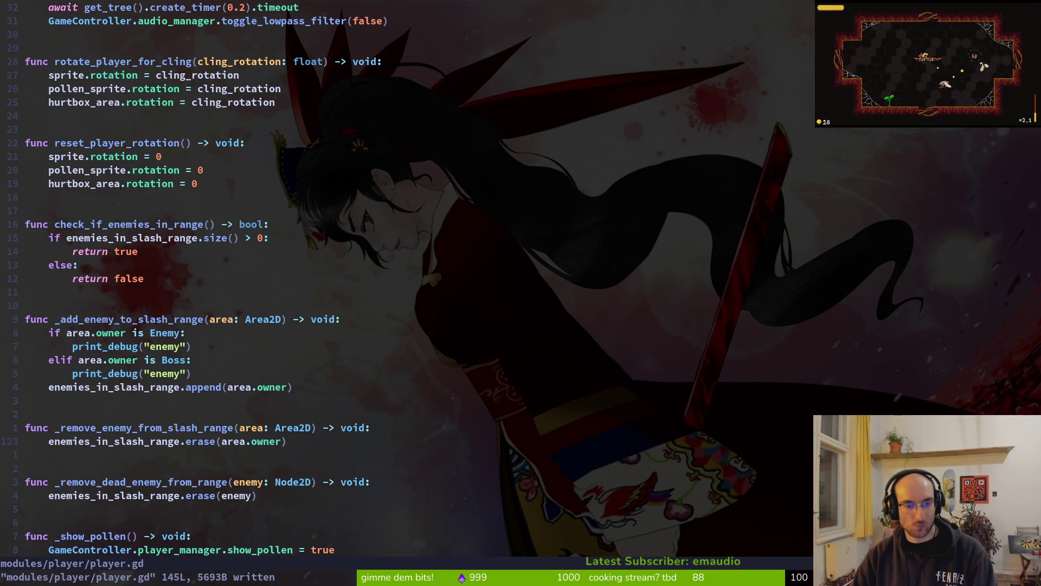
{"action": "key", "text": "space"}
{"action": "key", "text": "g"}
{"action": "key", "text": "w"}
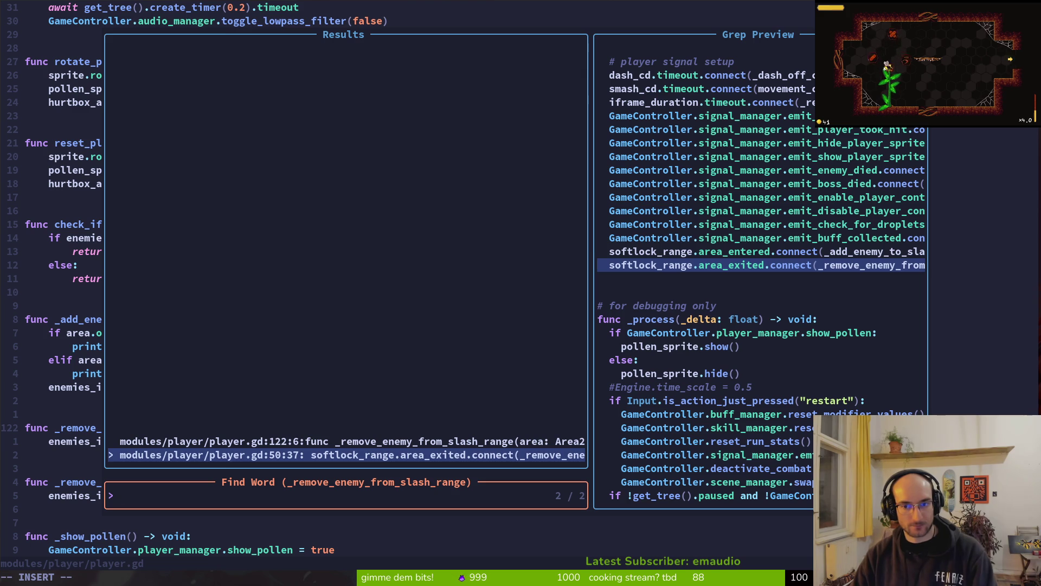
{"action": "key", "text": "Escape"}
{"action": "key", "text": "Escape"}
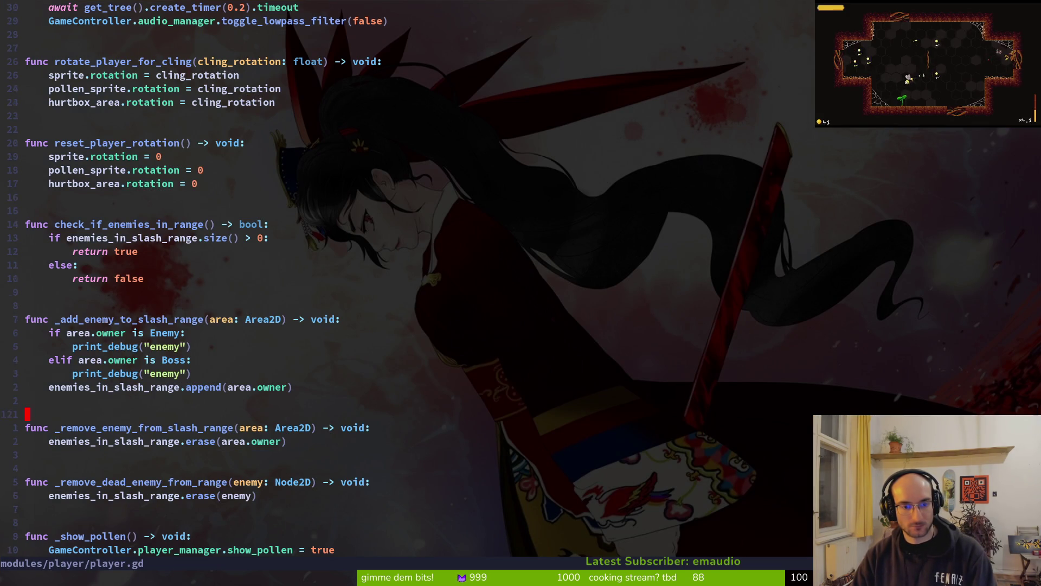
Step: Move onto the _remove_enemy_from_slash_range function, check Godot, and return to player.gd
{"action": "key", "text": "k"}
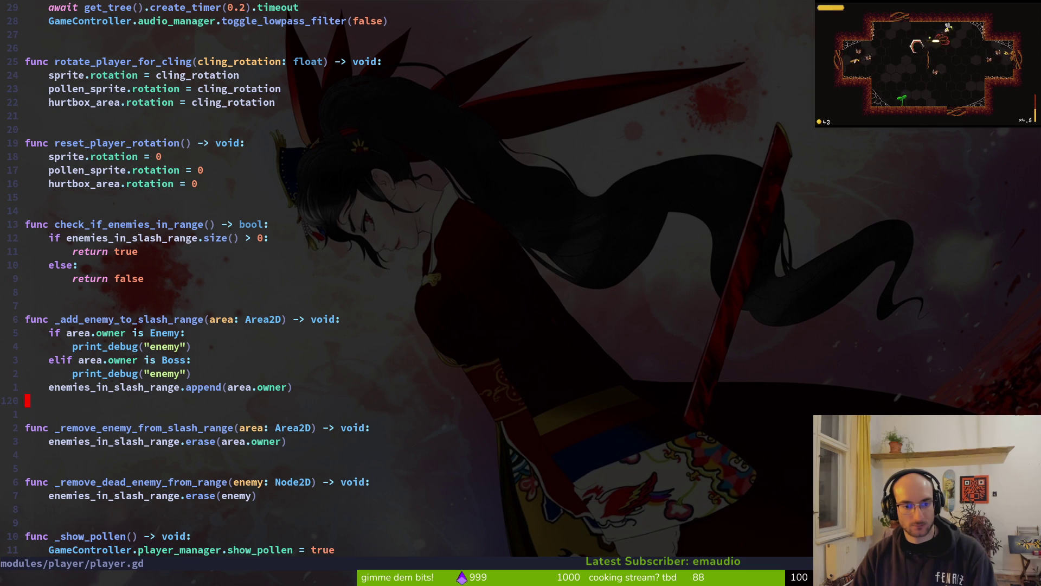
{"action": "key", "text": "j"}
{"action": "key", "text": "j"}
{"action": "key", "text": "w"}
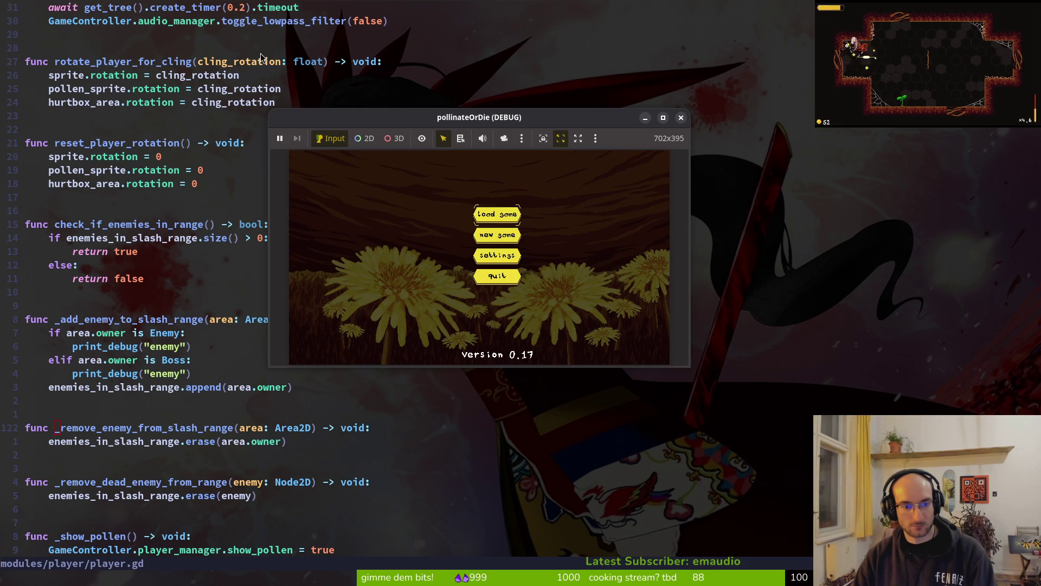
{"action": "key", "text": "alt+Tab"}
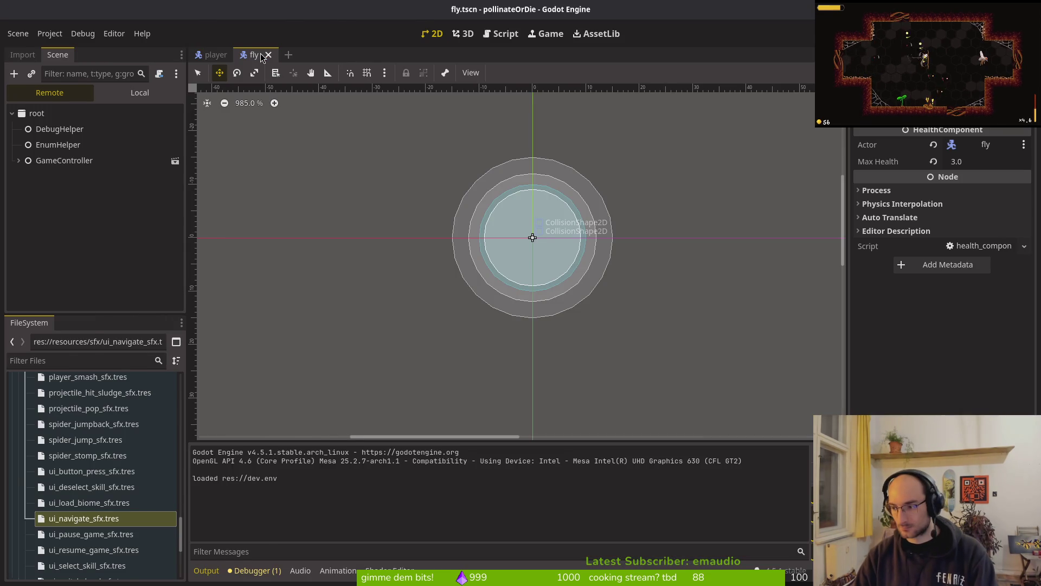
{"action": "key", "text": "alt+Tab"}
Step: Indent the append line into the Boss branch and add a copy under the Enemy branch
{"action": "key", "text": "j"}
{"action": "key", "text": "V"}
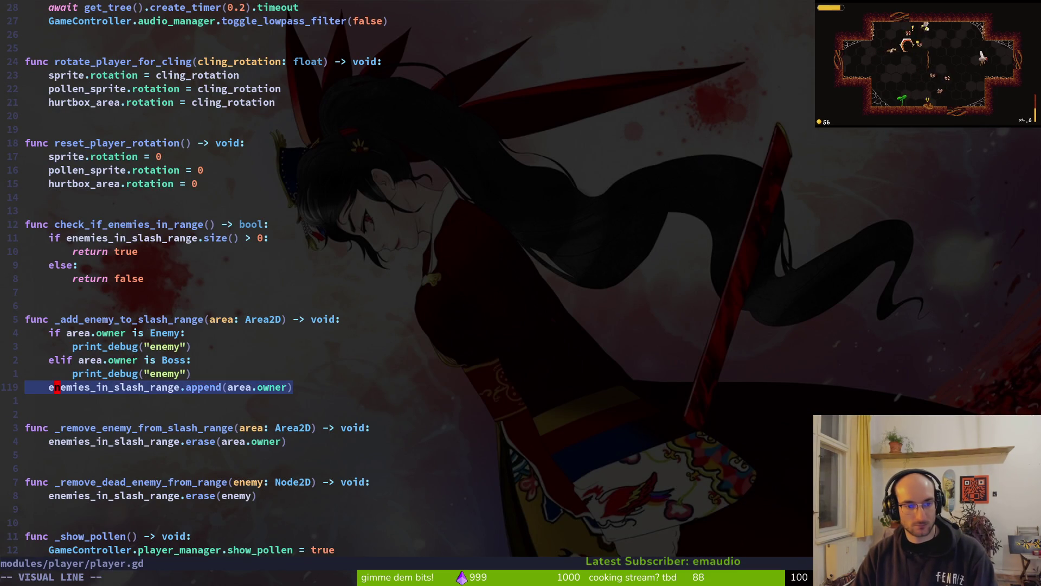
{"action": "key", "text": "greater"}
{"action": "key", "text": "k"}
{"action": "key", "text": "k"}
{"action": "key", "text": "k"}
{"action": "key", "text": "p"}
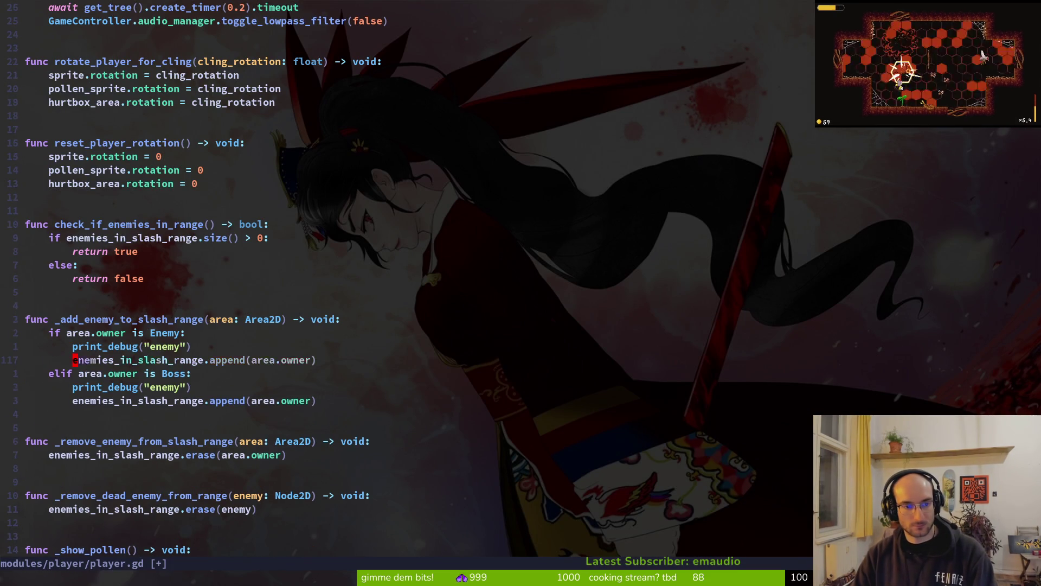
{"action": "key", "text": "k"}
{"action": "key", "text": "k"}
{"action": "key", "text": "shift+v"}
{"action": "key", "text": "j"}
{"action": "key", "text": "j"}
{"action": "key", "text": "j"}
{"action": "key", "text": "j"}
{"action": "key", "text": "y"}
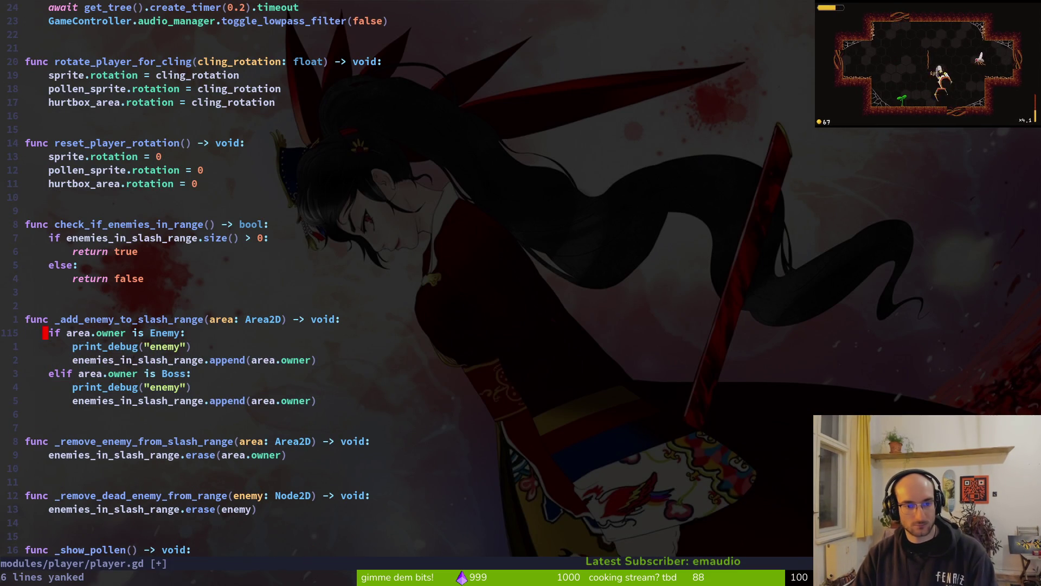
Step: Rename the Boss branch's debug label to 'boss' and copy the six-line Enemy/Boss block
{"action": "key", "text": "w"}
{"action": "key", "text": "w"}
{"action": "key", "text": "w"}
{"action": "type", "text": "ciw"}
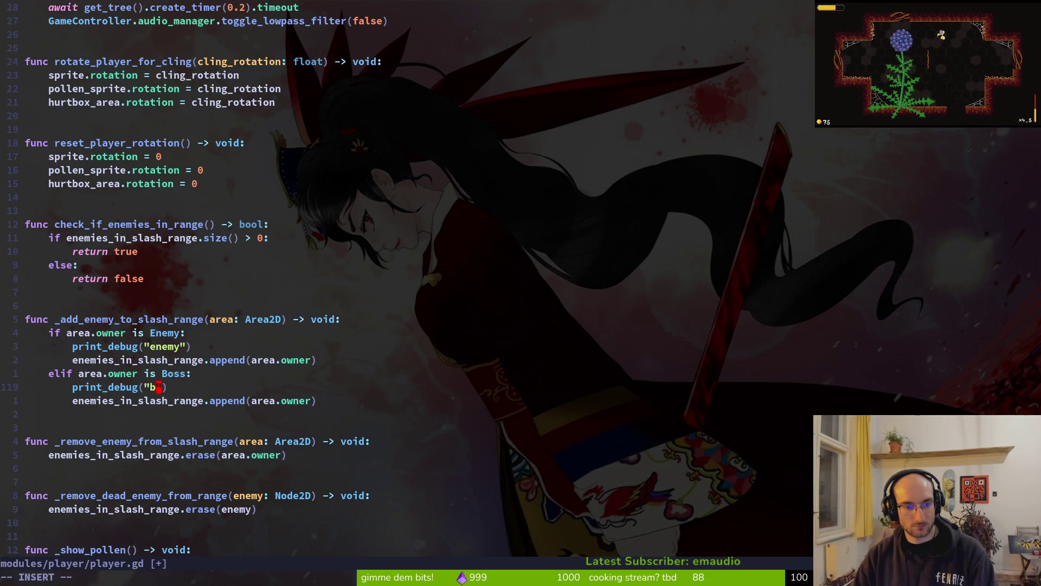
{"action": "type", "text": "boss"}
{"action": "key", "text": "Escape"}
{"action": "key", "text": "j"}
{"action": "key", "text": "shift+v"}
{"action": "key", "text": "k"}
{"action": "key", "text": "k"}
{"action": "key", "text": "k"}
{"action": "key", "text": "k"}
{"action": "key", "text": "k"}
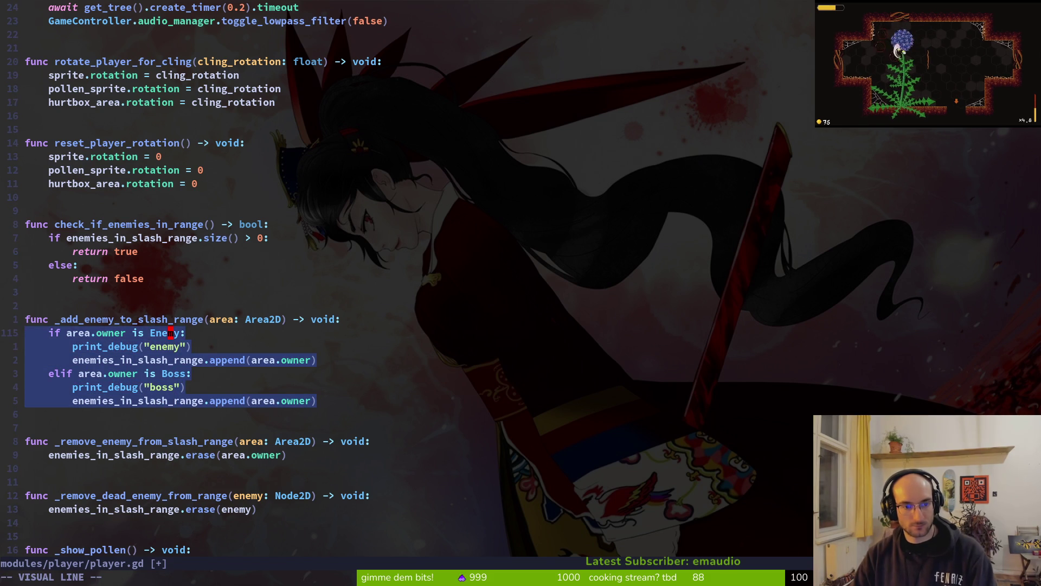
{"action": "key", "text": "y"}
{"action": "key", "text": "j"}
Step: Paste the block into _remove_enemy_from_slash_range, delete the old erase line, and save player.gd
{"action": "key", "text": "j"}
{"action": "key", "text": "j"}
{"action": "key", "text": "j"}
{"action": "key", "text": "p"}
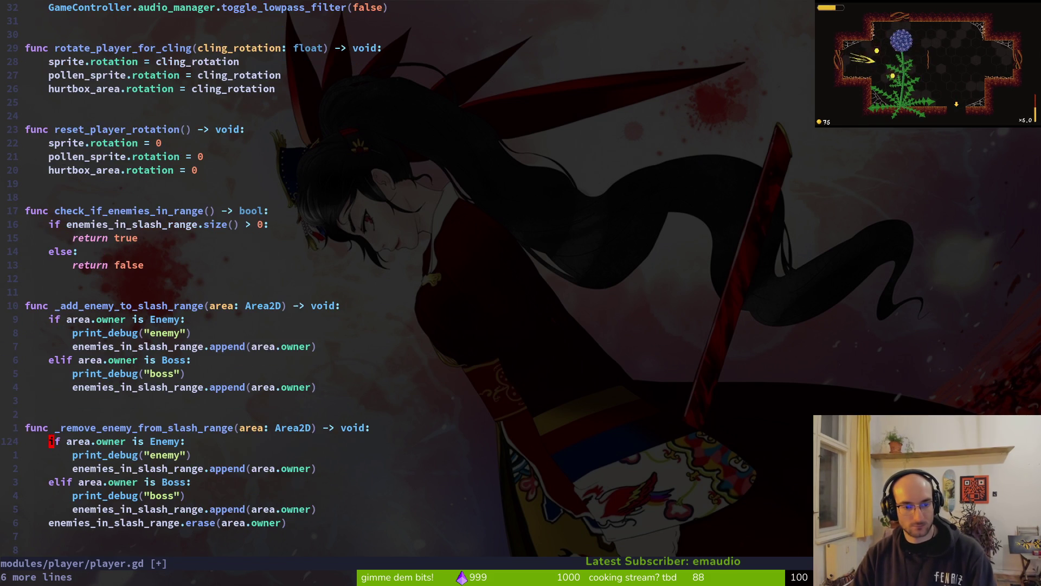
{"action": "key", "text": "j"}
{"action": "key", "text": "j"}
{"action": "key", "text": "j"}
{"action": "key", "text": "j"}
{"action": "key", "text": "j"}
{"action": "key", "text": "d"}
{"action": "key", "text": "d"}
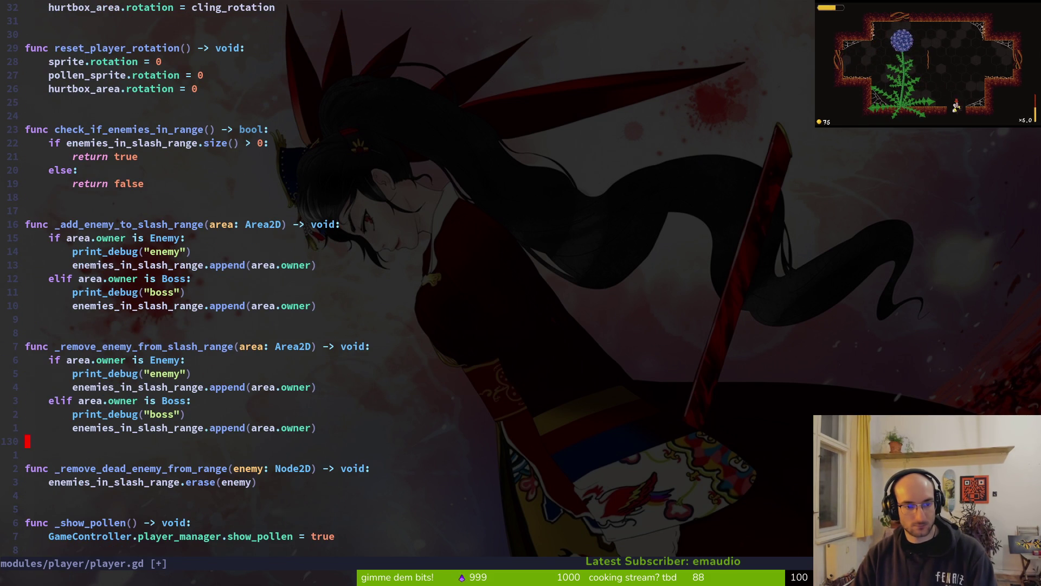
{"action": "type", "text": ":w"}
{"action": "key", "text": "Return"}
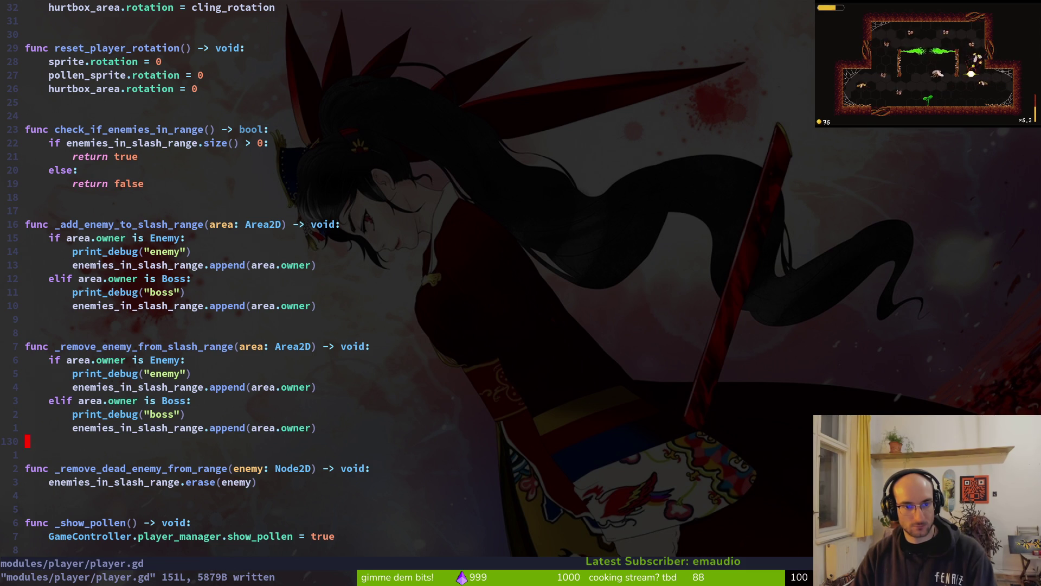
{"action": "key", "text": "alt+Tab"}
{"action": "key", "text": "alt+Tab"}
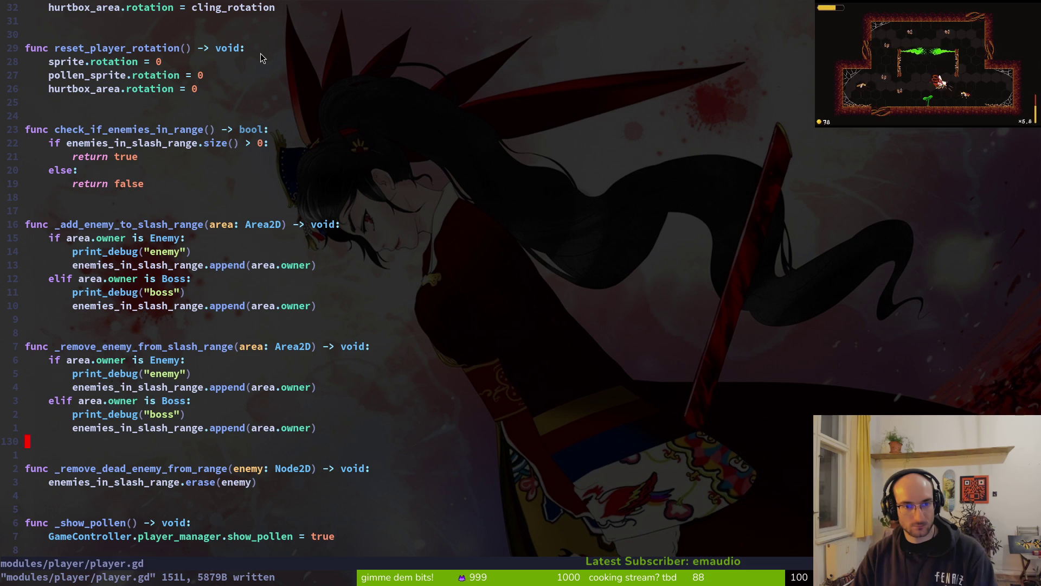
Step: Search 'fumes' in Neovim's file finder, then cancel and focus the Godot editor
{"action": "key", "text": "space"}
{"action": "key", "text": "f"}
{"action": "key", "text": "f"}
{"action": "type", "text": "fumests"}
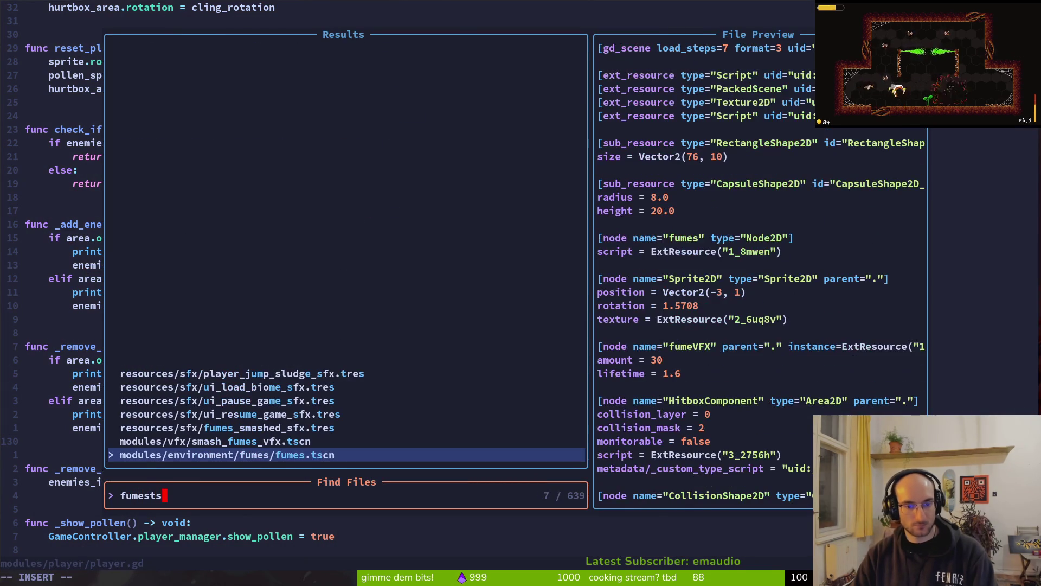
{"action": "key", "text": "Escape"}
{"action": "key", "text": "alt+Tab"}
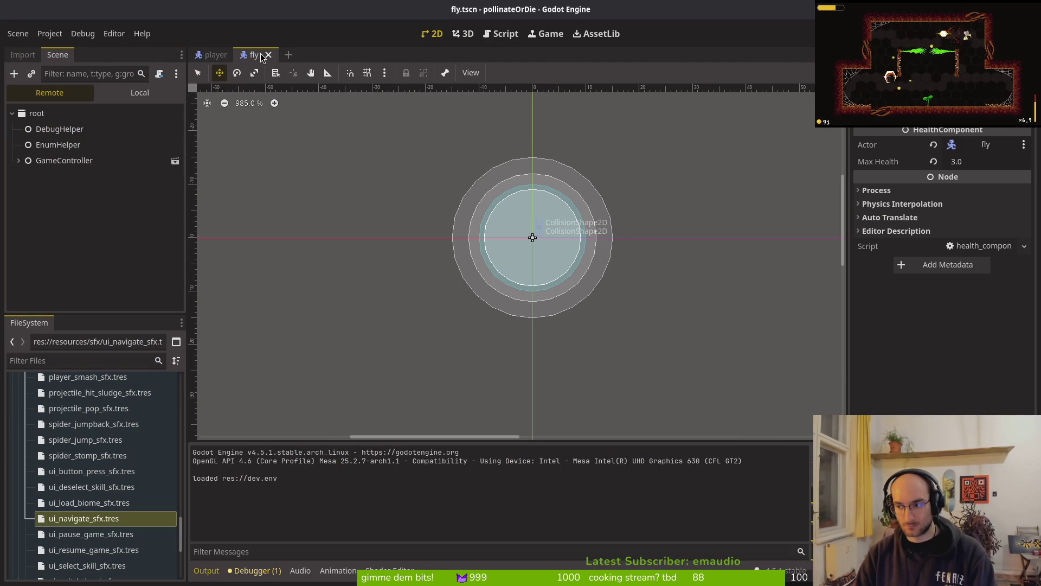
{"action": "left_click", "coordinate": [379, 185]}
Step: Open fumes.tscn through Godot's quick scene search
{"action": "key", "text": "shift+alt+o"}
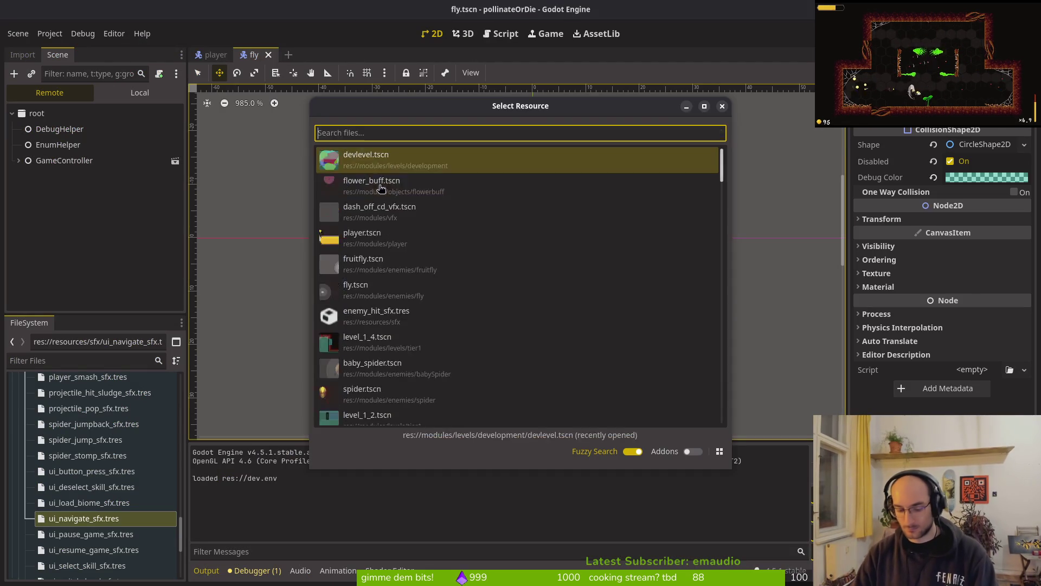
{"action": "type", "text": "fe"}
{"action": "key", "text": "BackSpace"}
{"action": "type", "text": "umes"}
{"action": "key", "text": "Return"}
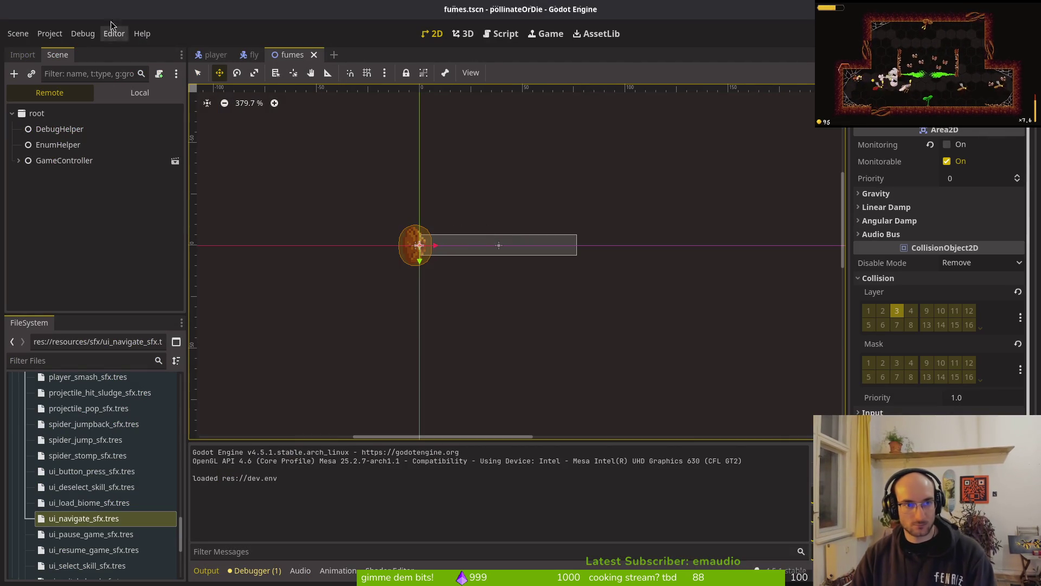
Step: Switch the Scene dock to Local and inspect the HitboxComponent and triggerArea nodes
{"action": "left_click", "coordinate": [140, 92]}
{"action": "left_click", "coordinate": [65, 161]}
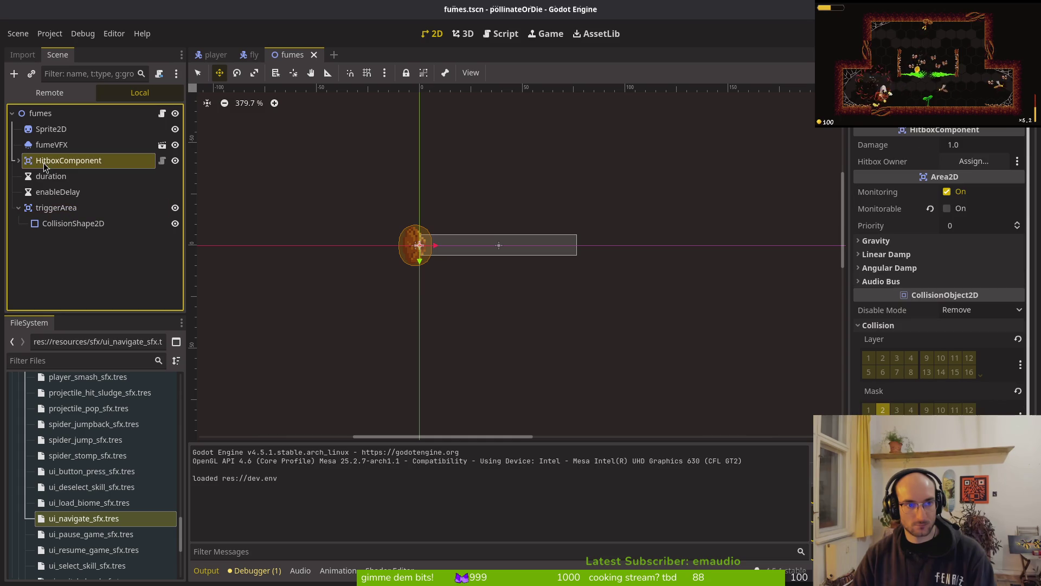
{"action": "left_click", "coordinate": [46, 210]}
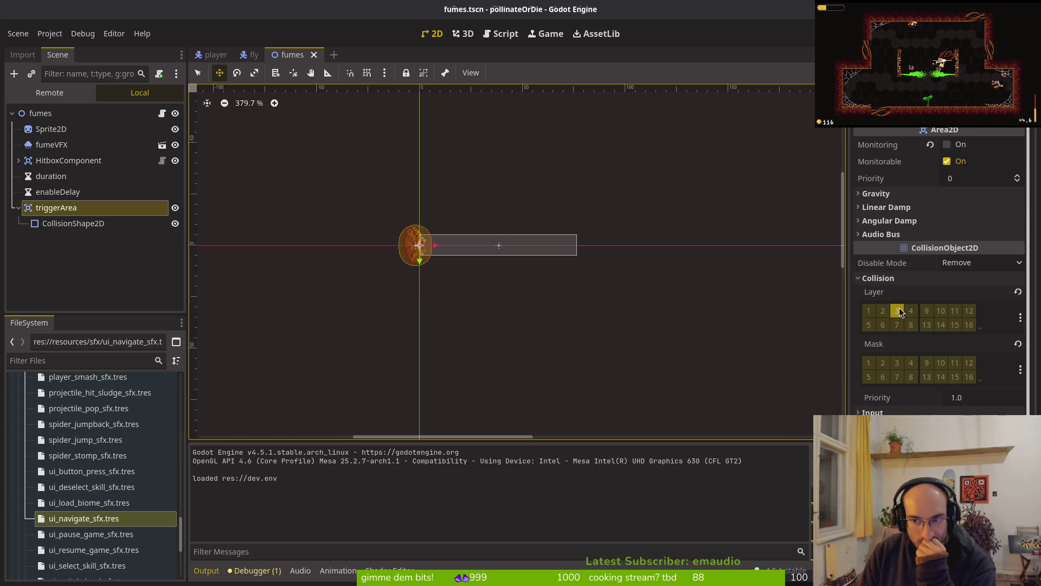
{"action": "left_click", "coordinate": [16, 207]}
Step: Find 'smashgd' in the file finder, open modules/player/smashing.gd, and jump to its end
{"action": "key", "text": "alt+Tab"}
{"action": "key", "text": "space"}
{"action": "key", "text": "f"}
{"action": "key", "text": "f"}
{"action": "type", "text": "smashgd"}
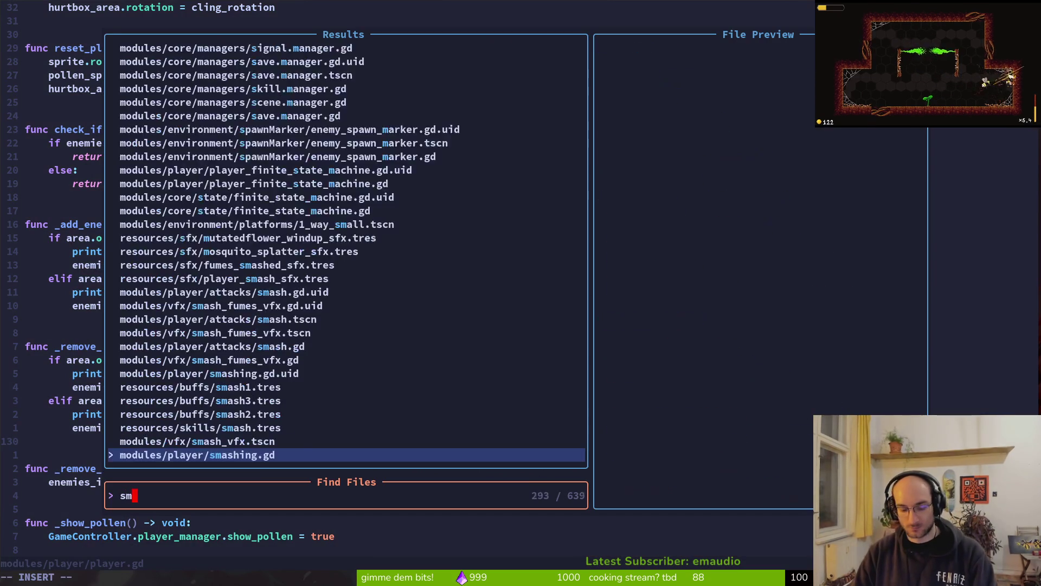
{"action": "key", "text": "Up"}
{"action": "key", "text": "Up"}
{"action": "key", "text": "Up"}
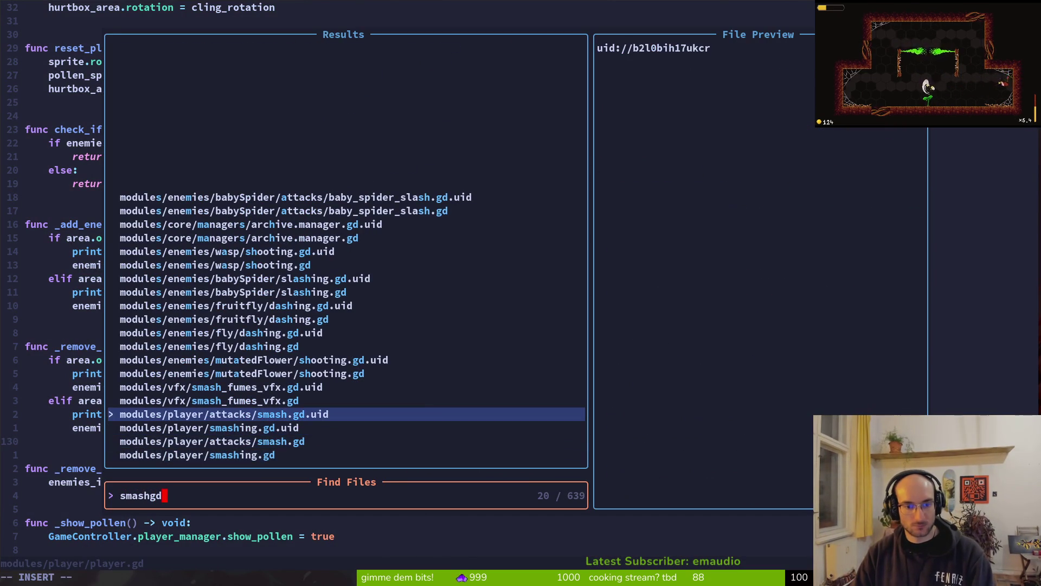
{"action": "key", "text": "Up"}
{"action": "key", "text": "Up"}
{"action": "key", "text": "Up"}
{"action": "key", "text": "Down"}
{"action": "key", "text": "Down"}
{"action": "key", "text": "Down"}
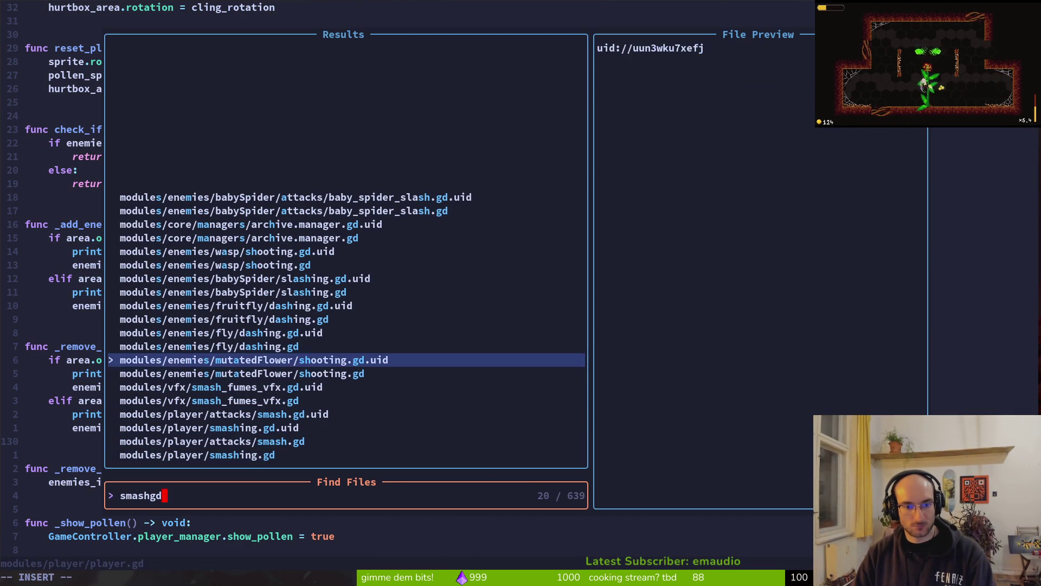
{"action": "key", "text": "Down"}
{"action": "key", "text": "Down"}
{"action": "key", "text": "Down"}
{"action": "key", "text": "Return"}
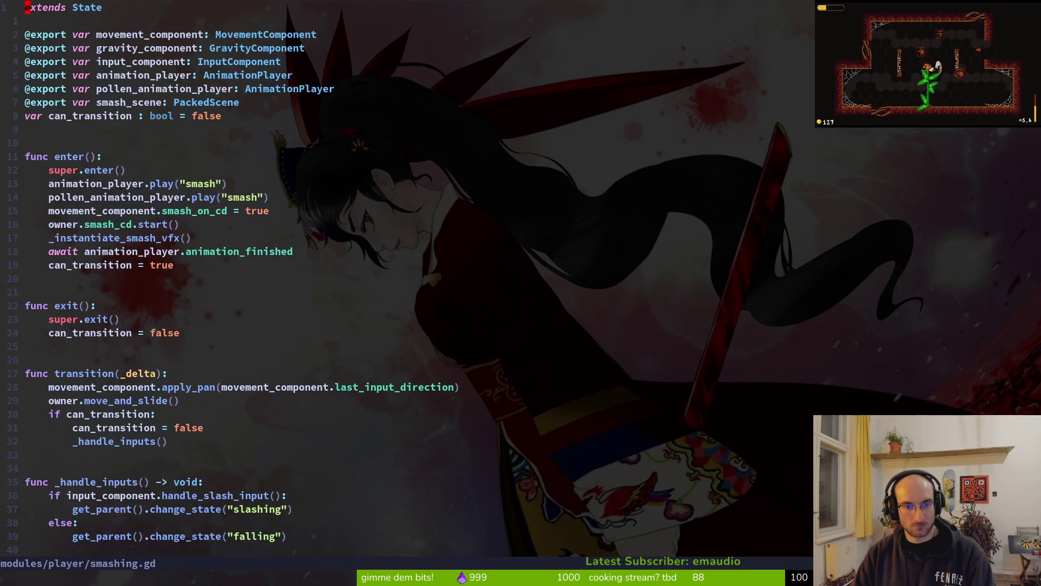
{"action": "key", "text": "shift+g"}
Step: Undo a stray edit and reopen the fuzzy finder searching 'smashgd'
{"action": "key", "text": "ctrl+o"}
{"action": "type", "text": "s"}
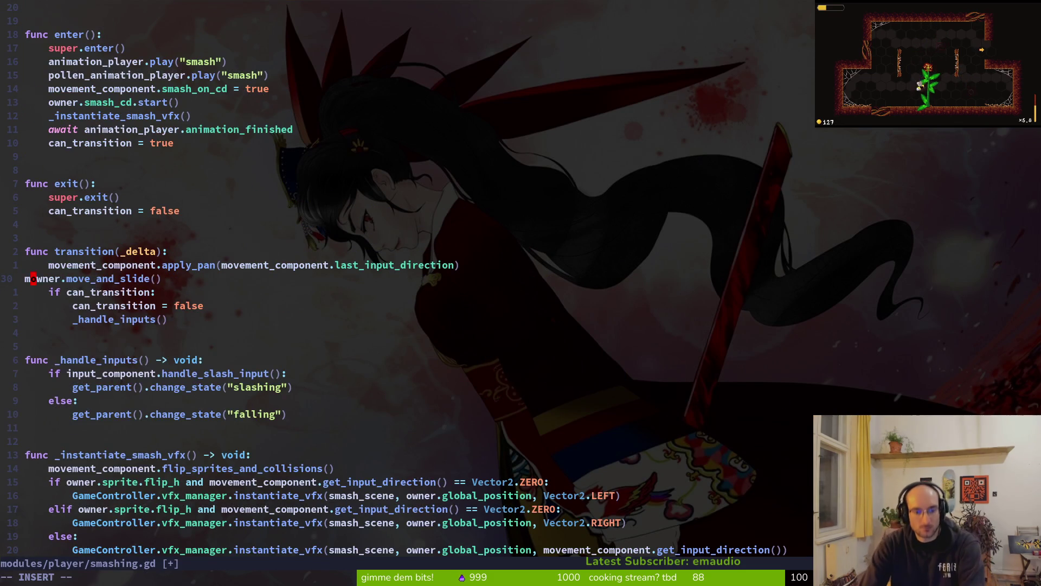
{"action": "type", "text": "m"}
{"action": "key", "text": "Escape"}
{"action": "key", "text": "u"}
{"action": "key", "text": "ctrl+p"}
{"action": "type", "text": "smashgd"}
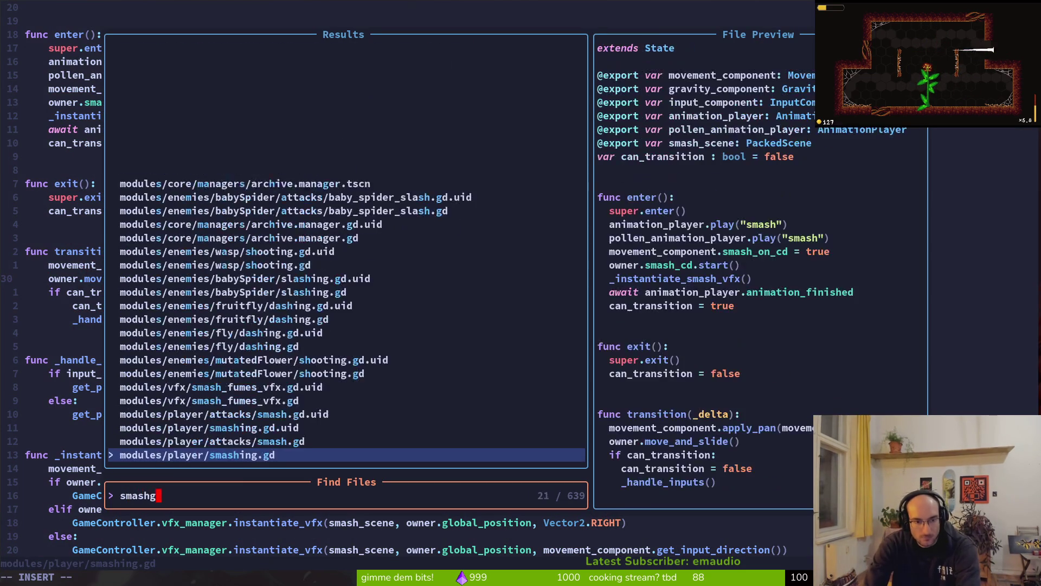
Step: Open modules/player/attacks/smash.gd at line 29
{"action": "key", "text": "Down"}
{"action": "key", "text": "Down"}
{"action": "key", "text": "Return"}
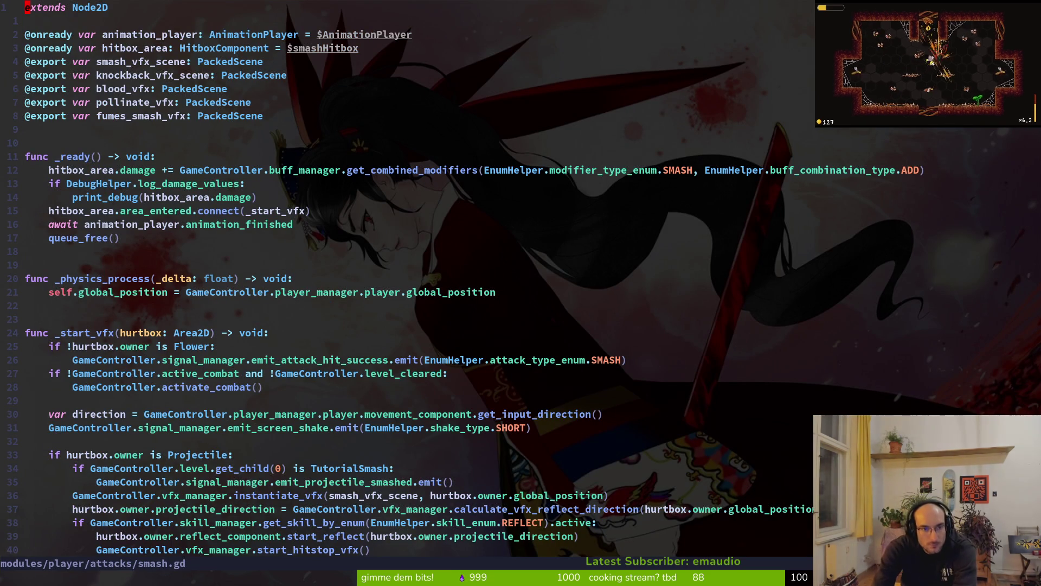
{"action": "key", "text": "2"}
{"action": "key", "text": "9"}
{"action": "key", "text": "G"}
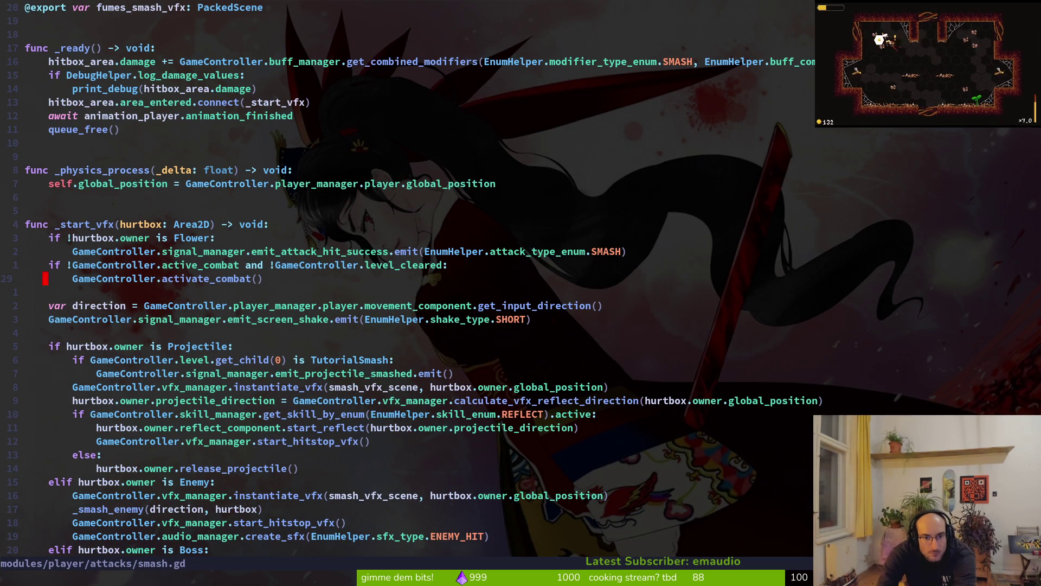
Step: Scroll through the _start_vfx hit handler, then close the running debug game window
{"action": "key", "text": "alt+Tab"}
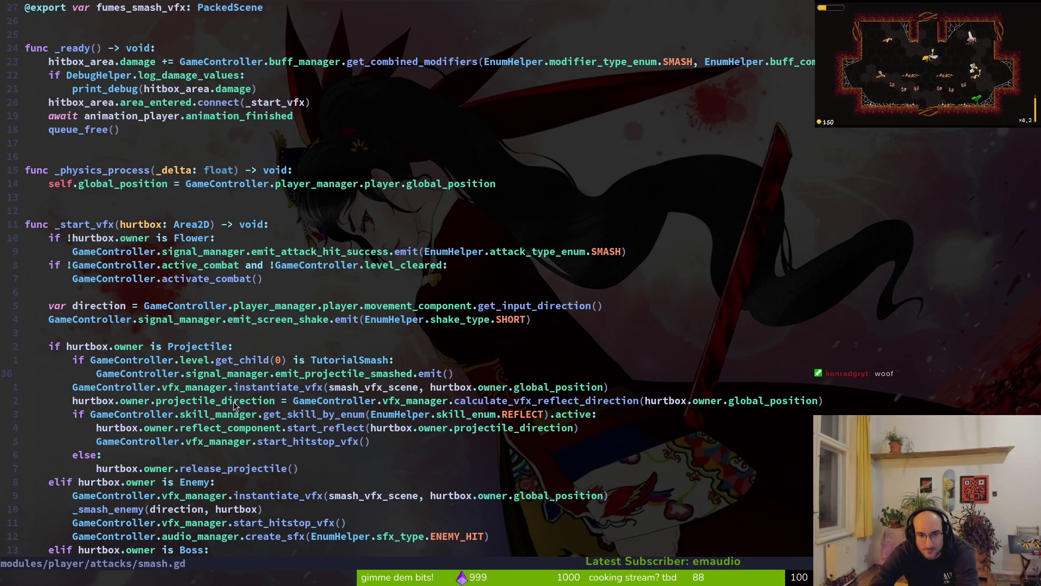
{"action": "scroll", "coordinate": [286, 467], "scroll_direction": "down", "scroll_amount": 2}
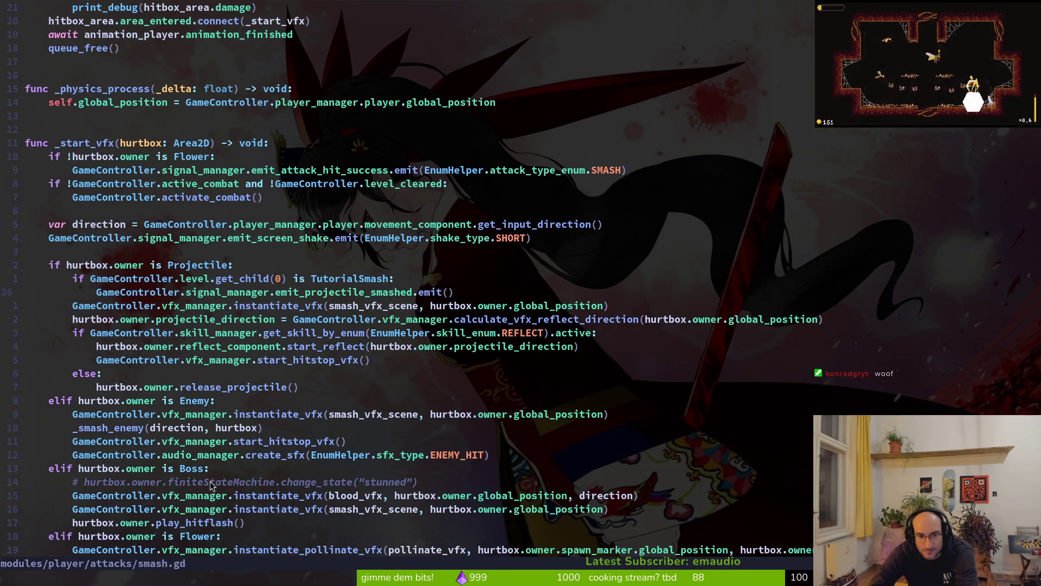
{"action": "scroll", "coordinate": [217, 488], "scroll_direction": "down", "scroll_amount": 3}
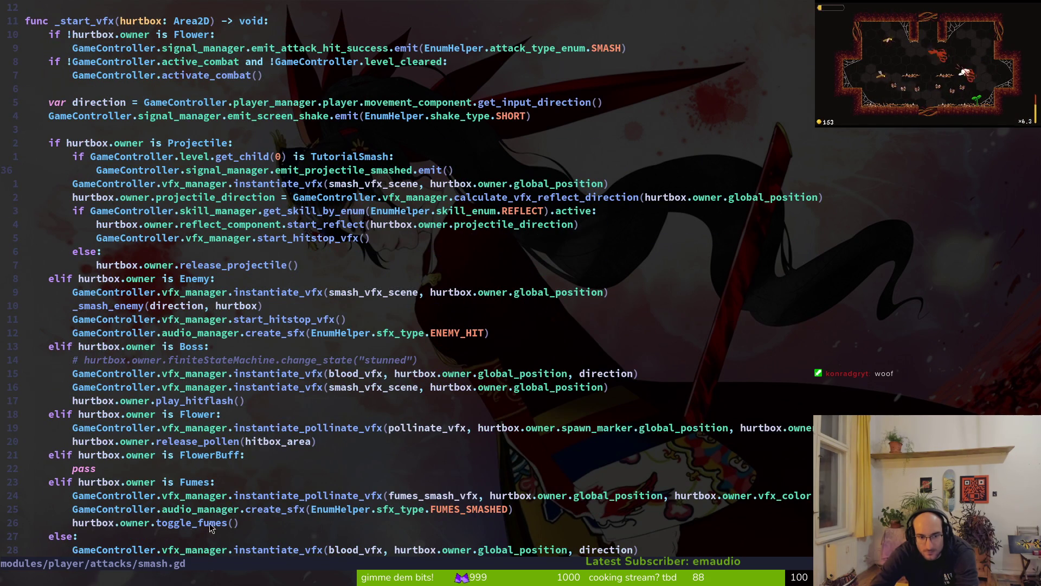
{"action": "scroll", "coordinate": [211, 527], "scroll_direction": "down", "scroll_amount": 2}
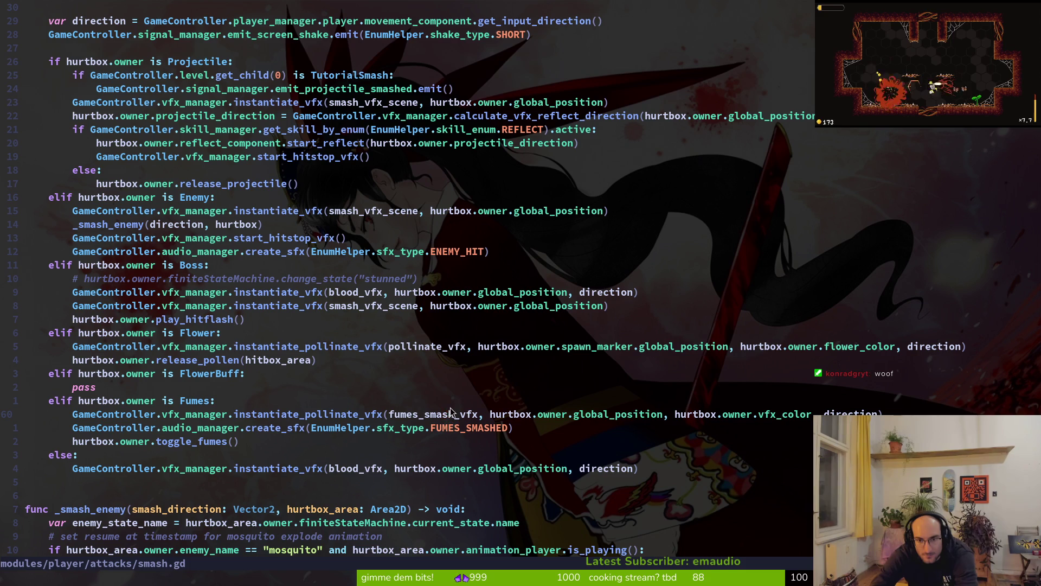
{"action": "scroll", "coordinate": [348, 355], "scroll_direction": "up", "scroll_amount": 4}
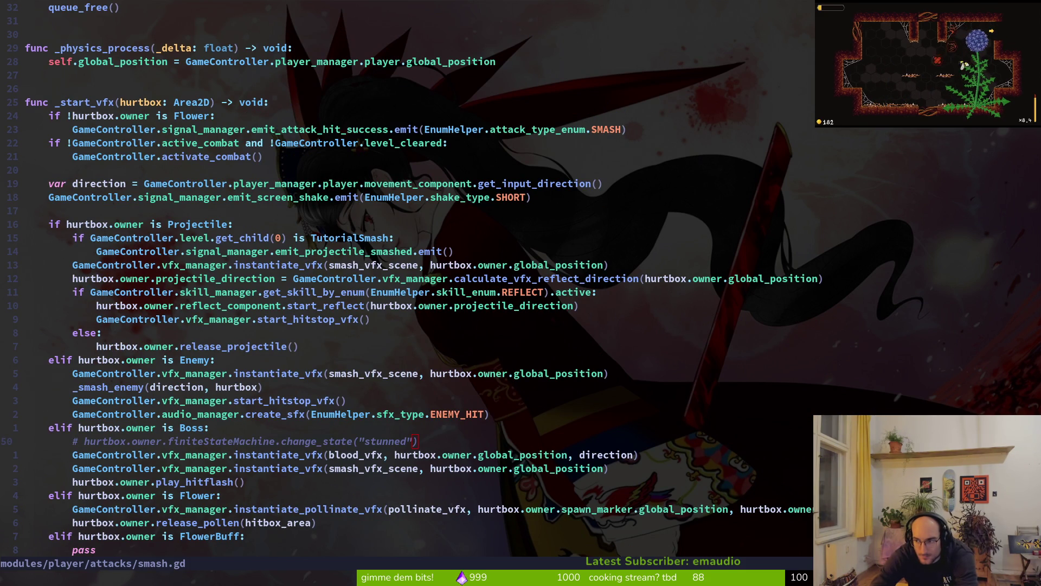
{"action": "left_click", "coordinate": [681, 118]}
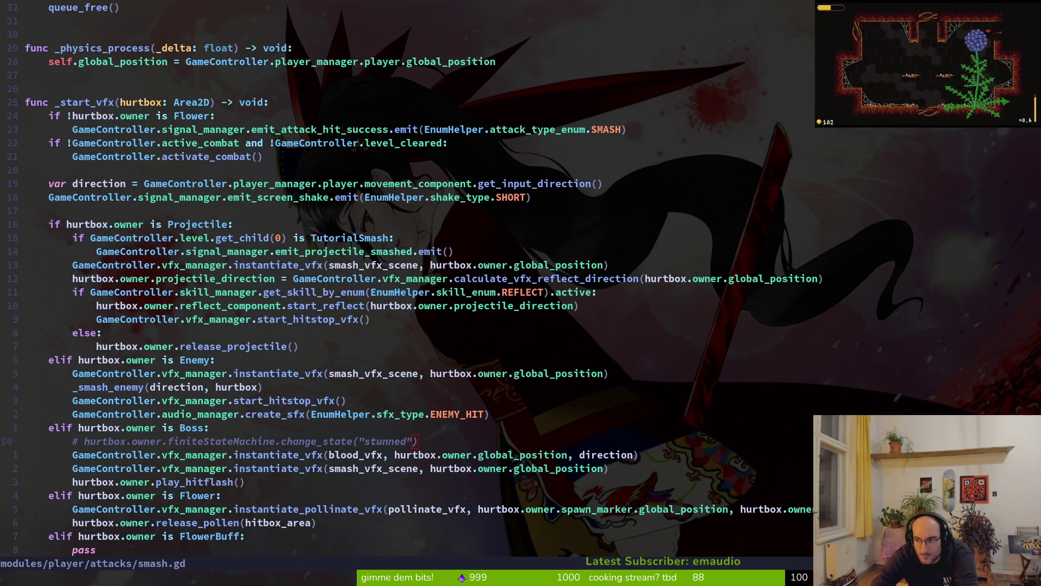
{"action": "key", "text": "alt+Tab"}
Step: Launch the game with F5 and save smash.gd with :w
{"action": "key", "text": "F5"}
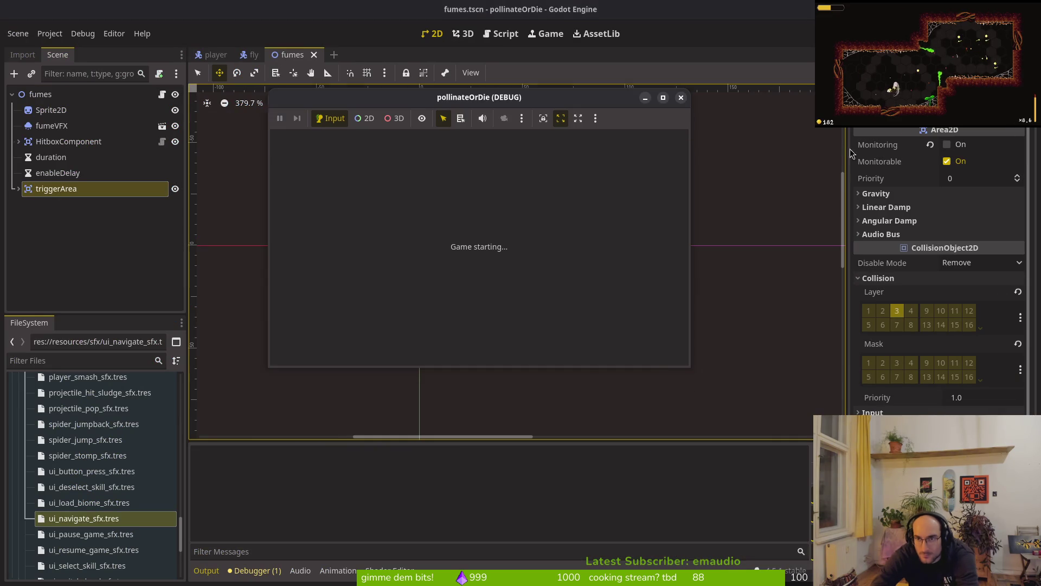
{"action": "key", "text": "alt+Tab"}
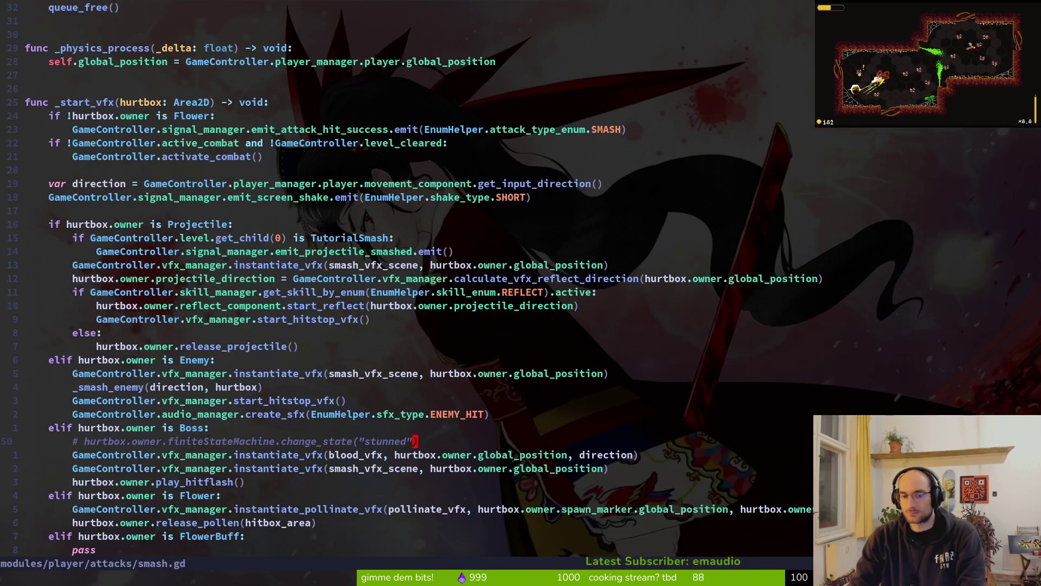
{"action": "key", "text": "ctrl+6"}
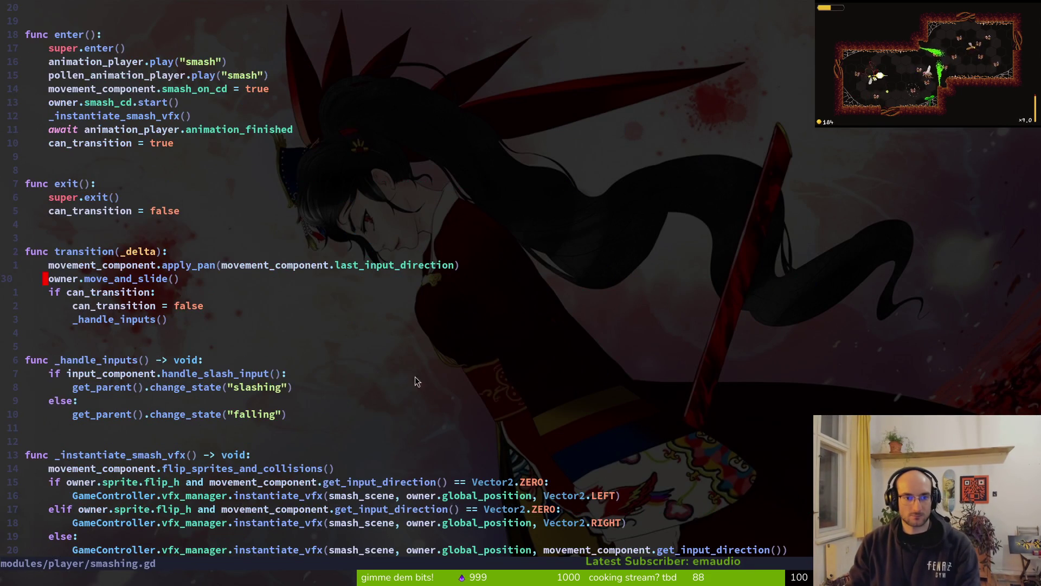
{"action": "key", "text": "ctrl+6"}
{"action": "type", "text": ":w"}
{"action": "key", "text": "Return"}
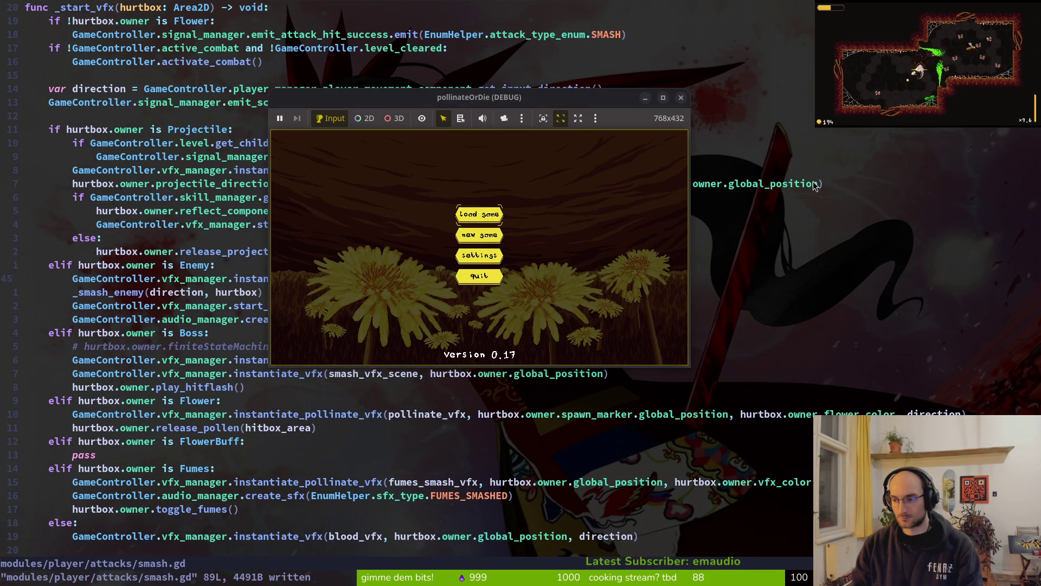
Step: Close the game window and rerun the project with F5 from the Godot editor
{"action": "key", "text": "alt+F4"}
{"action": "key", "text": "F5"}
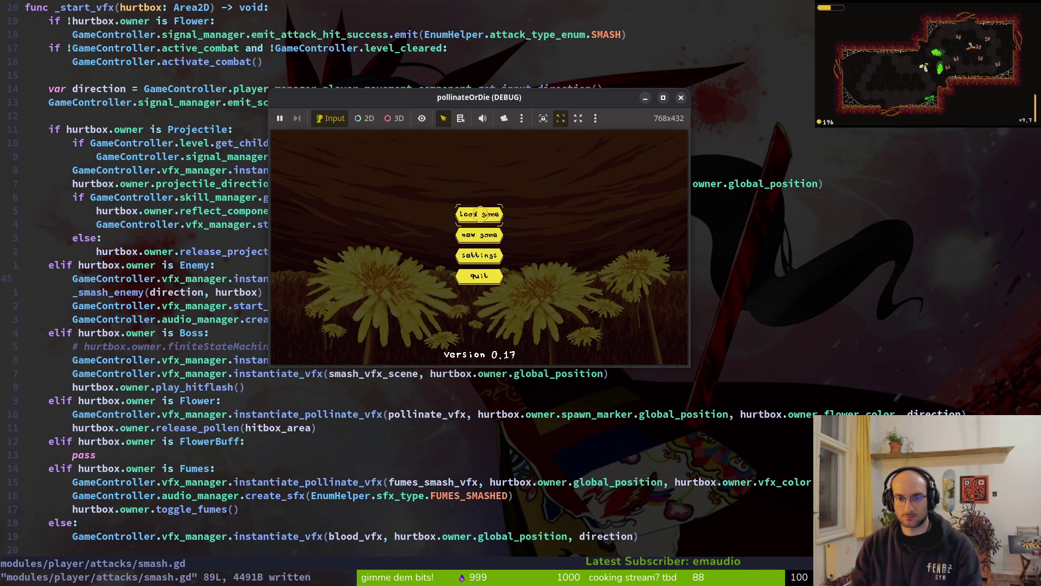
{"action": "key", "text": "super+2"}
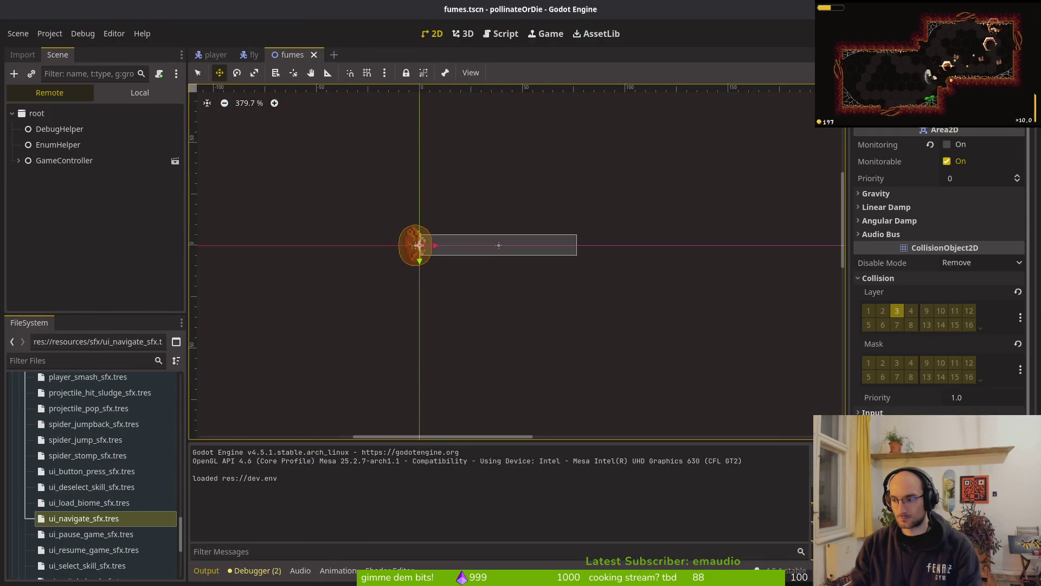
{"action": "key", "text": "super+1"}
{"action": "key", "text": "F5"}
{"action": "key", "text": "super+2"}
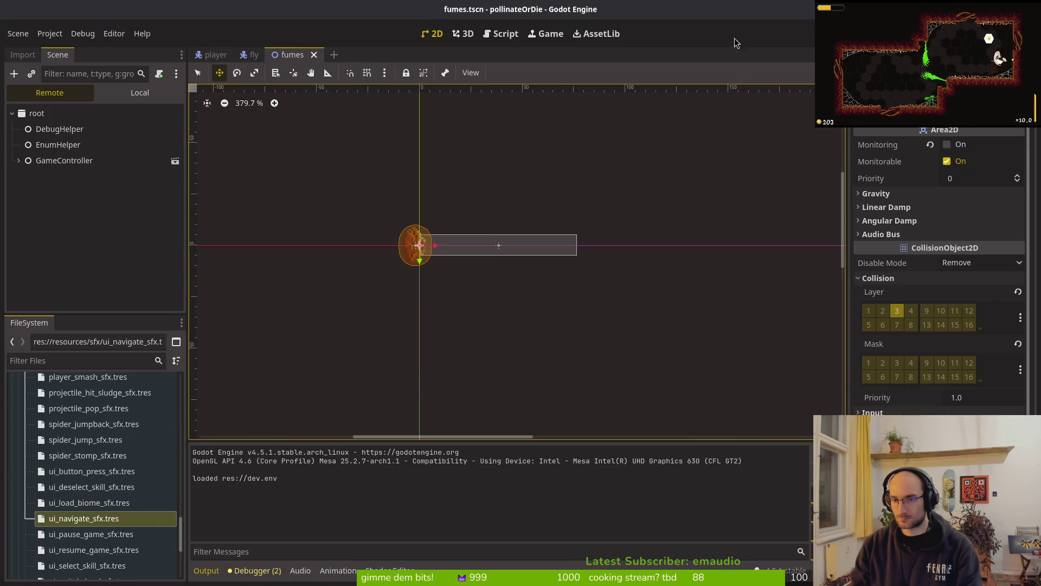
{"action": "key", "text": "super+1"}
{"action": "key", "text": "super+2"}
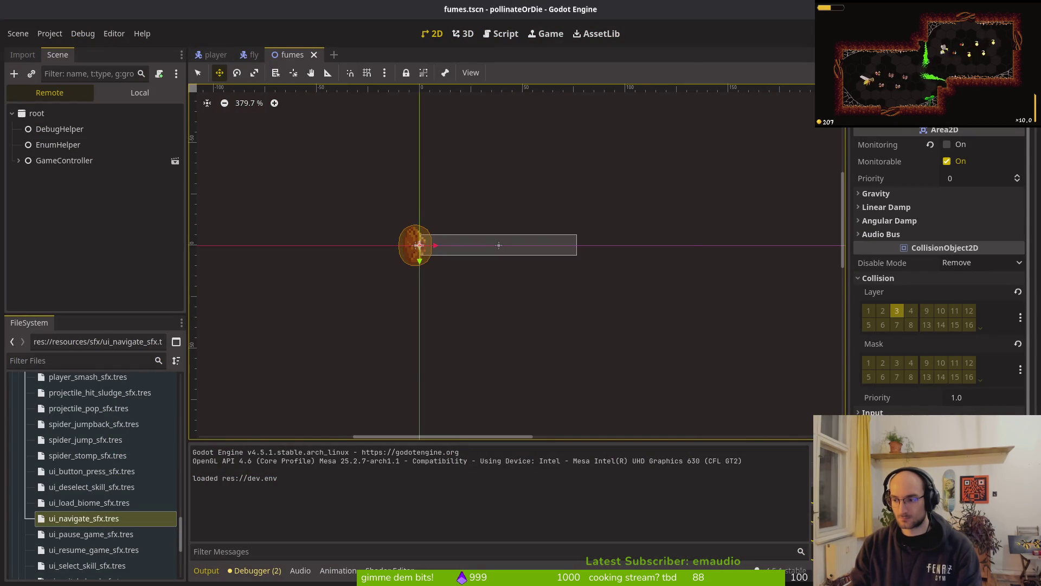
{"action": "key", "text": "F5"}
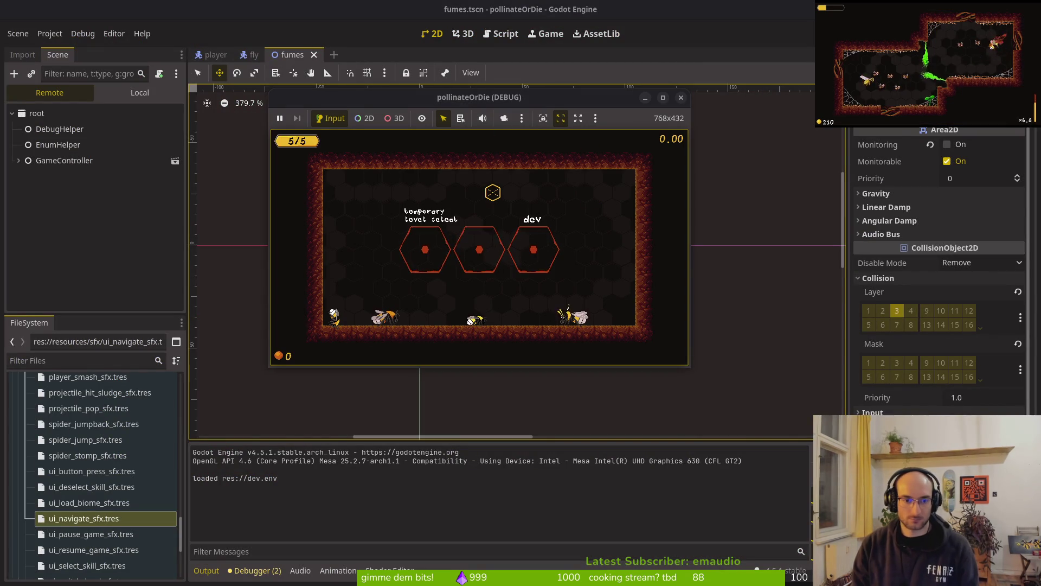
Step: Fly the bee into the boss level and jump up to slash the wasp nest
{"action": "key", "text": "space"}
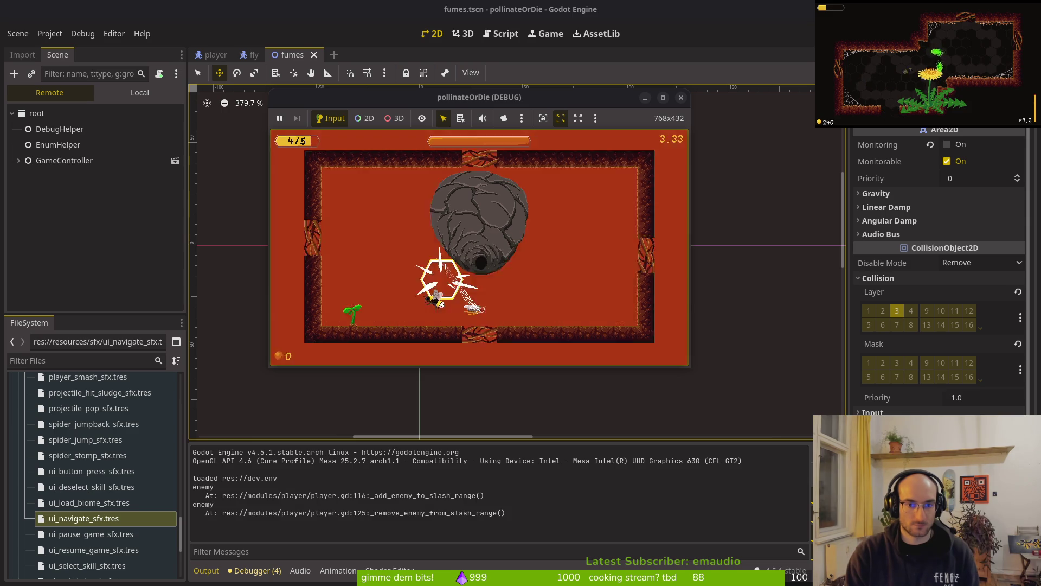
{"action": "key", "text": "Left"}
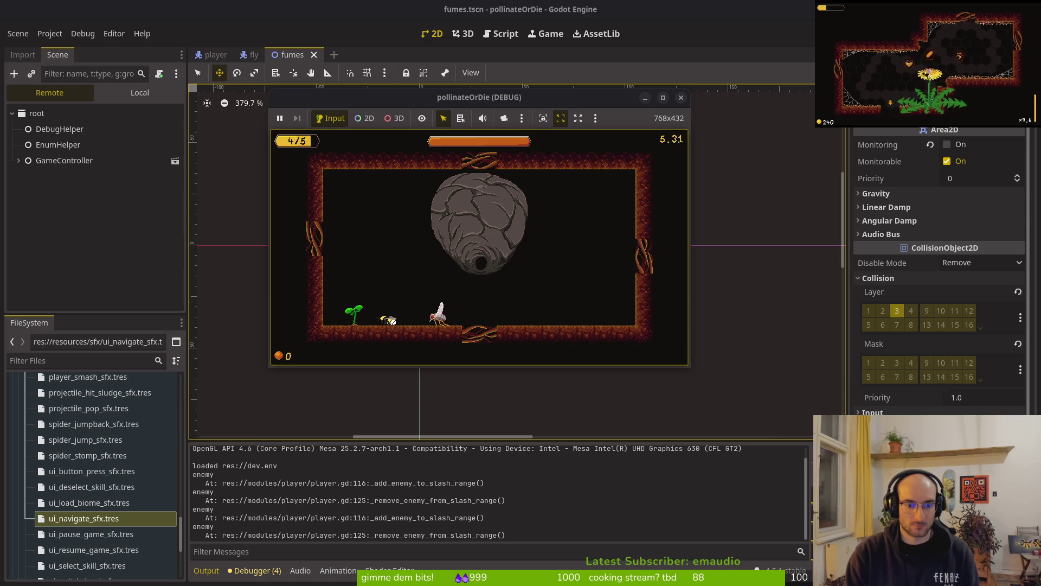
{"action": "key", "text": "Up"}
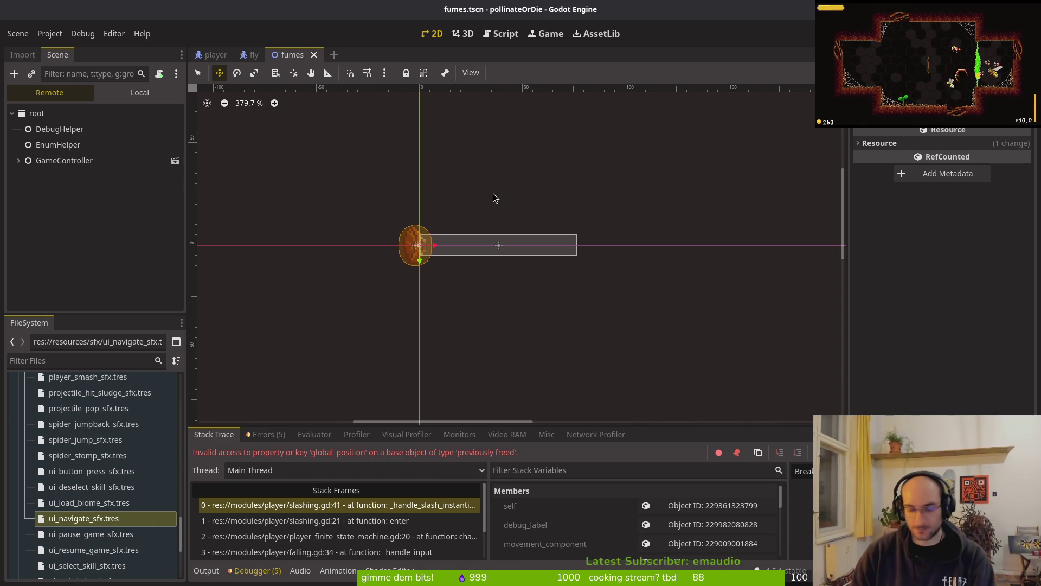
Step: Open nest_part.gd via the 'nestpart' fuzzy search and save it with :w
{"action": "key", "text": "alt+Tab"}
{"action": "key", "text": "ctrl+p"}
{"action": "type", "text": "nestpart"}
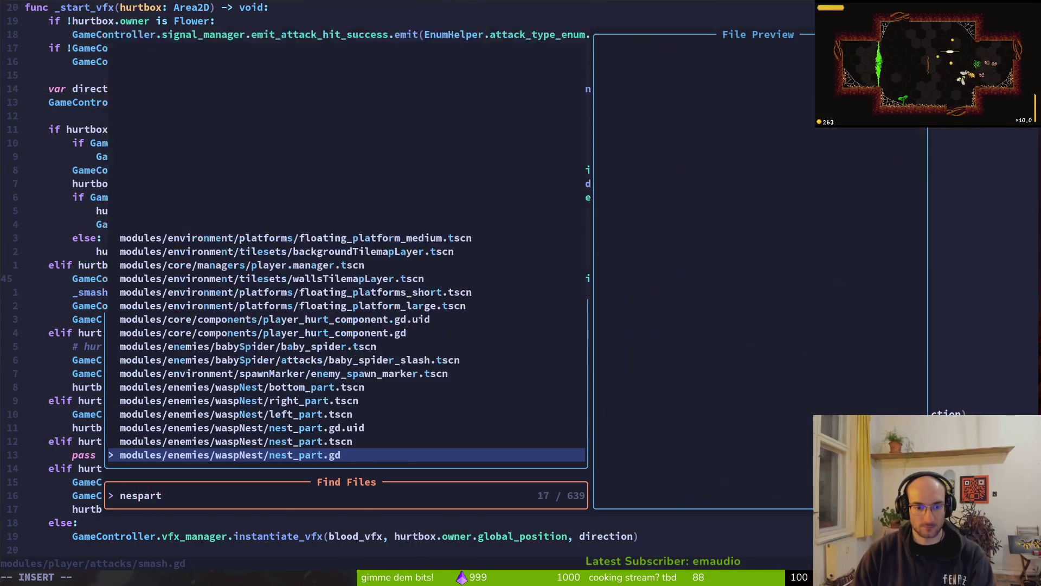
{"action": "key", "text": "Return"}
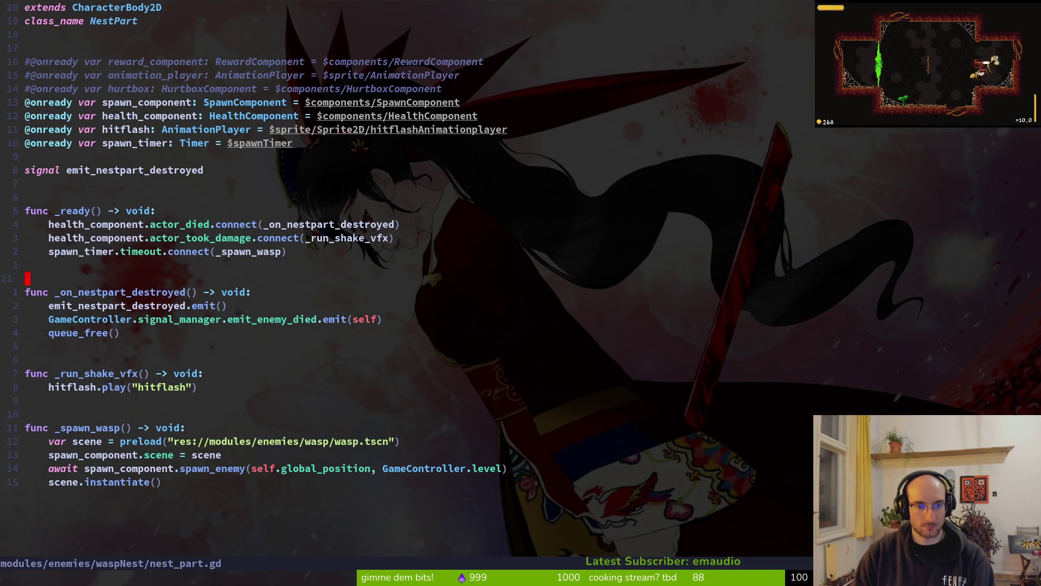
{"action": "type", "text": ":w"}
{"action": "key", "text": "Return"}
{"action": "key", "text": "j"}
{"action": "key", "text": "j"}
{"action": "key", "text": "j"}
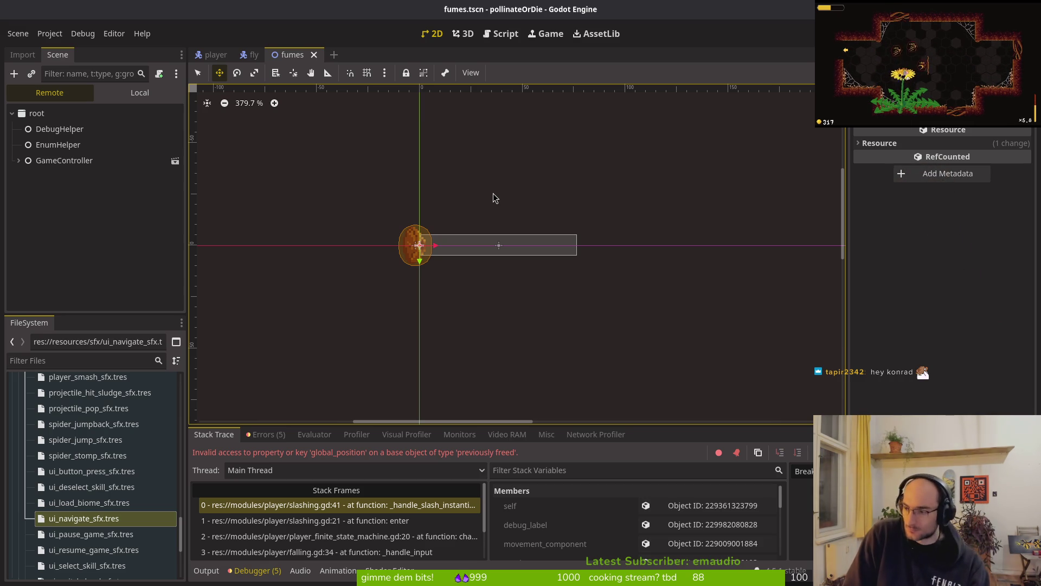
{"action": "key", "text": "alt+Tab"}
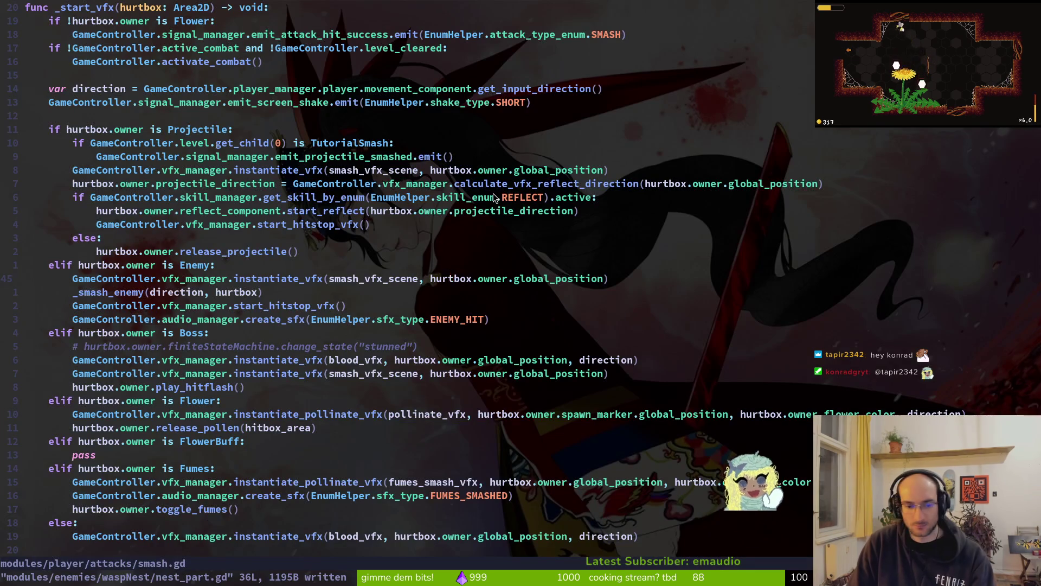
Step: Open modules/player/slashing.gd and jump to line 41, highlighting the slash vfx call
{"action": "key", "text": "space"}
{"action": "key", "text": "f"}
{"action": "key", "text": "f"}
{"action": "type", "text": "slashing"}
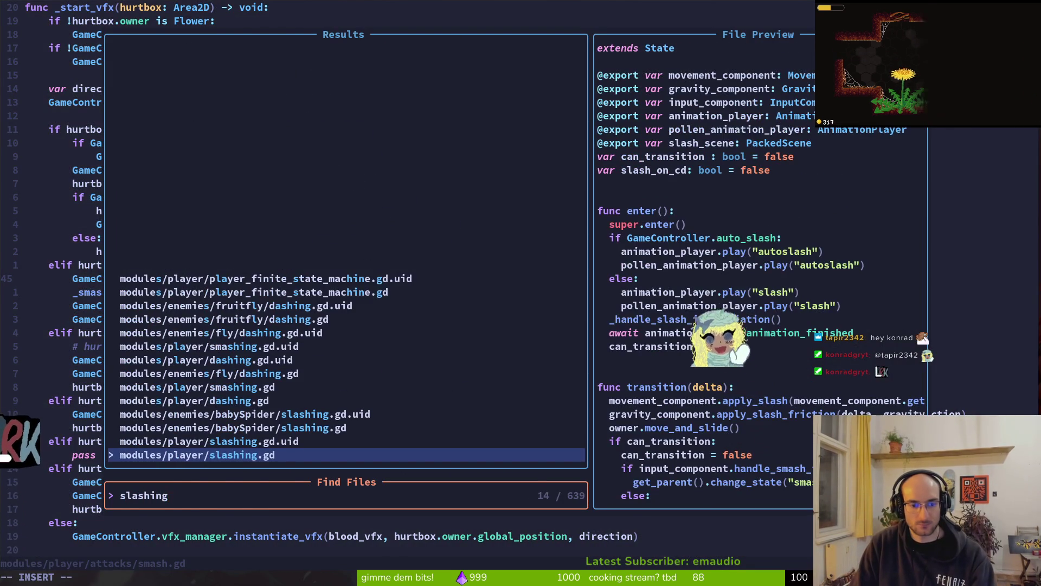
{"action": "key", "text": "Return"}
{"action": "type", "text": ":41"}
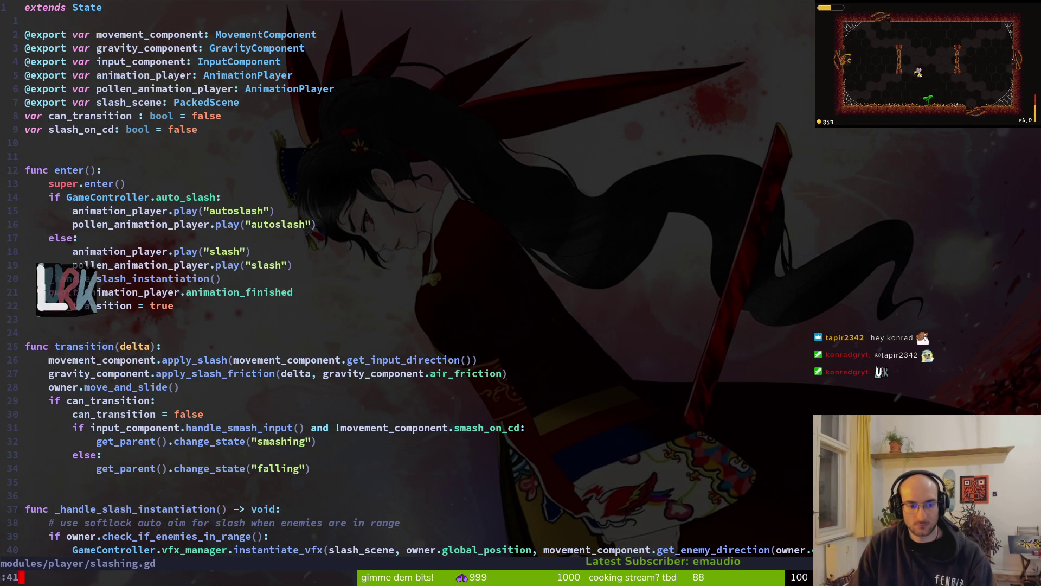
{"action": "key", "text": "Return"}
{"action": "key", "text": "shift+v"}
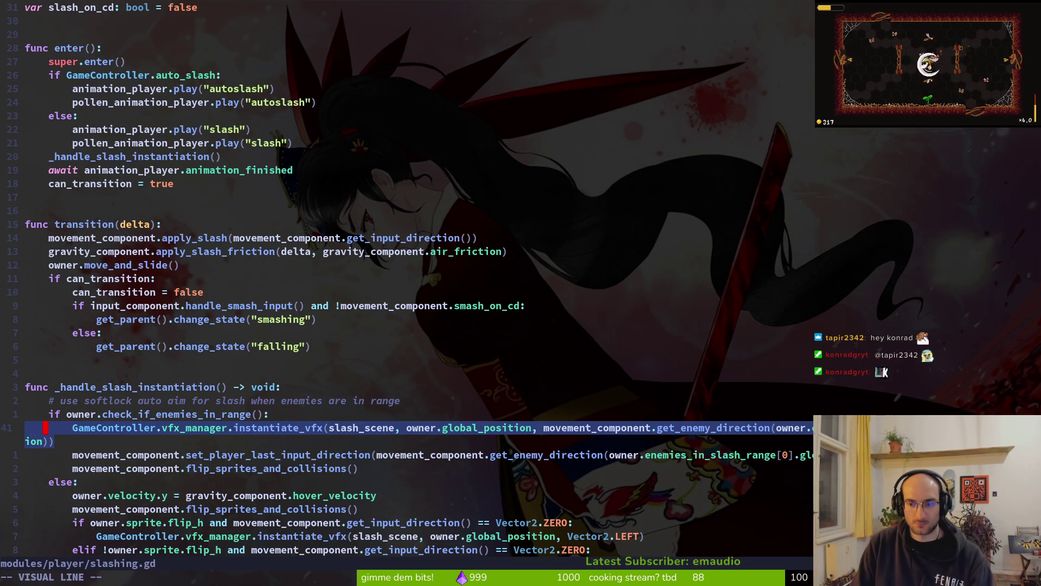
{"action": "key", "text": "Escape"}
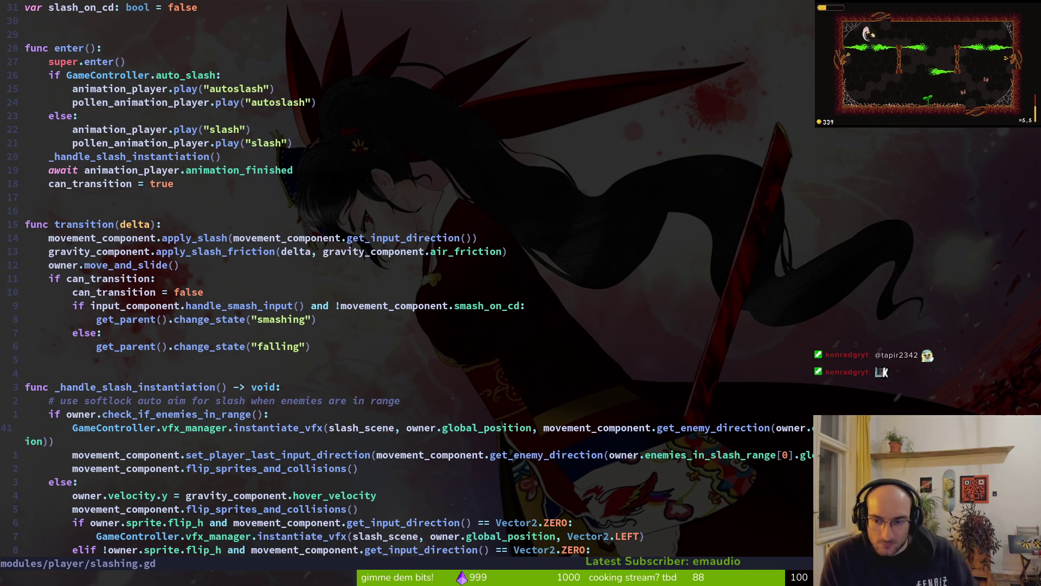
Step: Open player.gd and copy the six-line Enemy/Boss check block into _remove_dead_enemy_from_range
{"action": "key", "text": "space"}
{"action": "key", "text": "f"}
{"action": "key", "text": "f"}
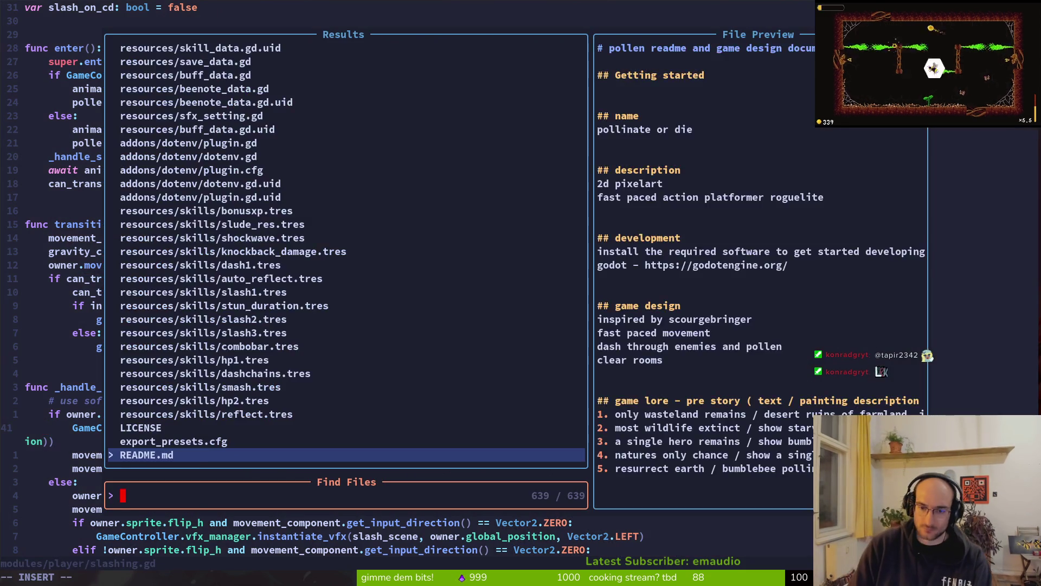
{"action": "type", "text": "playe"}
{"action": "key", "text": "Return"}
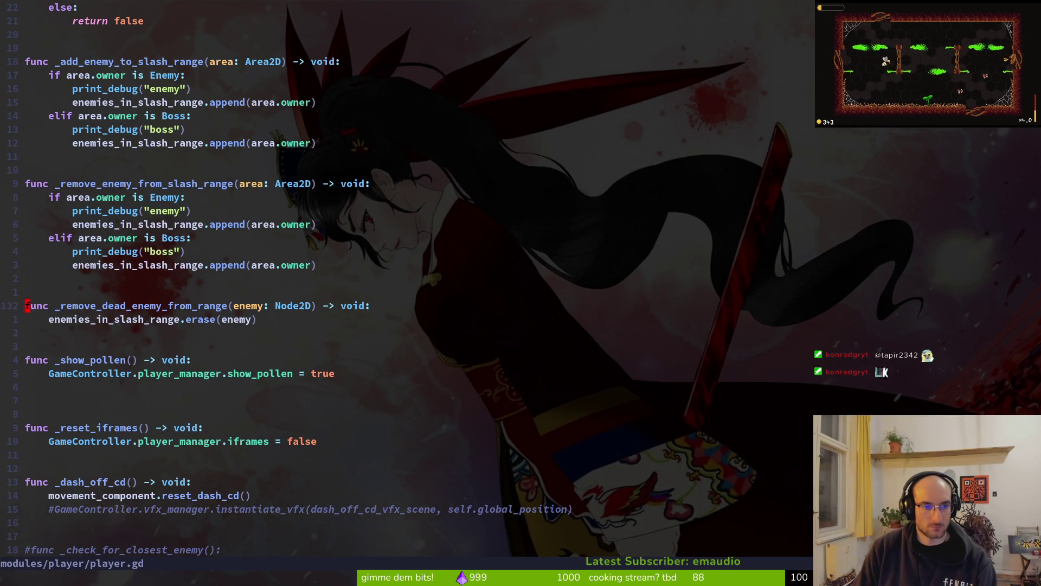
{"action": "key", "text": "k"}
{"action": "key", "text": "k"}
{"action": "key", "text": "k"}
{"action": "key", "text": "shift+v"}
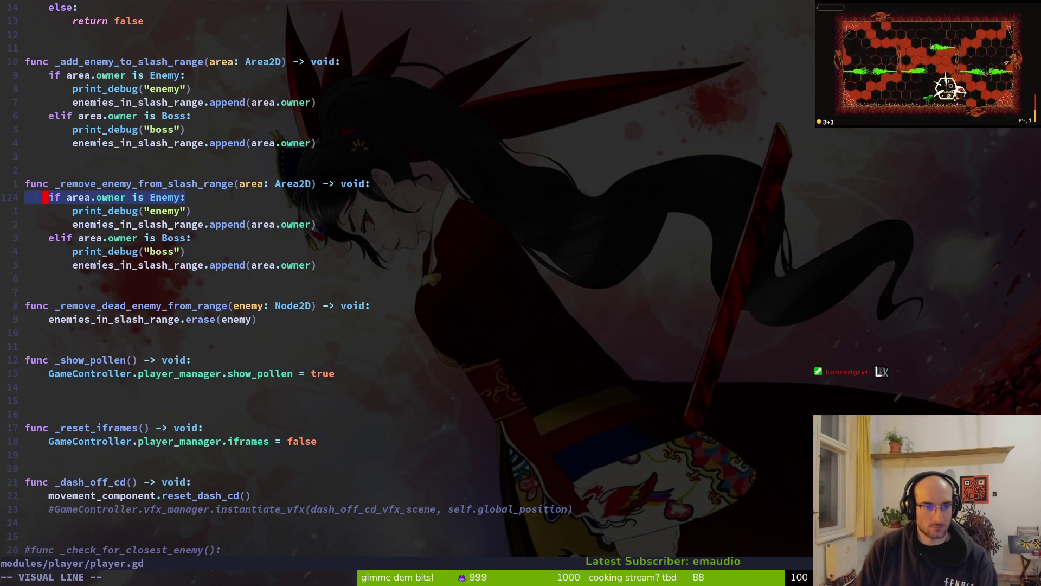
{"action": "key", "text": "j"}
{"action": "key", "text": "j"}
{"action": "key", "text": "j"}
{"action": "key", "text": "y"}
{"action": "key", "text": "j"}
{"action": "key", "text": "j"}
{"action": "key", "text": "j"}
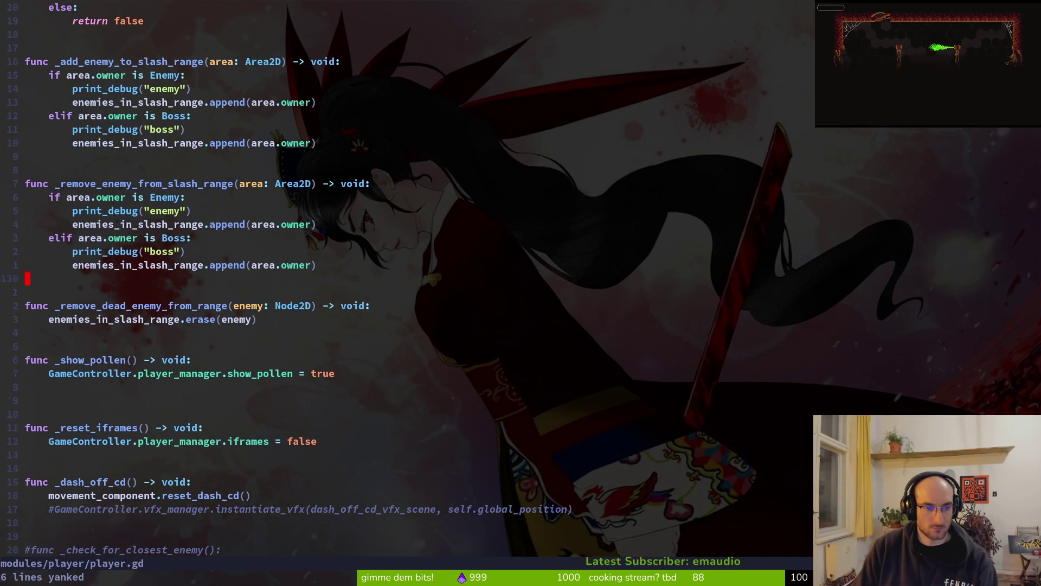
{"action": "key", "text": "p"}
Step: Put erase(enemy) in both the Enemy and Boss branches, delete the append lines, and save
{"action": "key", "text": "j"}
{"action": "key", "text": "j"}
{"action": "key", "text": "j"}
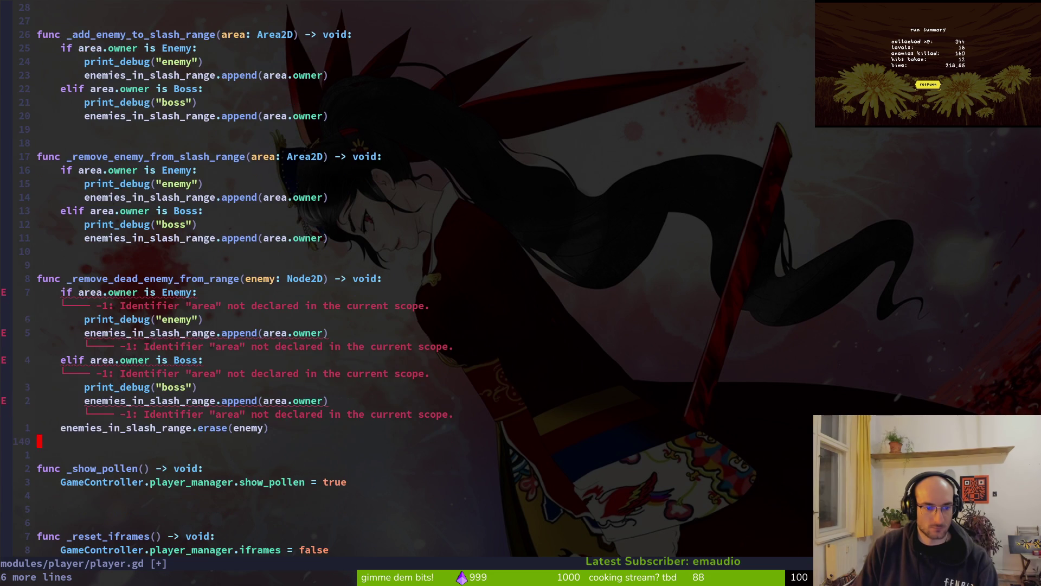
{"action": "key", "text": "shift+v"}
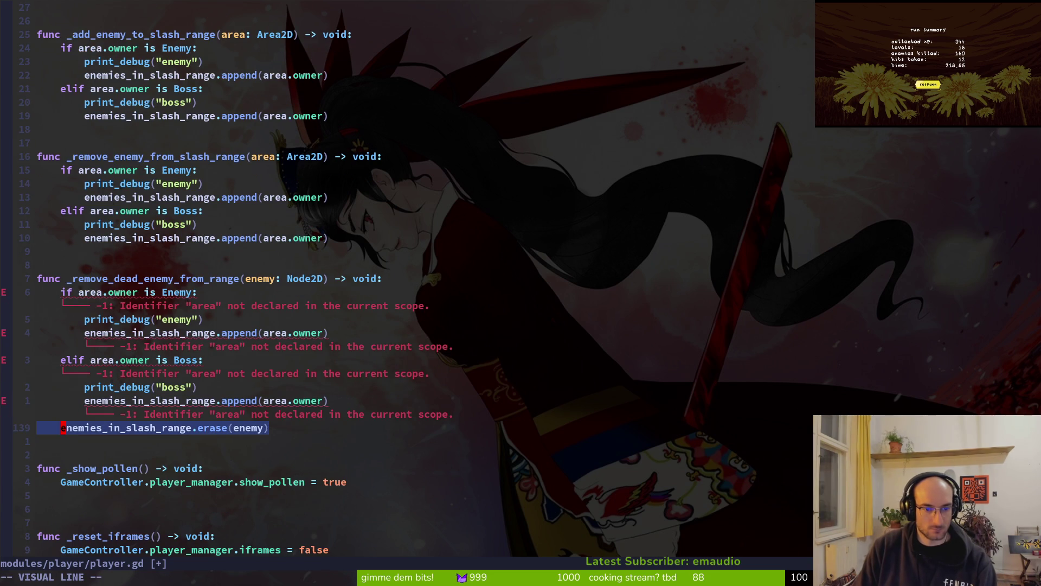
{"action": "key", "text": "shift+k"}
{"action": "key", "text": "Escape"}
{"action": "key", "text": "y"}
{"action": "key", "text": "y"}
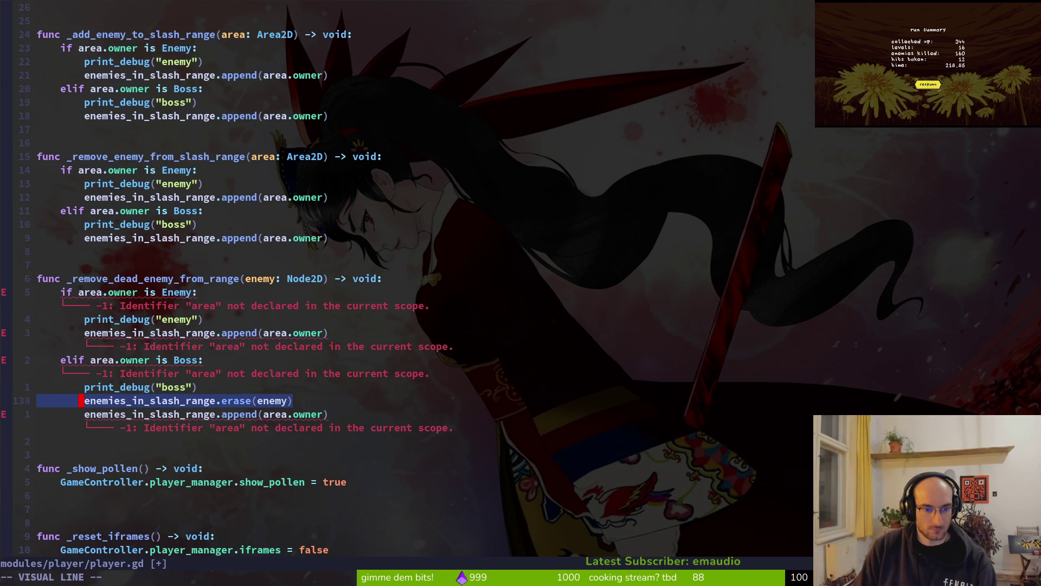
{"action": "key", "text": "k"}
{"action": "key", "text": "k"}
{"action": "key", "text": "k"}
{"action": "key", "text": "p"}
{"action": "key", "text": "d"}
{"action": "key", "text": "d"}
{"action": "key", "text": "j"}
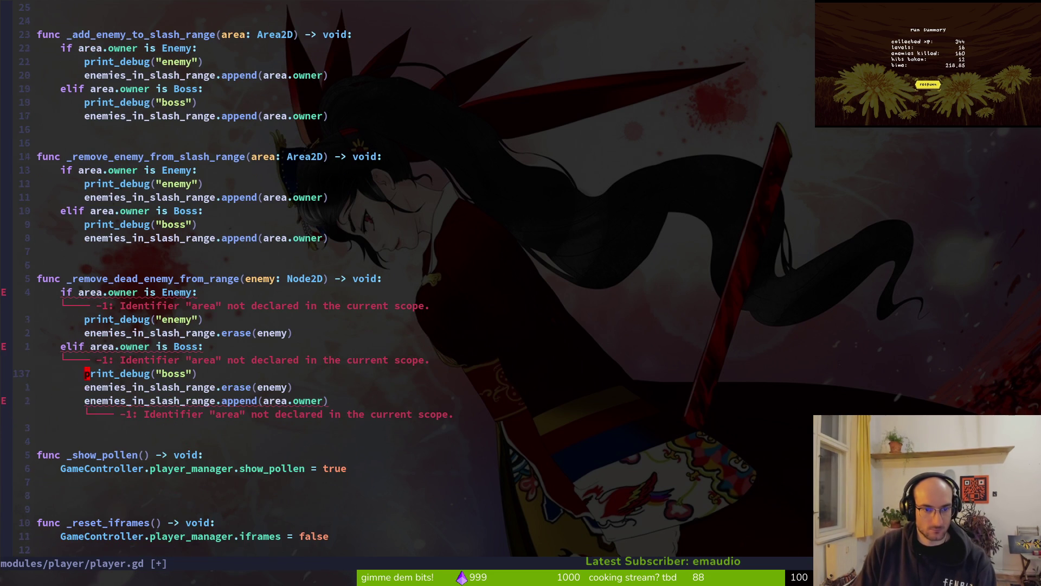
{"action": "key", "text": "d"}
{"action": "key", "text": "d"}
{"action": "type", "text": ":w"}
{"action": "key", "text": "Return"}
{"action": "key", "text": "k"}
{"action": "key", "text": "k"}
{"action": "key", "text": "k"}
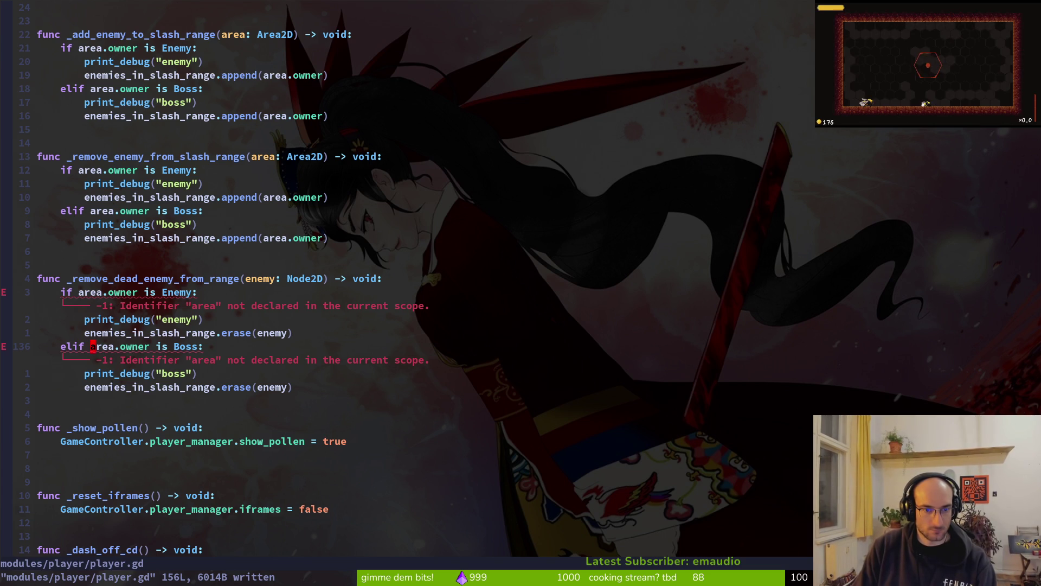
Step: Make the Boss and Enemy checks test enemy instead of area.owner, then save
{"action": "key", "text": "c"}
{"action": "key", "text": "f"}
{"action": "key", "text": "period"}
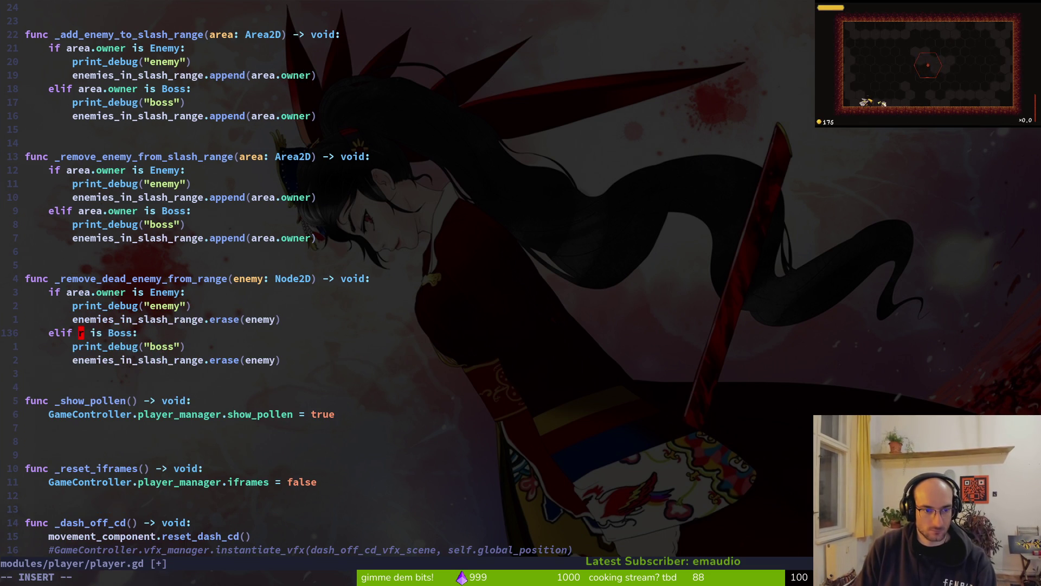
{"action": "type", "text": "enemy"}
{"action": "key", "text": "Escape"}
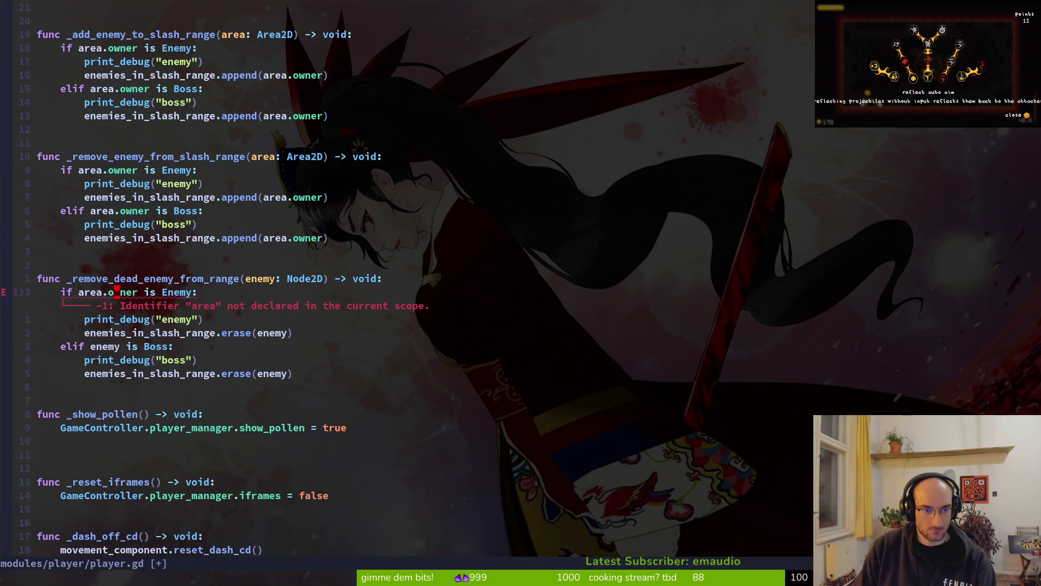
{"action": "type", "text": "ciWenemy"}
{"action": "key", "text": "Escape"}
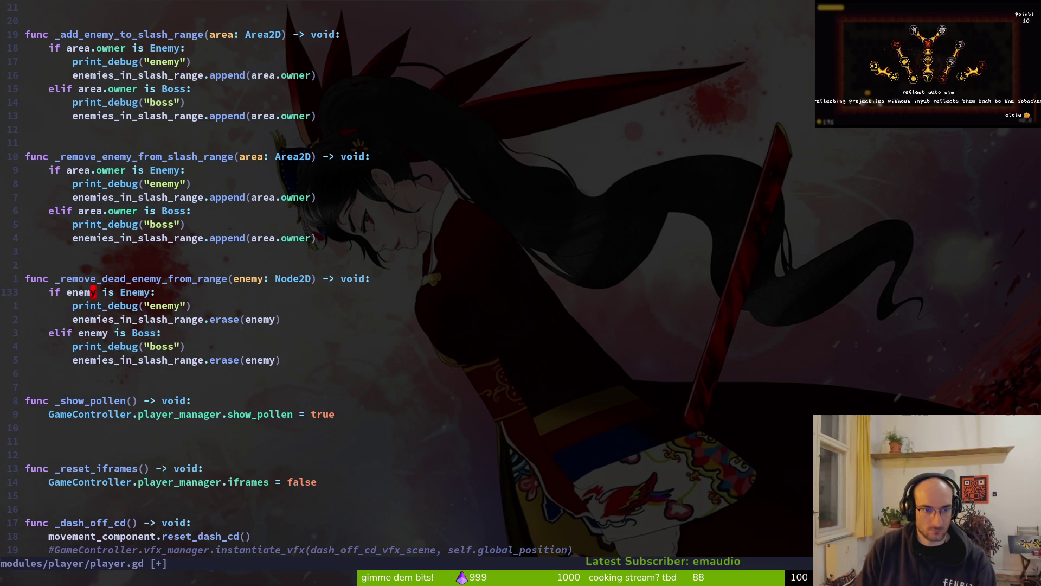
{"action": "type", "text": ":w"}
{"action": "key", "text": "Return"}
Step: Change the Enemy branch's append to erase, undoing and redoing to compare against the original
{"action": "key", "text": "k"}
{"action": "key", "text": "k"}
{"action": "key", "text": "k"}
{"action": "key", "text": "k"}
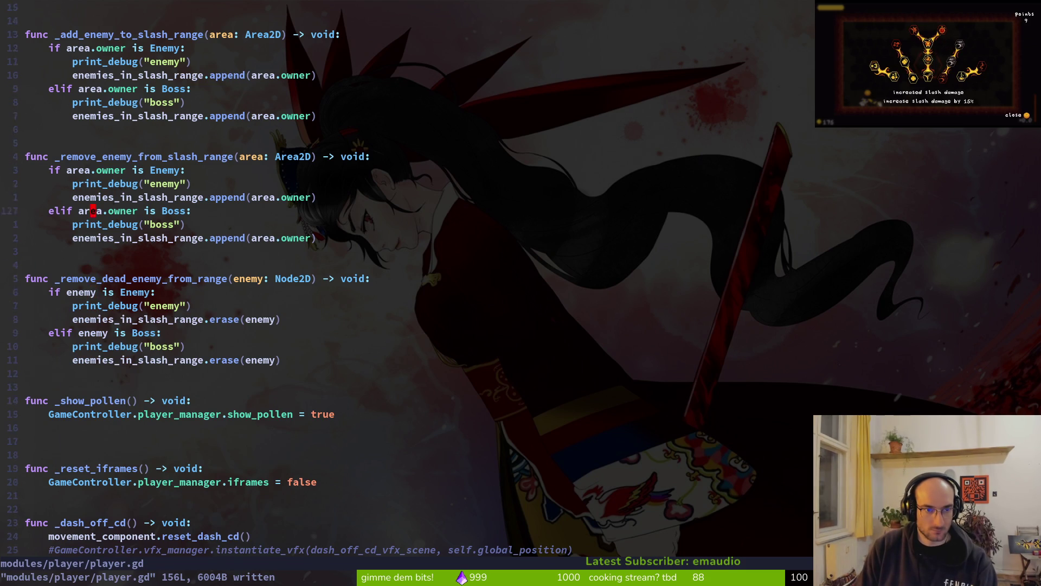
{"action": "key", "text": "j"}
{"action": "key", "text": "j"}
{"action": "key", "text": "j"}
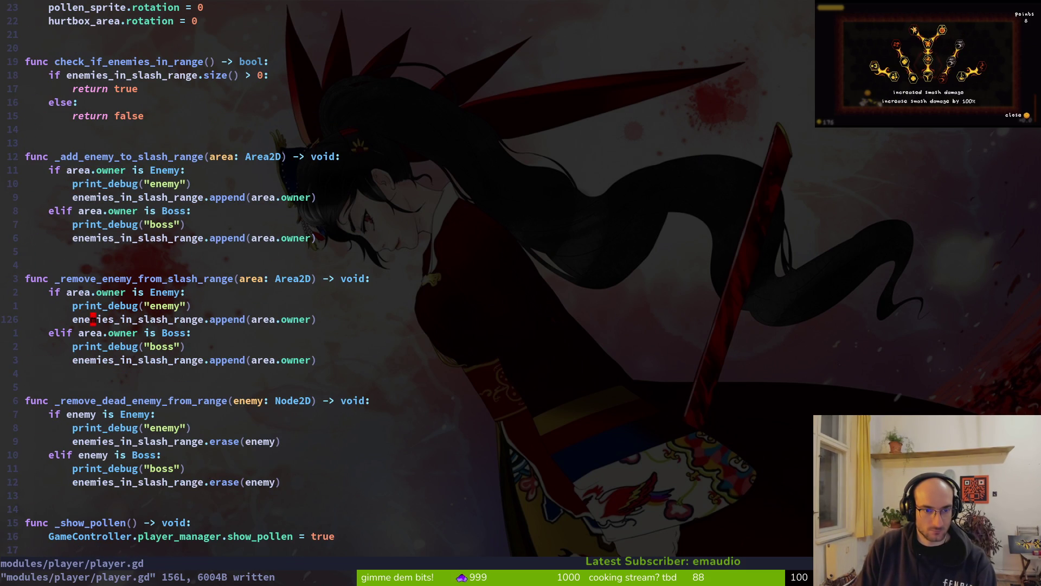
{"action": "key", "text": "e"}
{"action": "key", "text": "e"}
{"action": "key", "text": "e"}
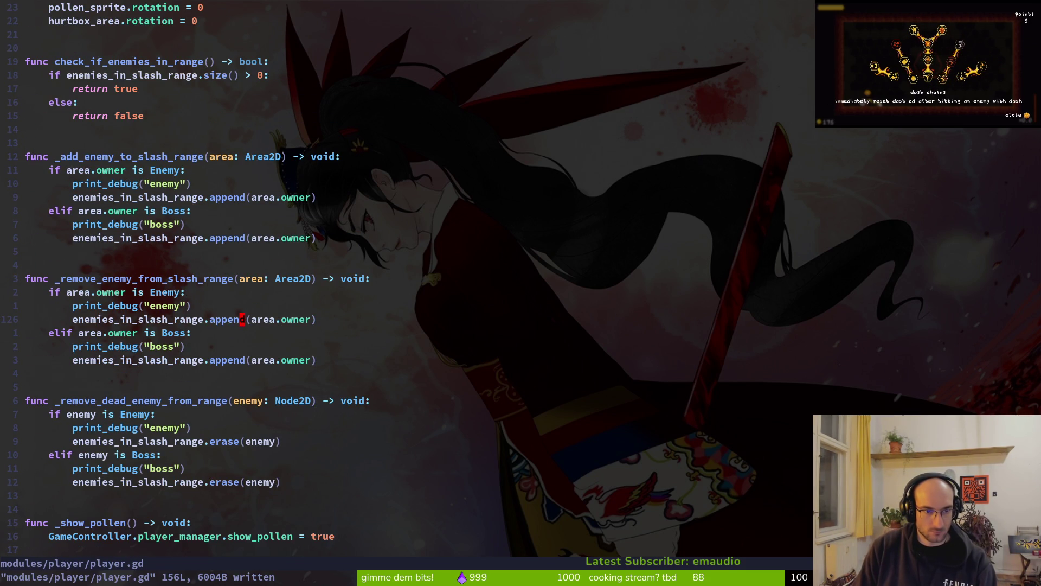
{"action": "type", "text": "ciw"}
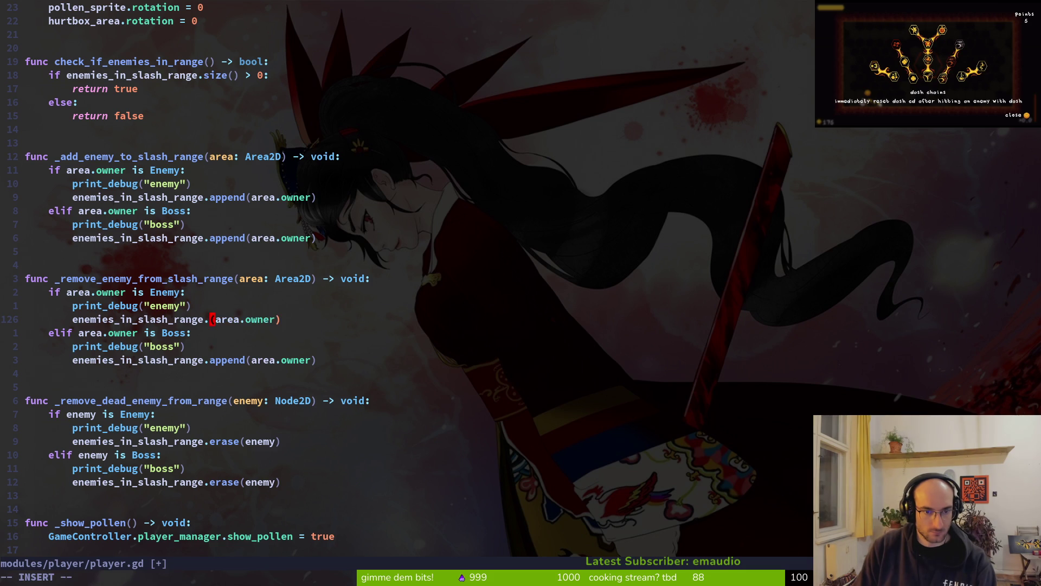
{"action": "type", "text": "erase"}
{"action": "key", "text": "Escape"}
{"action": "key", "text": "u"}
{"action": "key", "text": "u"}
{"action": "key", "text": "u"}
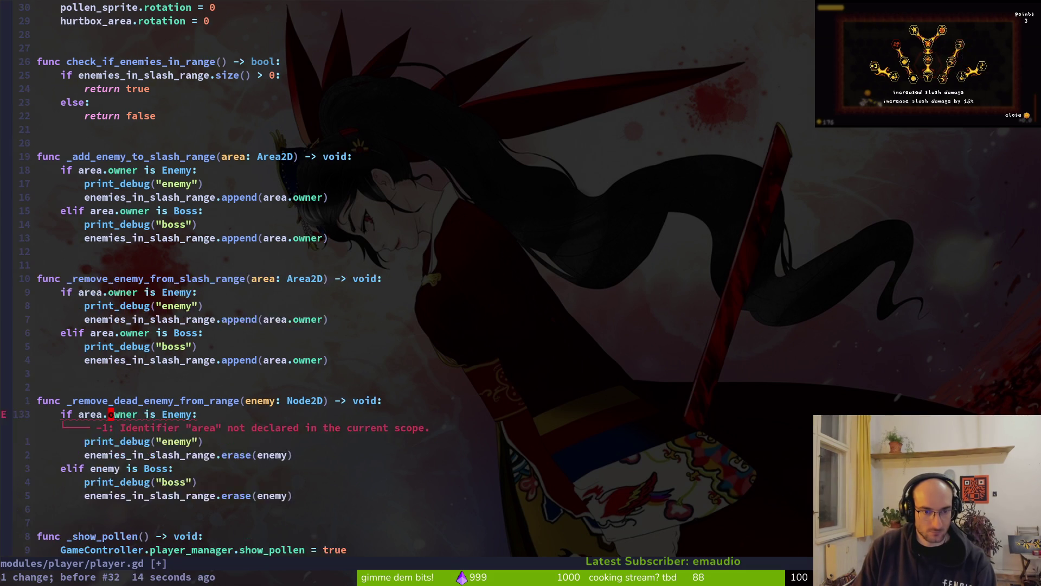
{"action": "key", "text": "u"}
{"action": "key", "text": "u"}
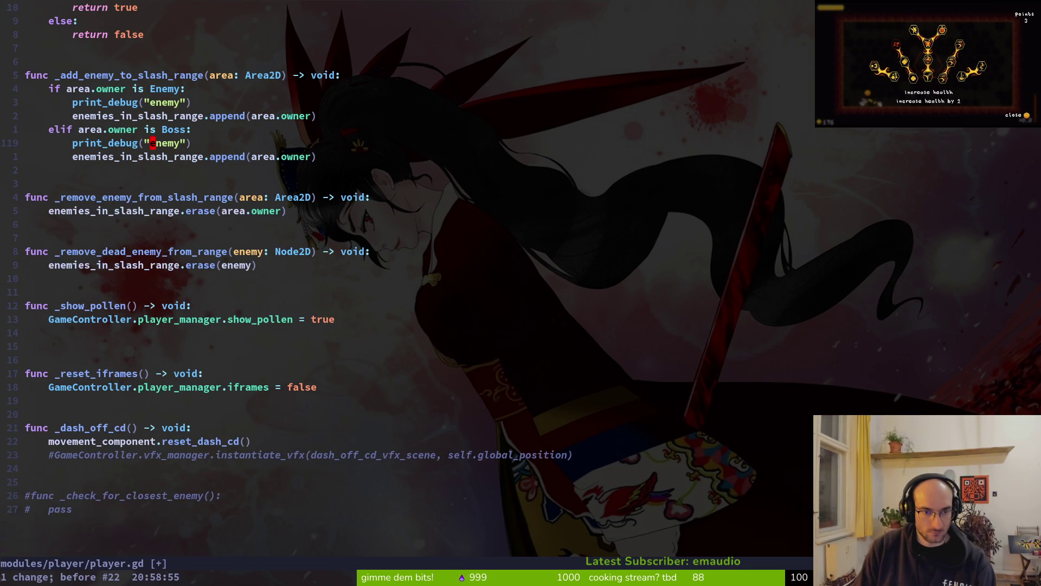
{"action": "key", "text": "ctrl+r"}
{"action": "key", "text": "ctrl+r"}
{"action": "key", "text": "ctrl+r"}
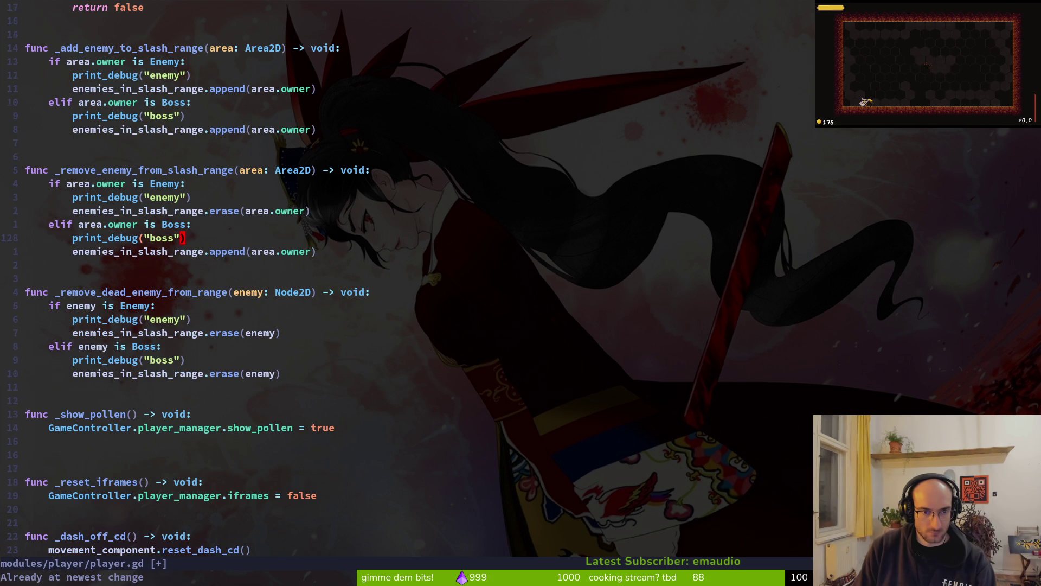
Step: Change the Boss branch's append to erase, save player.gd, and run the game
{"action": "key", "text": "j"}
{"action": "key", "text": "w"}
{"action": "key", "text": "w"}
{"action": "type", "text": "cwerase"}
{"action": "key", "text": "Escape"}
{"action": "type", "text": ":w"}
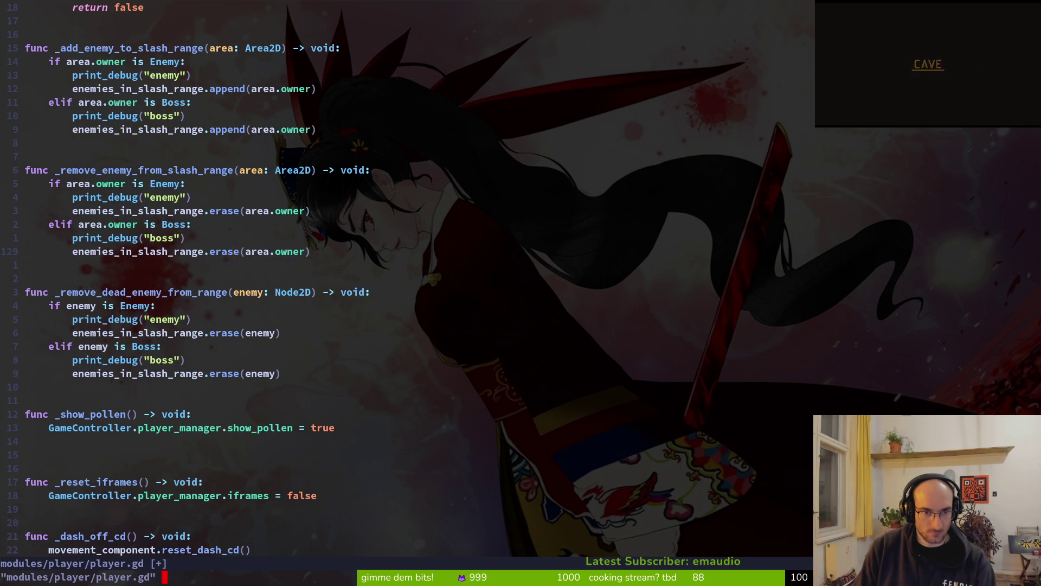
{"action": "key", "text": "alt+Tab"}
{"action": "key", "text": "F5"}
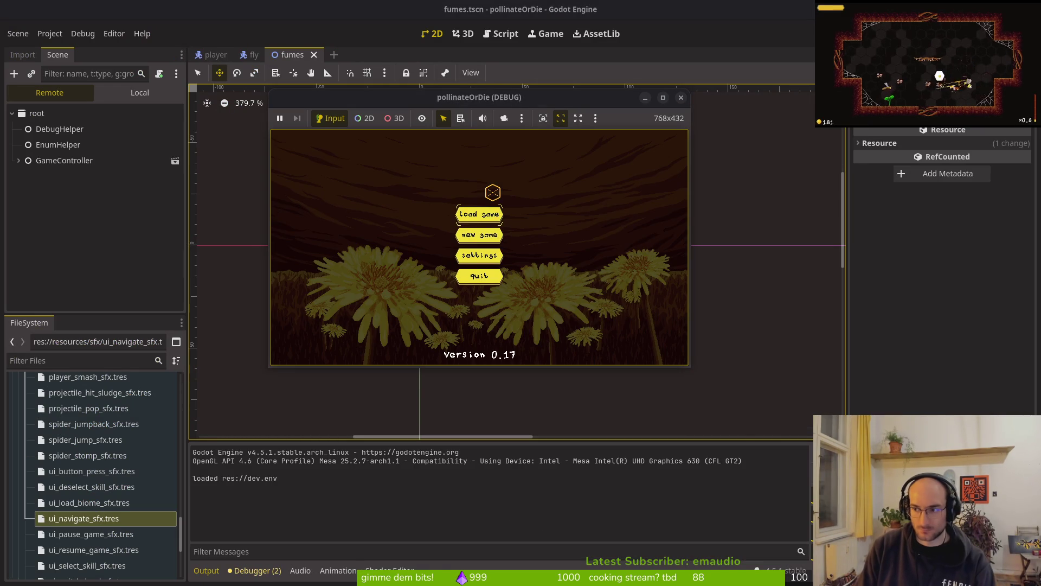
Step: Enter the middle level from the hub and slash through the flies
{"action": "key", "text": "Return"}
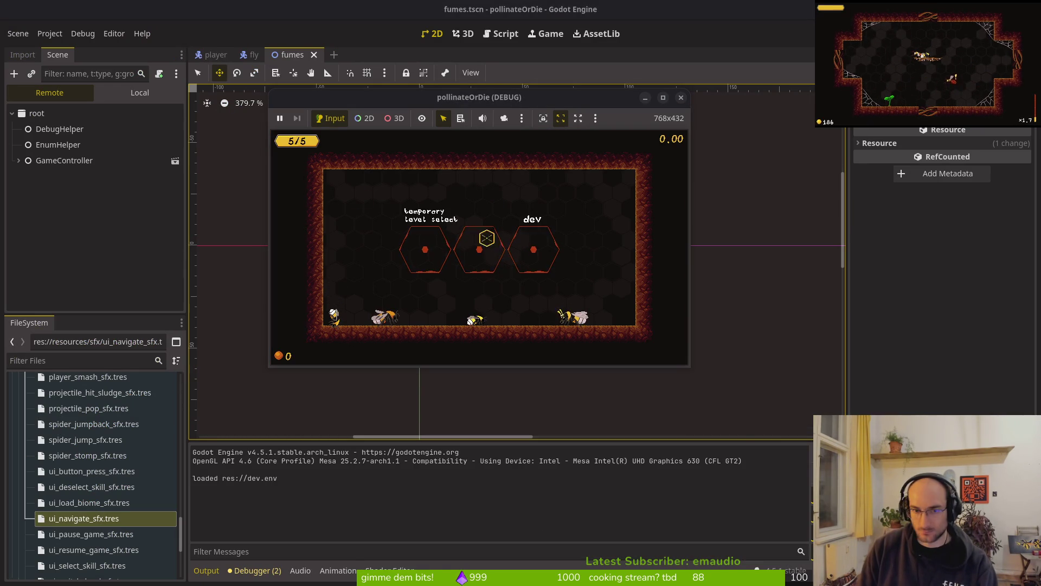
{"action": "key", "text": "Up"}
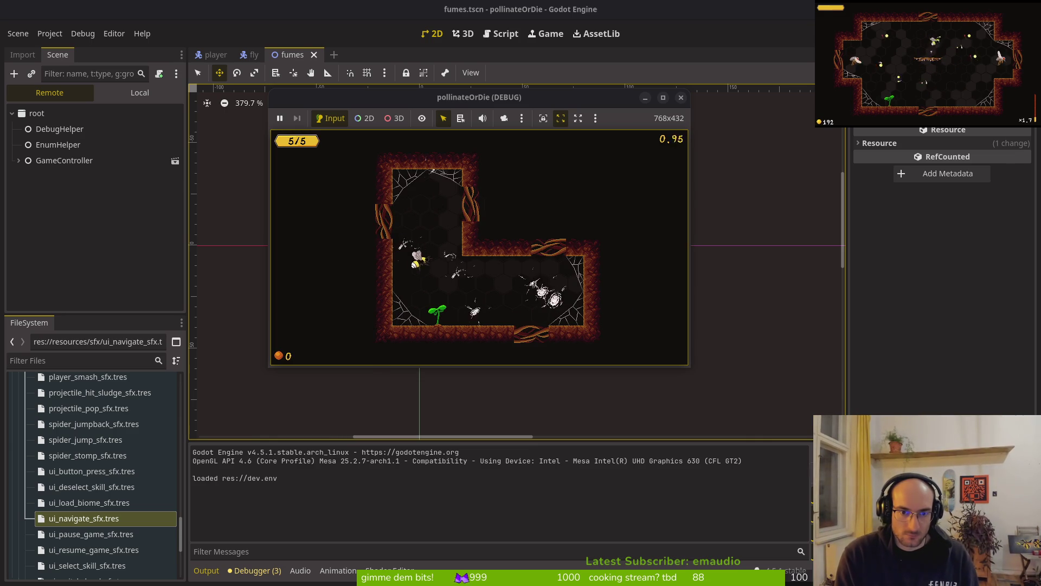
{"action": "key", "text": "Down"}
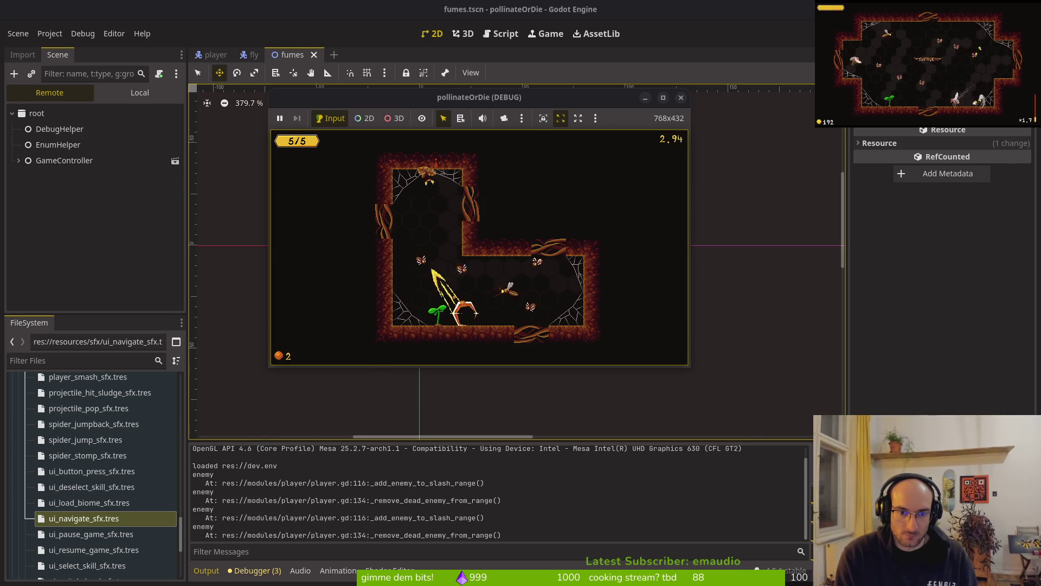
{"action": "key", "text": "Down"}
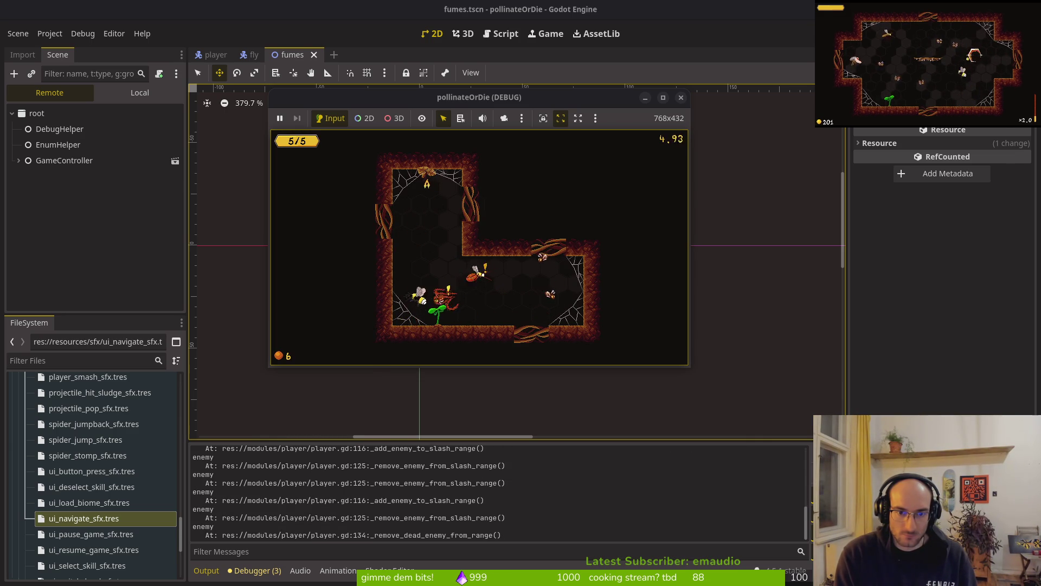
{"action": "key", "text": "Up"}
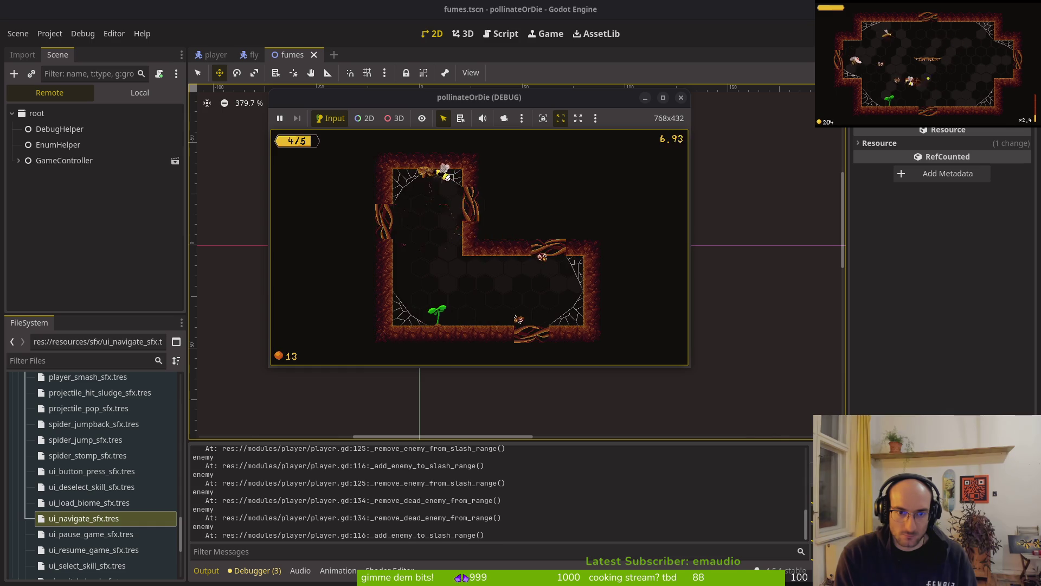
{"action": "key", "text": "Up"}
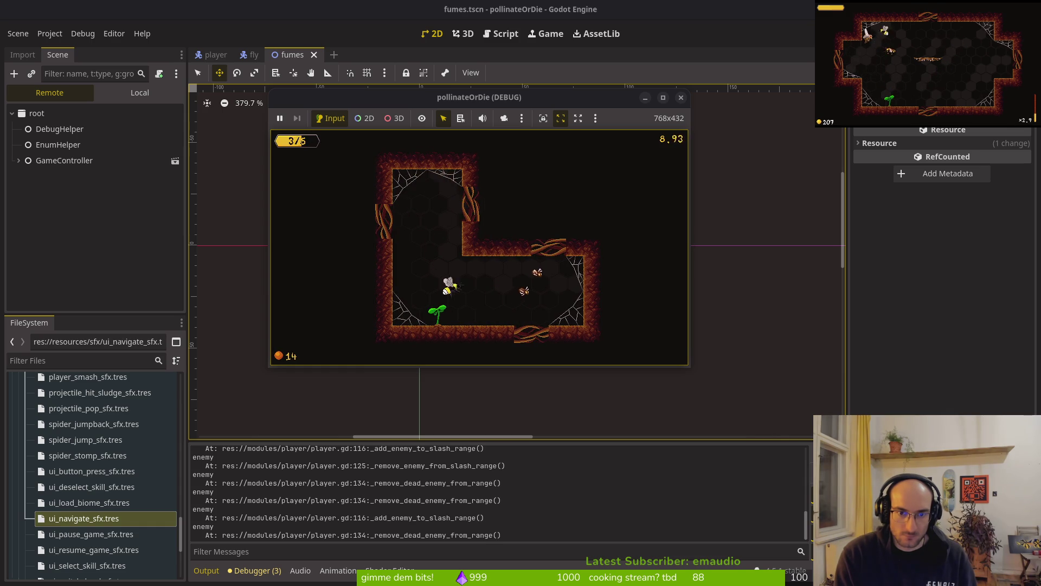
{"action": "key", "text": "Right"}
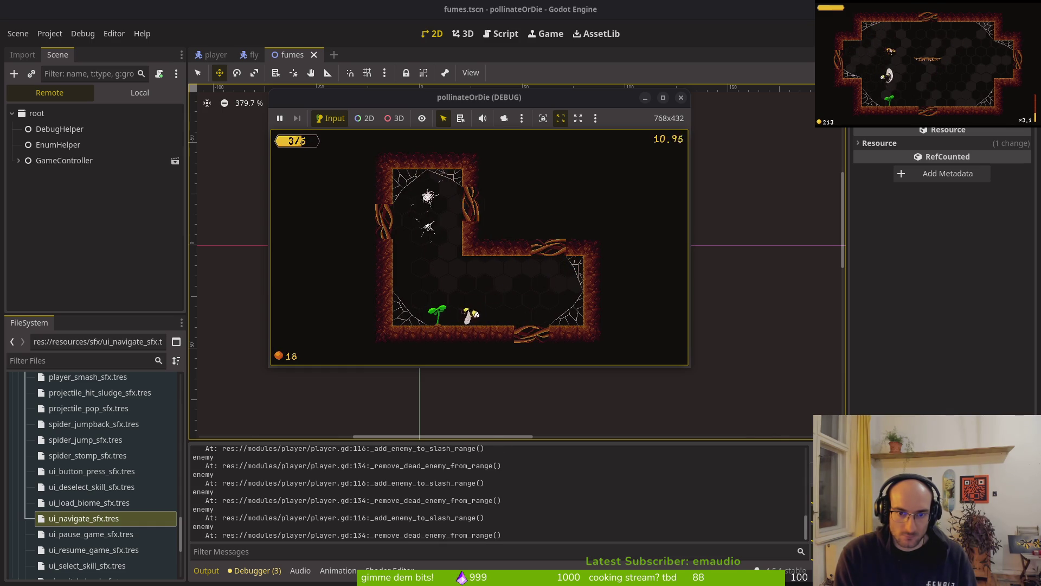
{"action": "key", "text": "Up"}
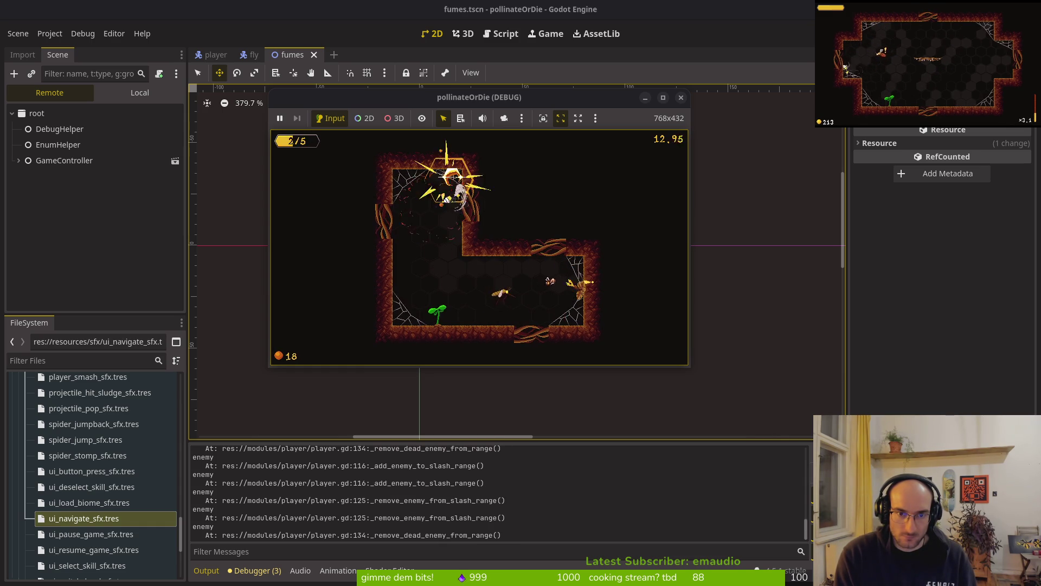
{"action": "key", "text": "Down"}
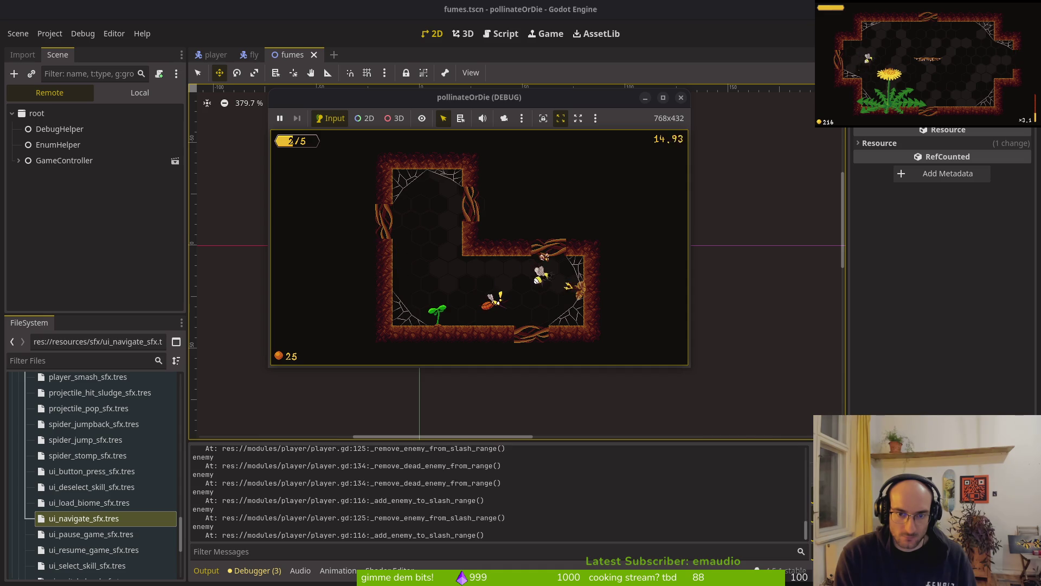
{"action": "key", "text": "Right"}
Step: Pollinate the sprout into a flower and attack the wasp nest until the debugger breaks
{"action": "key", "text": "Left"}
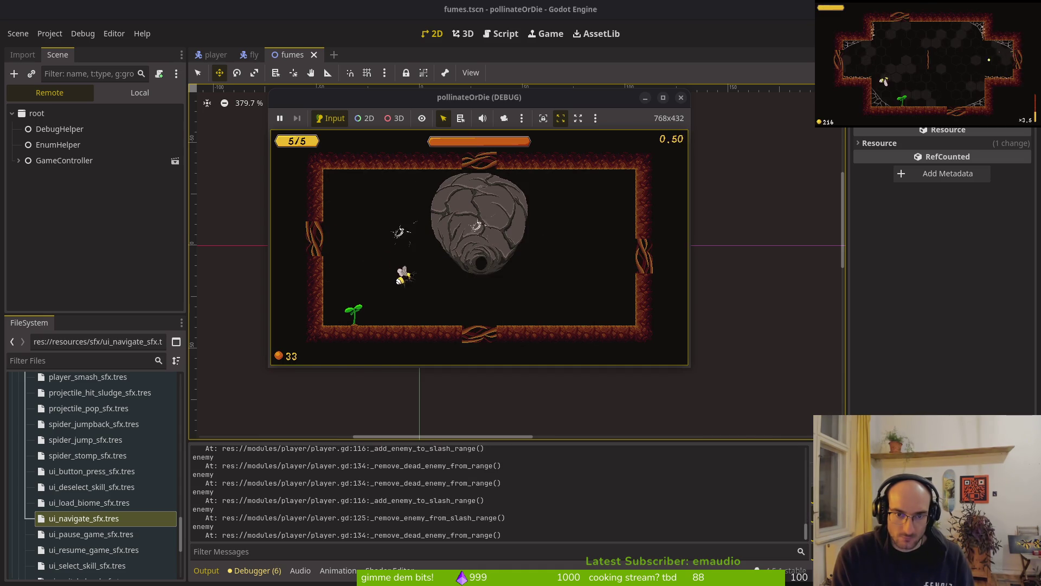
{"action": "key", "text": "Left"}
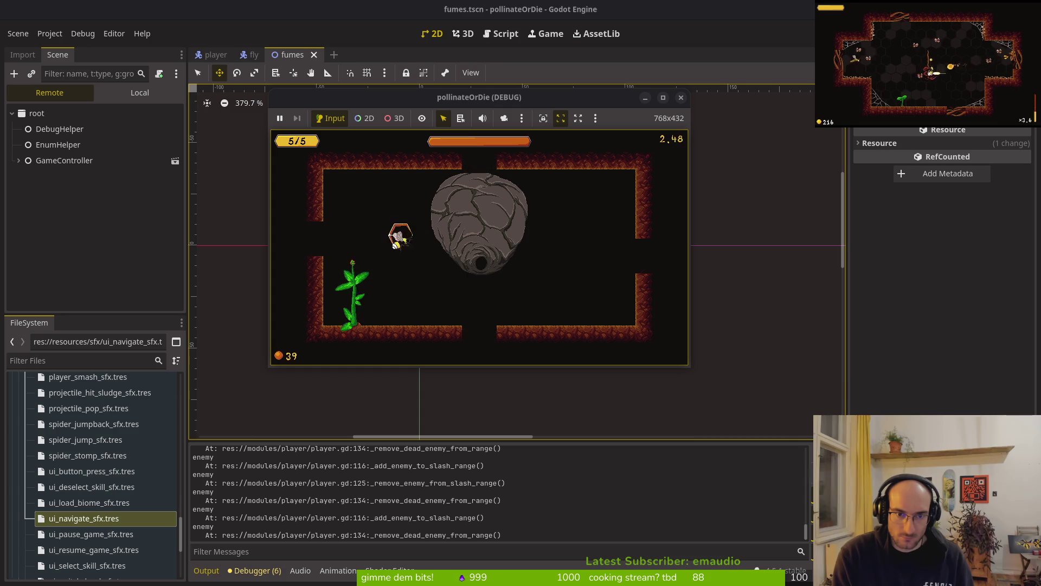
{"action": "key", "text": "Right"}
{"action": "key", "text": "Right"}
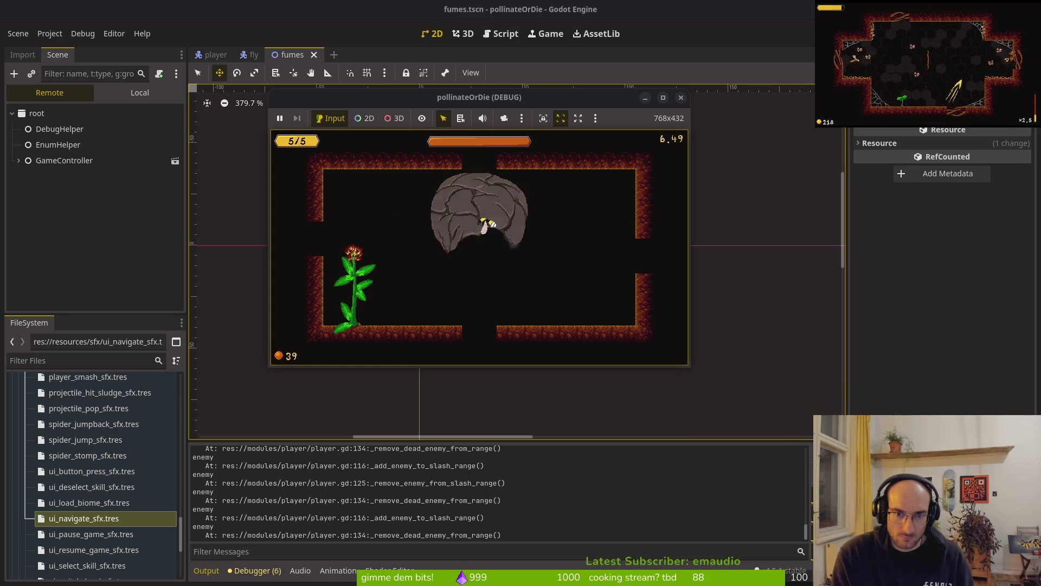
{"action": "key", "text": "Left"}
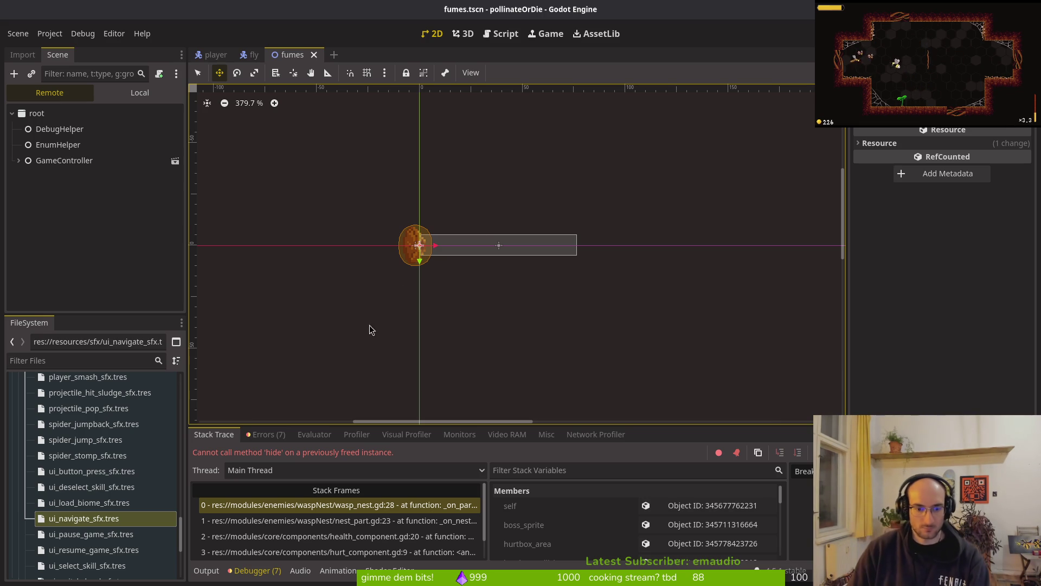
Step: Stop the crashed debug session and open wasp_nest.gd in Neovim, comparing it with nest_part.gd
{"action": "key", "text": "F8"}
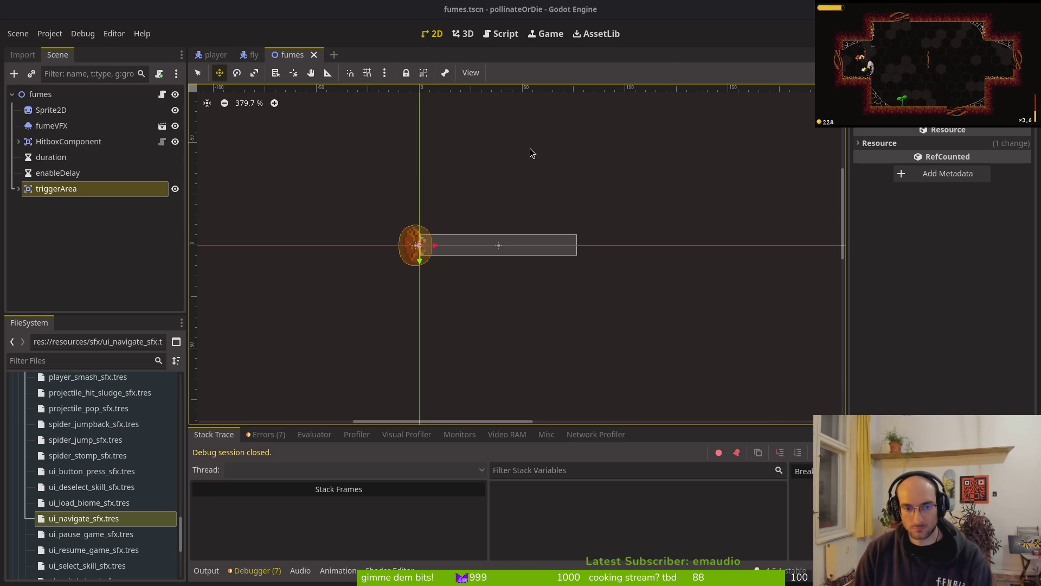
{"action": "key", "text": "alt+Tab"}
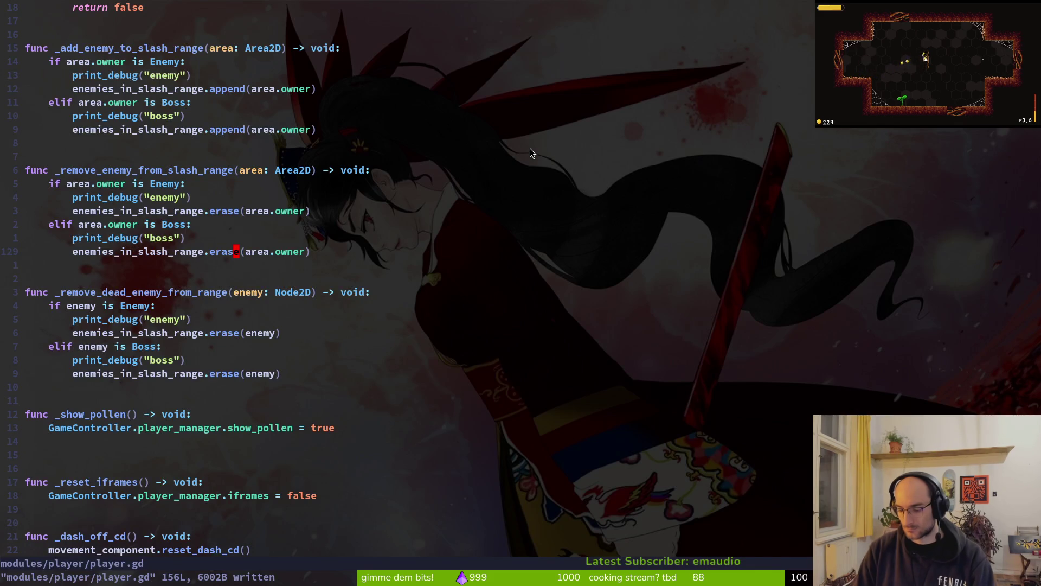
{"action": "key", "text": "space"}
{"action": "key", "text": "f"}
{"action": "key", "text": "f"}
{"action": "type", "text": "waspnest"}
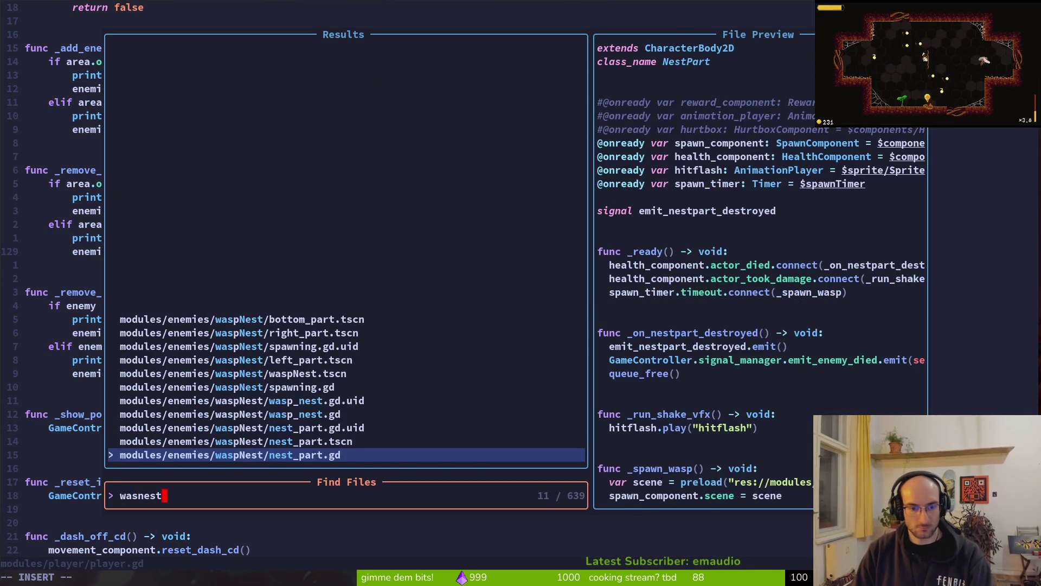
{"action": "key", "text": "Return"}
{"action": "key", "text": "space"}
{"action": "key", "text": "f"}
{"action": "key", "text": "f"}
{"action": "type", "text": "wasnest"}
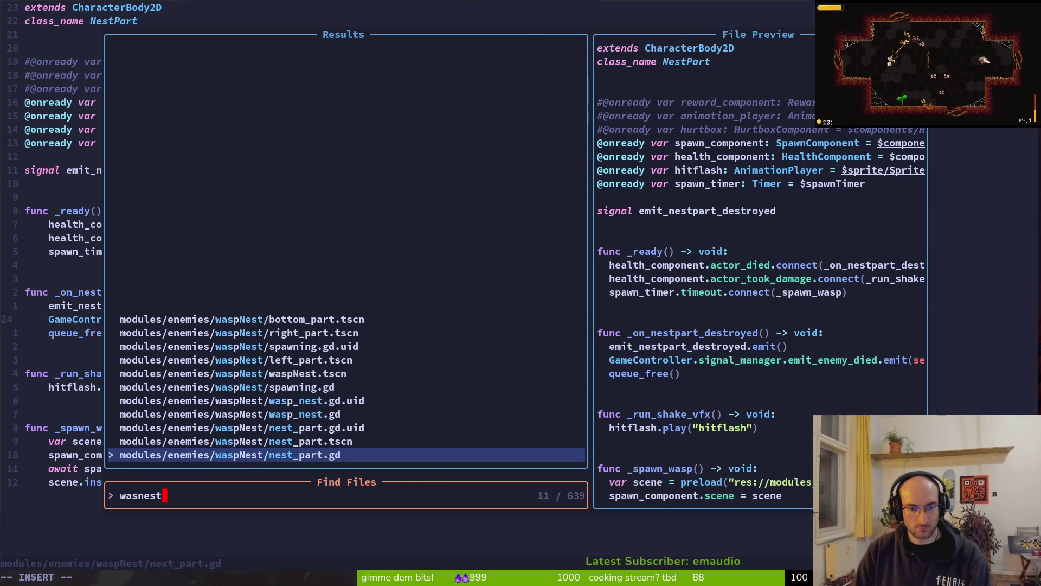
{"action": "key", "text": "Up"}
{"action": "key", "text": "Up"}
{"action": "key", "text": "Up"}
{"action": "key", "text": "Return"}
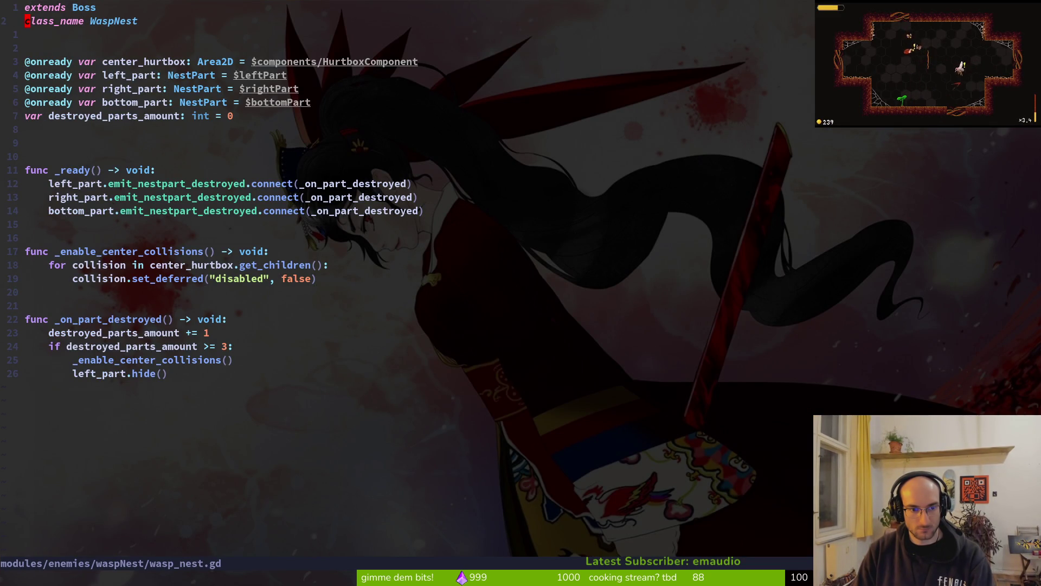
{"action": "key", "text": "ctrl+asciicircum"}
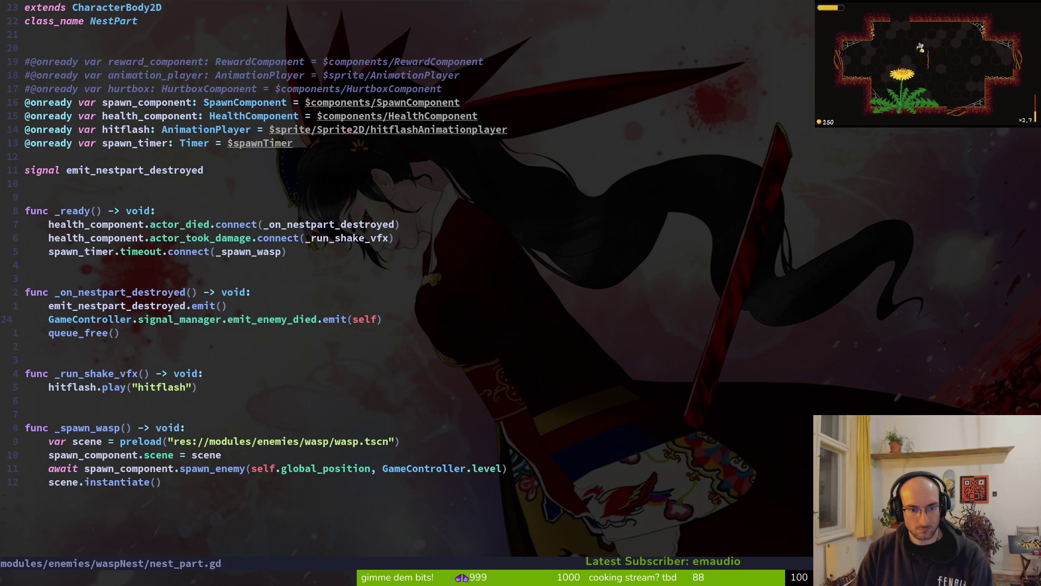
{"action": "key", "text": "ctrl+asciicircum"}
Step: Review the logged errors in Godot's Errors tab
{"action": "key", "text": "alt+Tab"}
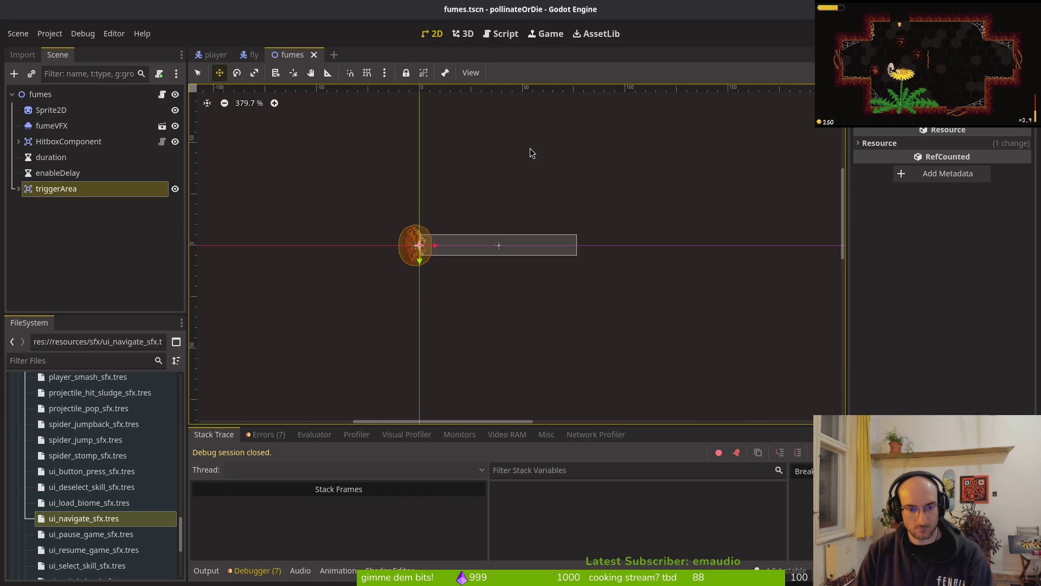
{"action": "left_click", "coordinate": [266, 434]}
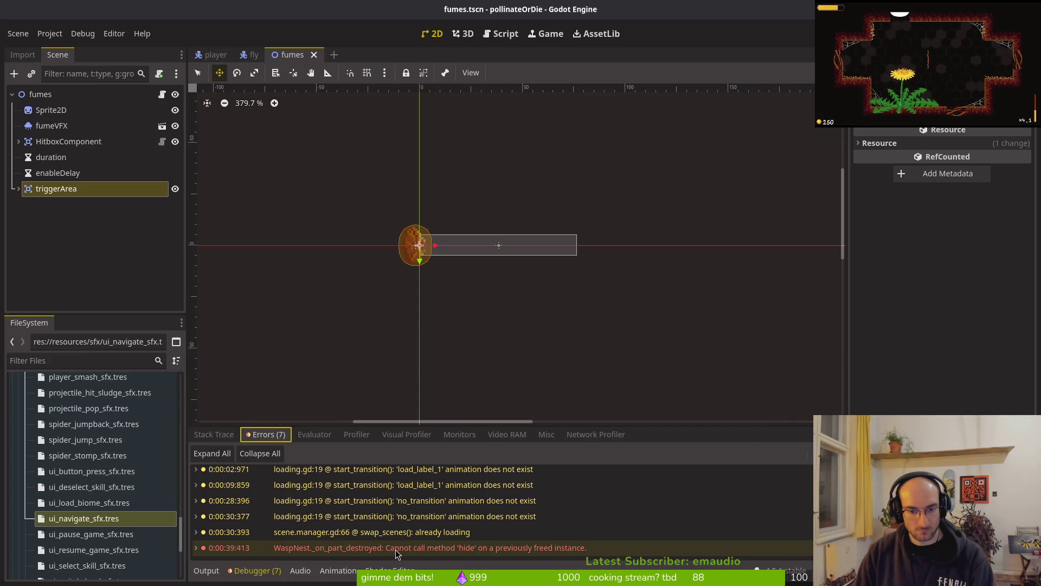
{"action": "mouse_move", "coordinate": [397, 552]}
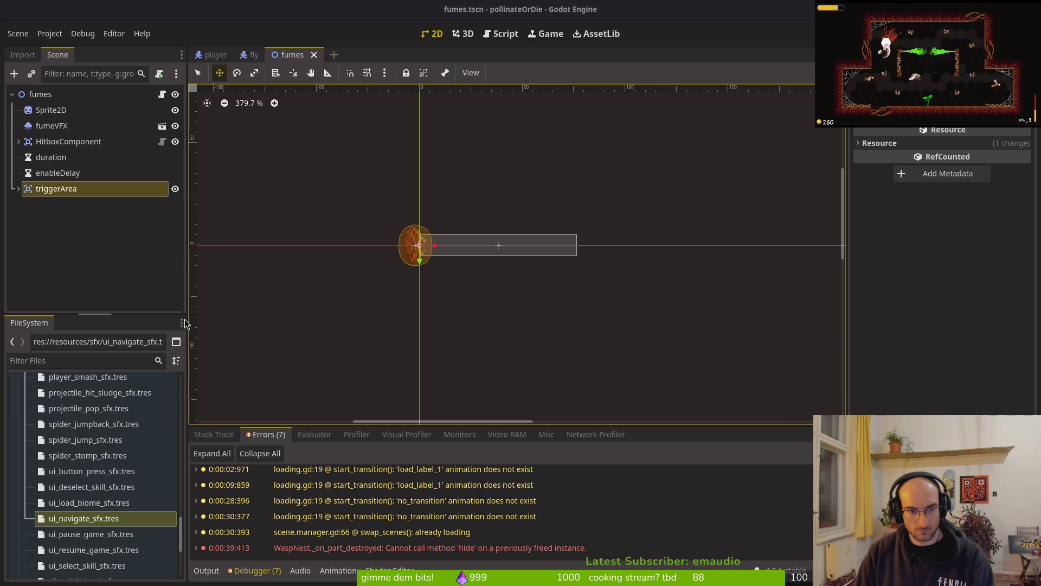
Step: Delete the left_part.hide() line from wasp_nest.gd and save it
{"action": "key", "text": "alt+Tab"}
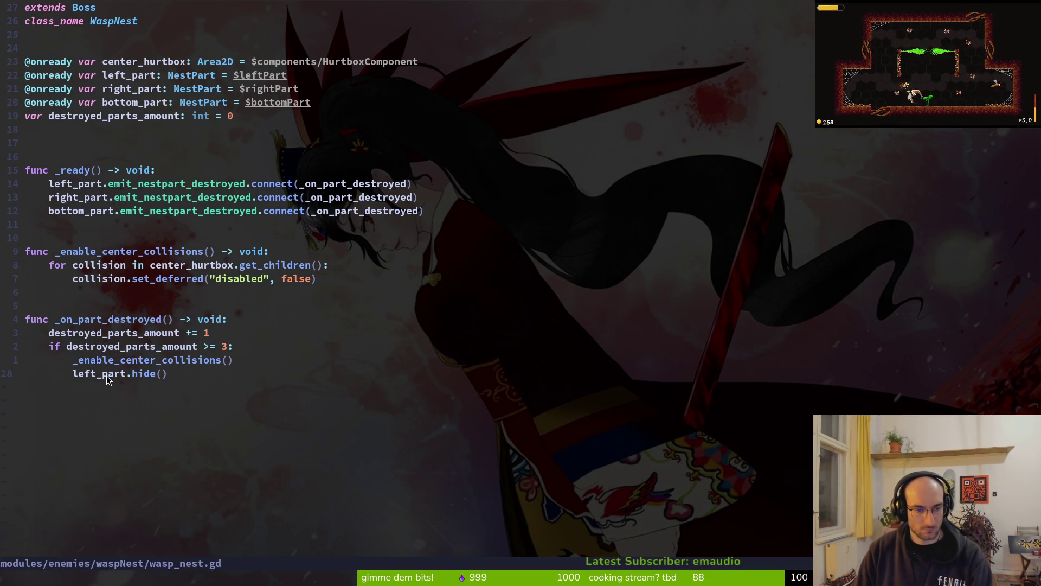
{"action": "key", "text": "d"}
{"action": "key", "text": "d"}
{"action": "type", "text": ":w"}
{"action": "key", "text": "Return"}
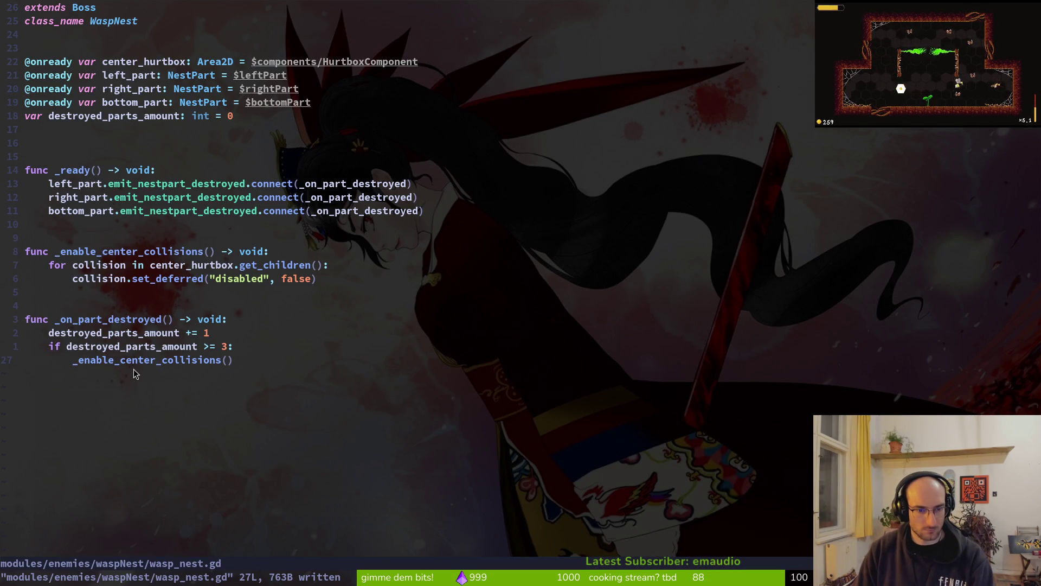
{"action": "key", "text": "alt+Tab"}
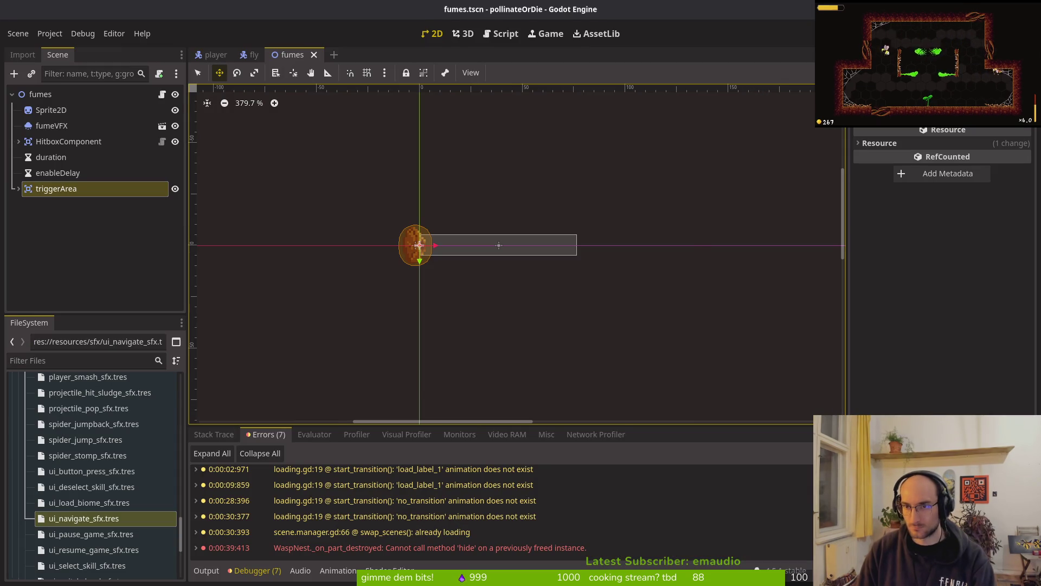
Step: Relaunch the game, fly into the dev hexagon, and slash the rock nest and fume boss
{"action": "key", "text": "F5"}
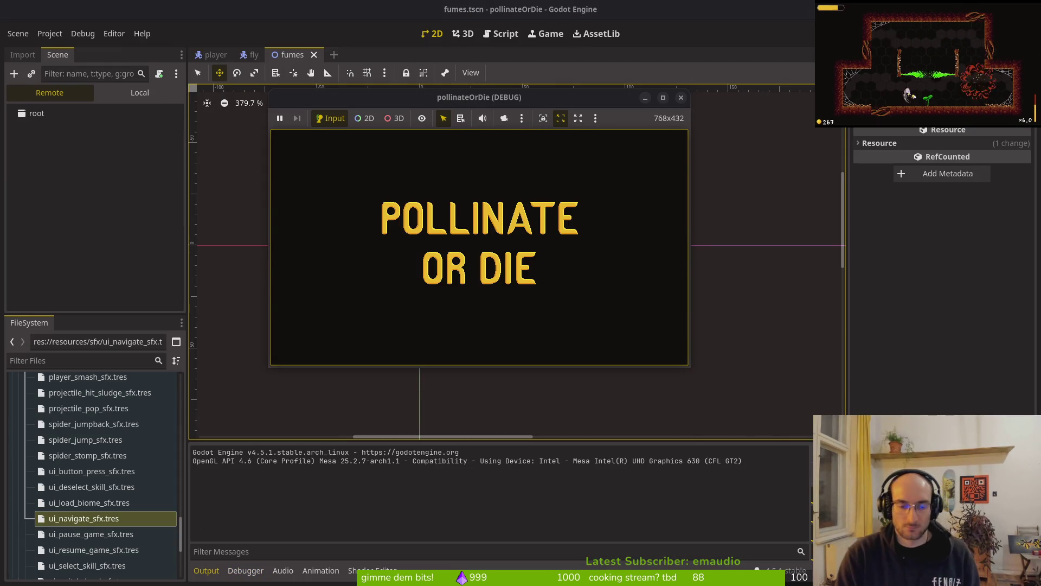
{"action": "key", "text": "Return"}
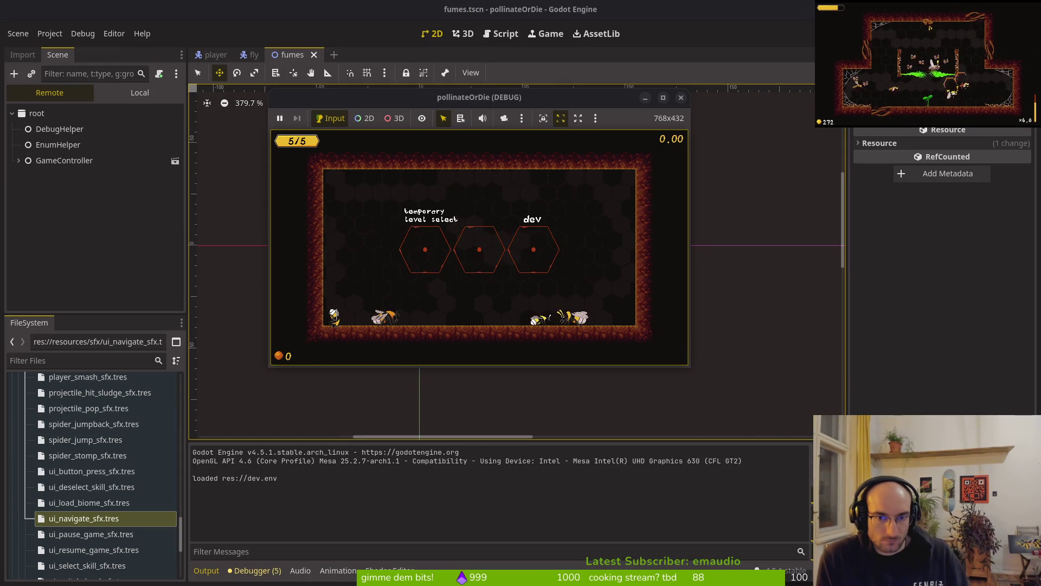
{"action": "key", "text": "Up"}
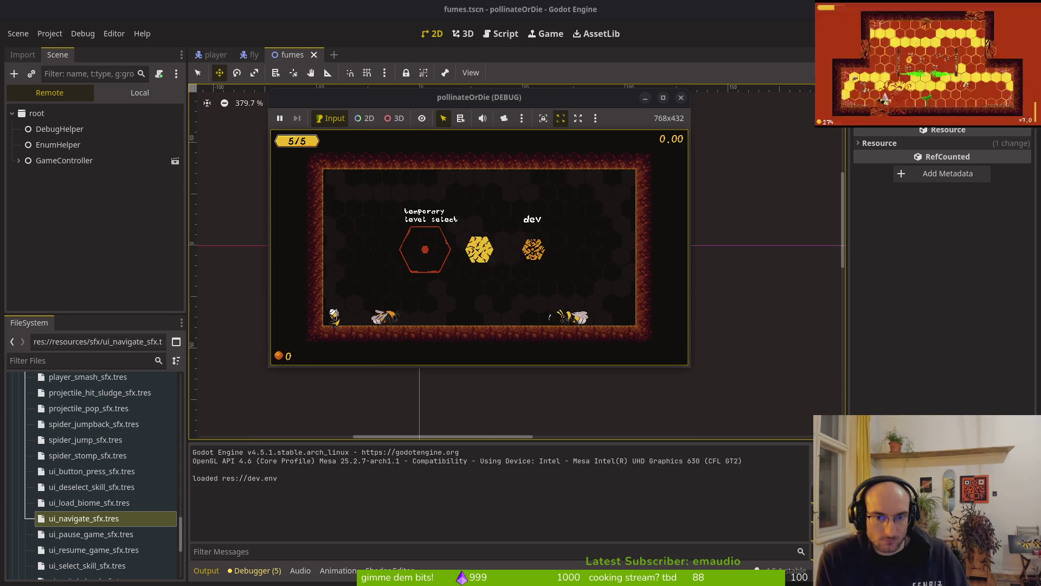
{"action": "key", "text": "Left"}
{"action": "key", "text": "Up"}
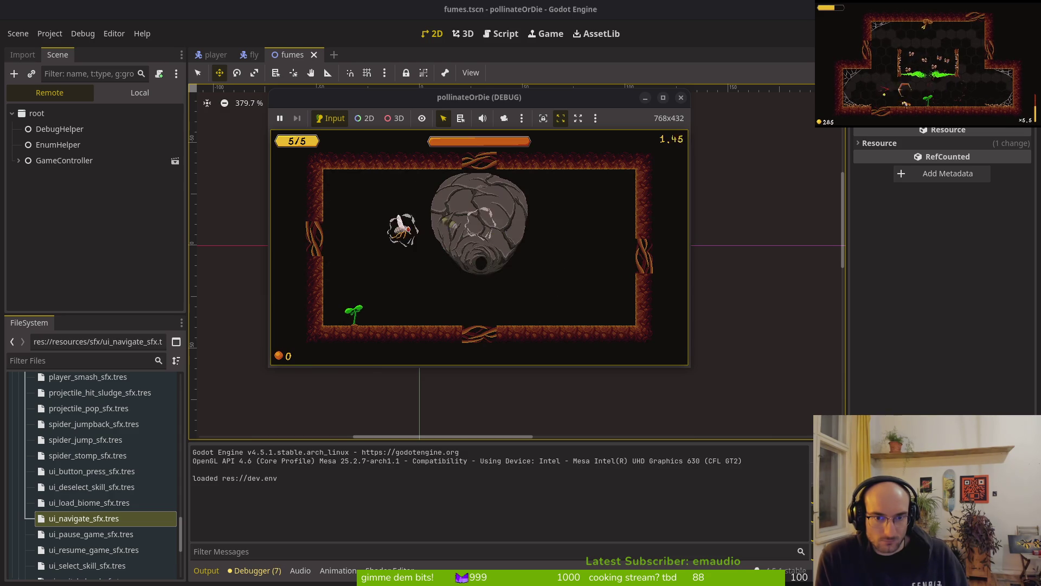
{"action": "key", "text": "Right"}
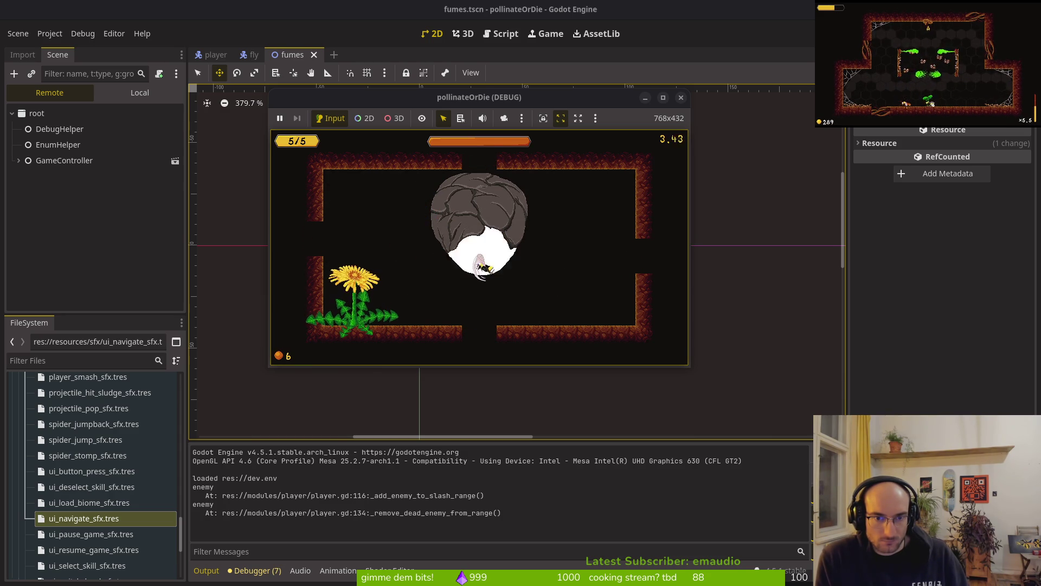
{"action": "key", "text": "Up"}
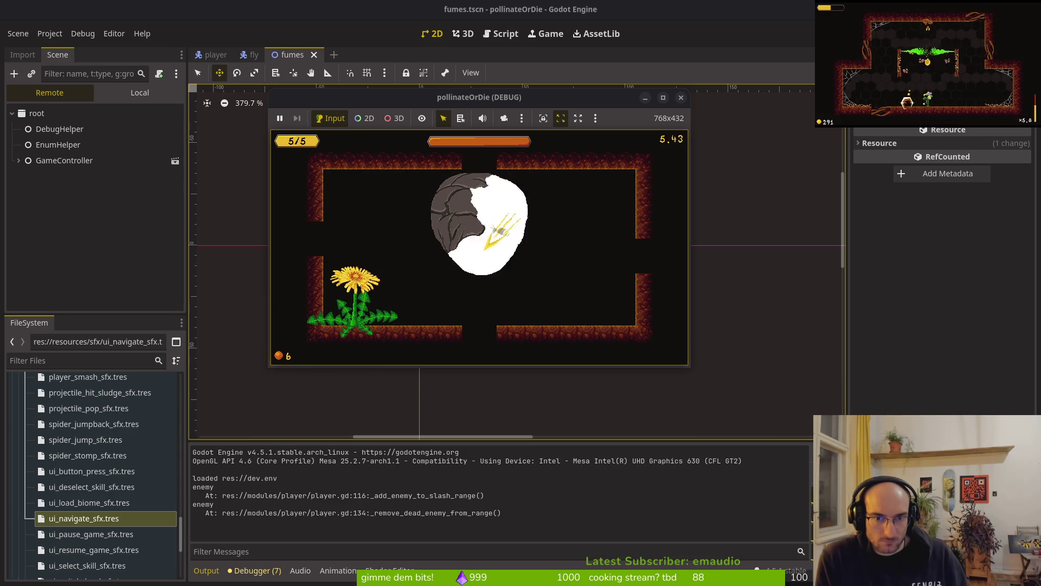
{"action": "key", "text": "Down"}
{"action": "key", "text": "Up"}
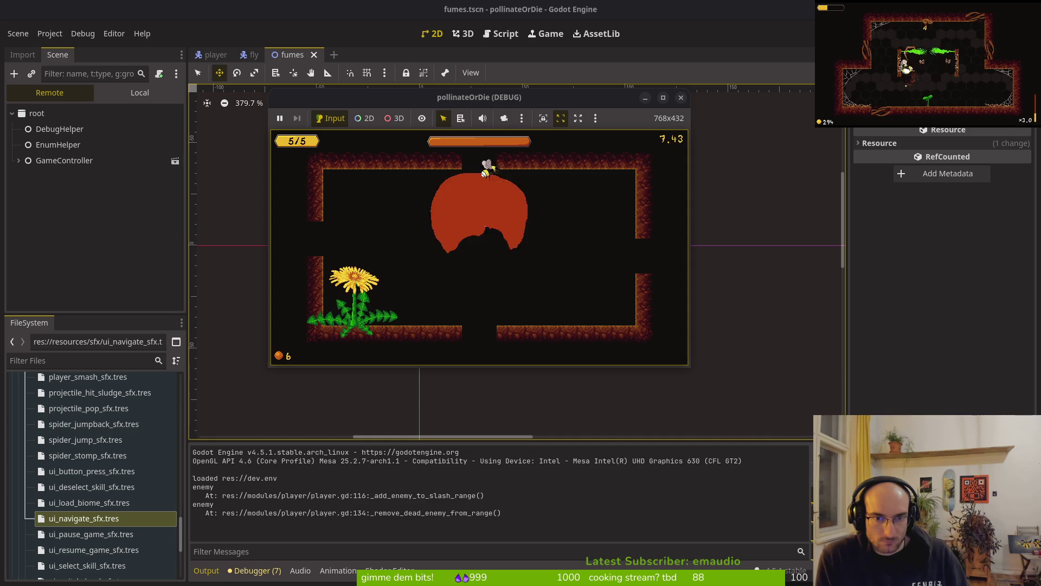
{"action": "key", "text": "Down"}
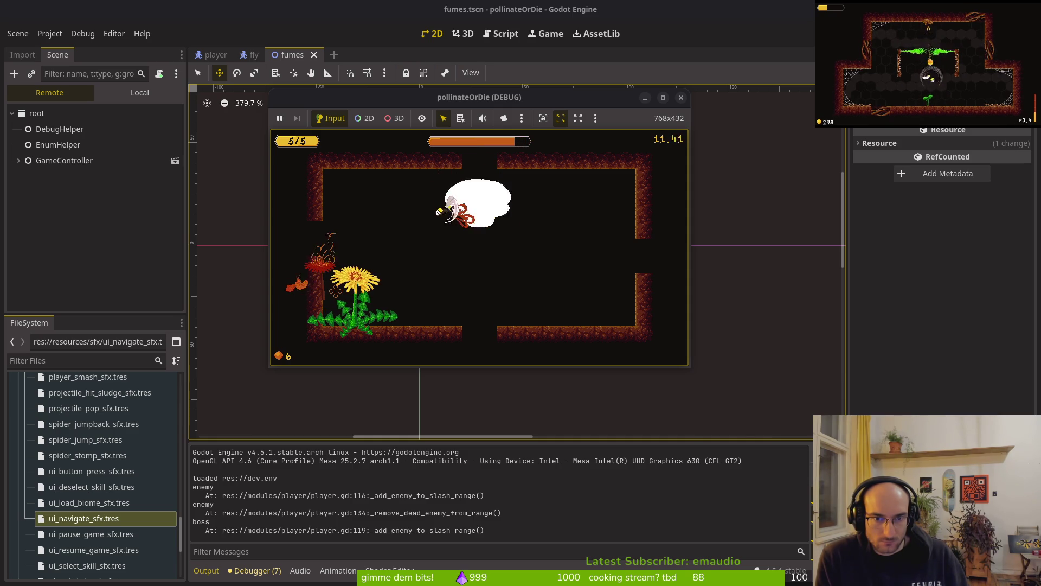
Step: Keep dodging and slashing the fume boss, then maximize the game window
{"action": "key", "text": "Left"}
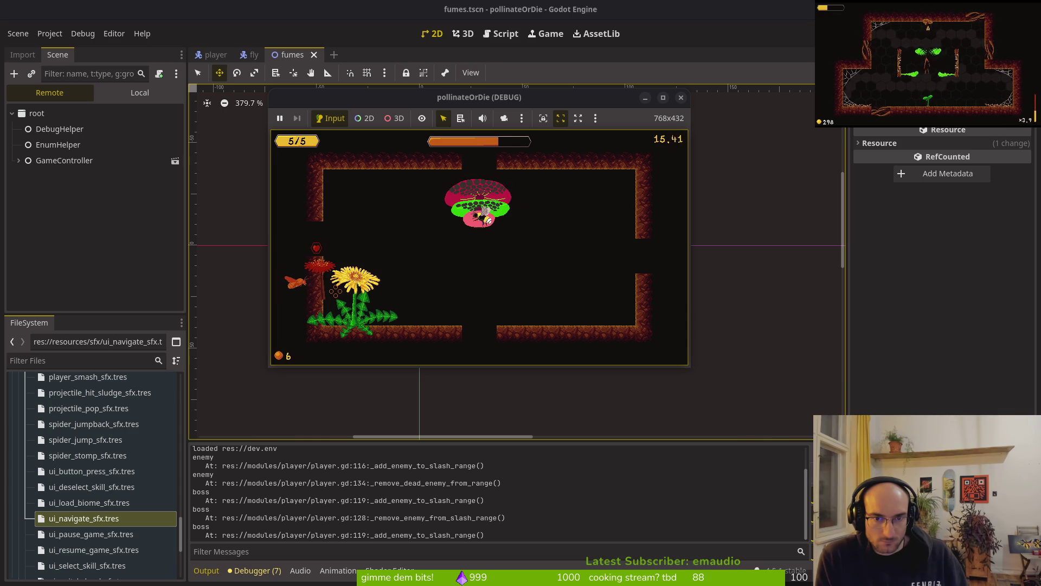
{"action": "key", "text": "Left"}
{"action": "key", "text": "Right"}
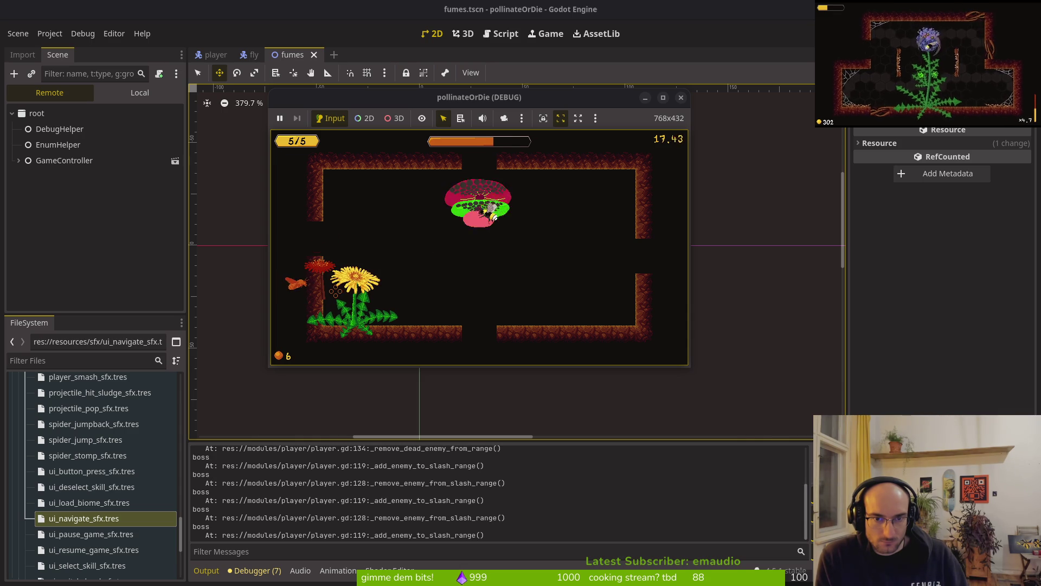
{"action": "key", "text": "Left"}
{"action": "key", "text": "Right"}
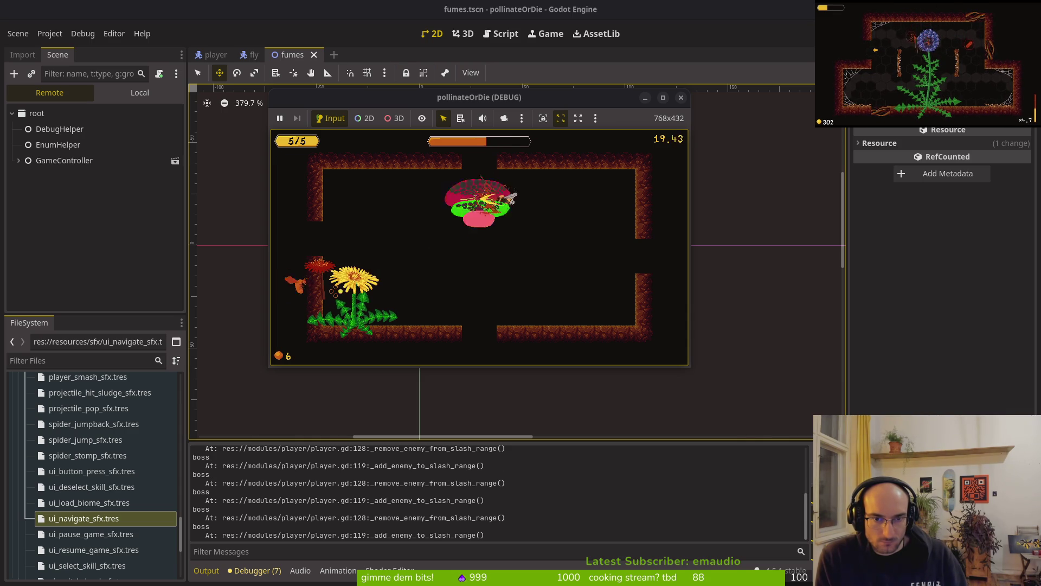
{"action": "key", "text": "Down"}
{"action": "key", "text": "Up"}
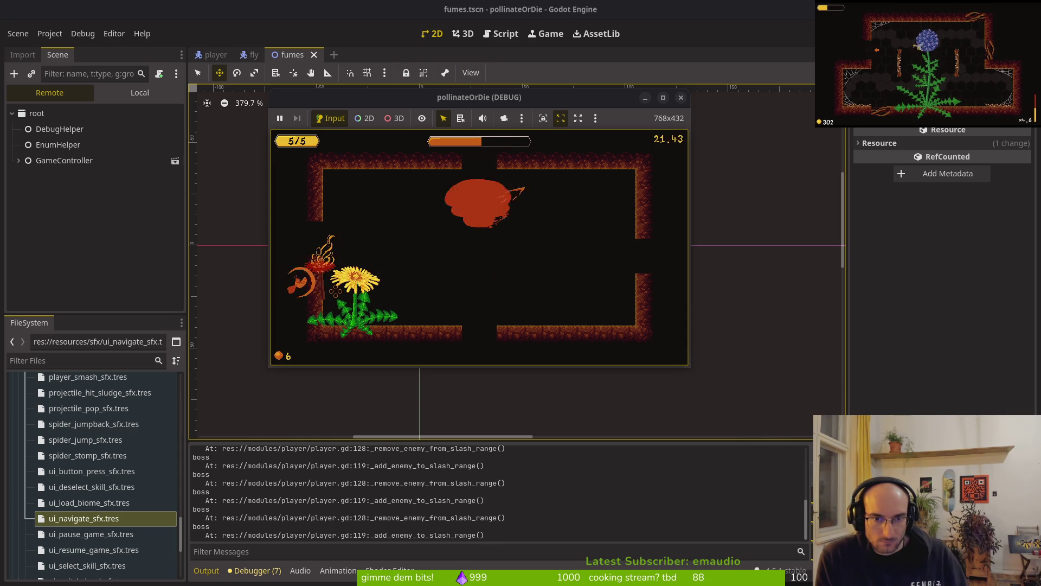
{"action": "key", "text": "Left"}
{"action": "key", "text": "x"}
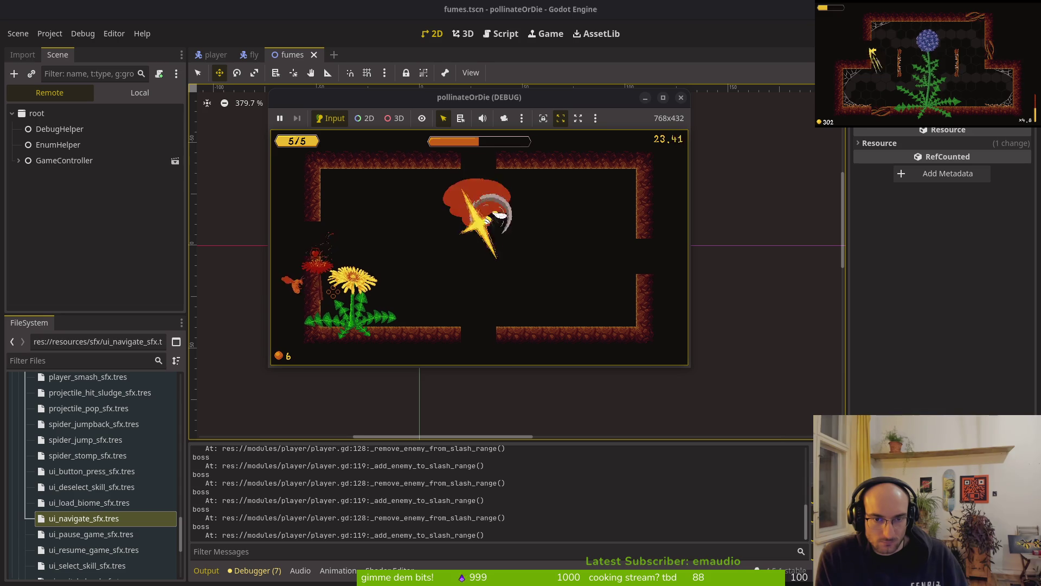
{"action": "key", "text": "Up"}
{"action": "key", "text": "x"}
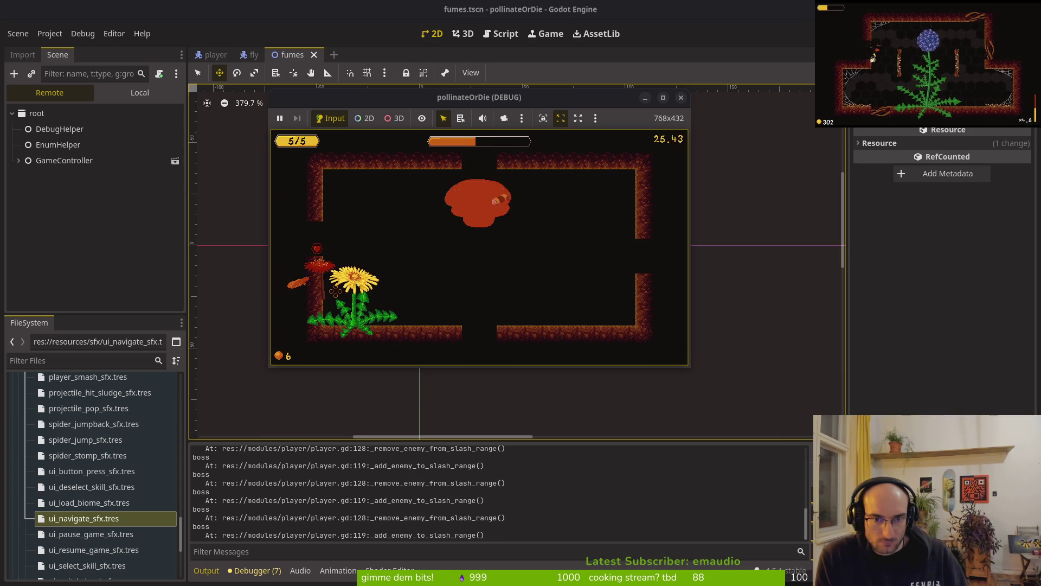
{"action": "key", "text": "Left"}
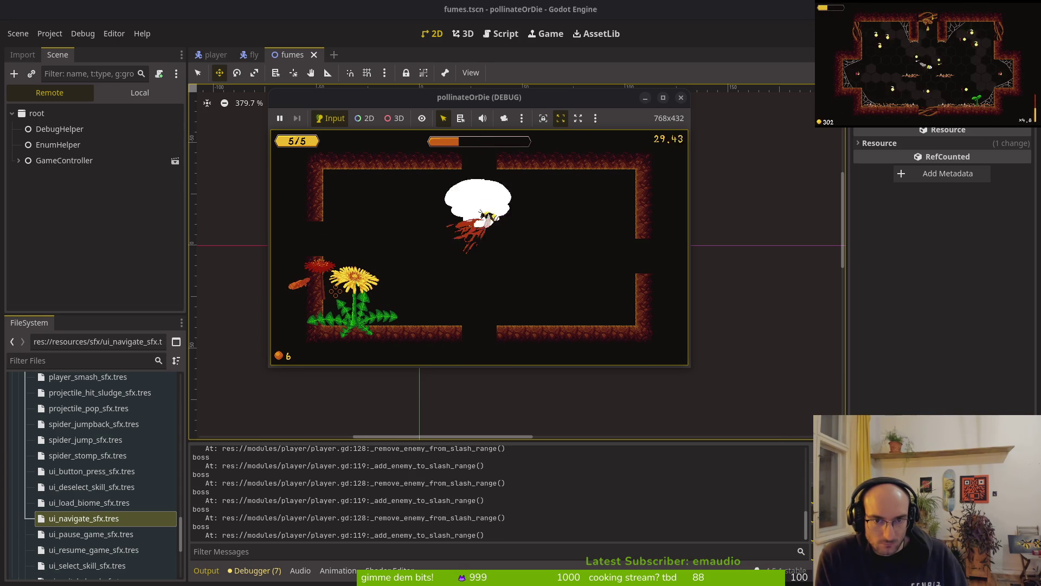
{"action": "key", "text": "x"}
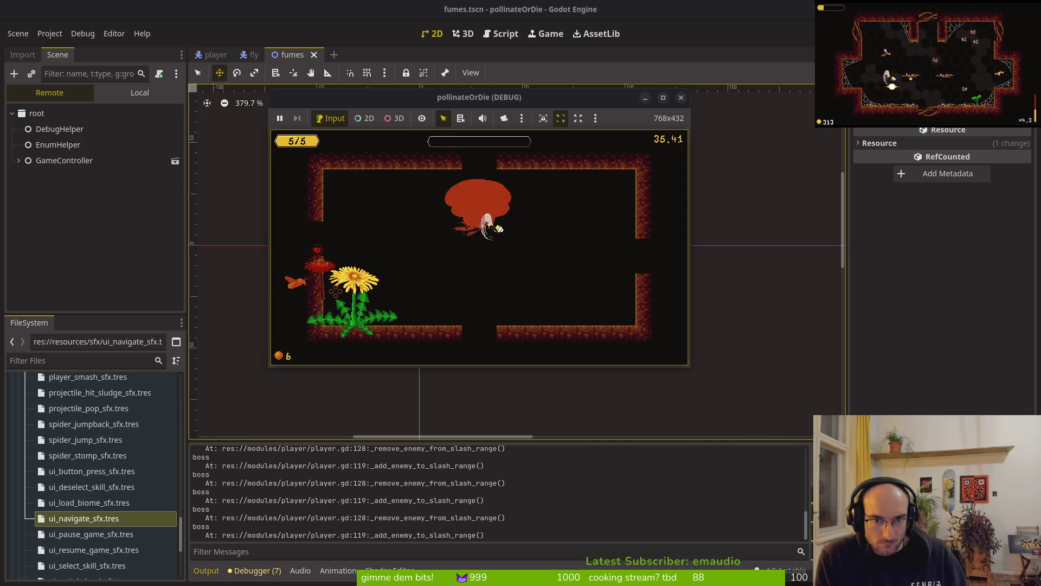
{"action": "key", "text": "x"}
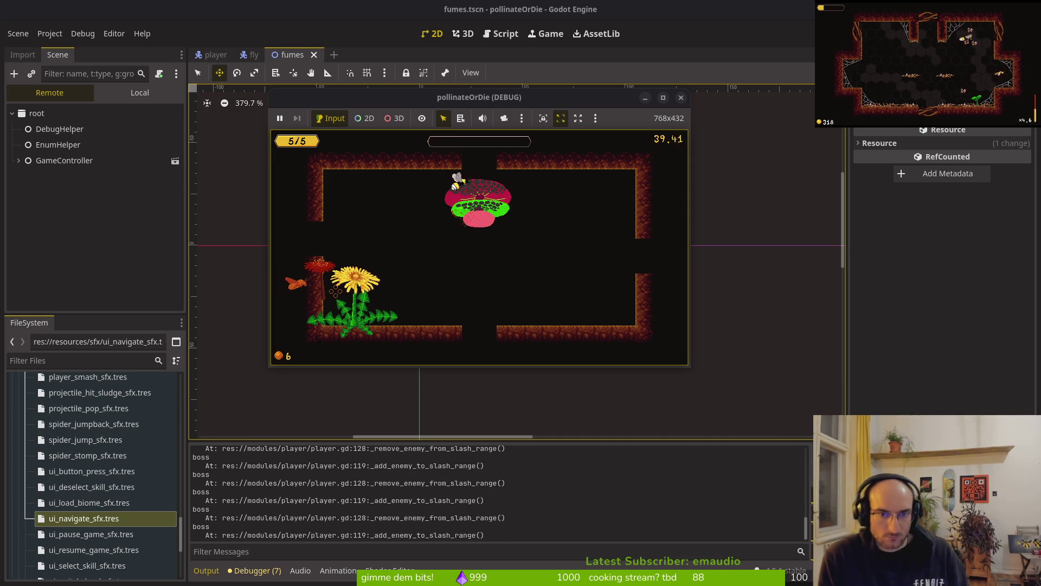
{"action": "key", "text": "Down"}
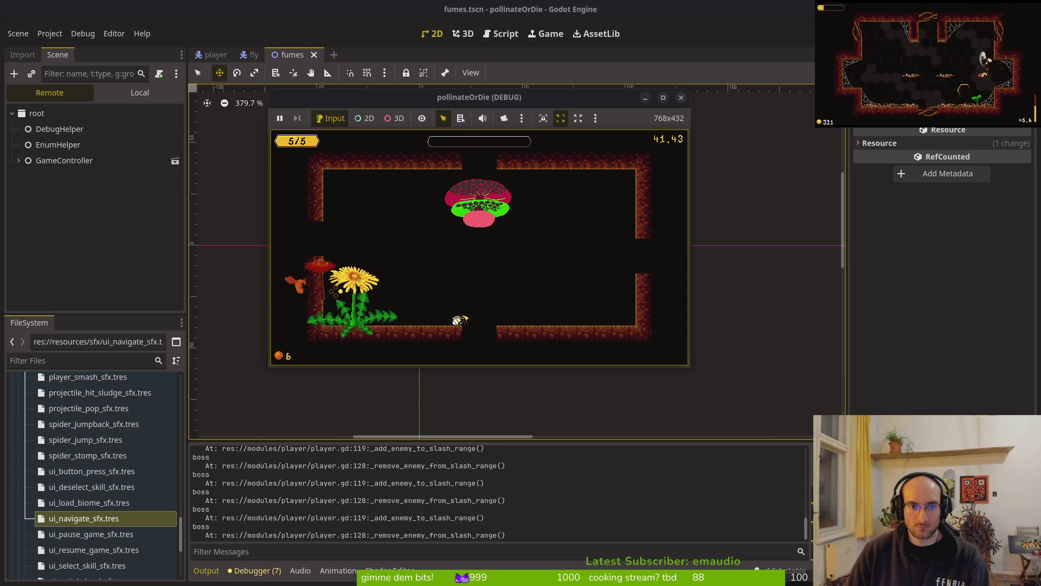
{"action": "key", "text": "super+Up"}
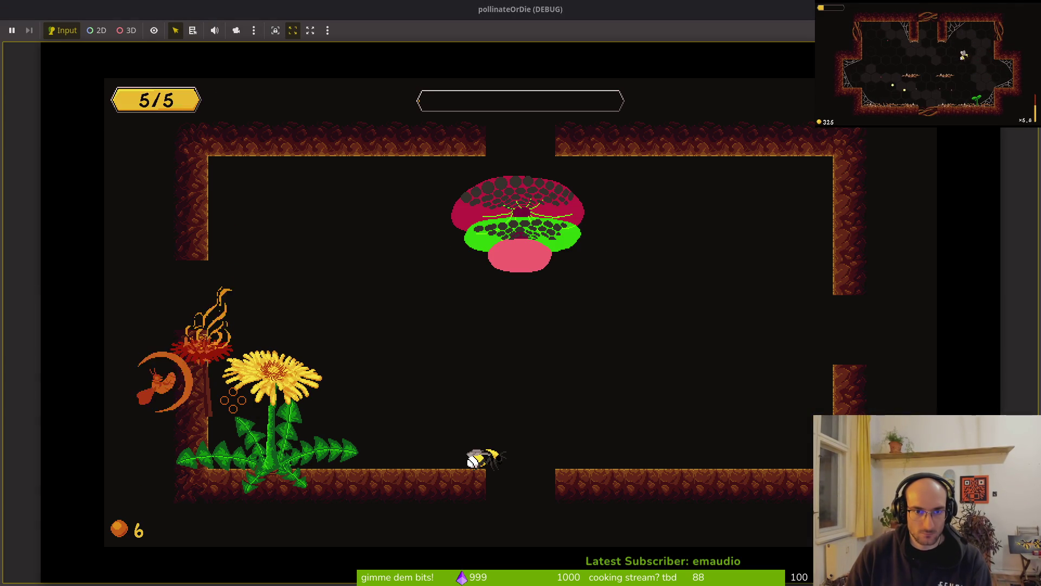
Step: Open wasp_nest.gd in Neovim and go below its _ready header
{"action": "key", "text": "alt+Tab"}
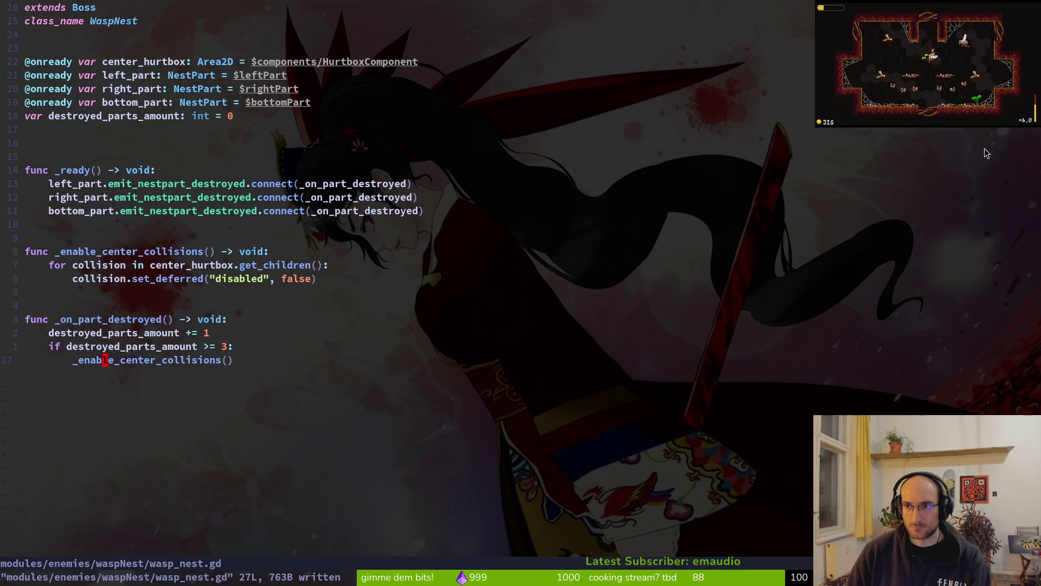
{"action": "key", "text": "space"}
{"action": "key", "text": "f"}
{"action": "key", "text": "f"}
{"action": "type", "text": "wasnest"}
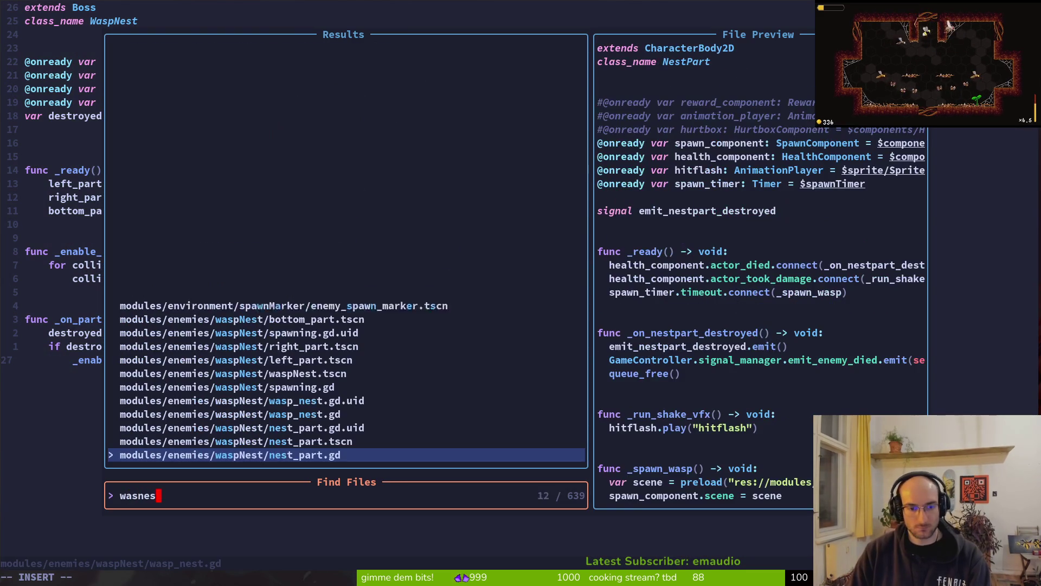
{"action": "key", "text": "Up"}
{"action": "key", "text": "Up"}
{"action": "key", "text": "Up"}
{"action": "key", "text": "Return"}
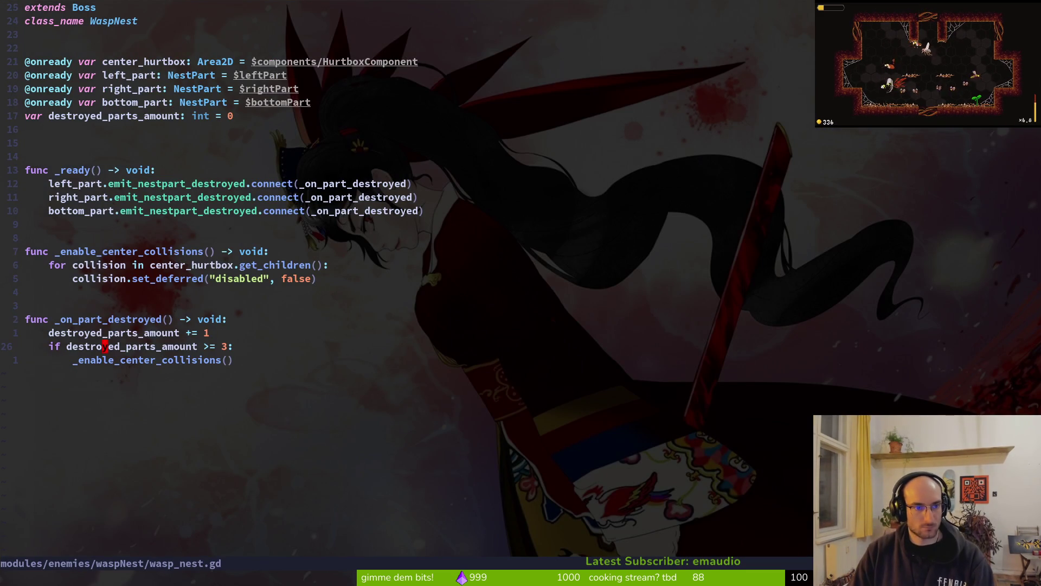
{"action": "key", "text": "j"}
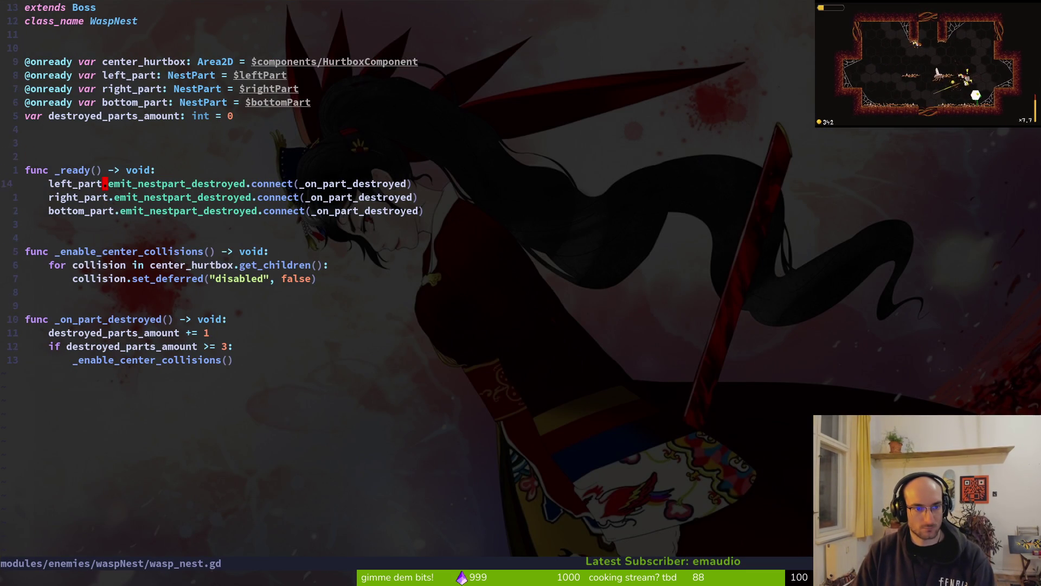
{"action": "key", "text": "ctrl+s"}
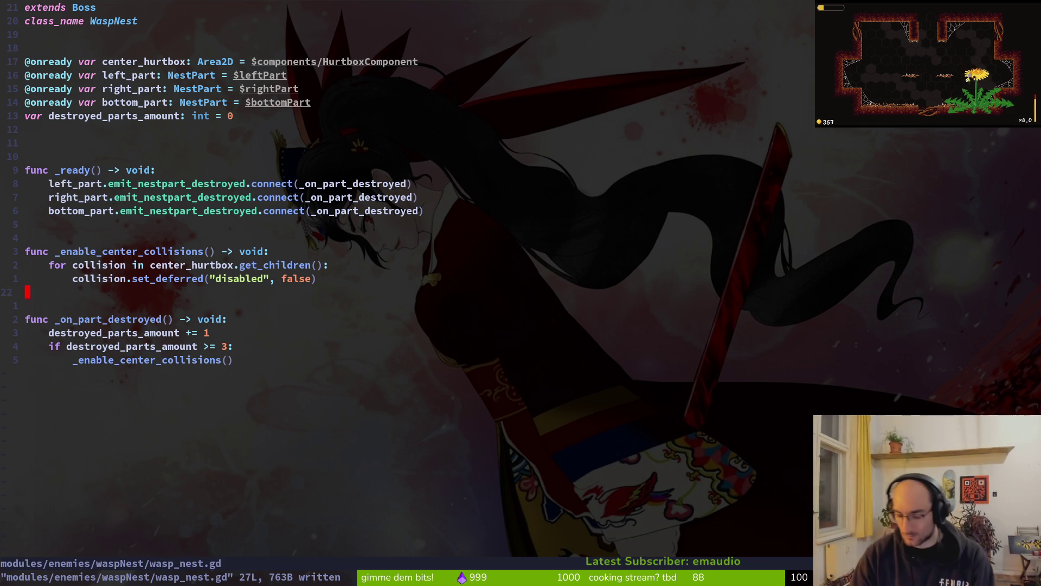
Step: Open boss.gd in a vertical split, add super._ready() under wasp_nest's _ready, and relaunch
{"action": "key", "text": "space"}
{"action": "key", "text": "f"}
{"action": "key", "text": "f"}
{"action": "type", "text": "boss"}
{"action": "key", "text": "ctrl+v"}
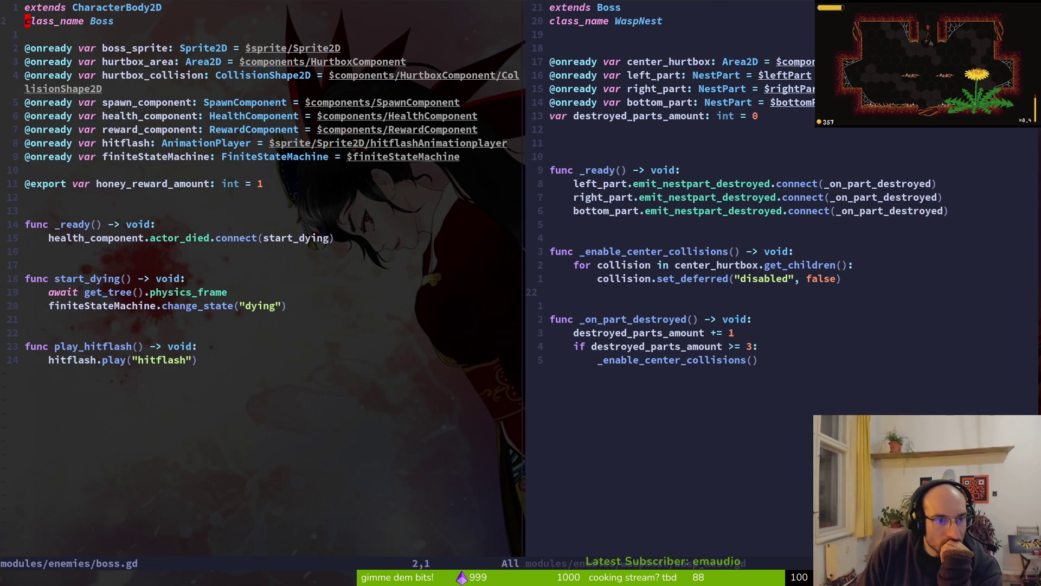
{"action": "key", "text": "k"}
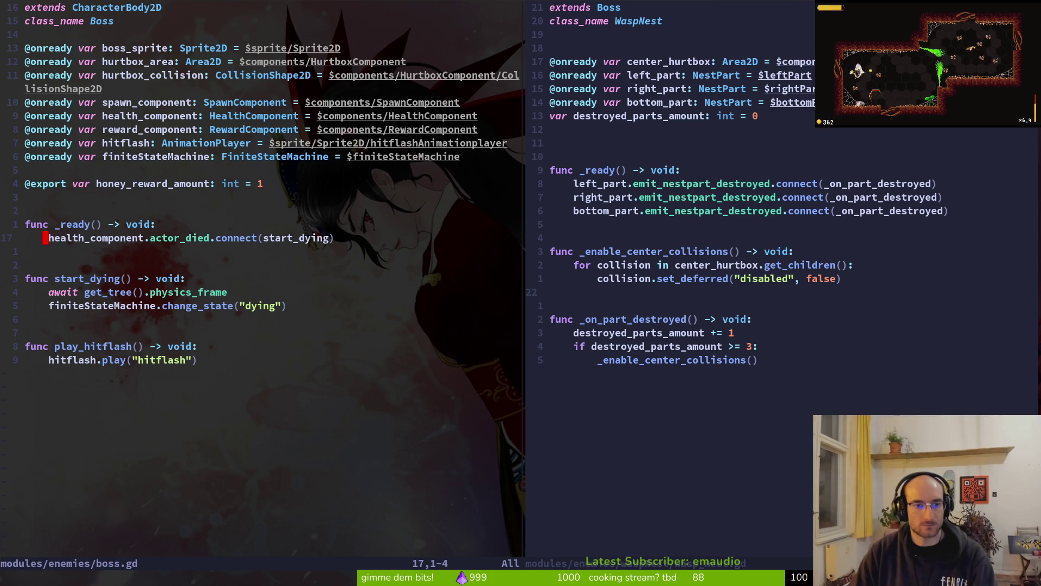
{"action": "left_click", "coordinate": [630, 251]}
{"action": "left_click", "coordinate": [630, 211]}
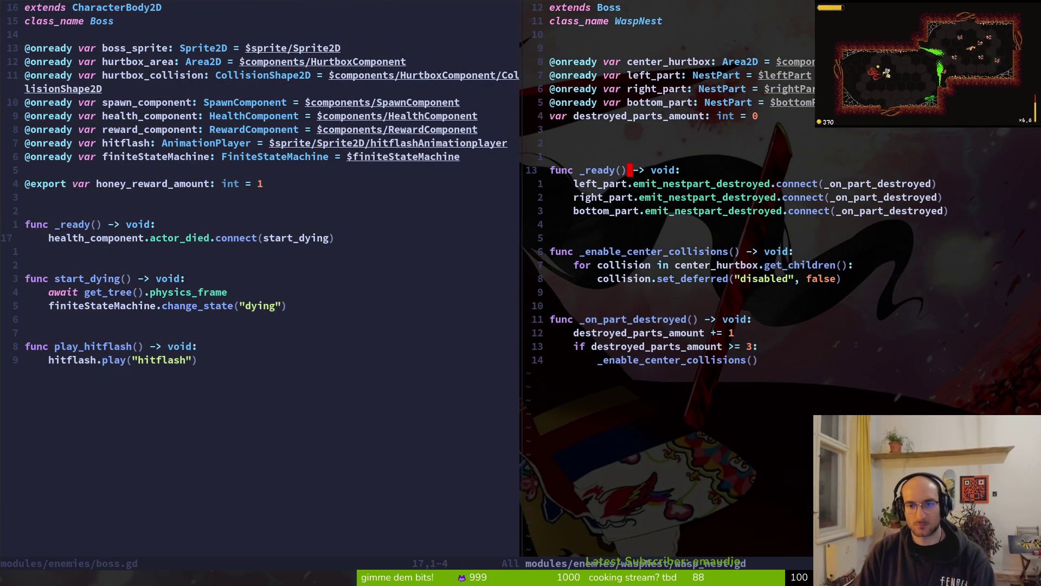
{"action": "type", "text": "osuper."}
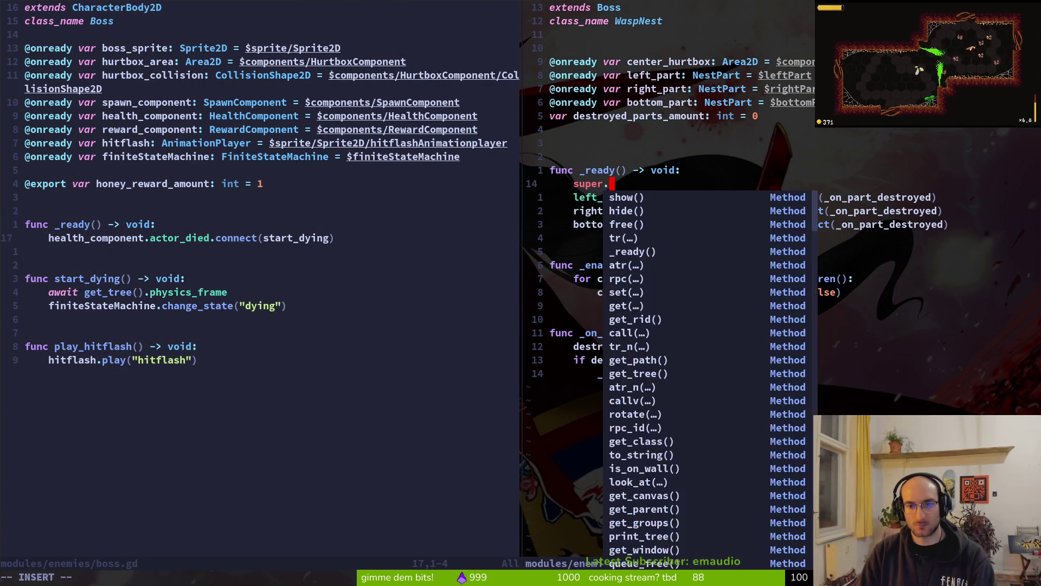
{"action": "type", "text": "_ready()"}
{"action": "key", "text": "F5"}
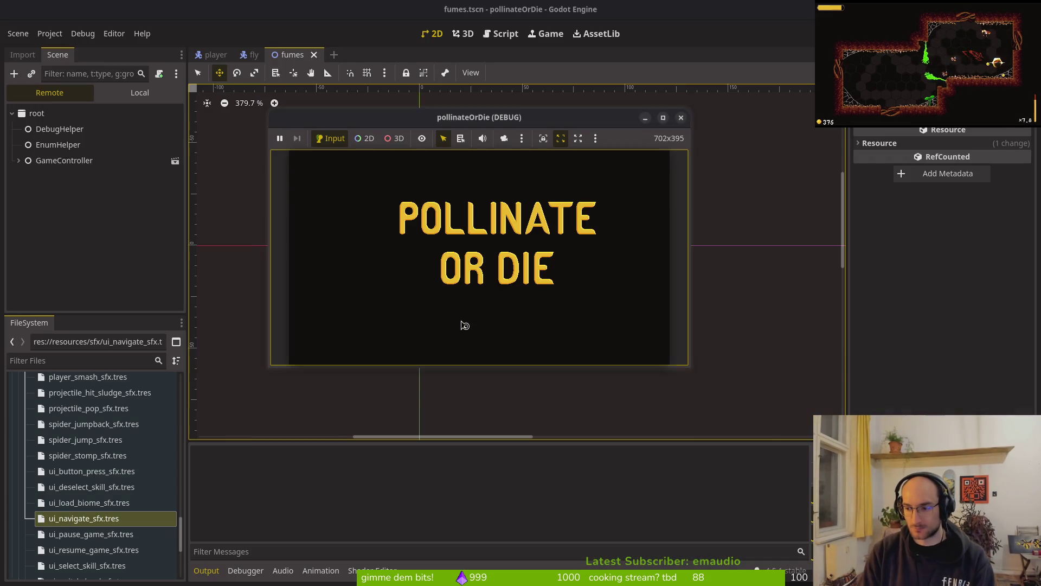
Step: Enter the stone hive level from level select and maximize the game window
{"action": "key", "text": "Return"}
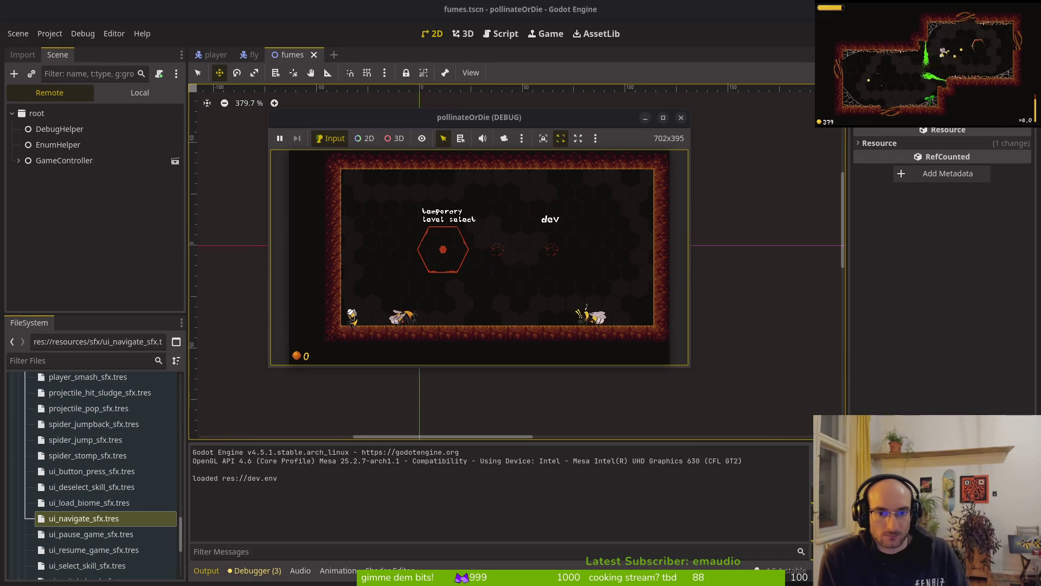
{"action": "left_click", "coordinate": [443, 249]}
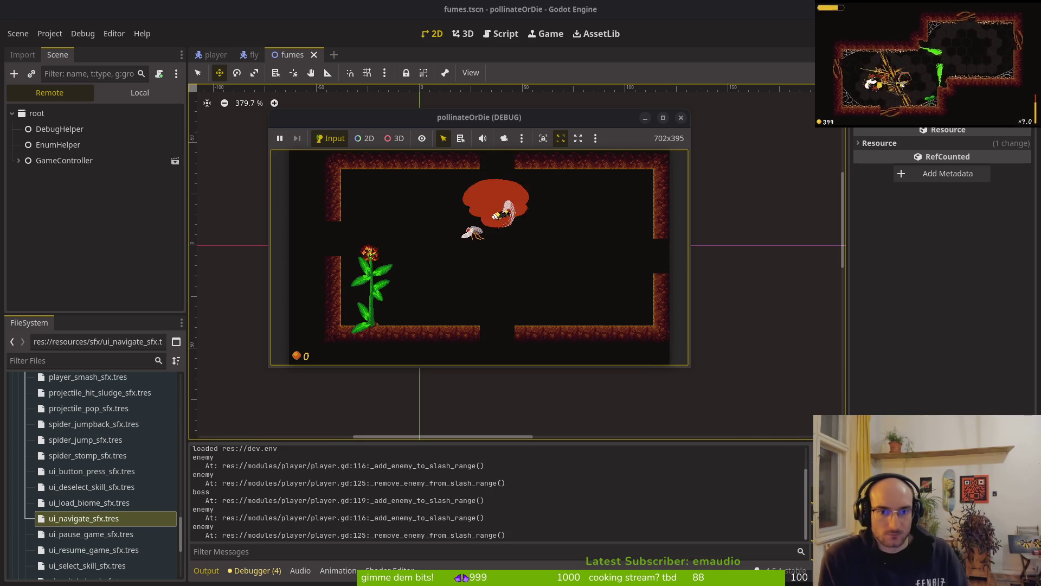
{"action": "double_click", "coordinate": [483, 117]}
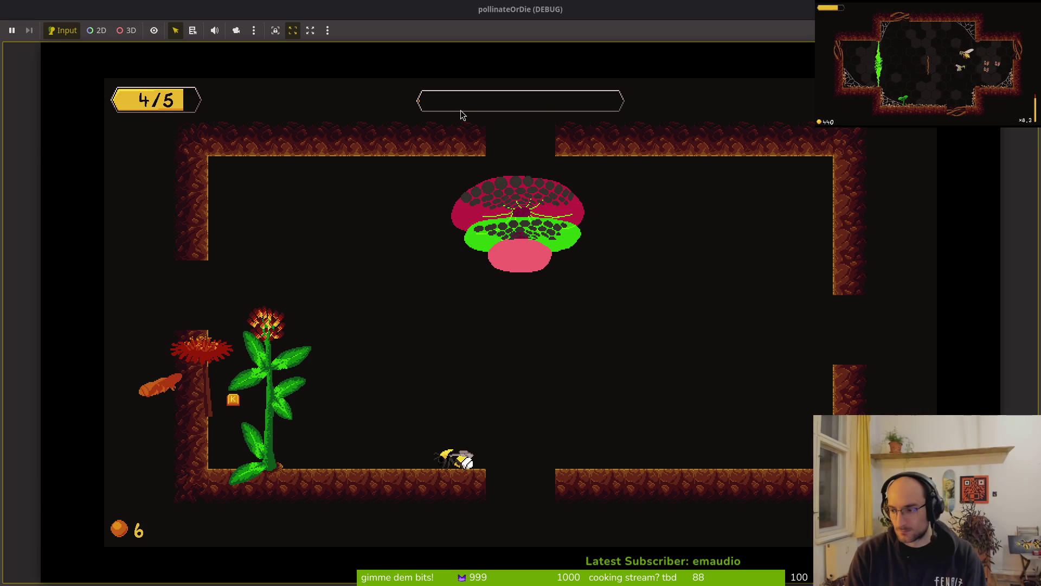
{"action": "key", "text": "alt+Tab"}
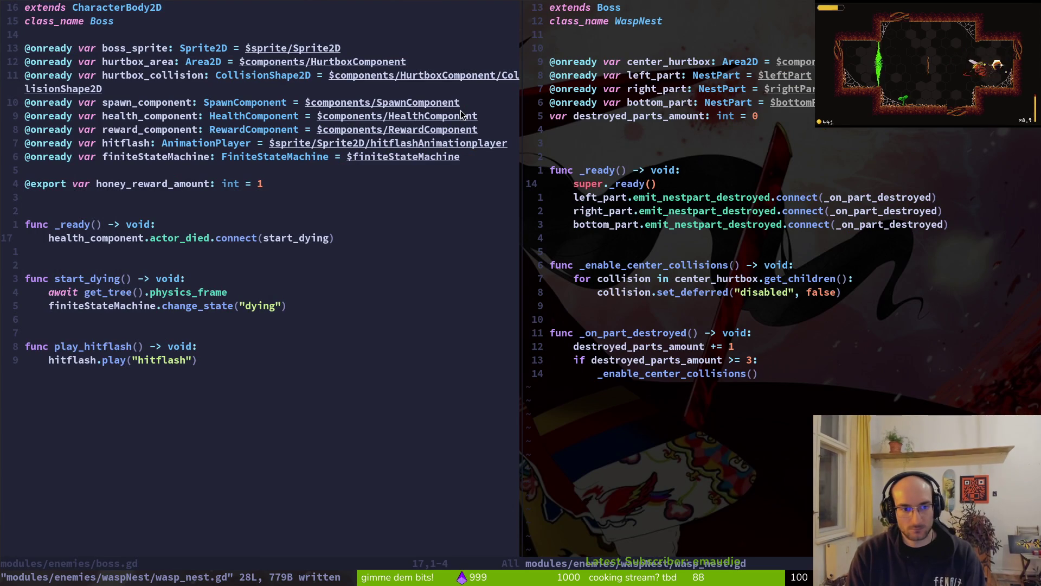
{"action": "key", "text": "alt+Tab"}
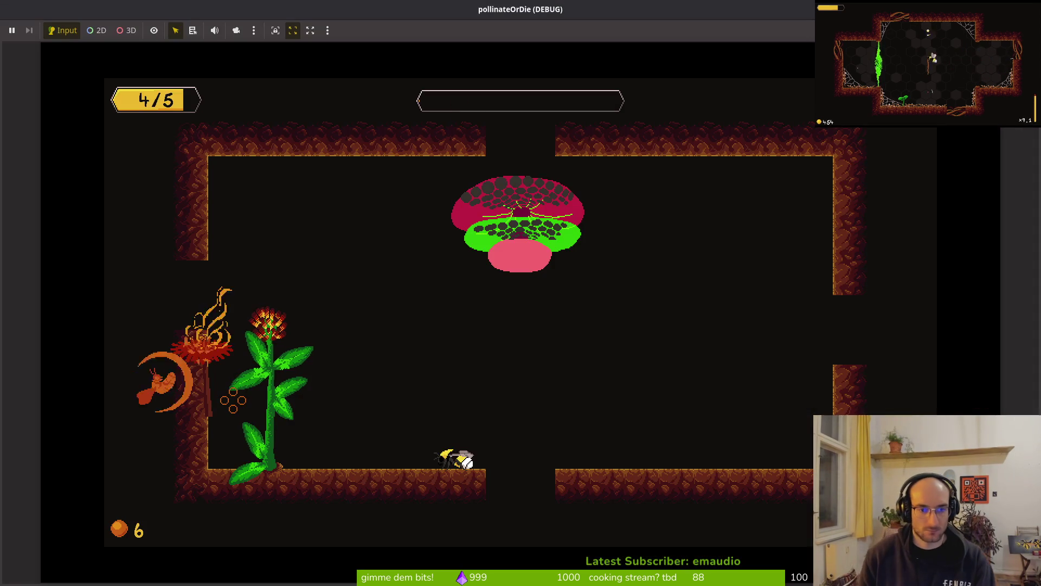
Step: Open waspNest.tscn, show its local scene tree, and select finiteStateMachine's dying node
{"action": "key", "text": "alt+Tab"}
{"action": "key", "text": "alt+Tab"}
{"action": "key", "text": "alt+Tab"}
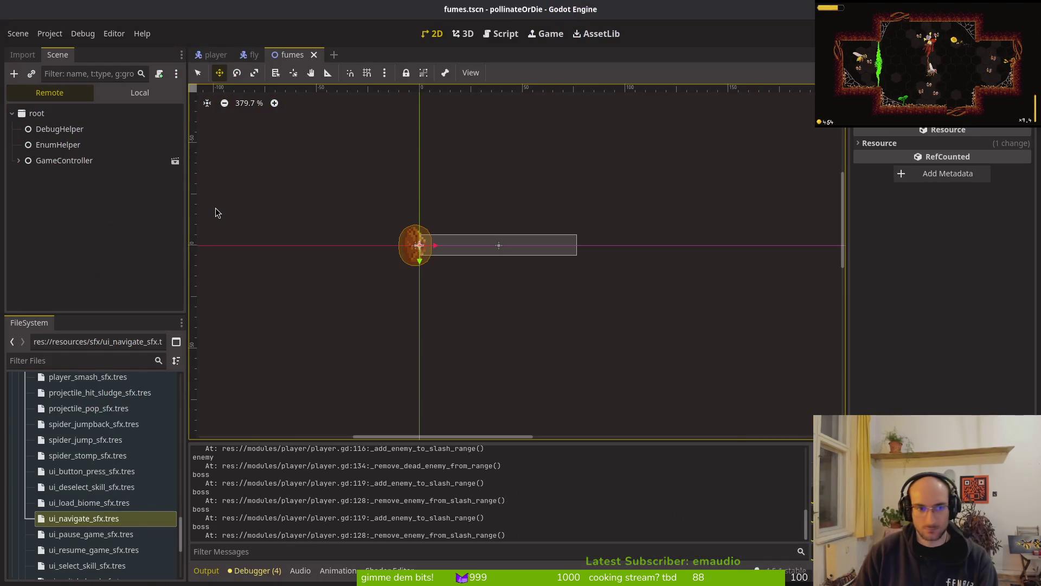
{"action": "type", "text": "waspnest"}
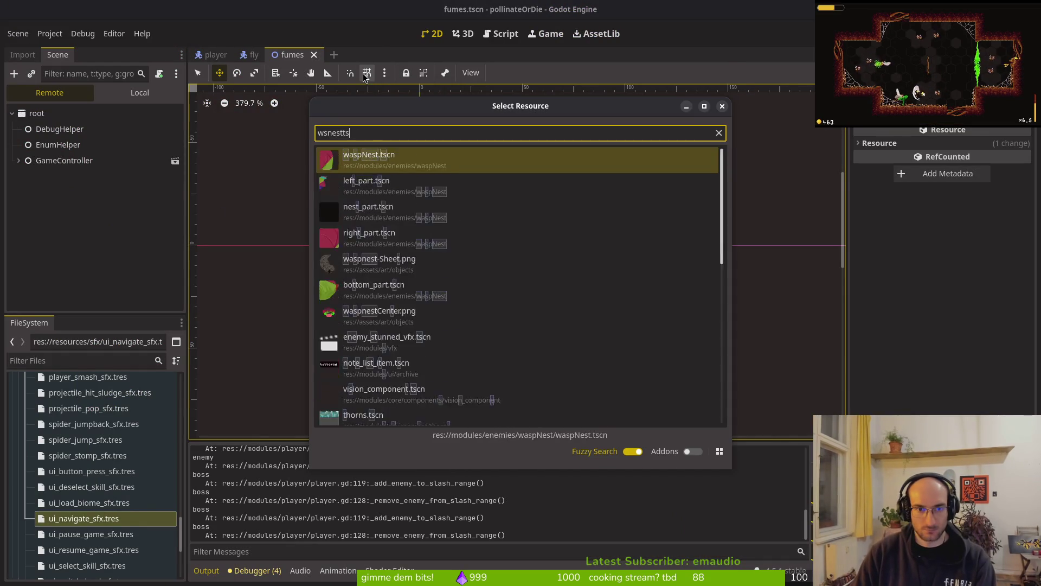
{"action": "key", "text": "Return"}
{"action": "left_click", "coordinate": [139, 92]}
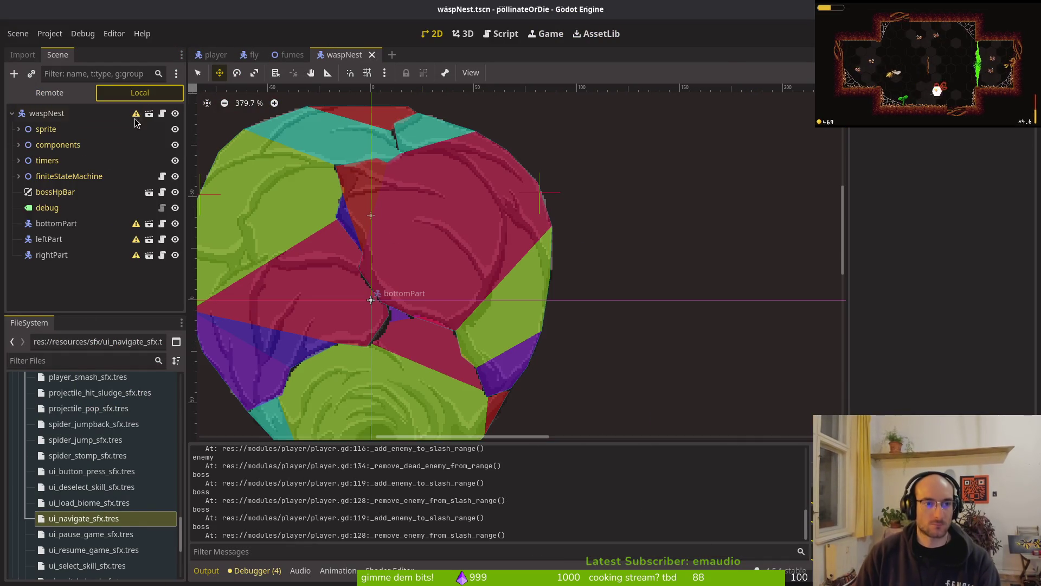
{"action": "left_click", "coordinate": [18, 175]}
{"action": "left_click", "coordinate": [52, 207]}
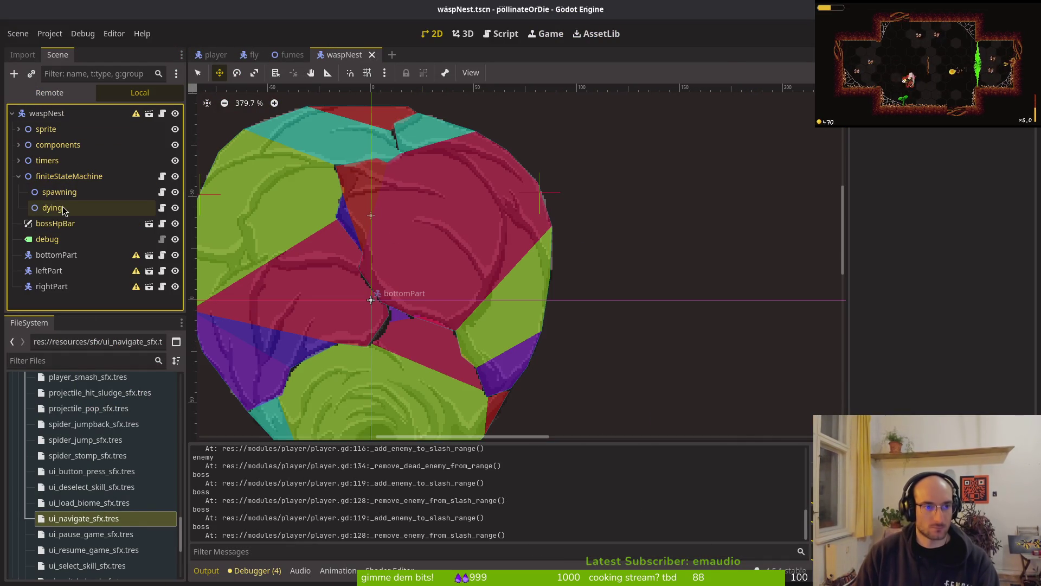
{"action": "key", "text": "alt+Tab"}
Step: Open the shared modules/core/state/dying.state.gd through the Telescope file finder
{"action": "key", "text": "ctrl+p"}
{"action": "type", "text": "d"}
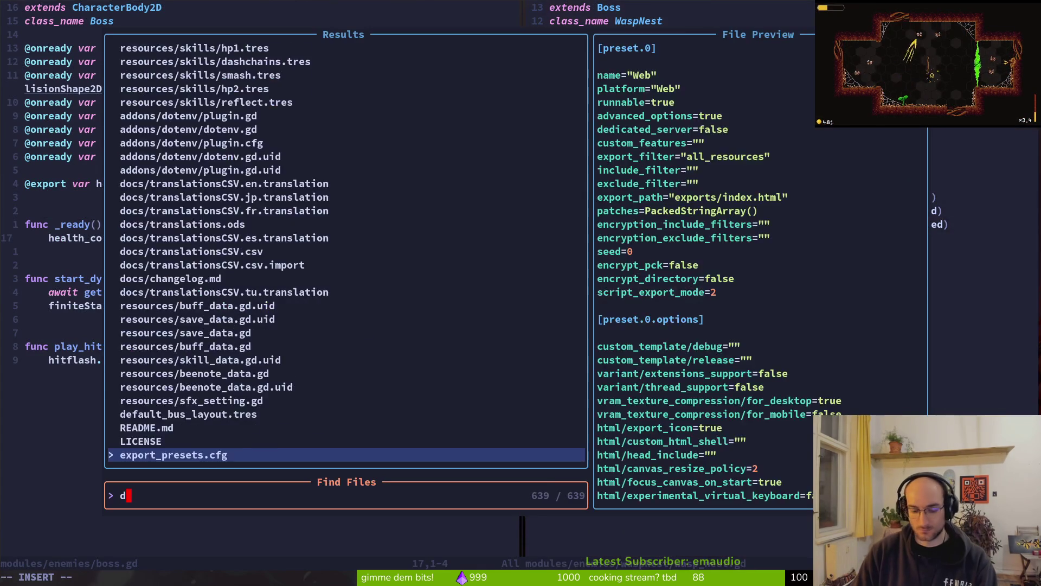
{"action": "type", "text": "yingstate"}
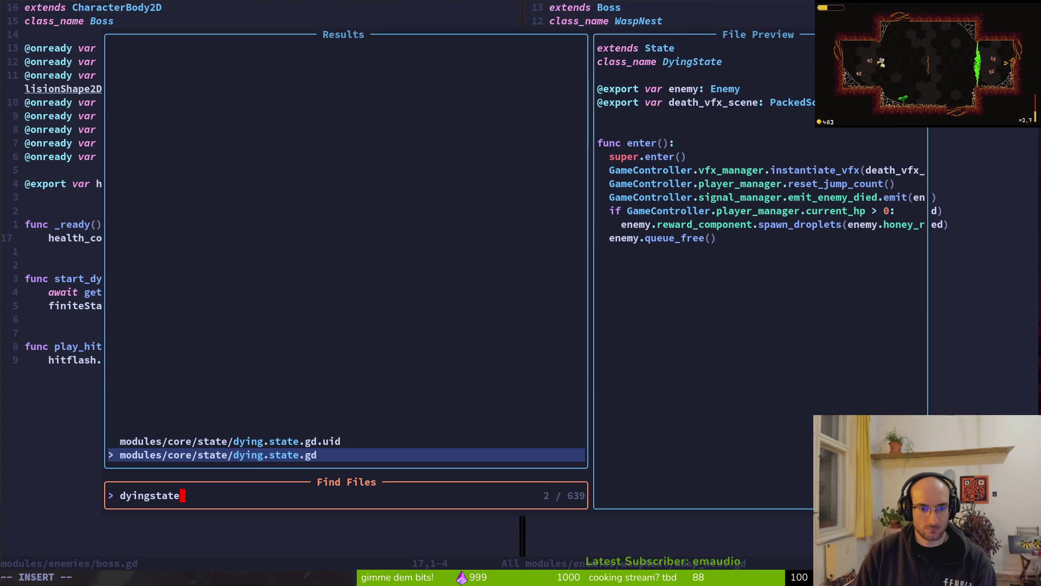
{"action": "key", "text": "Return"}
{"action": "key", "text": "ctrl+p"}
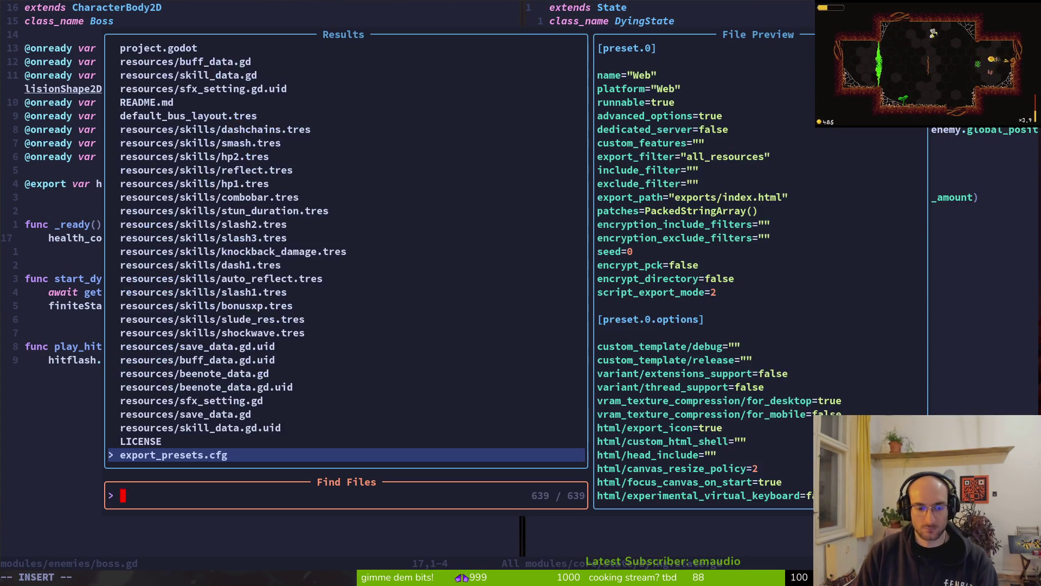
{"action": "type", "text": "dyinstate"}
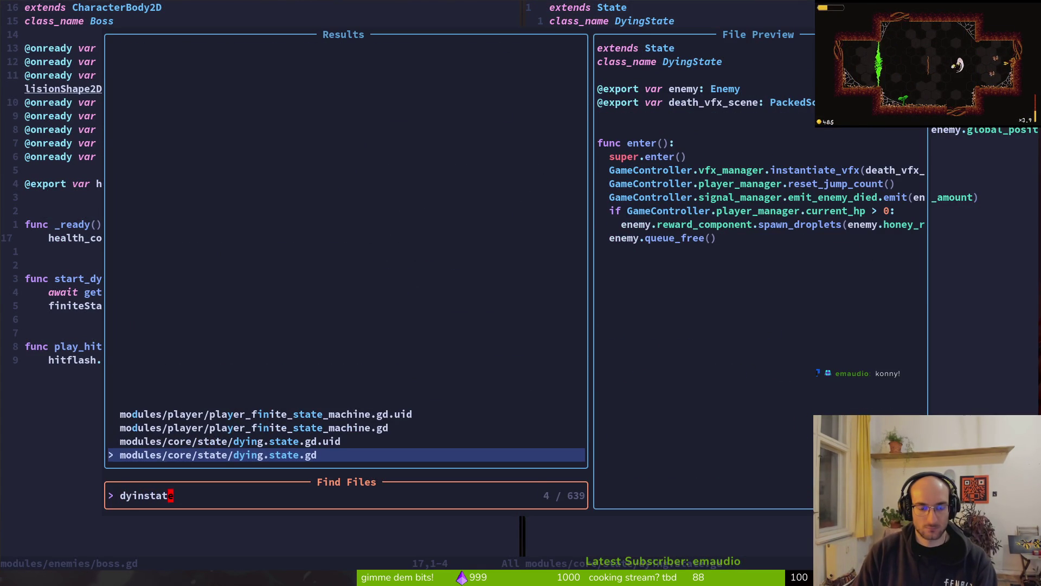
{"action": "key", "text": "ctrl+u"}
{"action": "type", "text": "dying"}
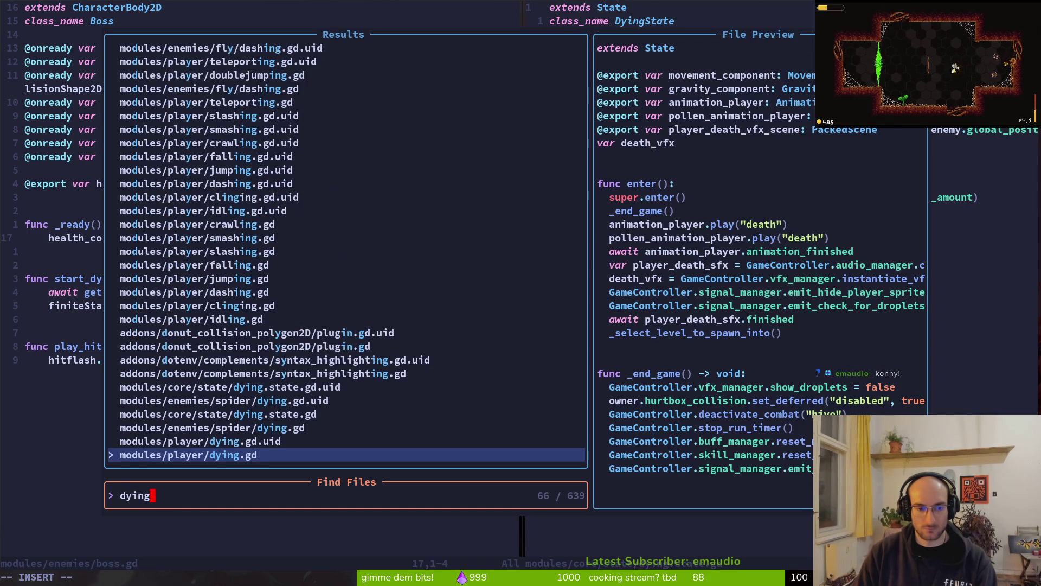
{"action": "key", "text": "Up"}
{"action": "key", "text": "Up"}
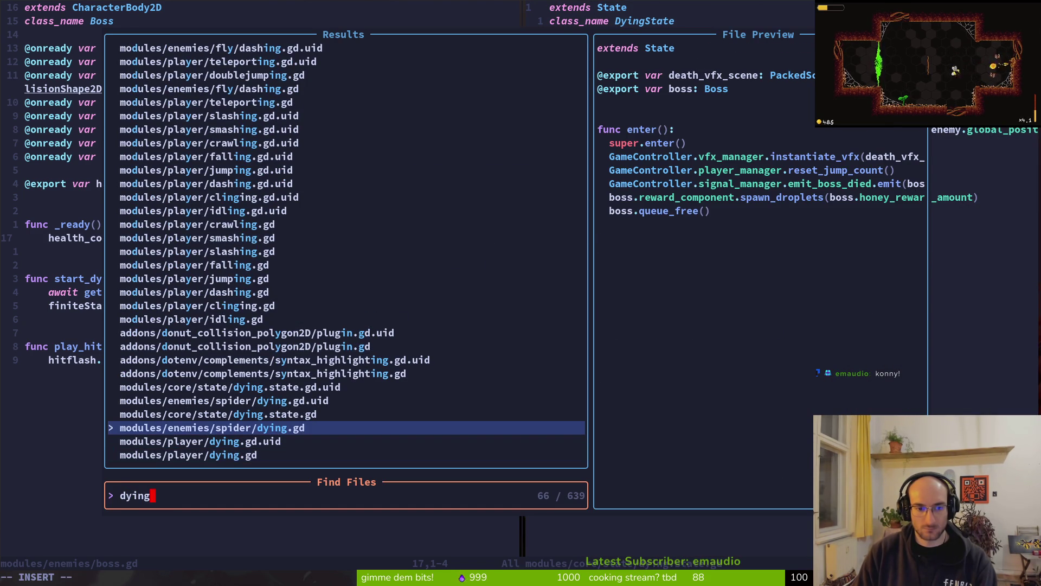
{"action": "key", "text": "Up"}
{"action": "key", "text": "Up"}
{"action": "key", "text": "Up"}
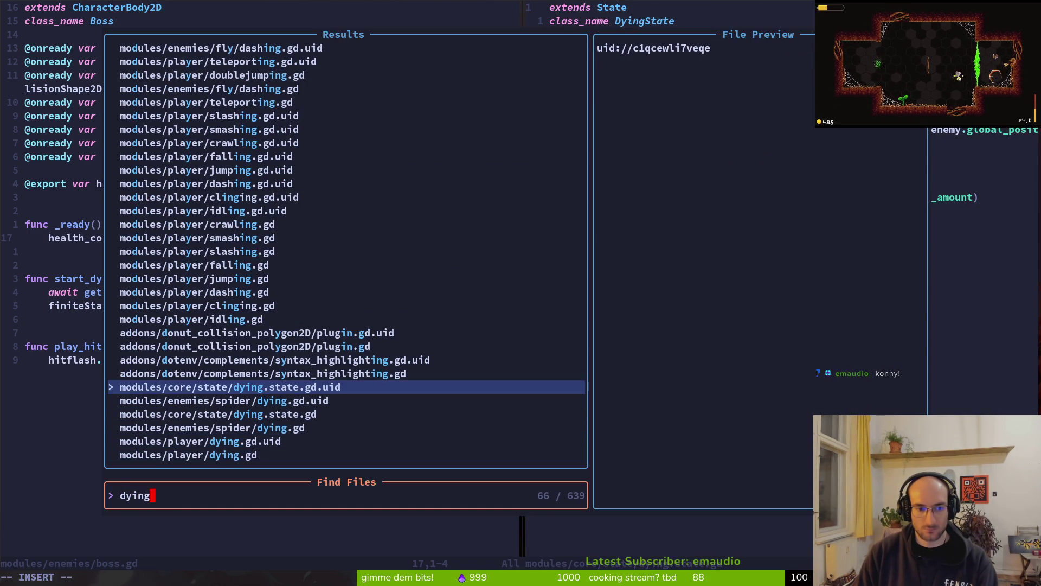
{"action": "key", "text": "Down"}
{"action": "key", "text": "Down"}
{"action": "key", "text": "Return"}
Step: Move to the boss.gd split and save and close it with :wq
{"action": "key", "text": "ctrl+w"}
{"action": "type", "text": "h"}
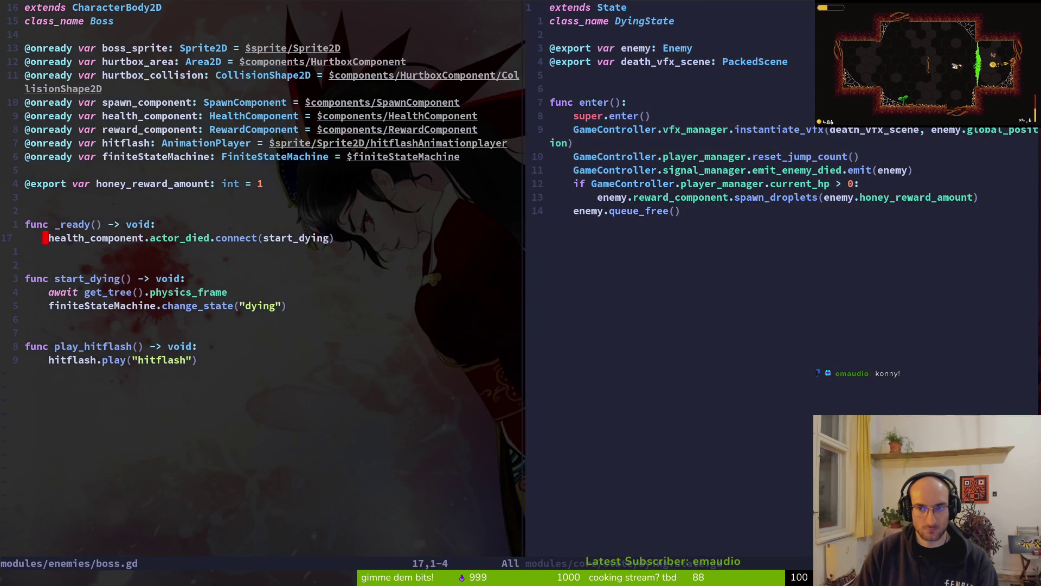
{"action": "type", "text": ":wq"}
{"action": "key", "text": "Return"}
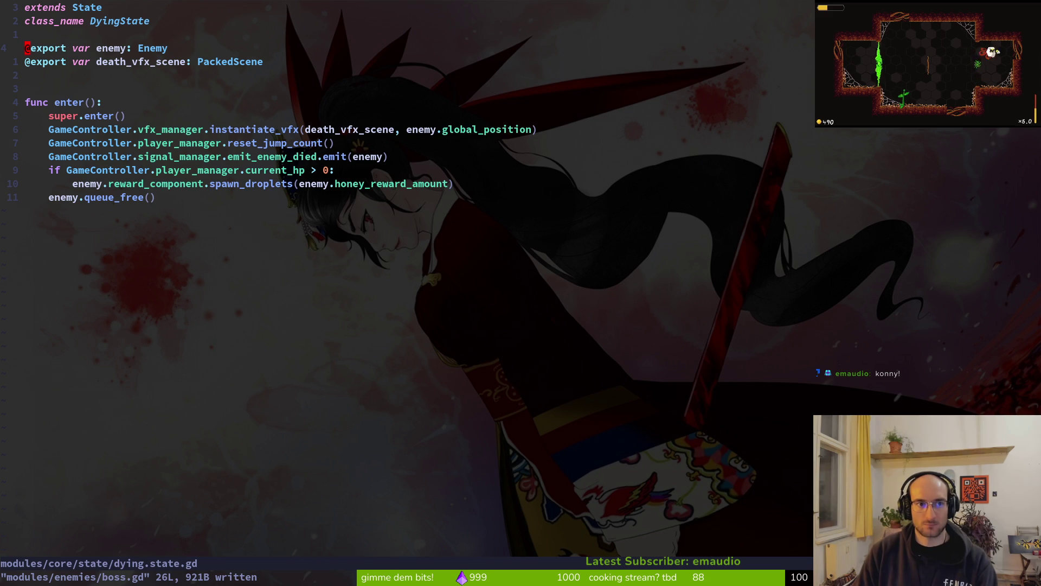
Step: Look over the spider boss's dying.gd and spawning.gd scripts
{"action": "key", "text": "space"}
{"action": "key", "text": "f"}
{"action": "key", "text": "f"}
{"action": "type", "text": "spidy"}
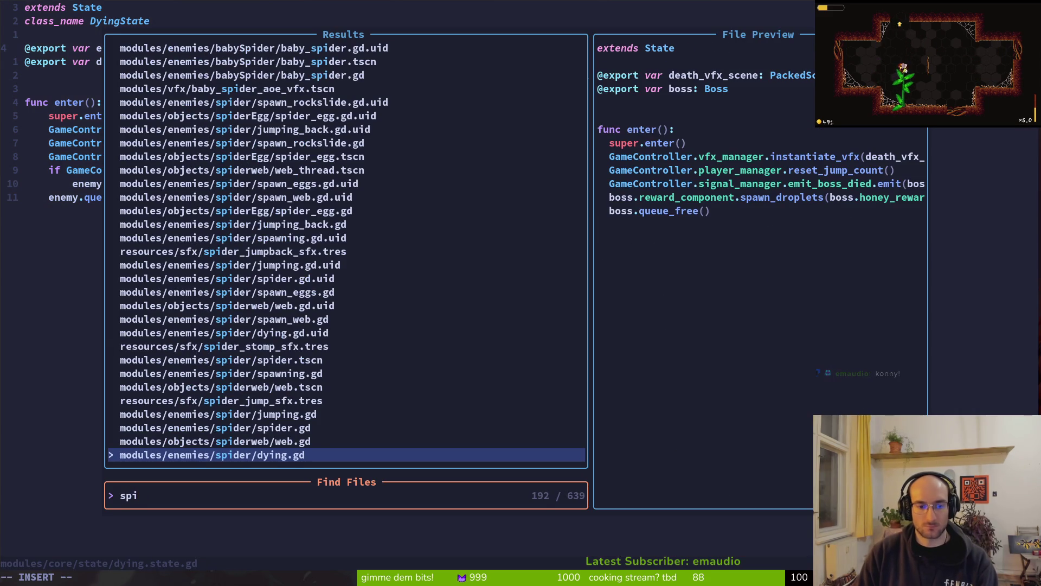
{"action": "key", "text": "Return"}
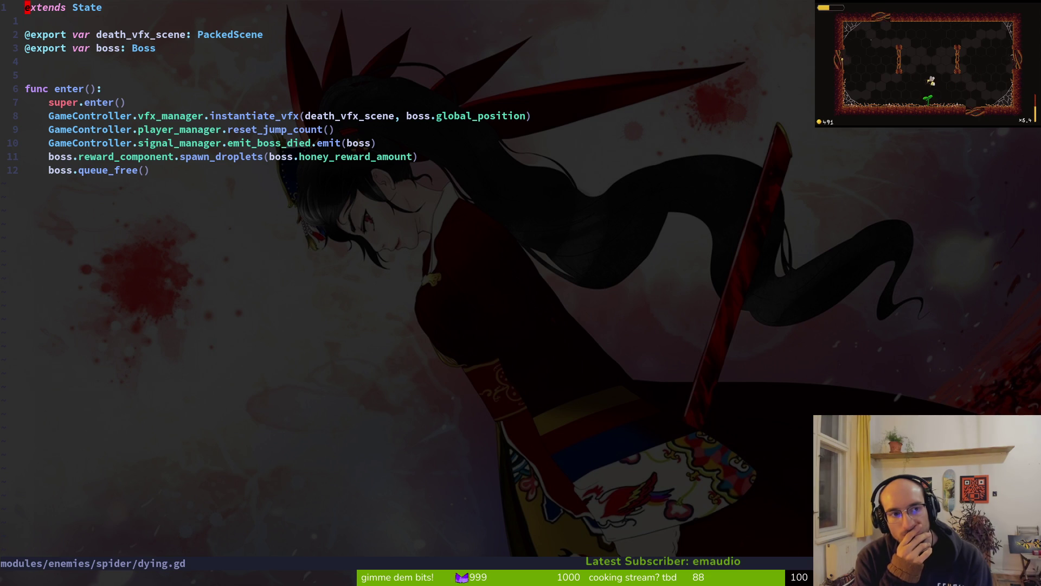
{"action": "key", "text": "ctrl+p"}
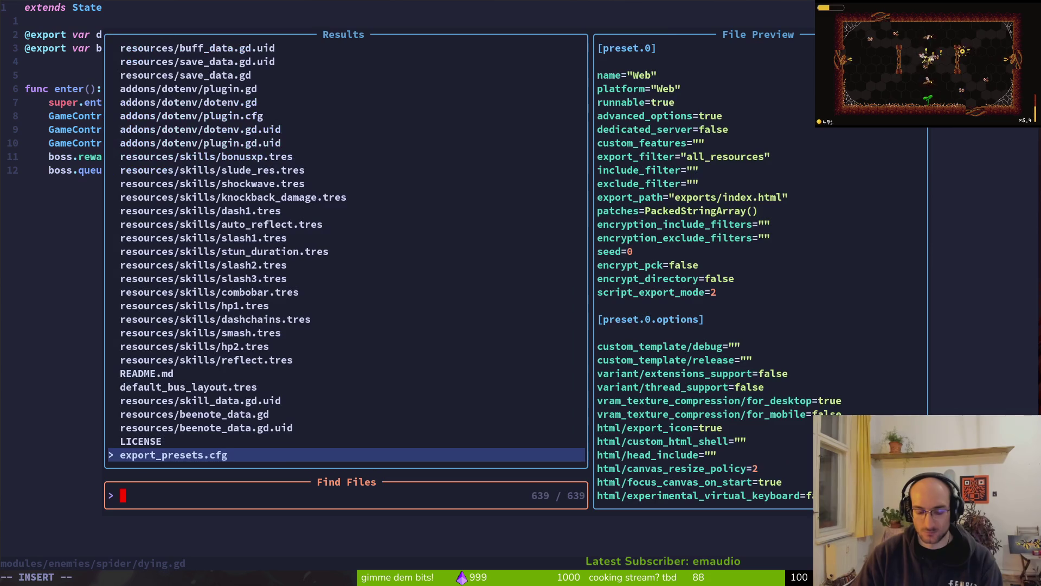
{"action": "type", "text": "spawnstate"}
{"action": "key", "text": "BackSpace"}
{"action": "key", "text": "BackSpace"}
{"action": "key", "text": "BackSpace"}
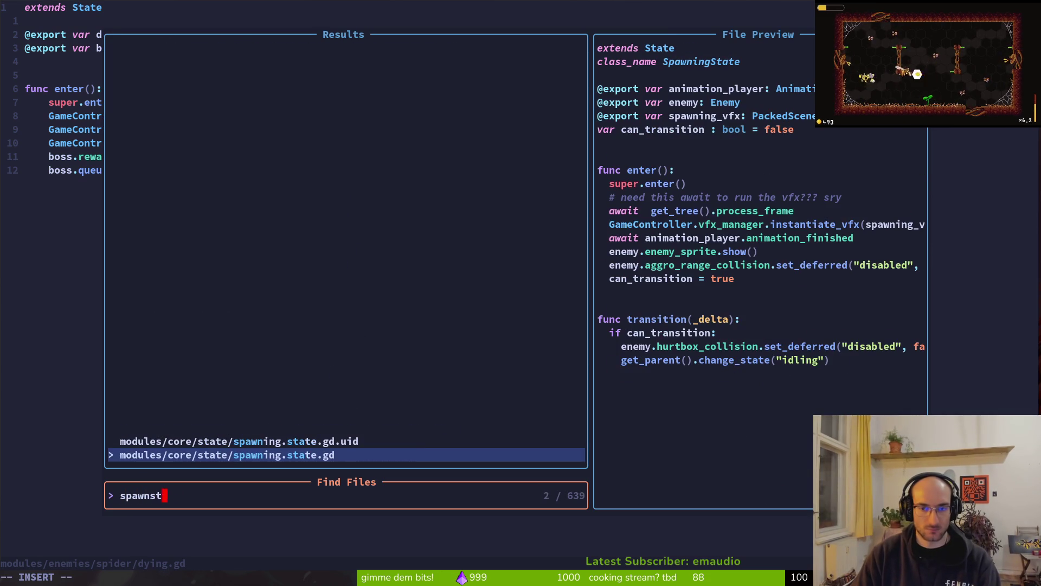
{"action": "key", "text": "BackSpace"}
{"action": "key", "text": "BackSpace"}
{"action": "key", "text": "BackSpace"}
{"action": "type", "text": "bosspa"}
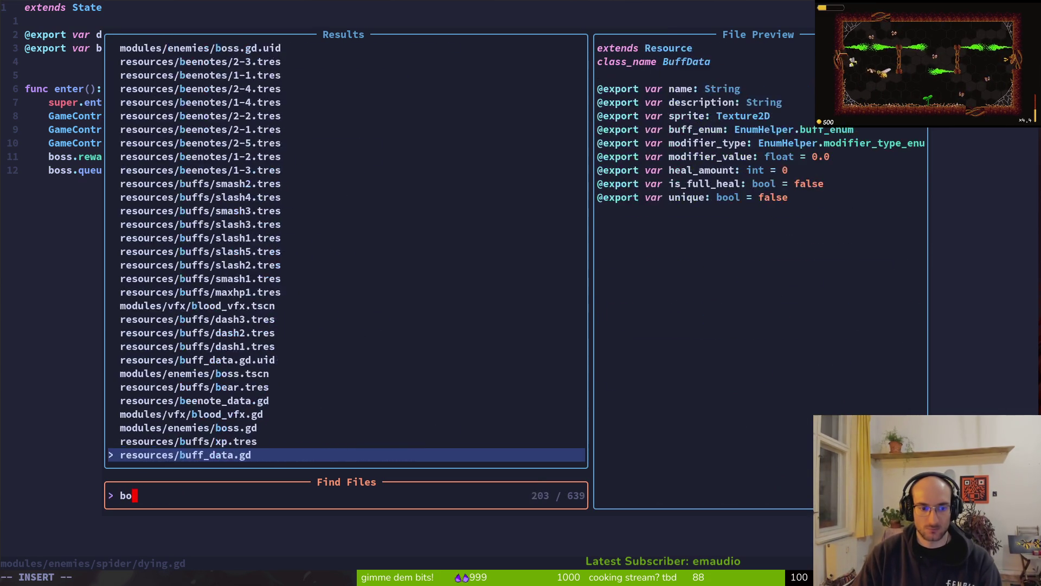
{"action": "key", "text": "BackSpace"}
{"action": "key", "text": "BackSpace"}
{"action": "key", "text": "BackSpace"}
{"action": "type", "text": "spides"}
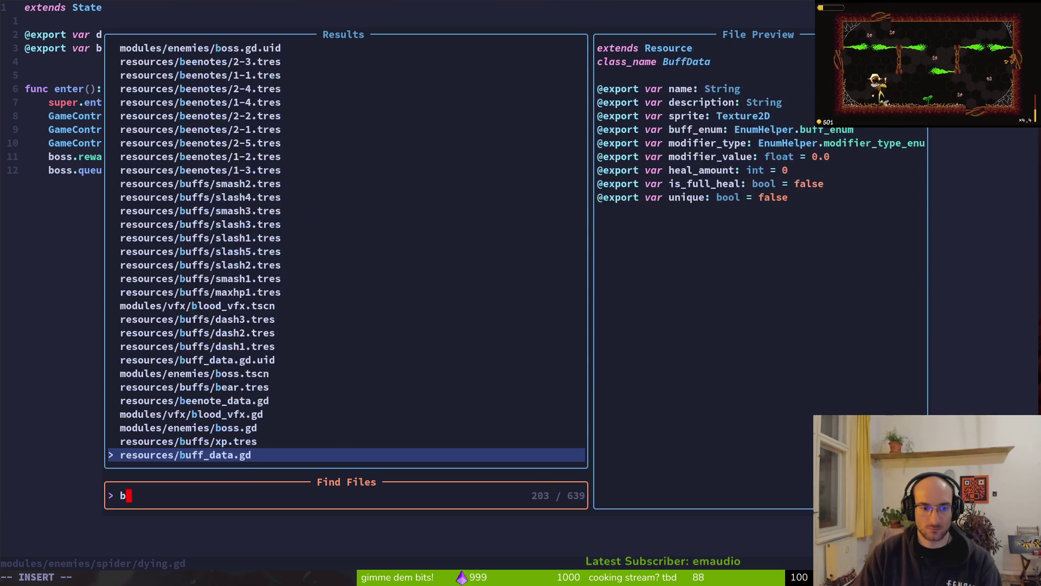
{"action": "type", "text": "pa"}
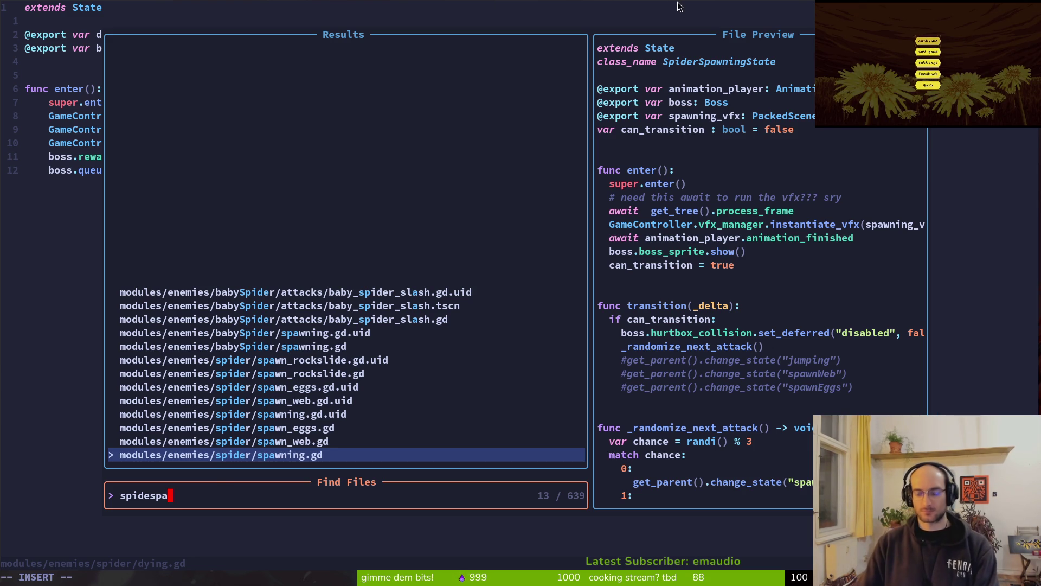
{"action": "key", "text": "Return"}
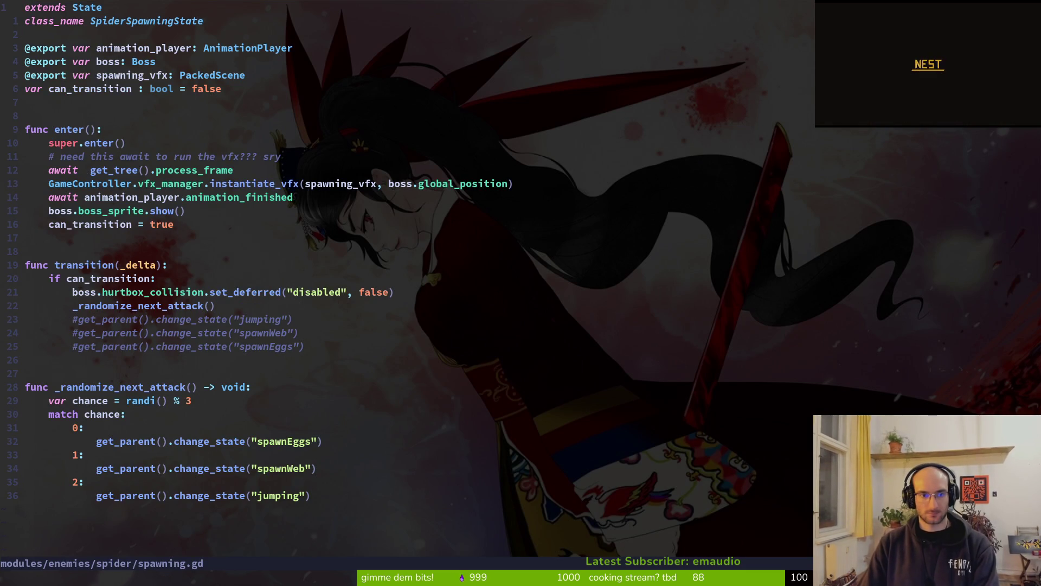
Step: Reopen spider/dying.gd, yank all 13 lines with ggVGy, and save it
{"action": "key", "text": "space"}
{"action": "key", "text": "f"}
{"action": "key", "text": "f"}
{"action": "type", "text": "spiders"}
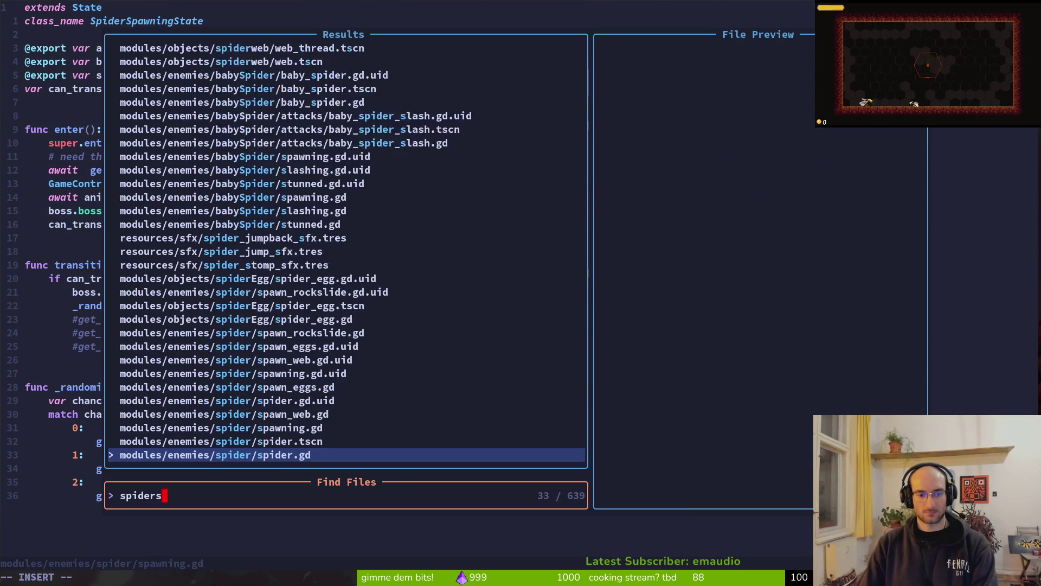
{"action": "key", "text": "BackSpace"}
{"action": "type", "text": "dyin"}
{"action": "key", "text": "Return"}
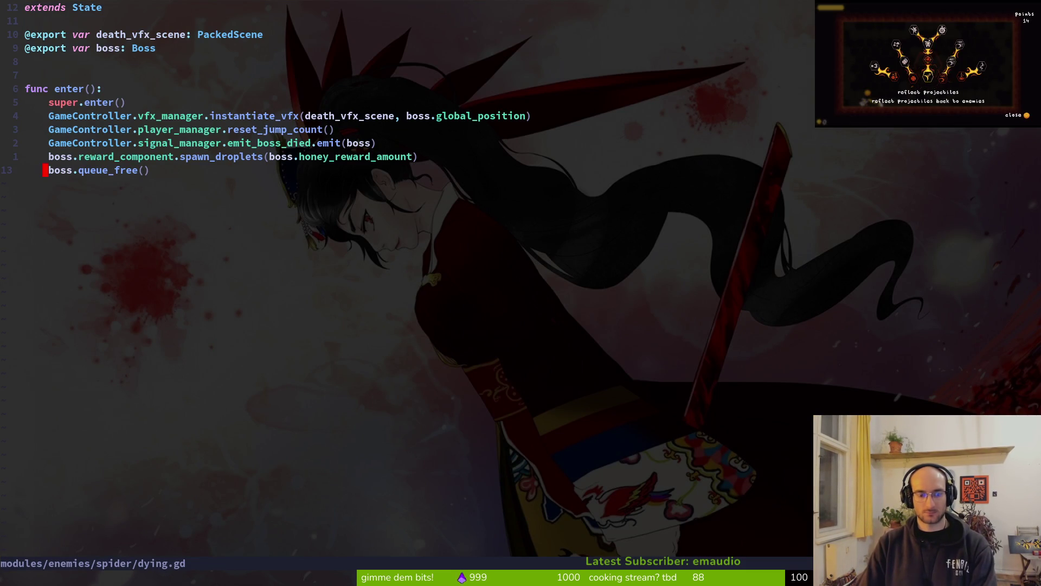
{"action": "key", "text": "g"}
{"action": "key", "text": "g"}
{"action": "key", "text": "V"}
{"action": "key", "text": "G"}
{"action": "key", "text": "y"}
{"action": "key", "text": "ctrl+s"}
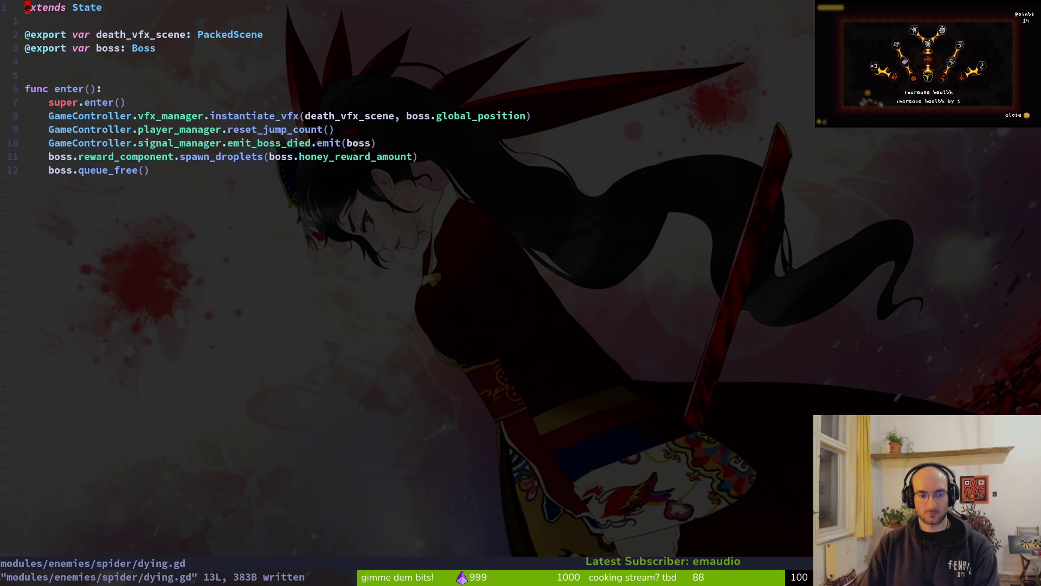
Step: Search project files for 'dying' to locate the shared dying.state.gd
{"action": "key", "text": "space"}
{"action": "key", "text": "f"}
{"action": "key", "text": "f"}
{"action": "type", "text": "dyin"}
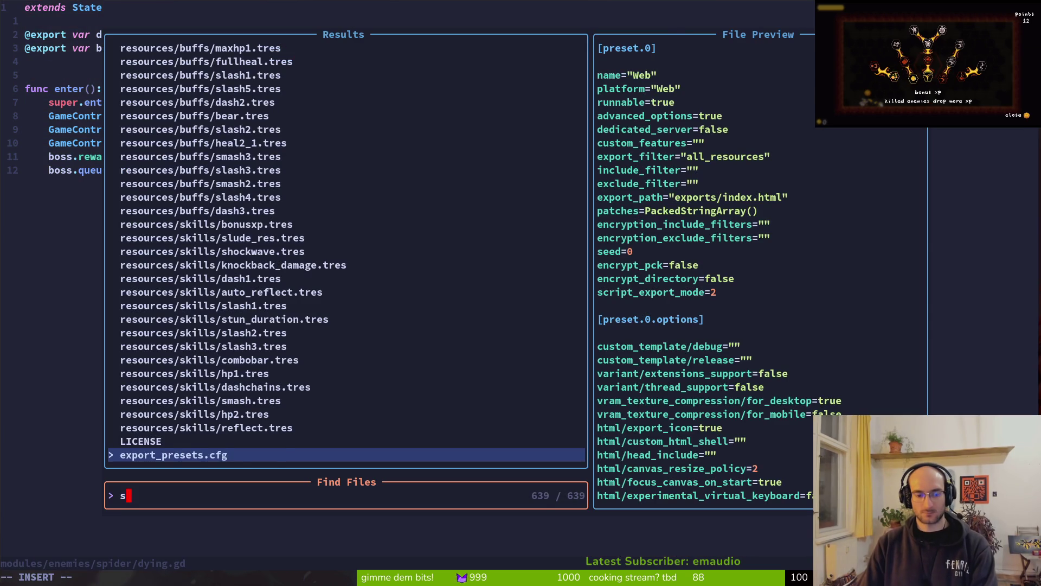
{"action": "type", "text": "g"}
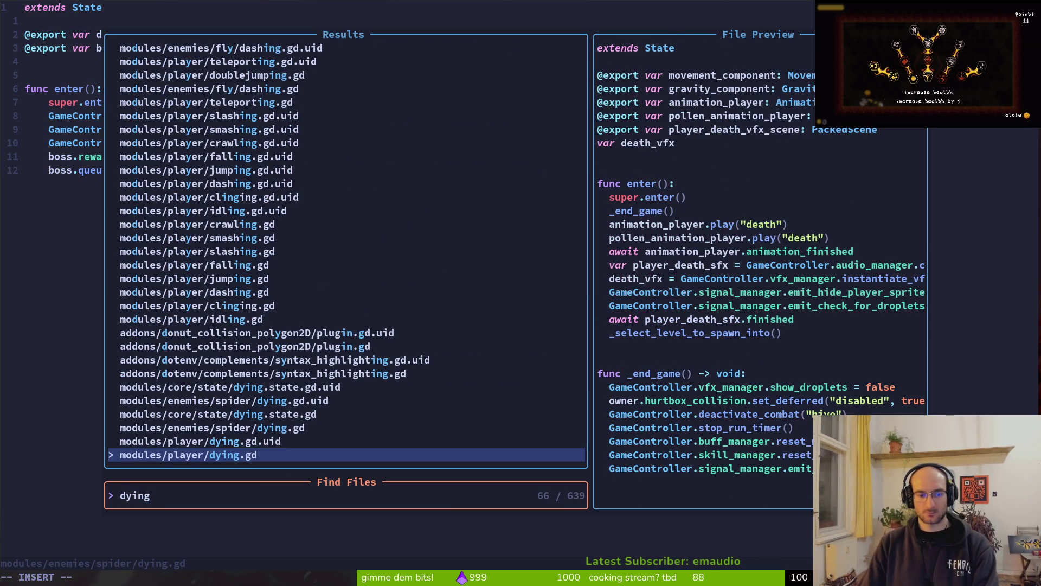
{"action": "key", "text": "Up"}
{"action": "key", "text": "Up"}
{"action": "key", "text": "Up"}
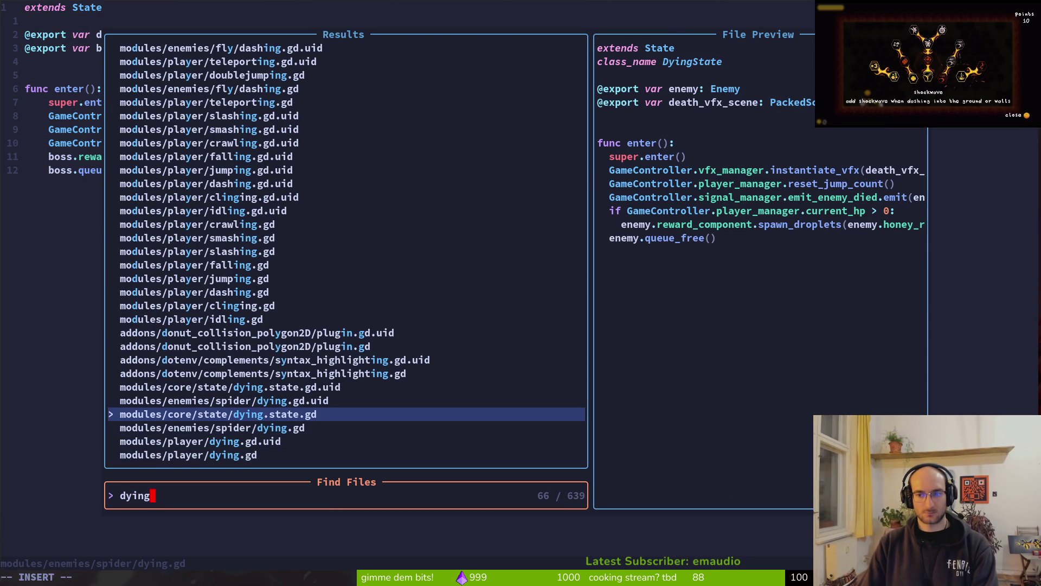
Step: Extend the wasp nest dying node's script with a new modules/enemies/waspNest/dying.gd
{"action": "key", "text": "Escape"}
{"action": "key", "text": "alt+Tab"}
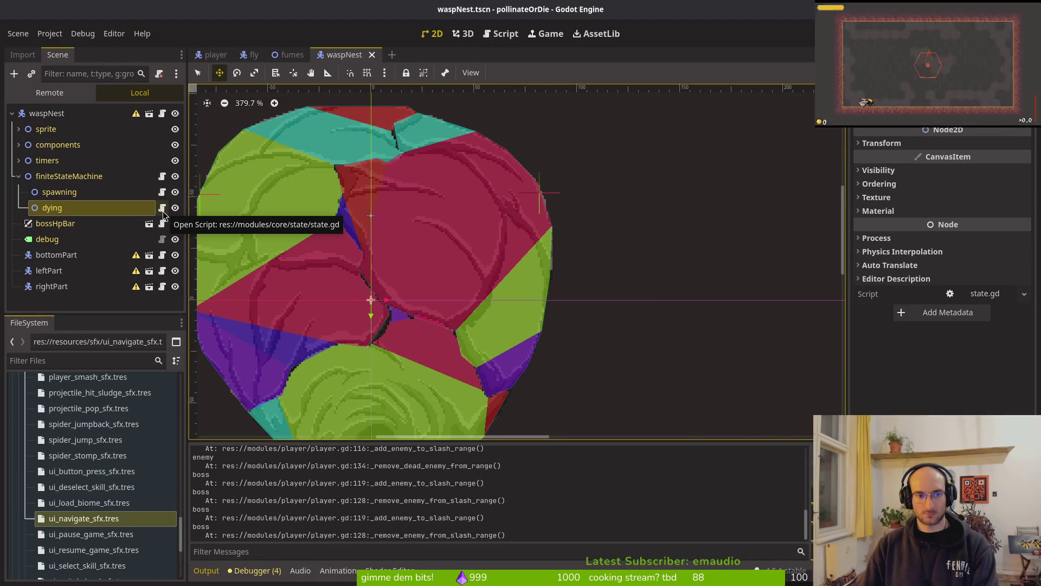
{"action": "right_click", "coordinate": [82, 217]}
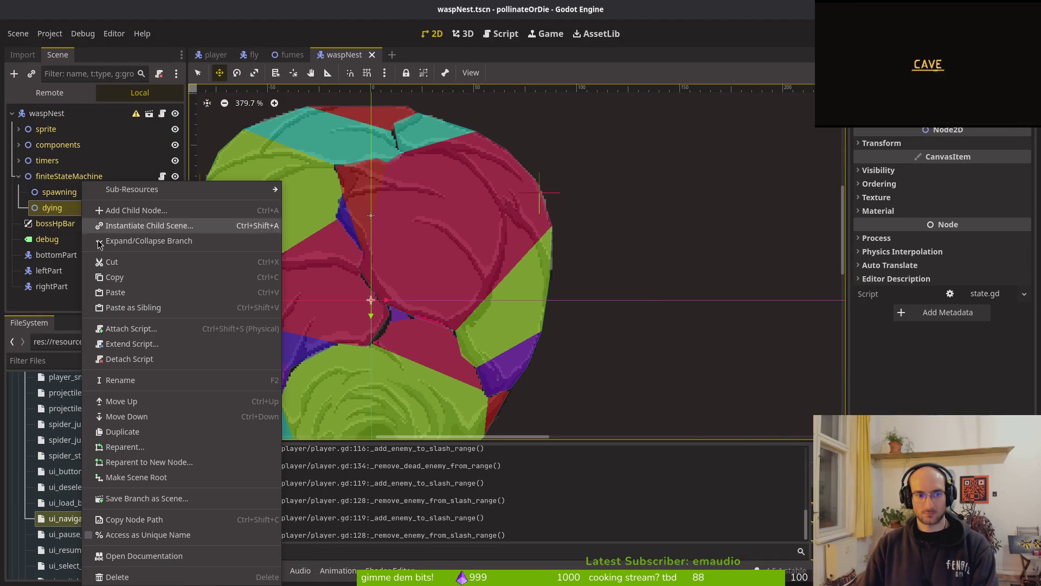
{"action": "left_click", "coordinate": [139, 345]}
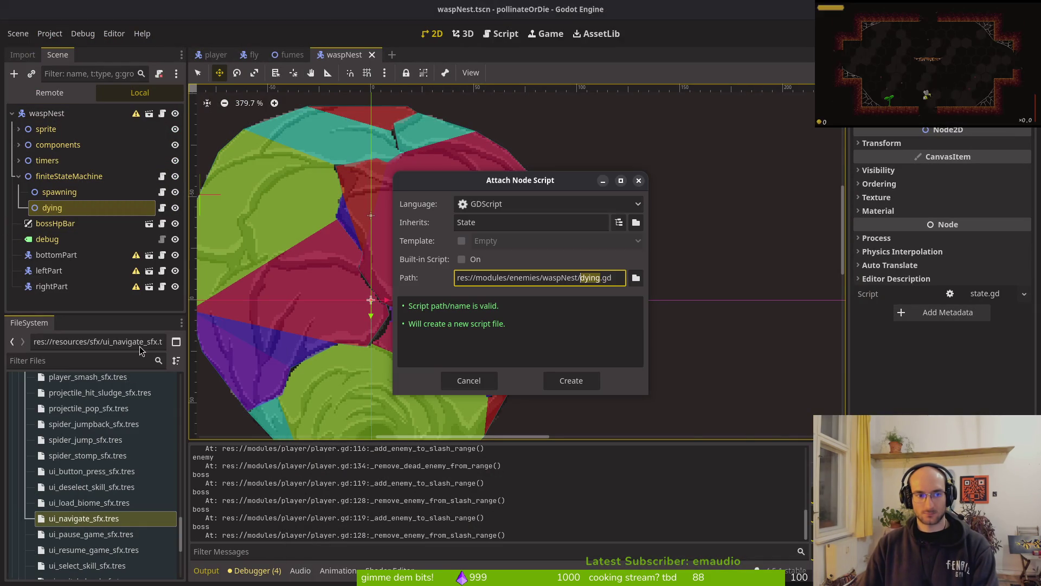
{"action": "left_click", "coordinate": [571, 381]}
Step: Open modules/player/player.gd in Neovim
{"action": "key", "text": "alt+Tab"}
{"action": "type", "text": "pl"}
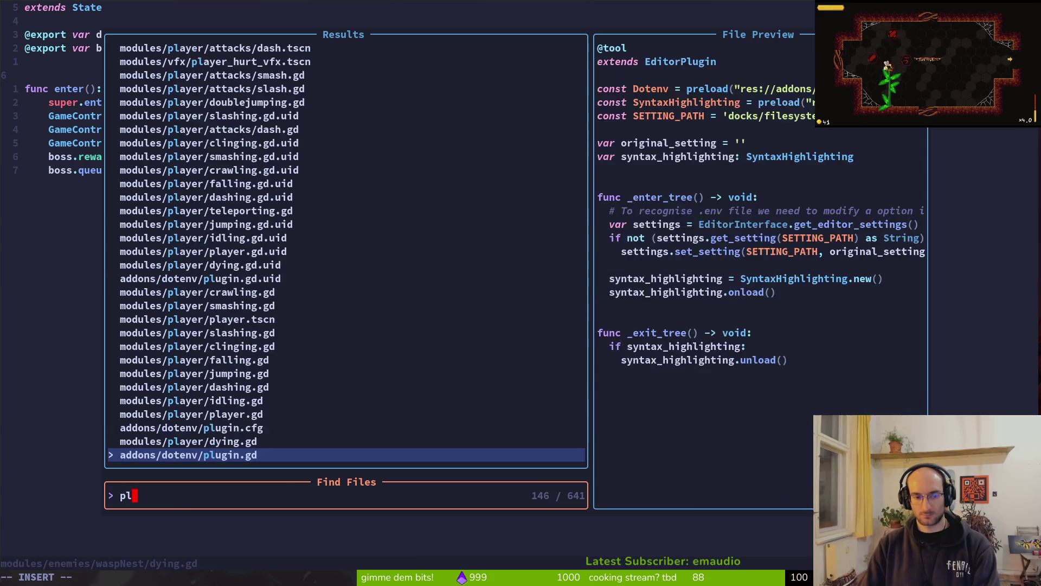
{"action": "type", "text": "ayer"}
{"action": "key", "text": "Return"}
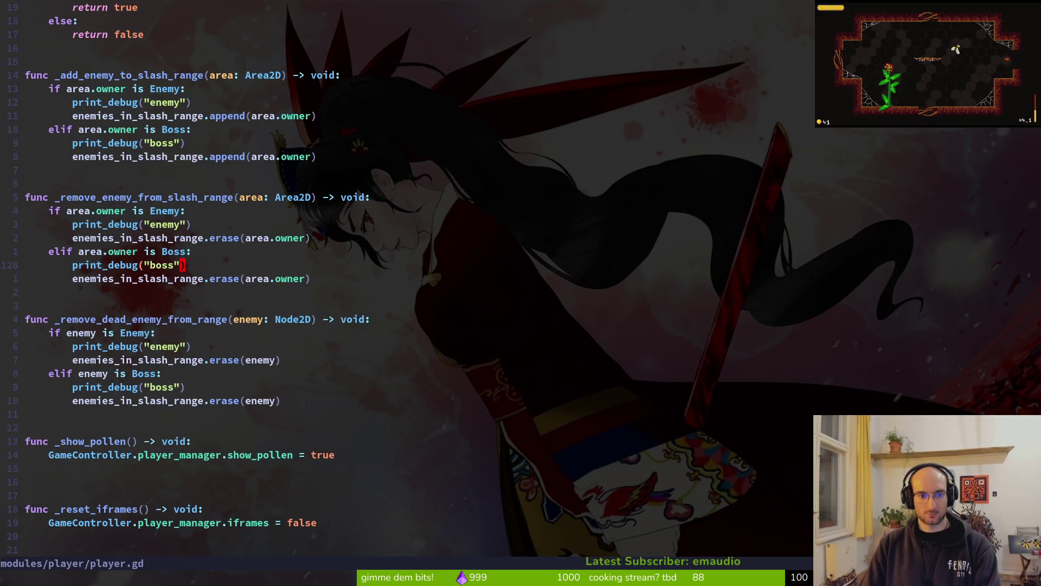
Step: Delete the Enemy and Boss debug print lines and save player.gd
{"action": "key", "text": "k"}
{"action": "key", "text": "d"}
{"action": "key", "text": "d"}
{"action": "key", "text": "k"}
{"action": "key", "text": "k"}
{"action": "key", "text": "k"}
{"action": "key", "text": "d"}
{"action": "key", "text": "d"}
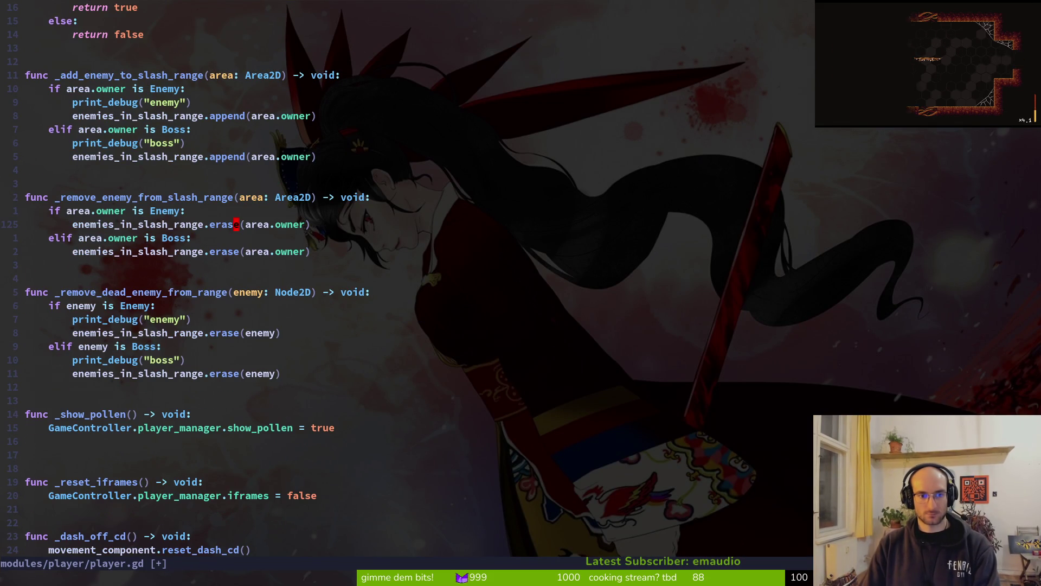
{"action": "type", "text": ":w"}
{"action": "key", "text": "Return"}
Step: Change the first slash-range check to 'is Enemy or Boss'
{"action": "type", "text": "kA or "}
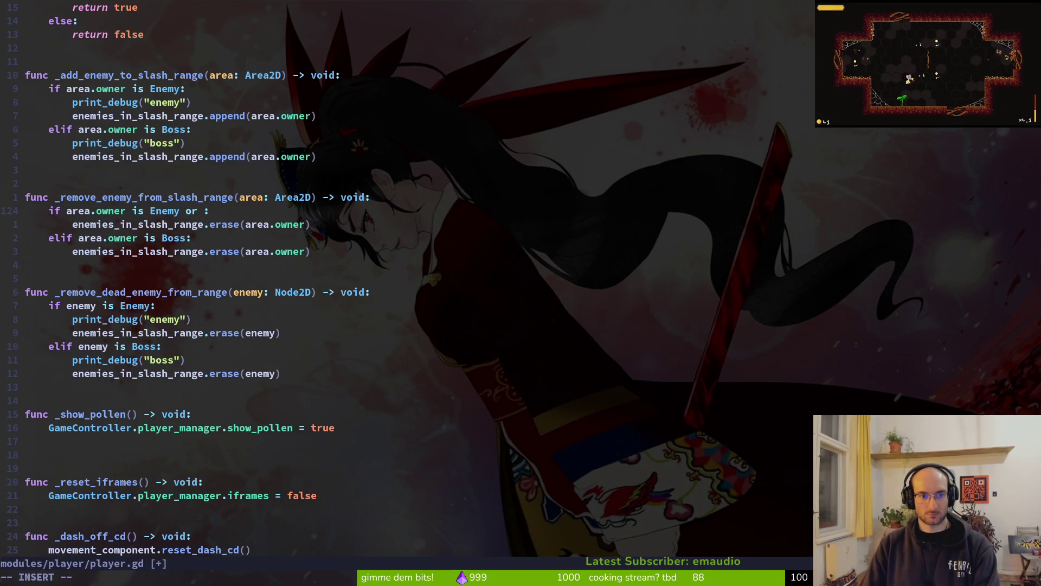
{"action": "type", "text": "Boss)"}
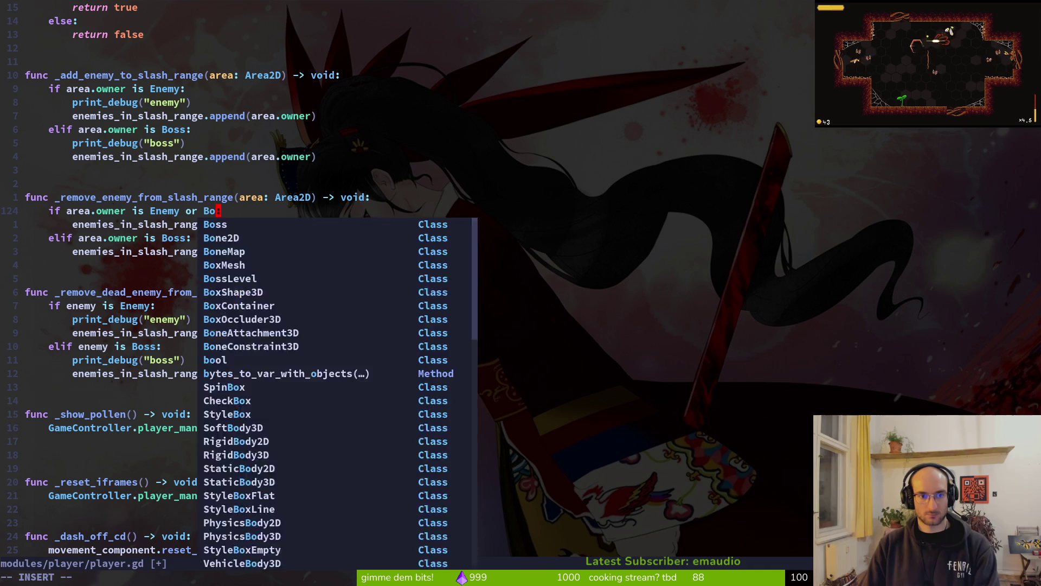
{"action": "key", "text": "Escape"}
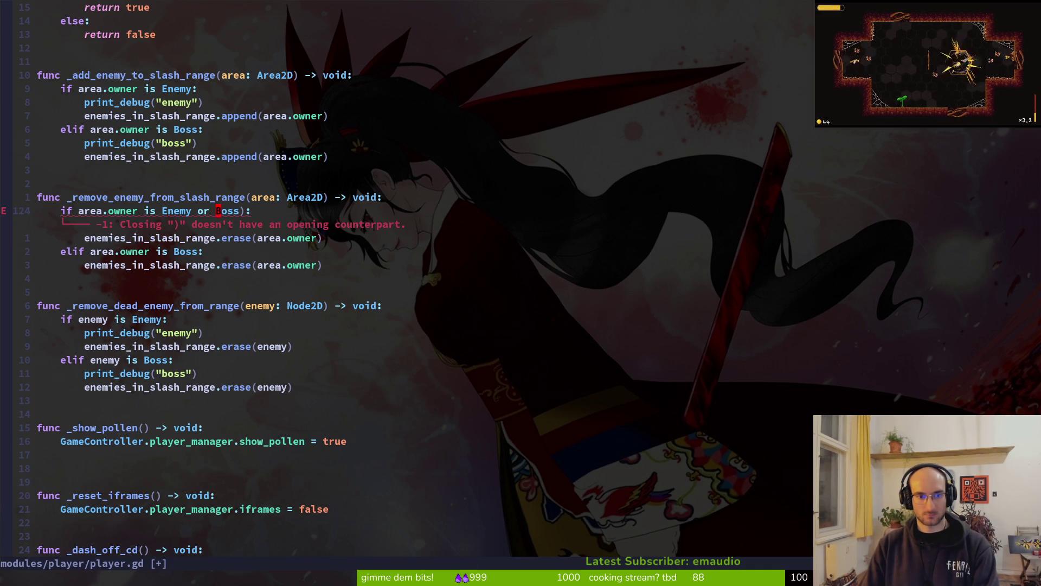
{"action": "key", "text": "b"}
{"action": "key", "text": "b"}
{"action": "key", "text": "b"}
{"action": "type", "text": "is ("}
{"action": "key", "text": "Escape"}
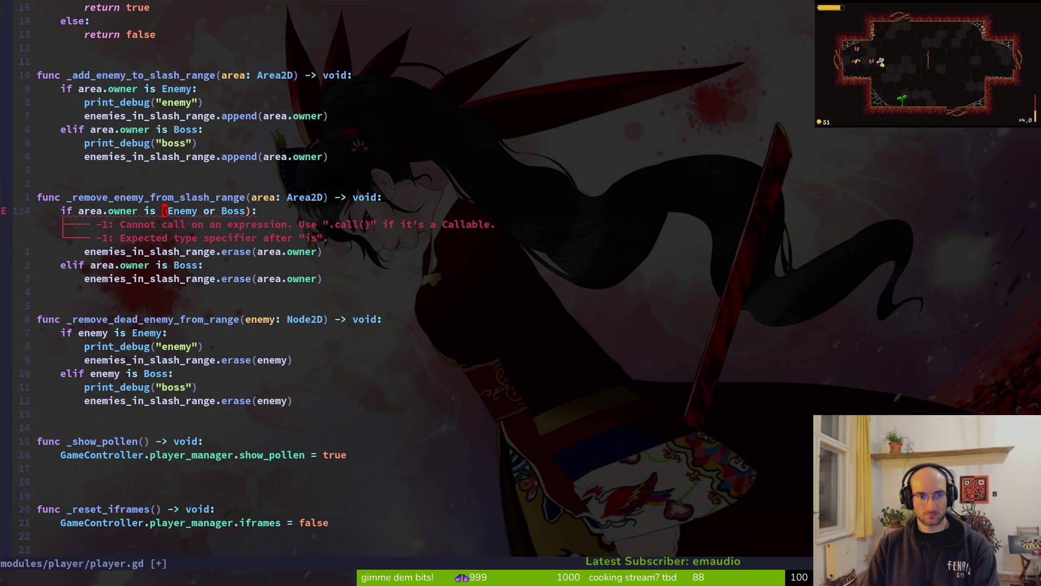
{"action": "key", "text": "a"}
{"action": "key", "text": "BackSpace"}
{"action": "key", "text": "Escape"}
{"action": "key", "text": "w"}
{"action": "key", "text": "w"}
{"action": "key", "text": "w"}
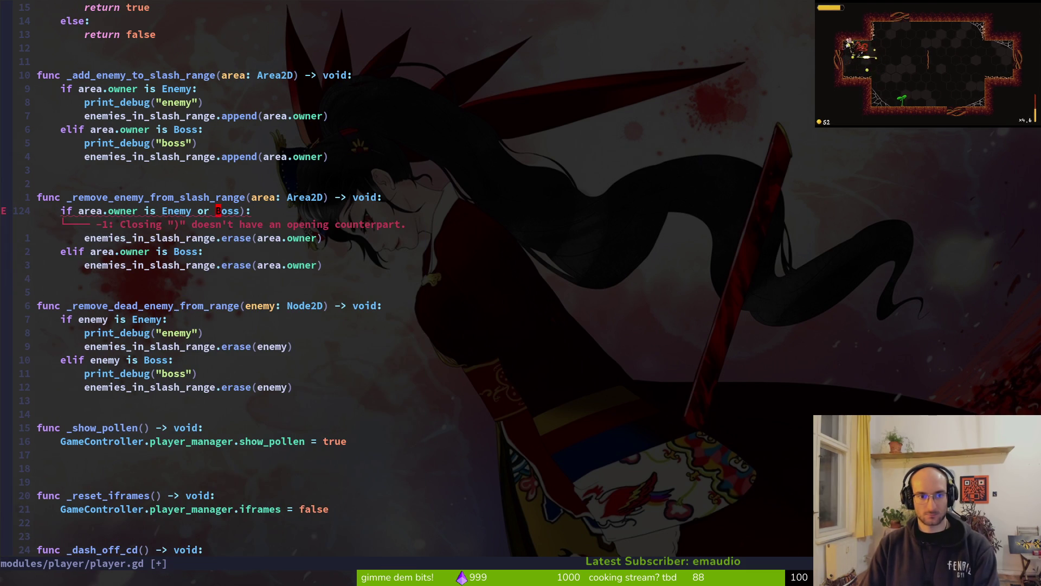
{"action": "key", "text": "x"}
Step: Delete the now-redundant separate Boss branch and save
{"action": "key", "text": "j"}
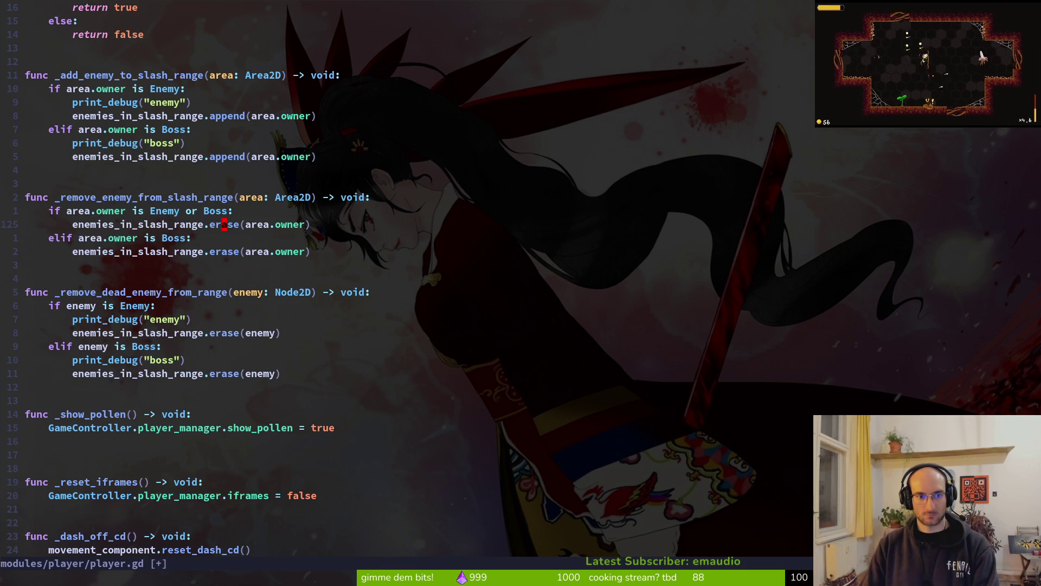
{"action": "key", "text": "d"}
{"action": "key", "text": "d"}
{"action": "key", "text": "d"}
{"action": "type", "text": ":w"}
{"action": "key", "text": "Return"}
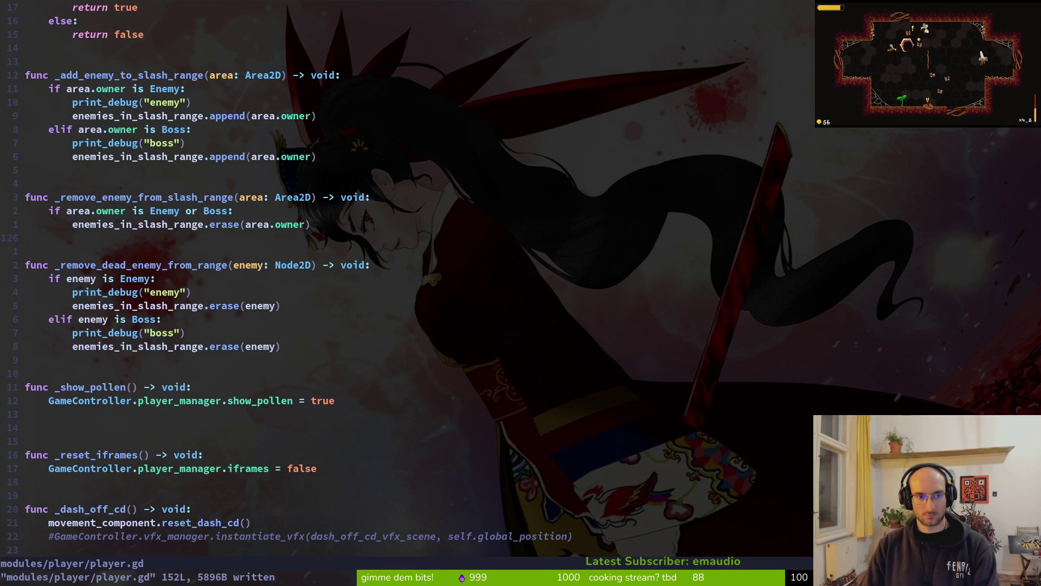
Step: Copy the Enemy or Boss check into the second block, replacing its Enemy-only and elif Boss lines
{"action": "key", "text": "k"}
{"action": "key", "text": "k"}
{"action": "key", "text": "shift+v"}
{"action": "key", "text": "j"}
{"action": "key", "text": "y"}
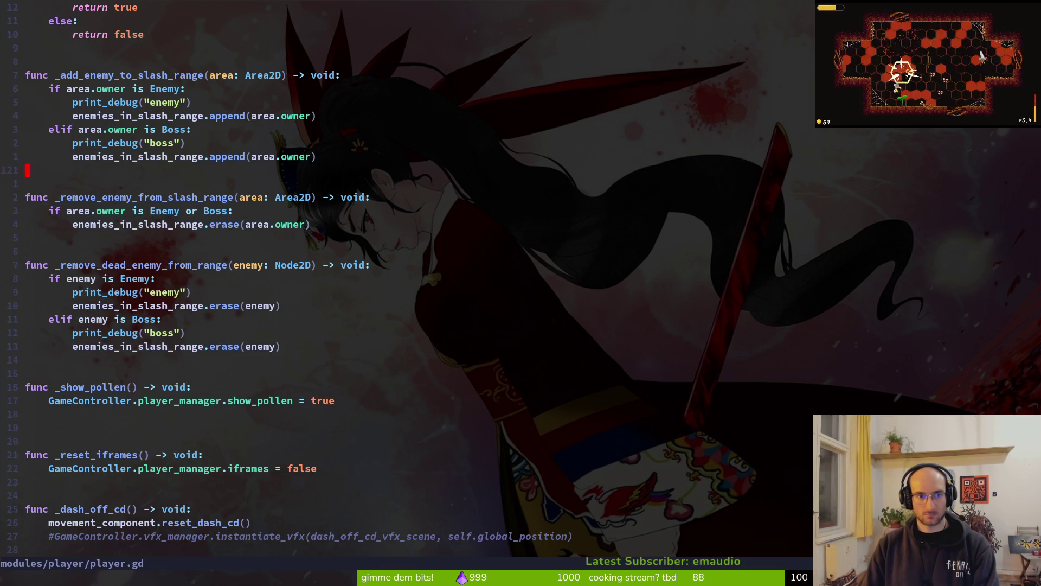
{"action": "key", "text": "k"}
{"action": "key", "text": "k"}
{"action": "key", "text": "k"}
{"action": "key", "text": "k"}
{"action": "key", "text": "k"}
{"action": "key", "text": "p"}
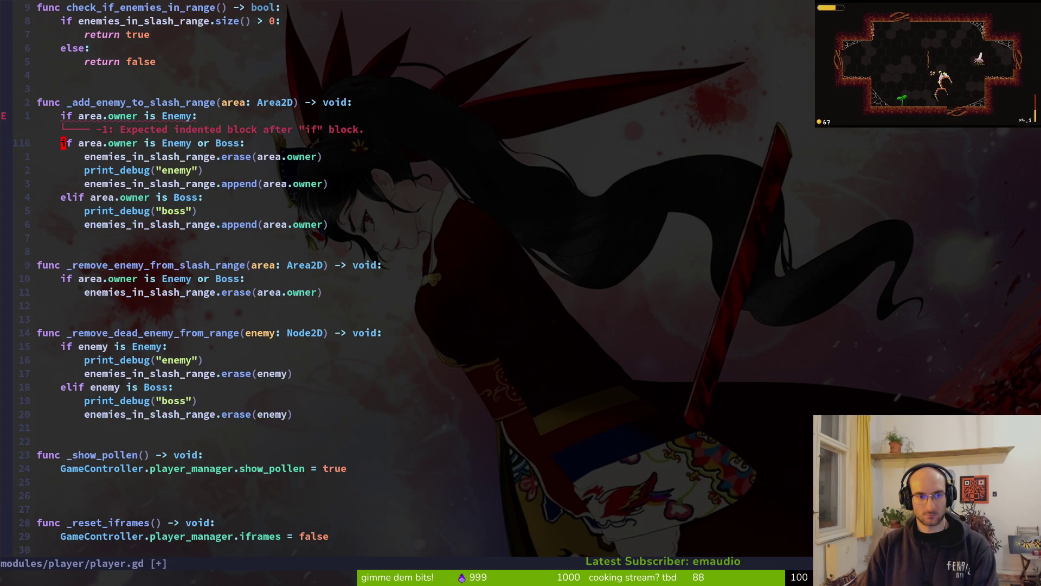
{"action": "key", "text": "d"}
{"action": "key", "text": "d"}
{"action": "key", "text": "j"}
{"action": "key", "text": "p"}
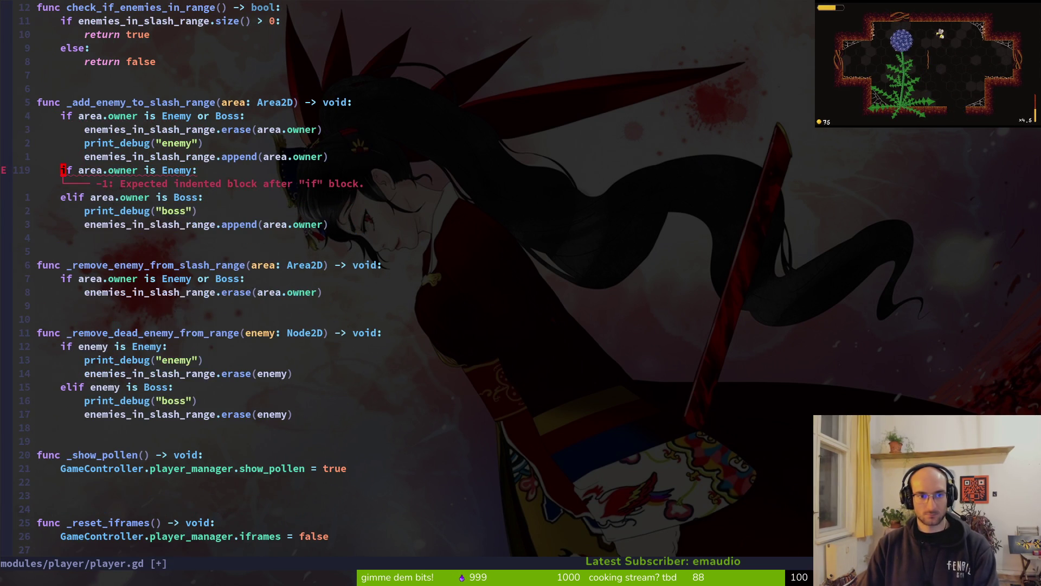
{"action": "key", "text": "d"}
{"action": "key", "text": "d"}
{"action": "key", "text": "p"}
{"action": "key", "text": "k"}
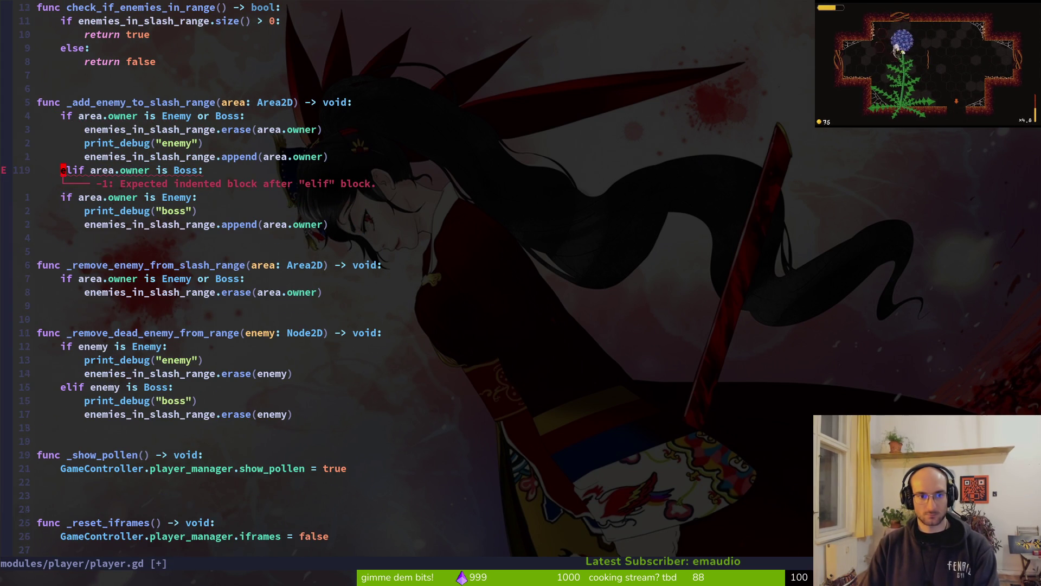
{"action": "key", "text": "d"}
{"action": "key", "text": "d"}
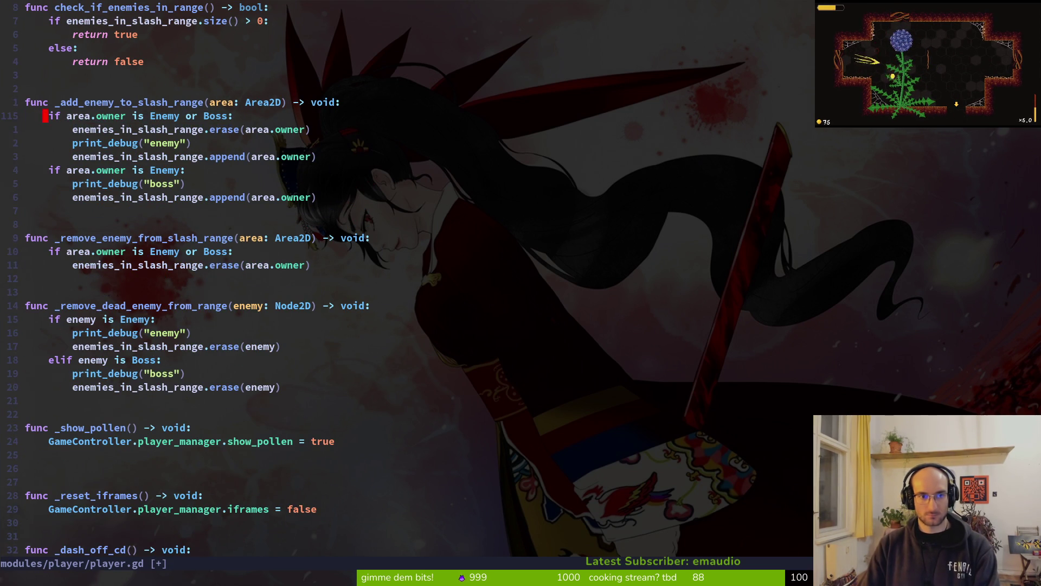
{"action": "key", "text": "P"}
{"action": "key", "text": "j"}
{"action": "key", "text": "d"}
{"action": "key", "text": "d"}
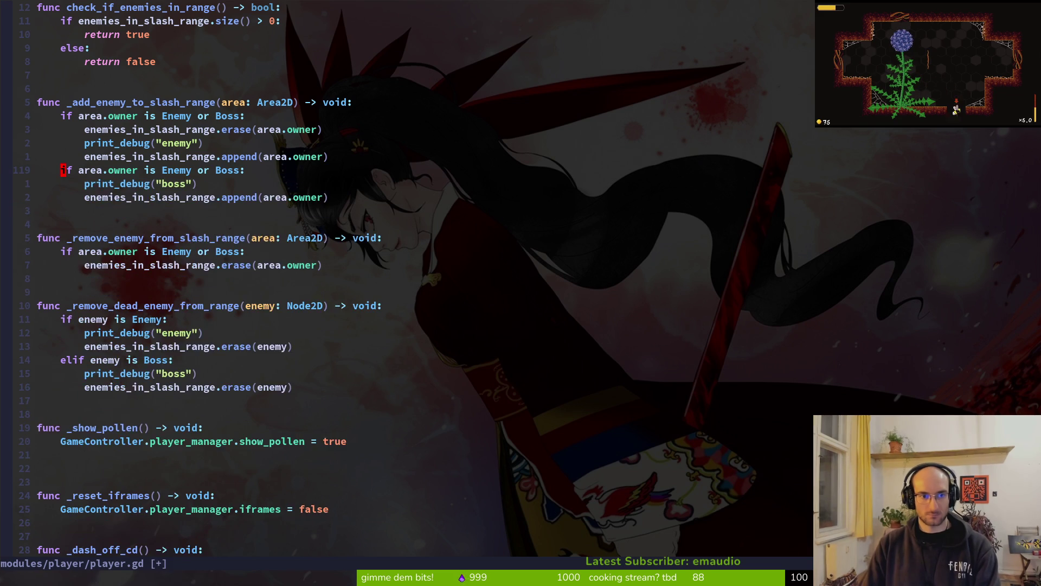
Step: Make both blocks print_debug(area.owner.name) and remove the first block's erase line
{"action": "key", "text": "o"}
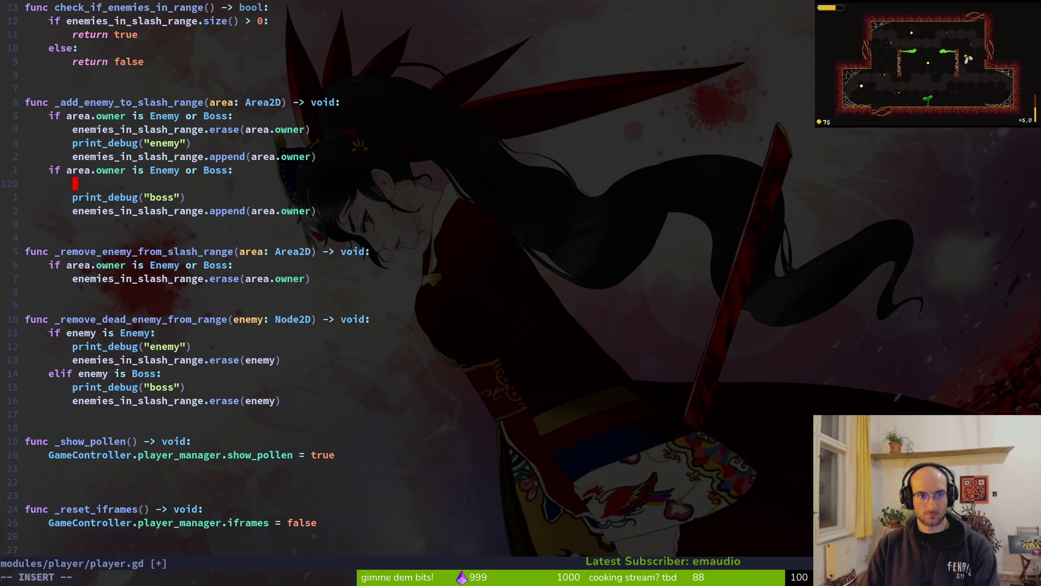
{"action": "key", "text": "Escape"}
{"action": "type", "text": "j"}
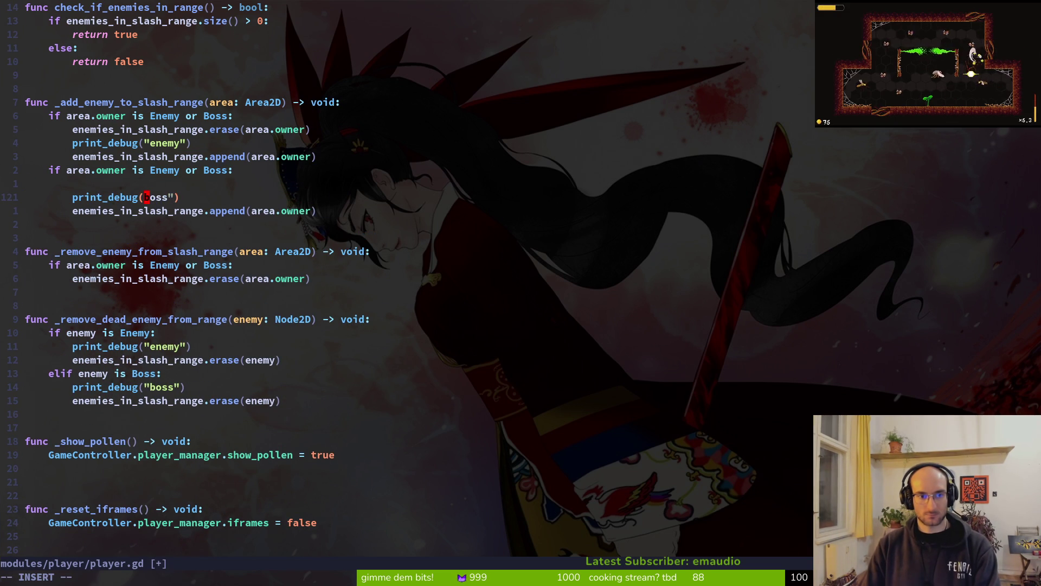
{"action": "type", "text": "area.ow"}
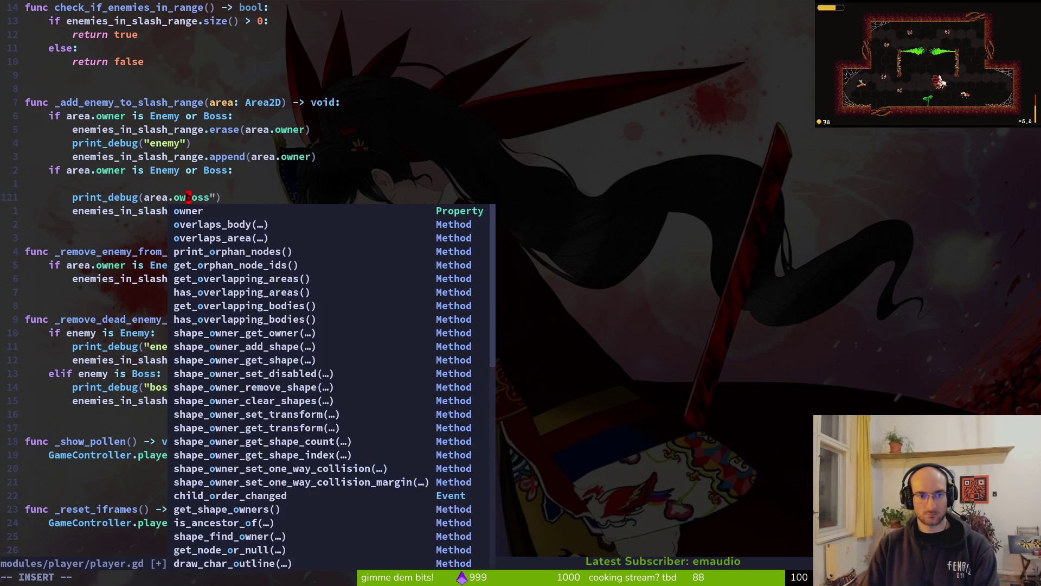
{"action": "type", "text": "ner.name"}
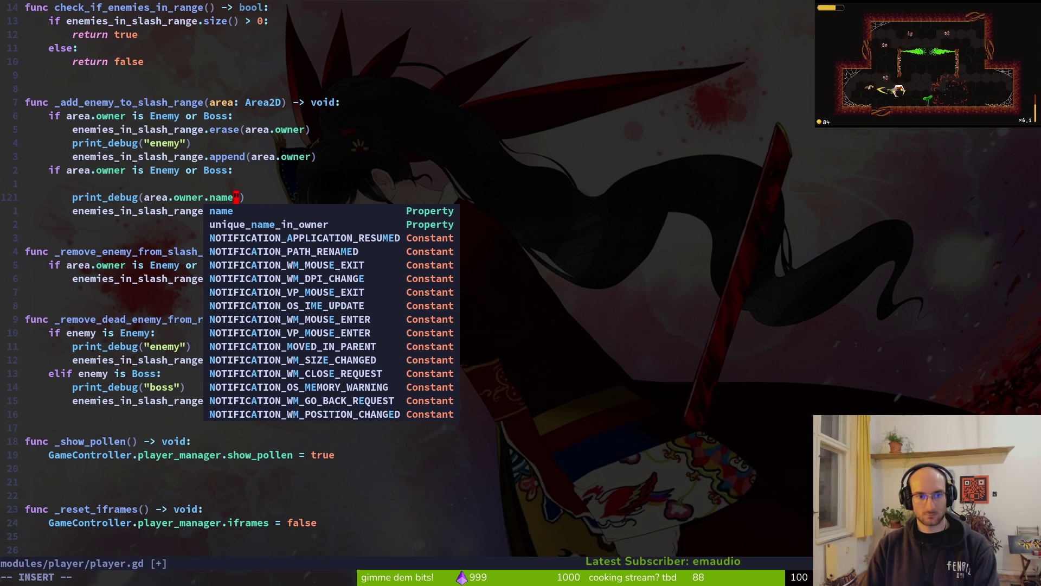
{"action": "key", "text": "Escape"}
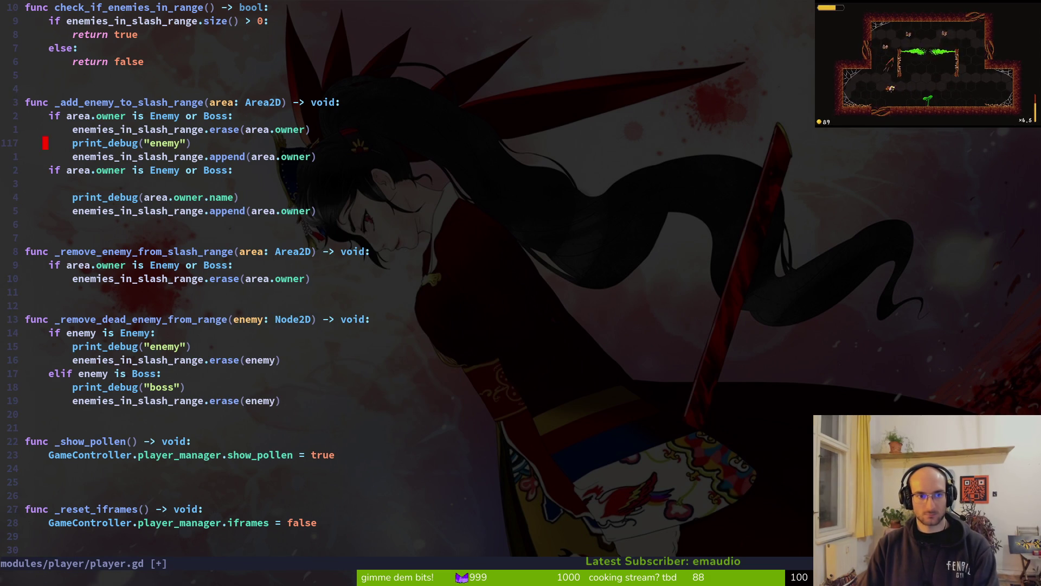
{"action": "key", "text": "shift+v"}
{"action": "key", "text": "p"}
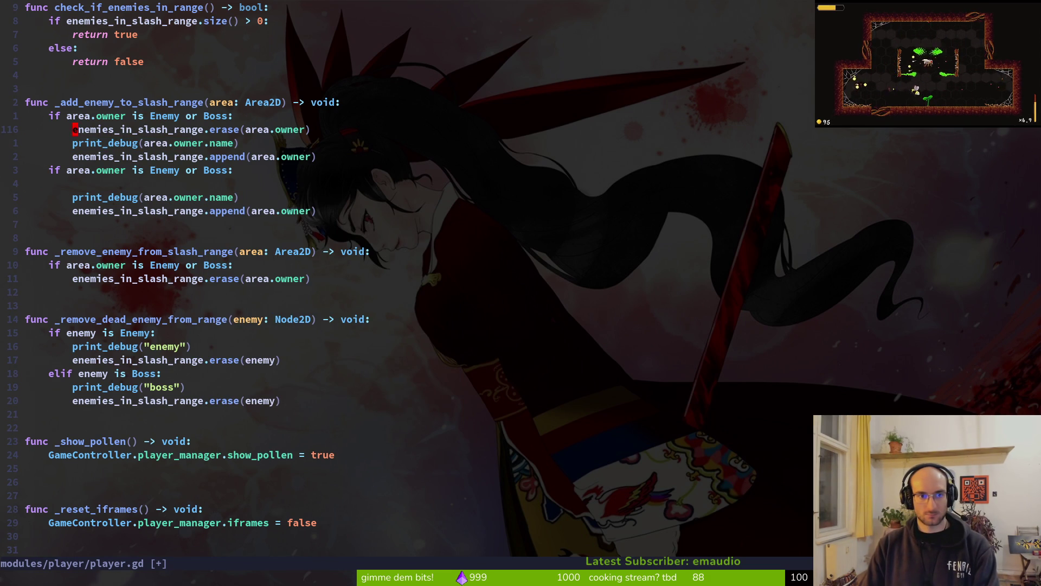
{"action": "key", "text": "d"}
{"action": "key", "text": "d"}
{"action": "type", "text": ":w"}
{"action": "key", "text": "Return"}
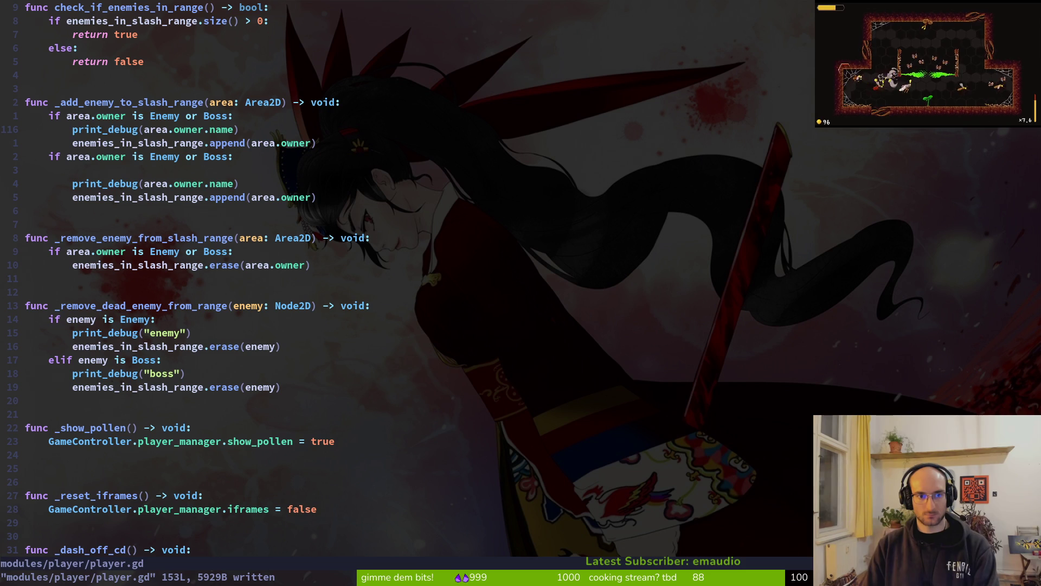
Step: Remove the second block's blank line, save, and launch the game with F5
{"action": "key", "text": "j"}
{"action": "key", "text": "j"}
{"action": "key", "text": "j"}
{"action": "key", "text": "d"}
{"action": "key", "text": "d"}
{"action": "type", "text": ":w"}
{"action": "key", "text": "Return"}
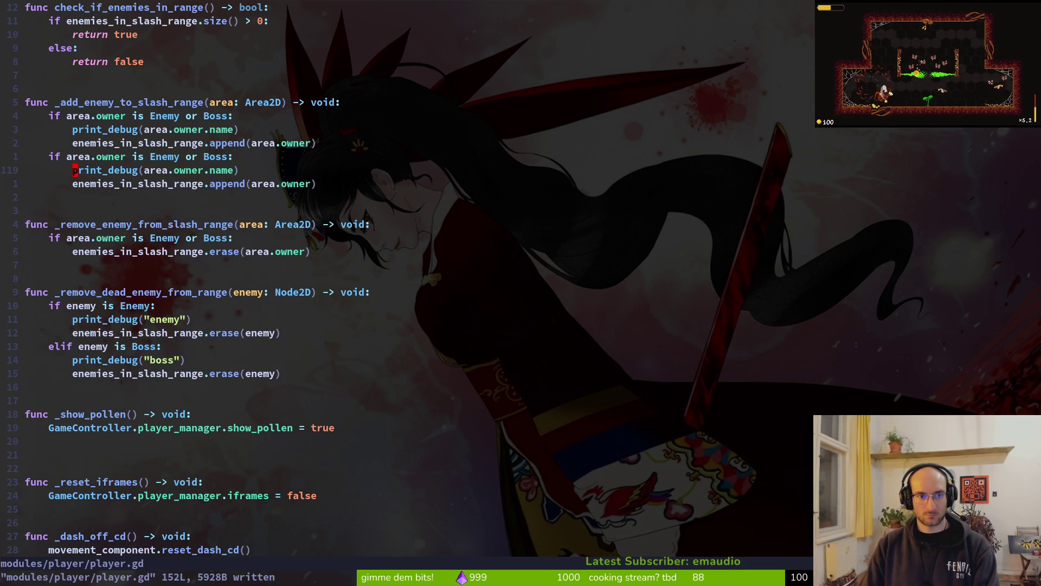
{"action": "key", "text": "alt+Tab"}
{"action": "key", "text": "F5"}
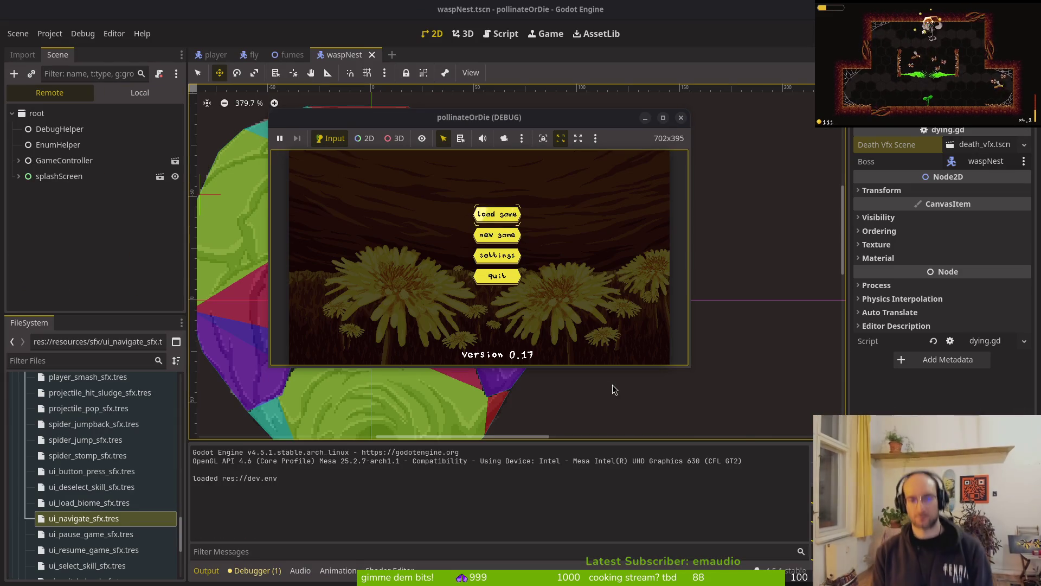
Step: Enter the hive level select from the main menu, then return to player.gd's first Enemy or Boss check
{"action": "key", "text": "Return"}
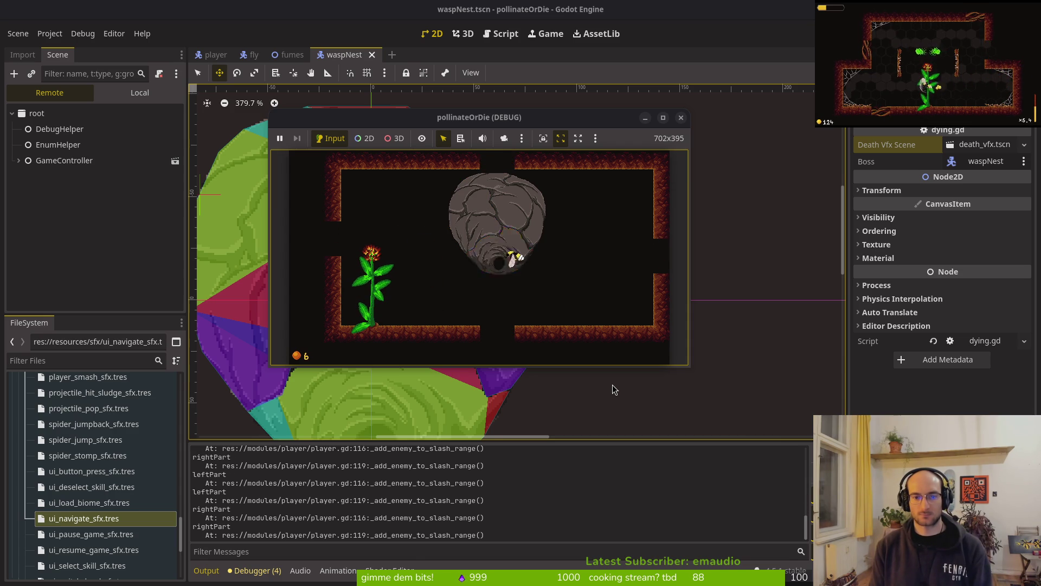
{"action": "key", "text": "alt+Tab"}
{"action": "key", "text": "alt+Tab"}
{"action": "key", "text": "alt+Tab"}
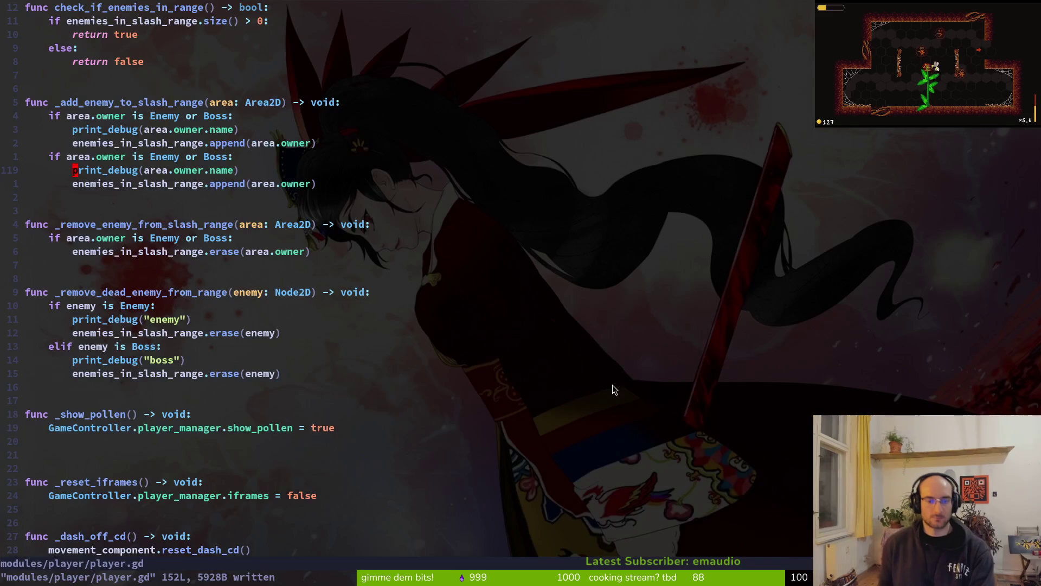
{"action": "key", "text": "alt+Tab"}
{"action": "key", "text": "alt+Tab"}
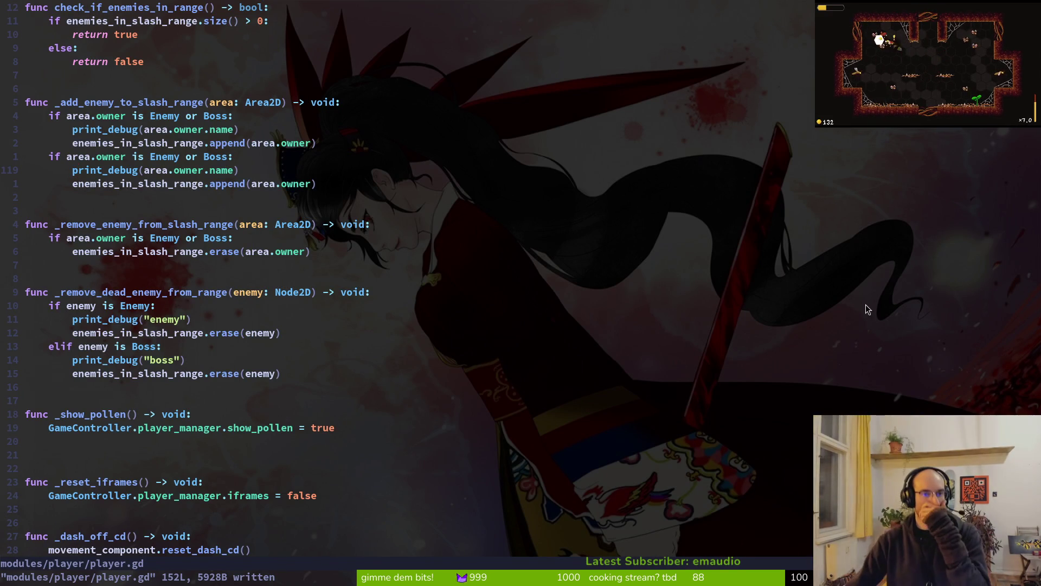
{"action": "left_click", "coordinate": [193, 116]}
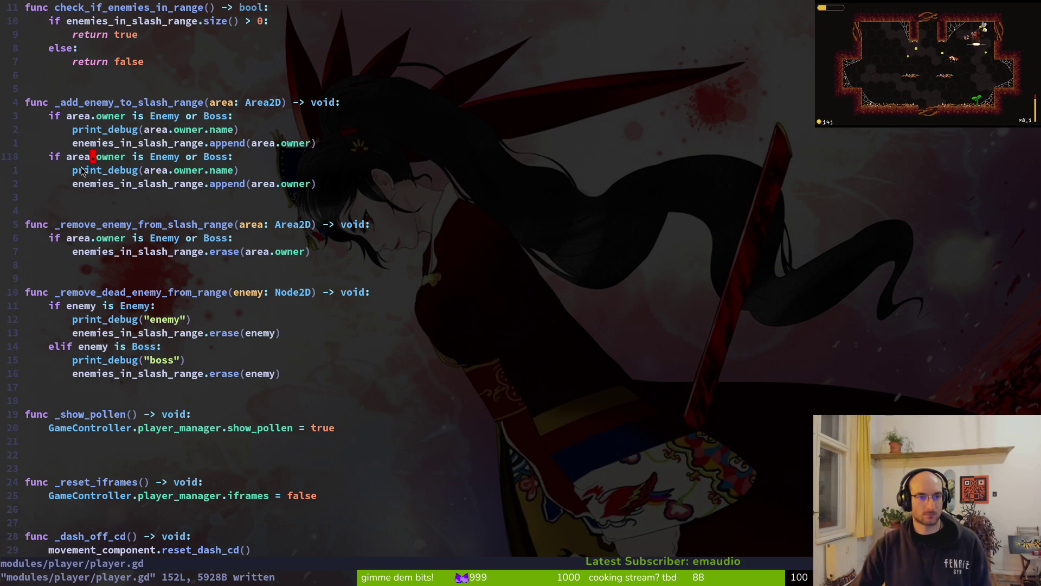
{"action": "key", "text": "shift+v"}
{"action": "key", "text": "j"}
{"action": "key", "text": "j"}
{"action": "key", "text": "d"}
{"action": "key", "text": "ctrl+s"}
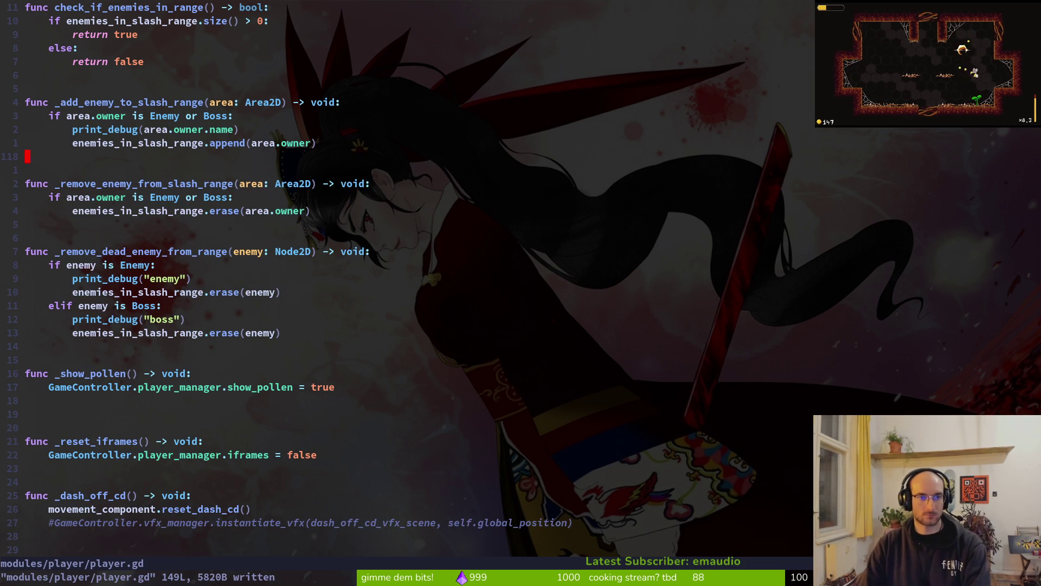
{"action": "key", "text": "F5"}
{"action": "key", "text": "alt+Tab"}
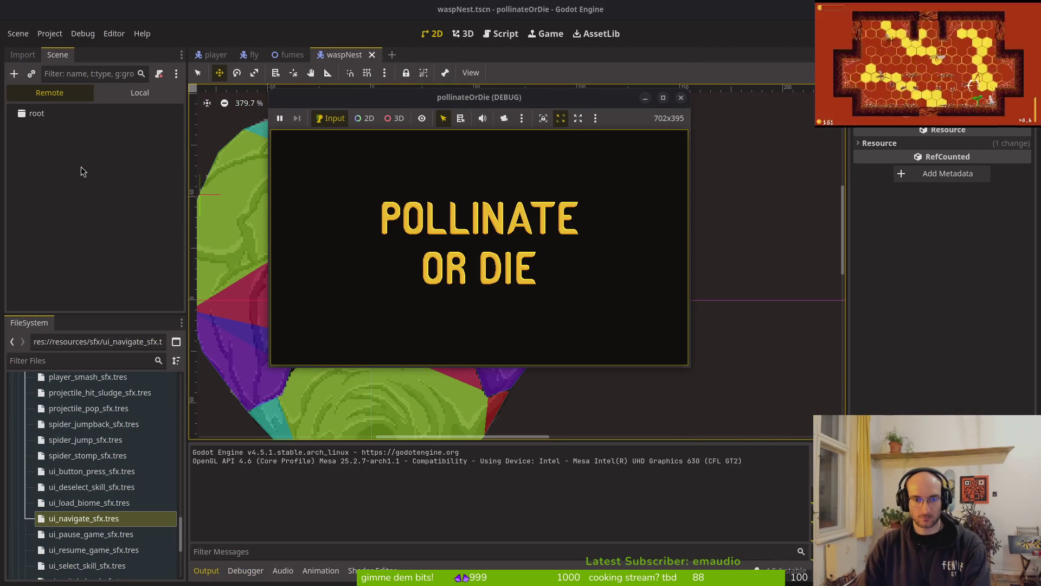
{"action": "key", "text": "Return"}
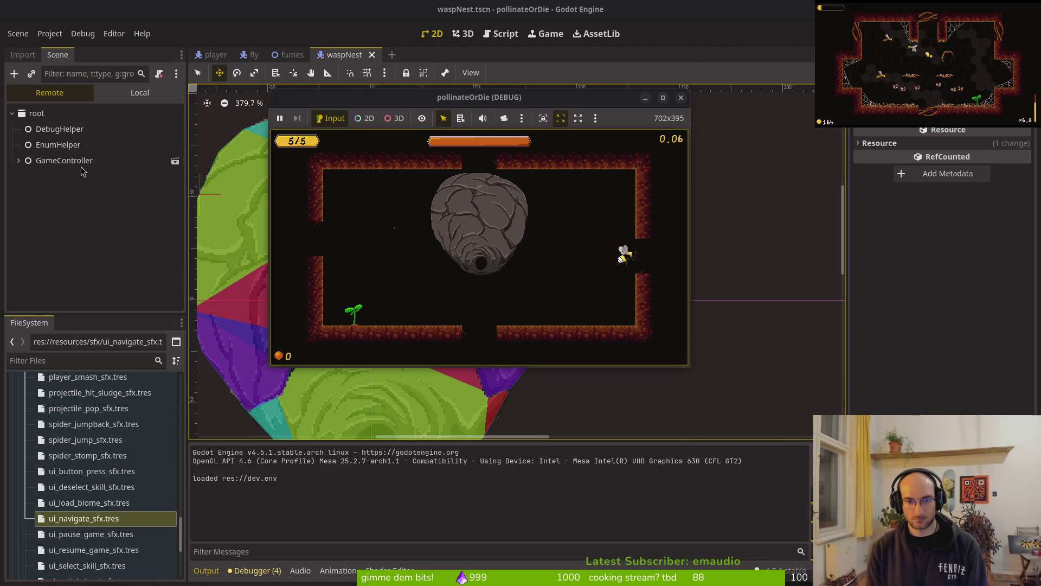
{"action": "key", "text": "Left"}
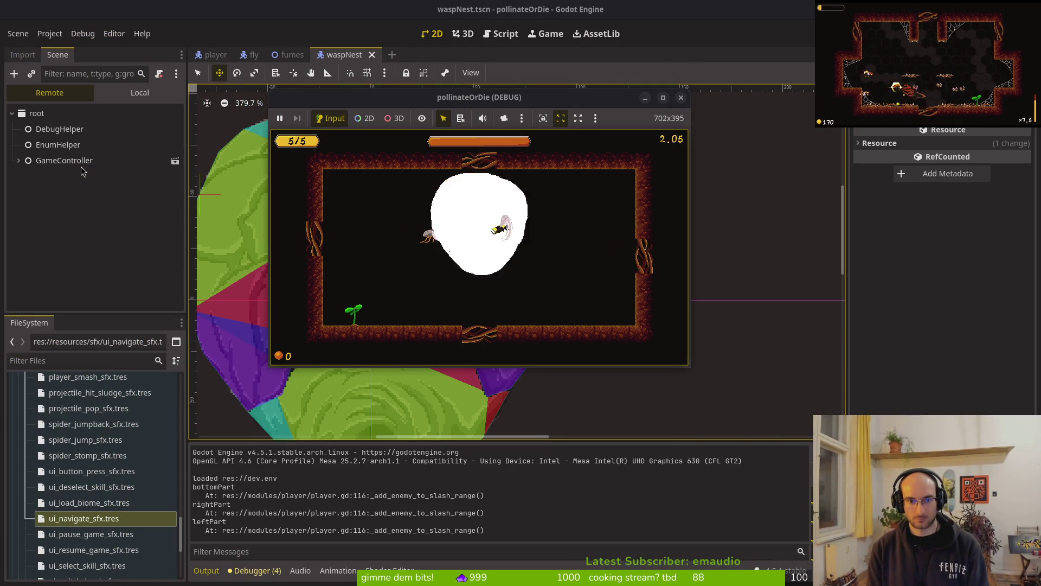
{"action": "key", "text": "Left"}
{"action": "key", "text": "alt+Tab"}
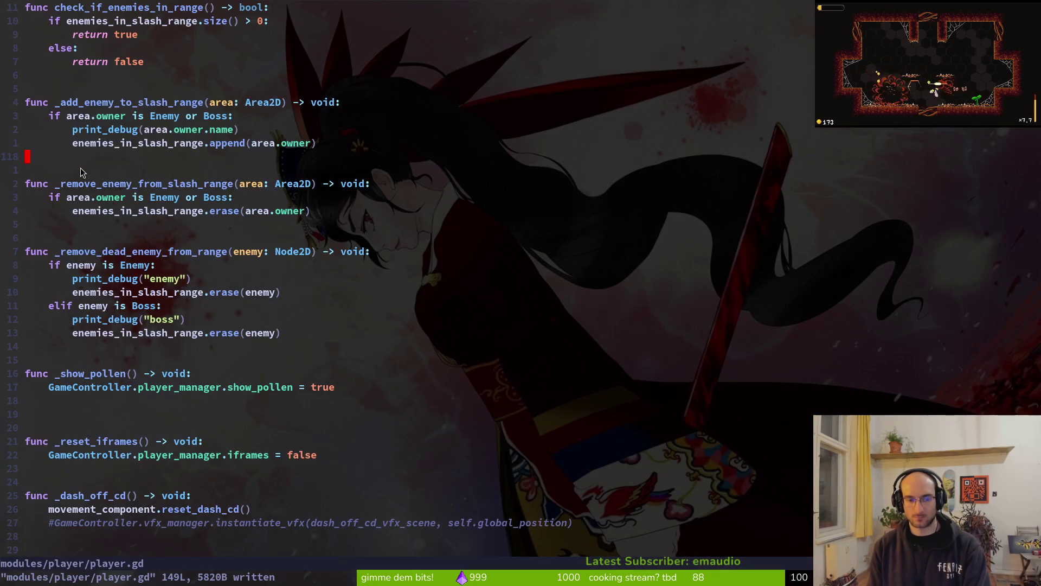
{"action": "key", "text": "l"}
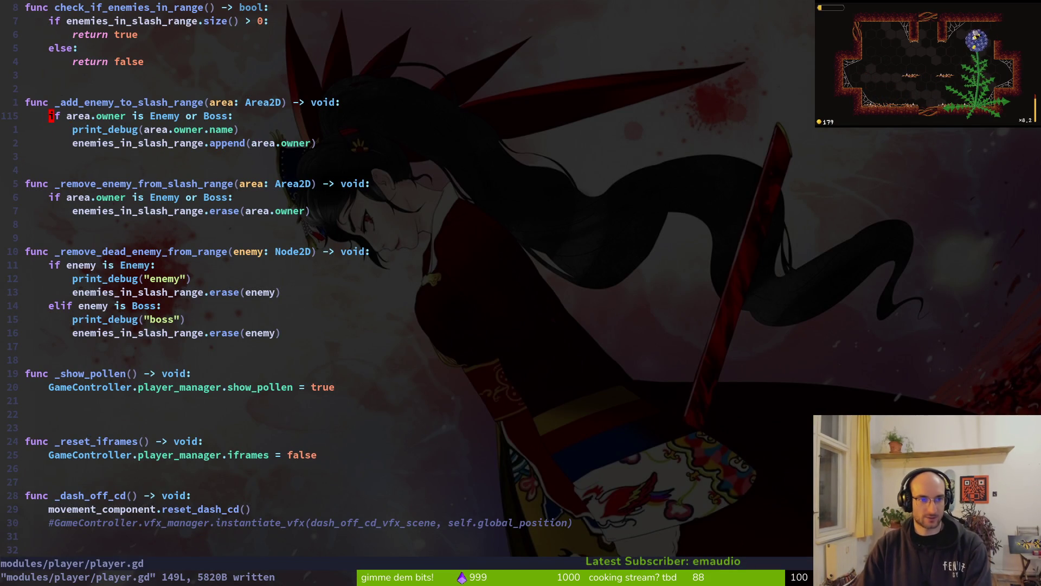
{"action": "key", "text": "u"}
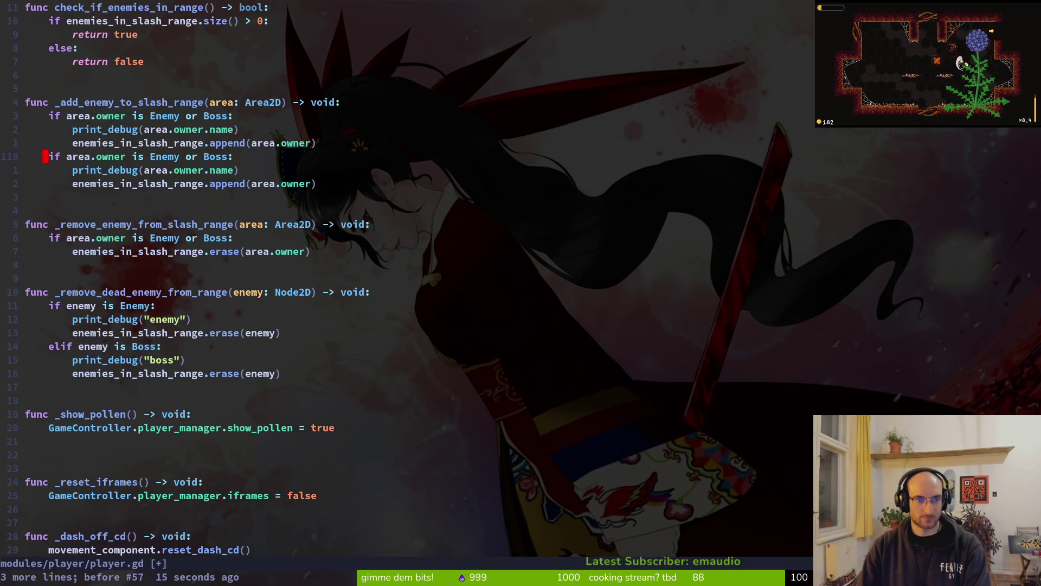
{"action": "type", "text": "iel"}
{"action": "key", "text": "Escape"}
{"action": "type", "text": ":w"}
{"action": "key", "text": "Return"}
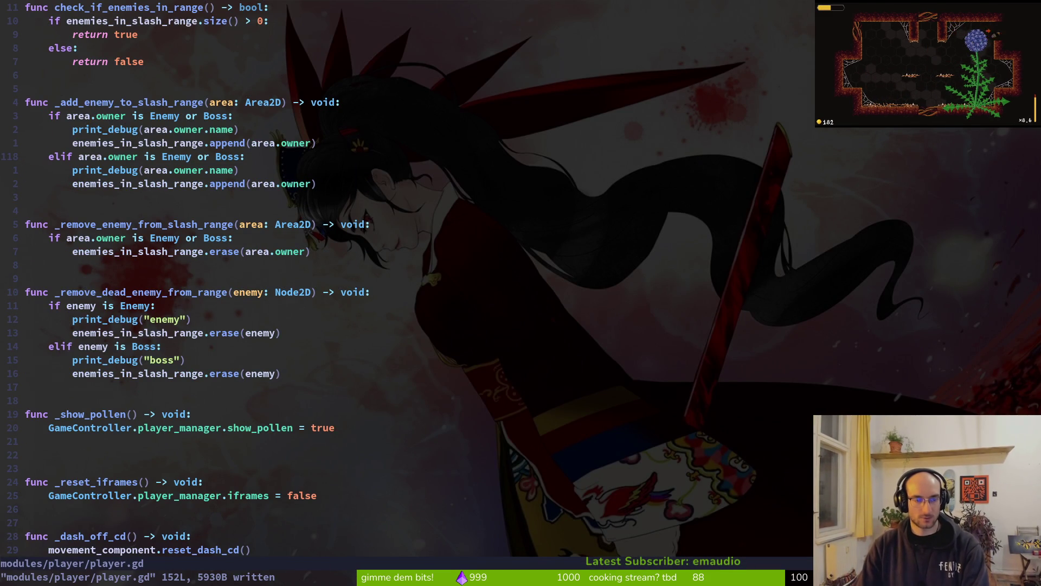
{"action": "type", "text": "u:w"}
{"action": "key", "text": "Return"}
{"action": "key", "text": "k"}
{"action": "key", "text": "k"}
{"action": "key", "text": "k"}
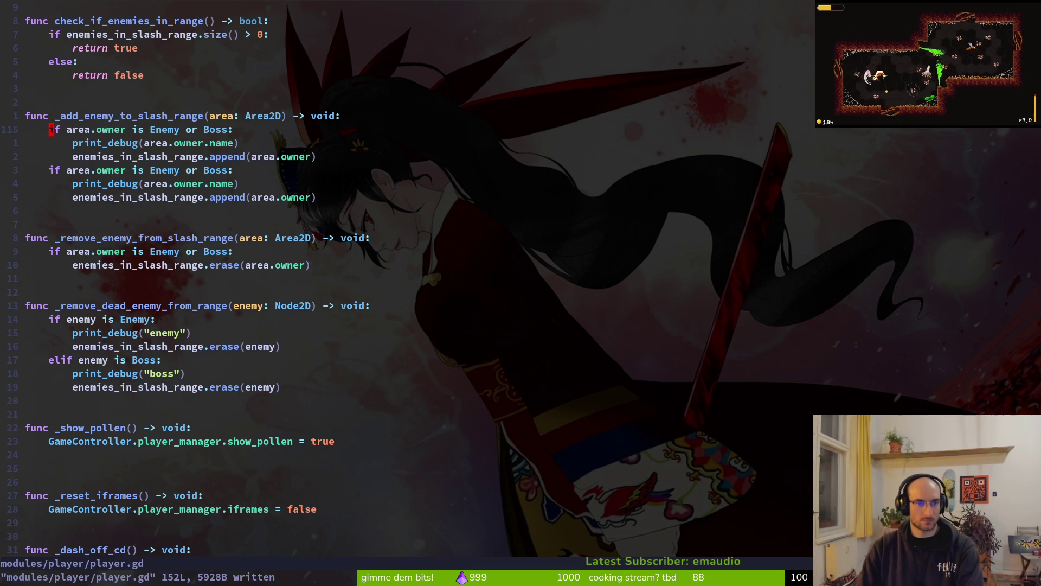
{"action": "type", "text": "iw"}
{"action": "key", "text": "Escape"}
{"action": "key", "text": "u"}
{"action": "key", "text": "h"}
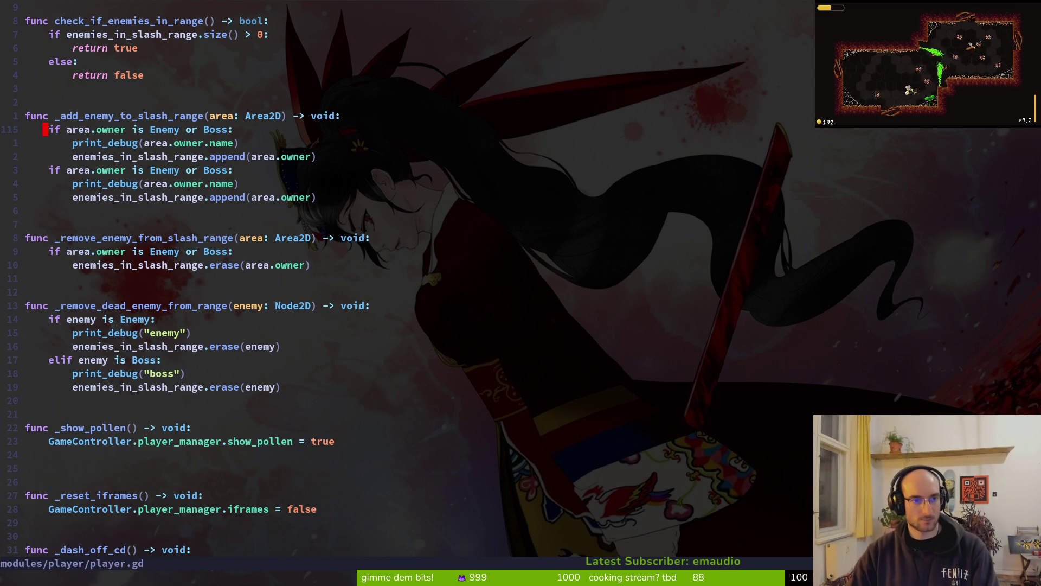
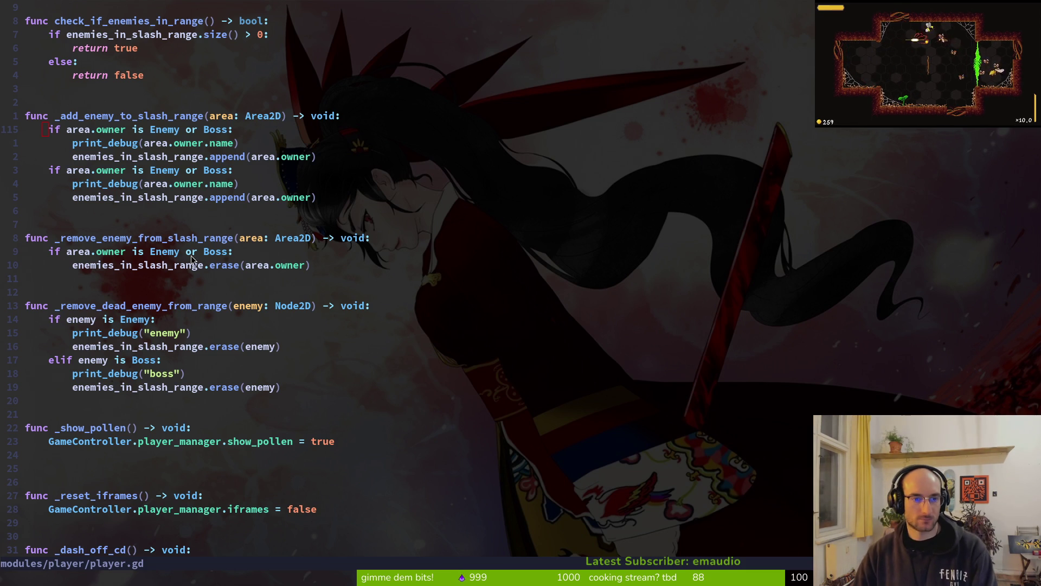
Step: Insert 'area.owner is' before Boss in the slash-range removal condition and save
{"action": "left_click", "coordinate": [207, 258]}
{"action": "type", "text": "if area.own"}
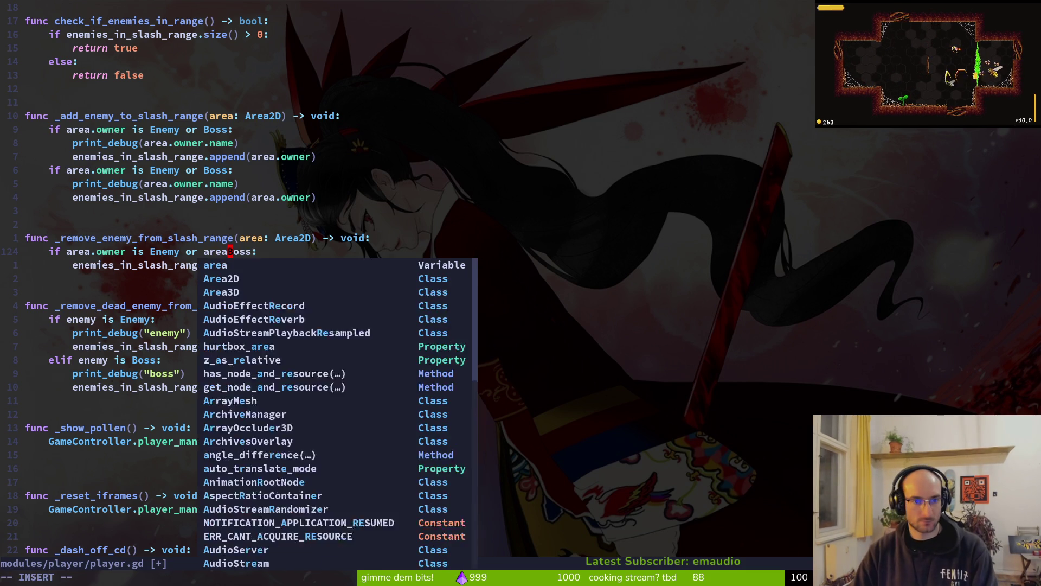
{"action": "type", "text": "er is"}
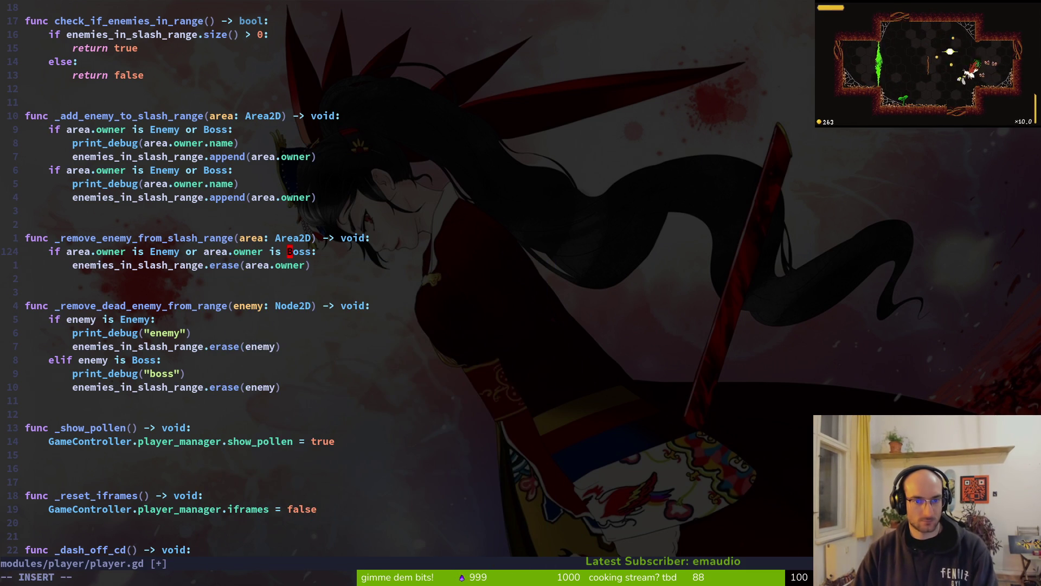
{"action": "key", "text": "Escape"}
{"action": "type", "text": ":w"}
{"action": "key", "text": "Return"}
Step: Try pasting the fixed condition over the dead-enemy check, then undo it
{"action": "left_click", "coordinate": [45, 265]}
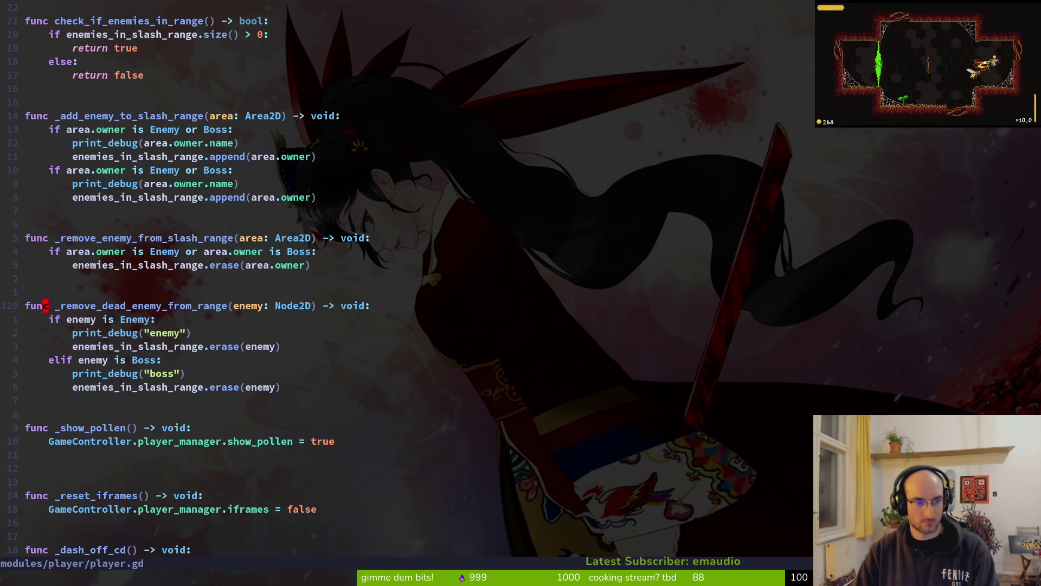
{"action": "key", "text": "j"}
{"action": "key", "text": "shift+v"}
{"action": "key", "text": "p"}
{"action": "left_click", "coordinate": [82, 359]}
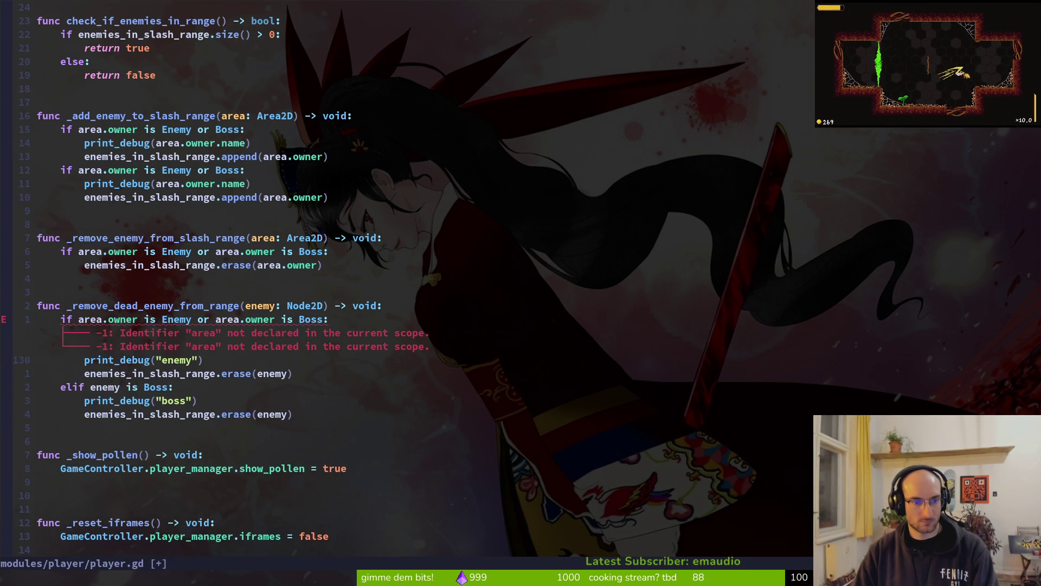
{"action": "key", "text": "u"}
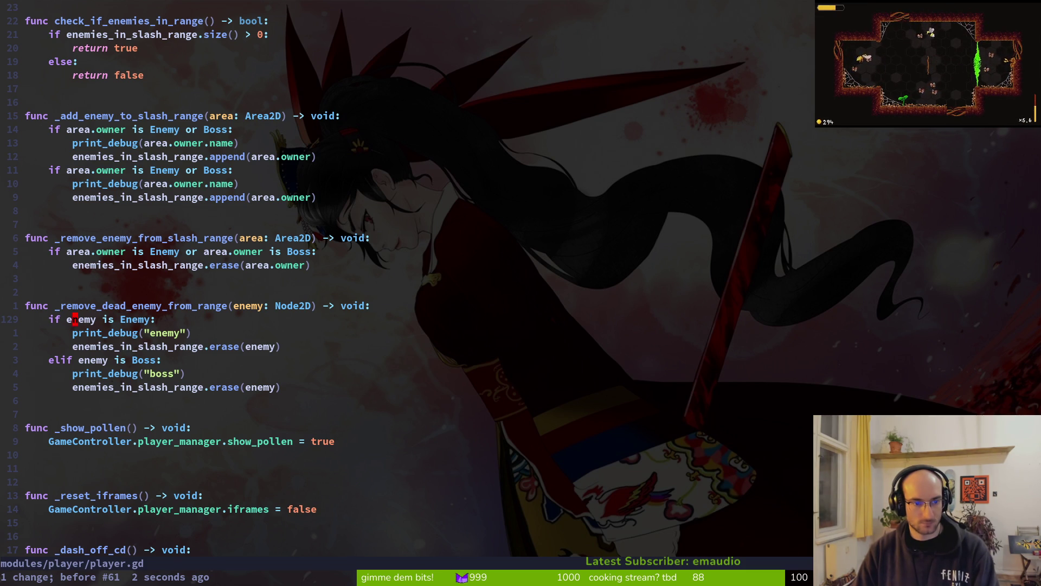
Step: Extend the dead-enemy check to 'or enemy is Boss', delete the print_debug and elif lines, and save
{"action": "key", "text": "dollar"}
{"action": "type", "text": "is Enemy or ene"}
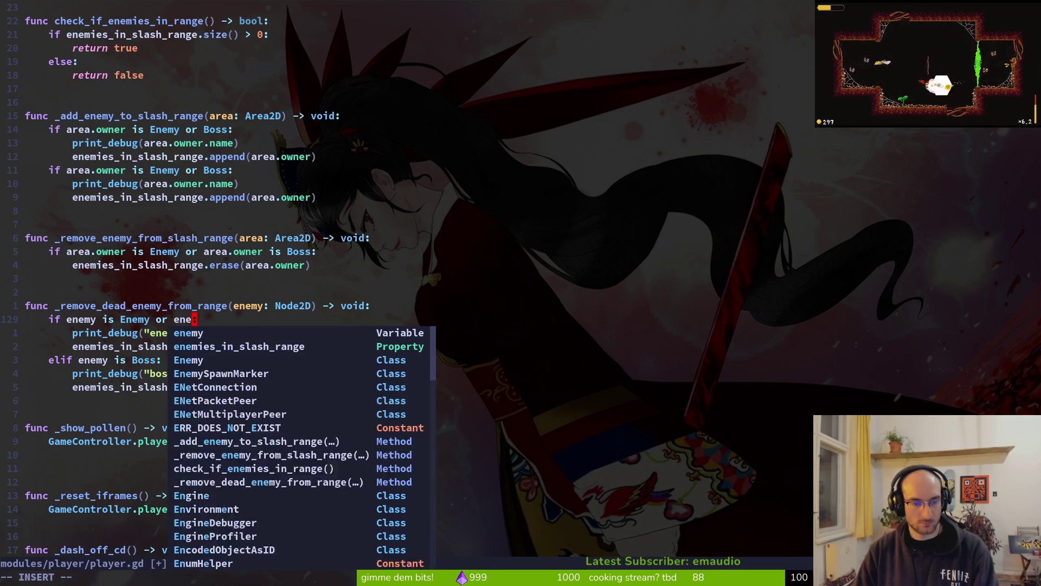
{"action": "type", "text": "my is Boss"}
{"action": "key", "text": "Escape"}
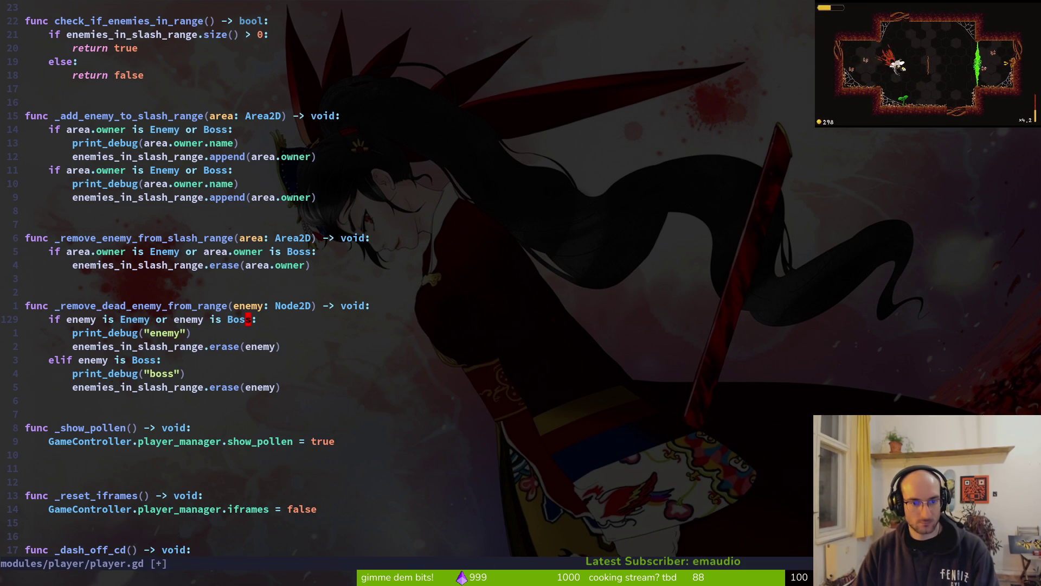
{"action": "key", "text": "j"}
{"action": "key", "text": "j"}
{"action": "key", "text": "j"}
{"action": "key", "text": "d"}
{"action": "key", "text": "d"}
{"action": "key", "text": "d"}
{"action": "key", "text": "d"}
{"action": "key", "text": "d"}
{"action": "key", "text": "k"}
{"action": "key", "text": "d"}
{"action": "key", "text": "d"}
{"action": "type", "text": "k"}
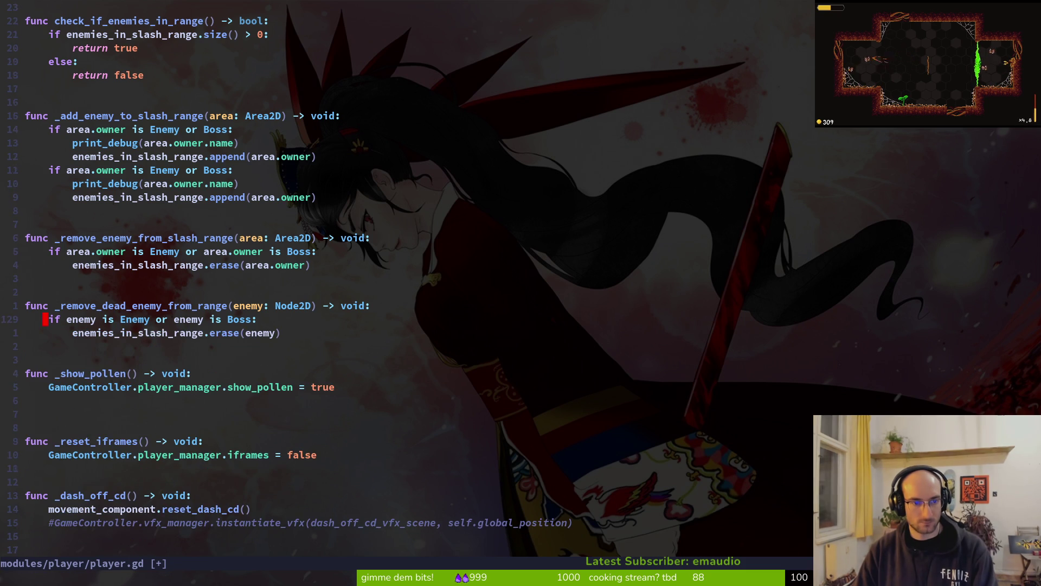
{"action": "type", "text": ":w"}
{"action": "key", "text": "Return"}
{"action": "key", "text": "k"}
{"action": "key", "text": "k"}
{"action": "key", "text": "k"}
{"action": "key", "text": "k"}
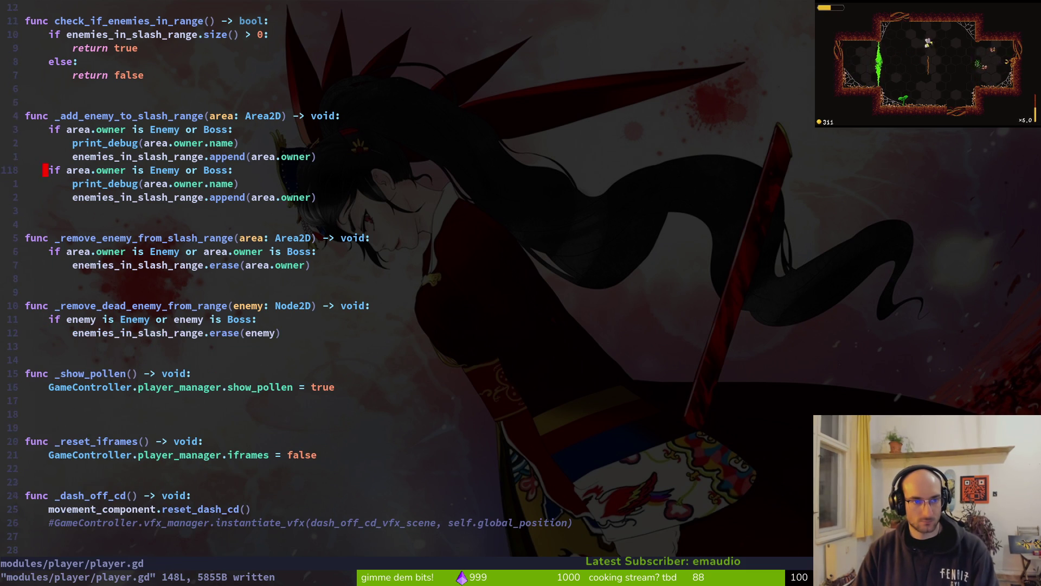
Step: Delete the duplicate if, print_debug and append lines from _add_enemy_to_slash_range and save
{"action": "key", "text": "j"}
{"action": "key", "text": "j"}
{"action": "key", "text": "j"}
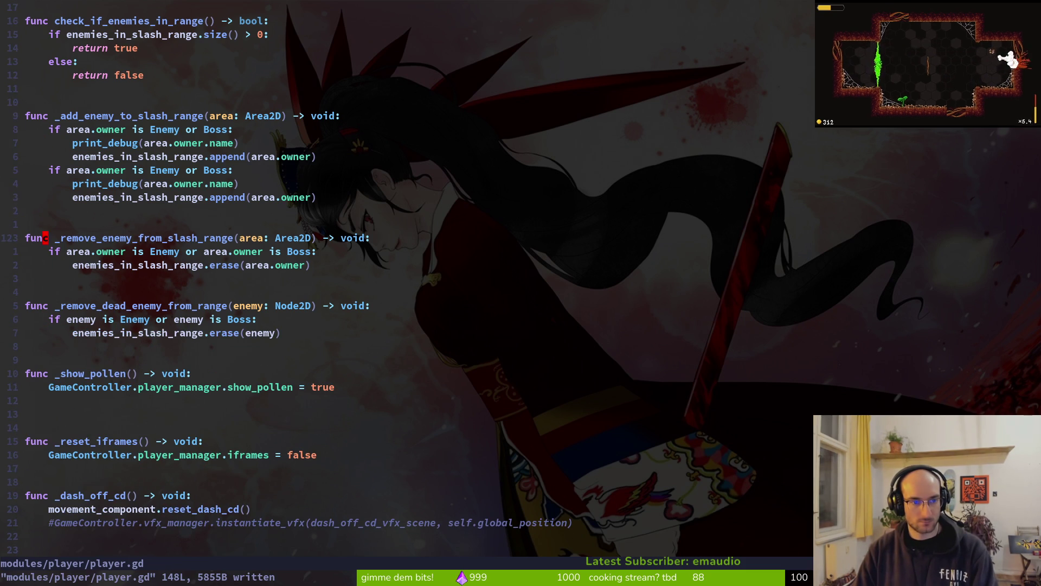
{"action": "key", "text": "j"}
{"action": "key", "text": "k"}
{"action": "key", "text": "k"}
{"action": "key", "text": "k"}
{"action": "key", "text": "k"}
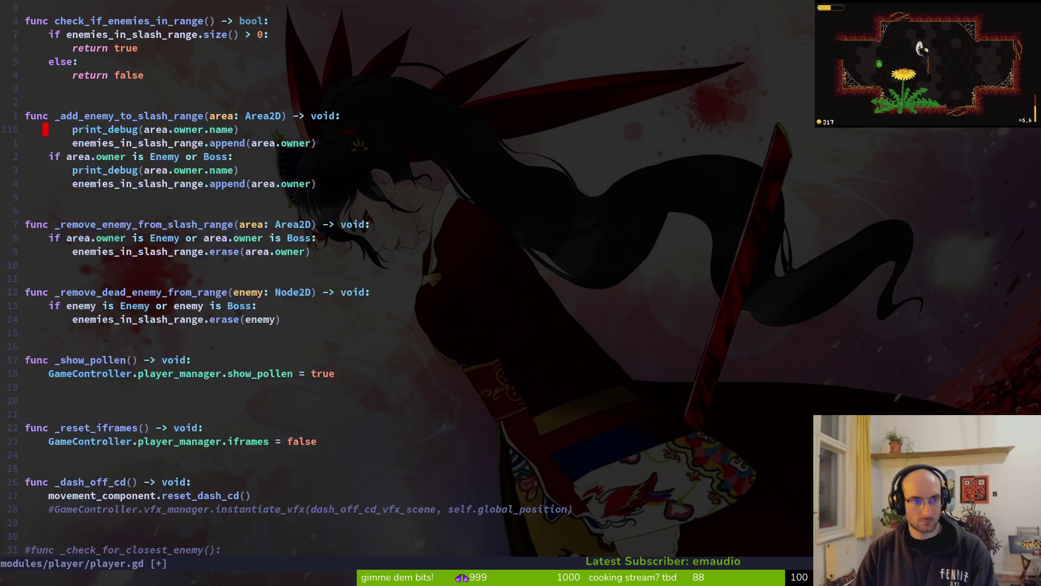
{"action": "key", "text": "u"}
{"action": "key", "text": "u"}
{"action": "key", "text": "u"}
{"action": "key", "text": "u"}
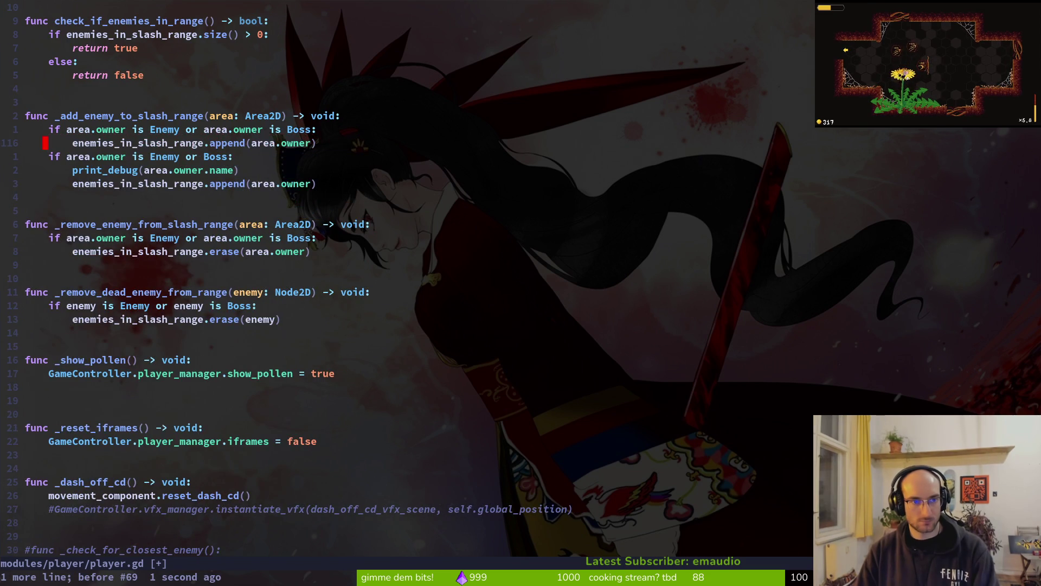
{"action": "key", "text": "j"}
{"action": "key", "text": "d"}
{"action": "key", "text": "d"}
{"action": "key", "text": "d"}
{"action": "key", "text": "d"}
{"action": "key", "text": "ctrl+s"}
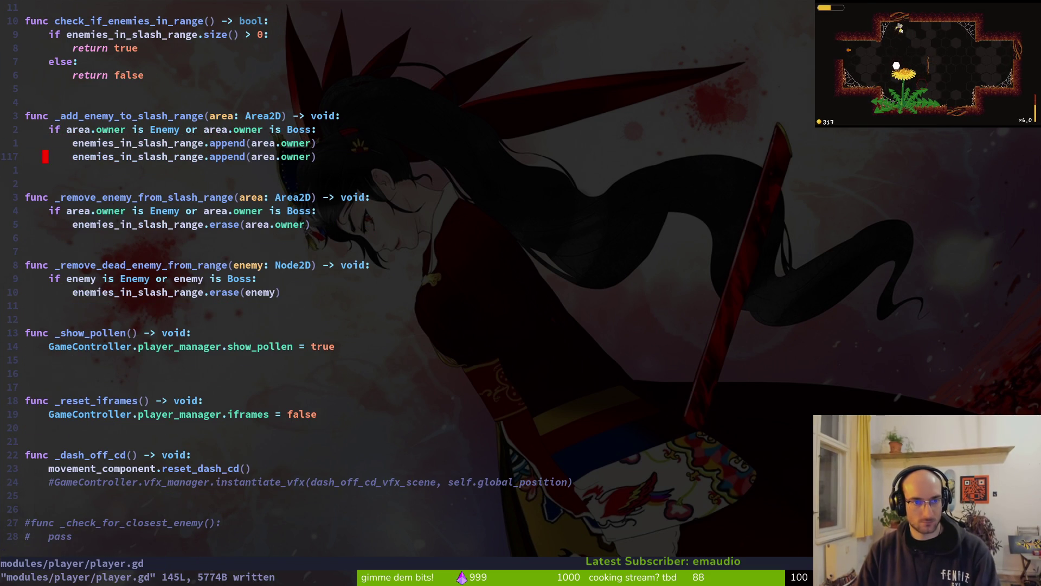
{"action": "key", "text": "d"}
{"action": "key", "text": "d"}
{"action": "key", "text": "ctrl+s"}
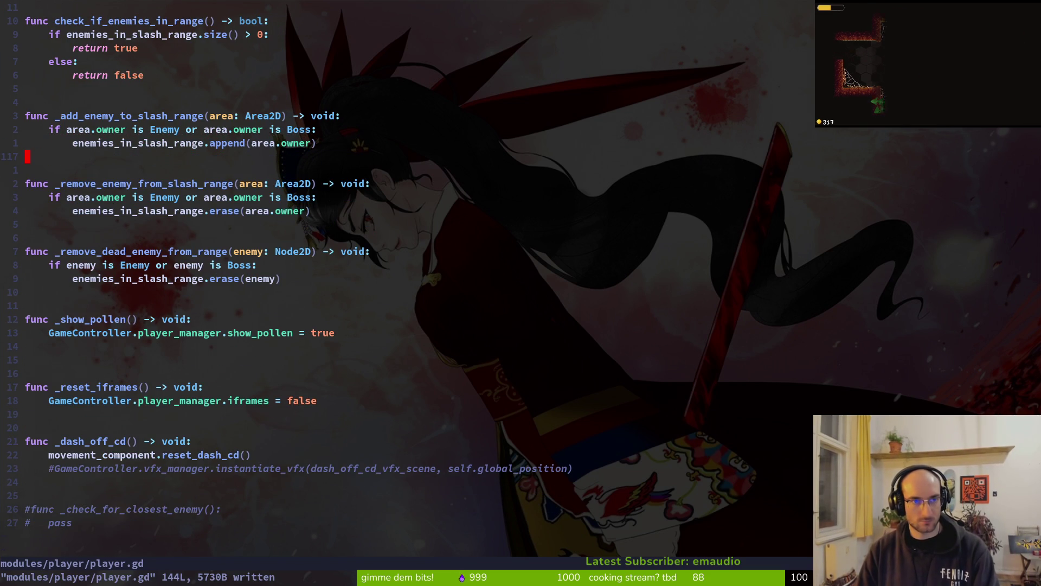
Step: Review the removal function once more and quit Vim
{"action": "key", "text": "1"}
{"action": "key", "text": "1"}
{"action": "key", "text": "k"}
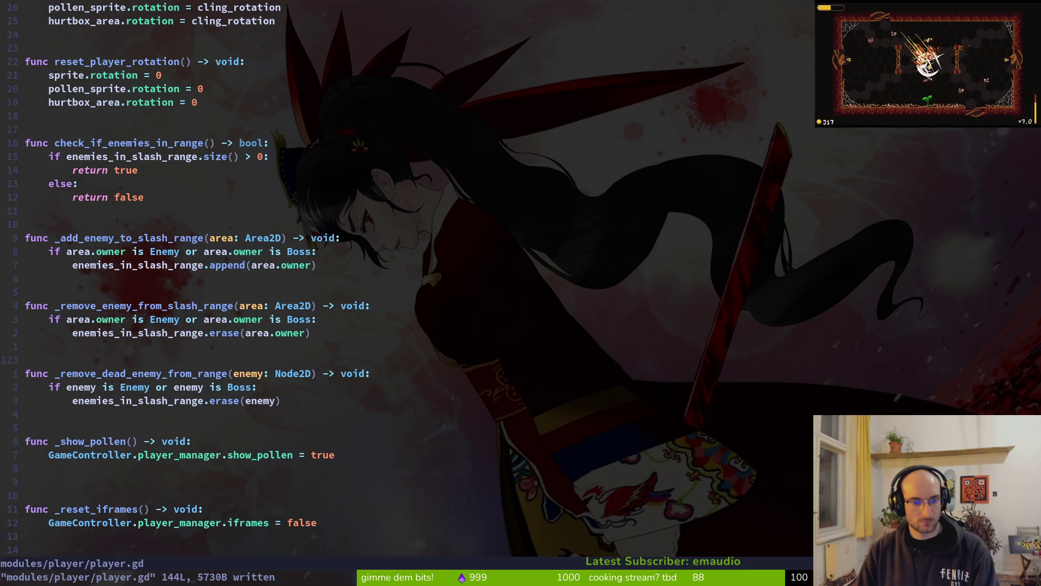
{"action": "key", "text": "k"}
{"action": "key", "text": "k"}
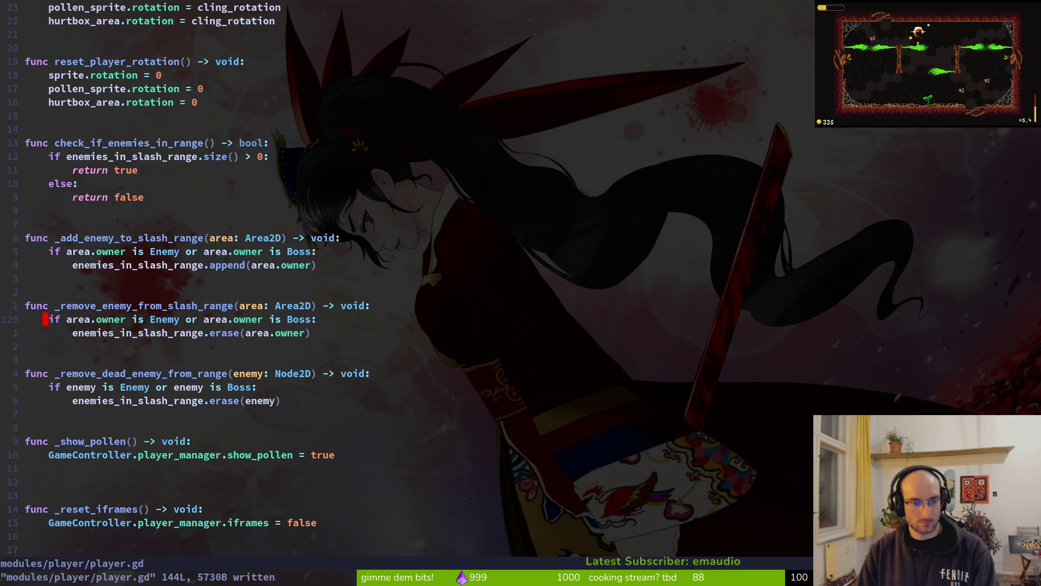
{"action": "type", "text": ":q"}
{"action": "key", "text": "Return"}
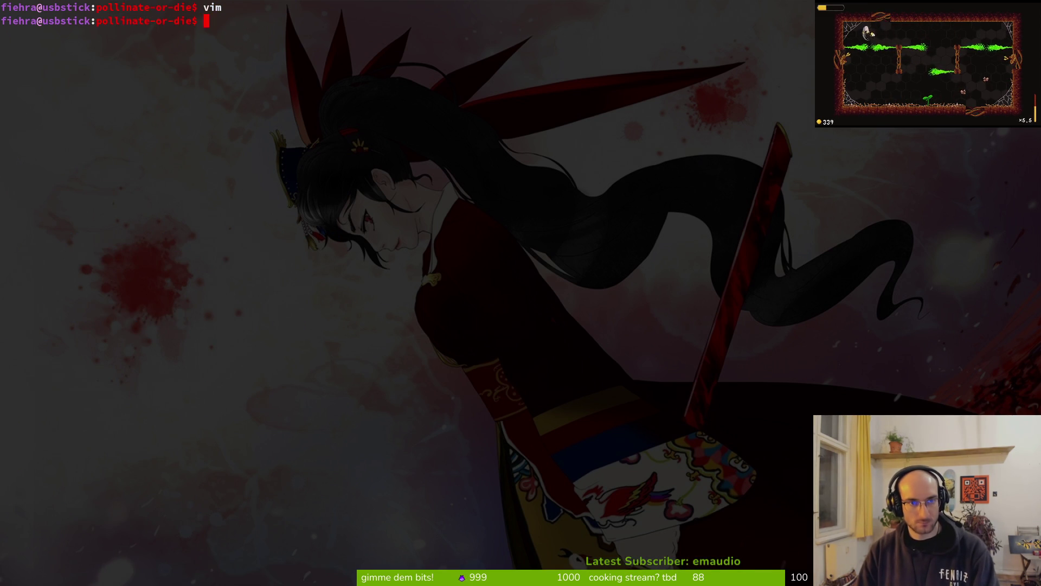
Step: Reopen player.gd in Vim, delete the extra blank line under _show_pollen, and save
{"action": "key", "text": "Up"}
{"action": "key", "text": "Return"}
{"action": "key", "text": "ctrl+p"}
{"action": "type", "text": "plpl"}
{"action": "key", "text": "Return"}
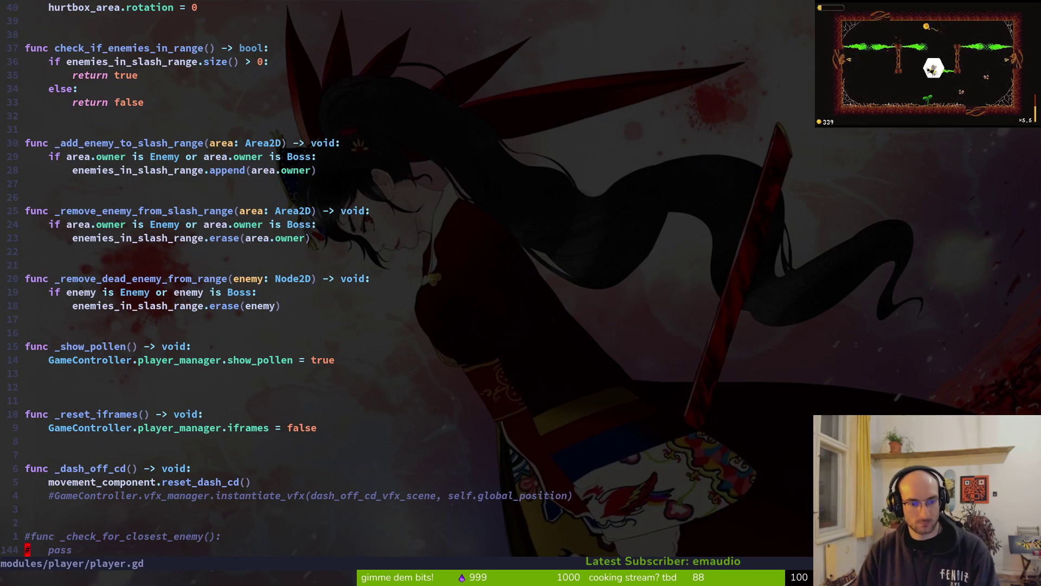
{"action": "key", "text": "k"}
{"action": "key", "text": "k"}
{"action": "key", "text": "k"}
{"action": "key", "text": "9"}
{"action": "key", "text": "k"}
{"action": "key", "text": "d"}
{"action": "key", "text": "d"}
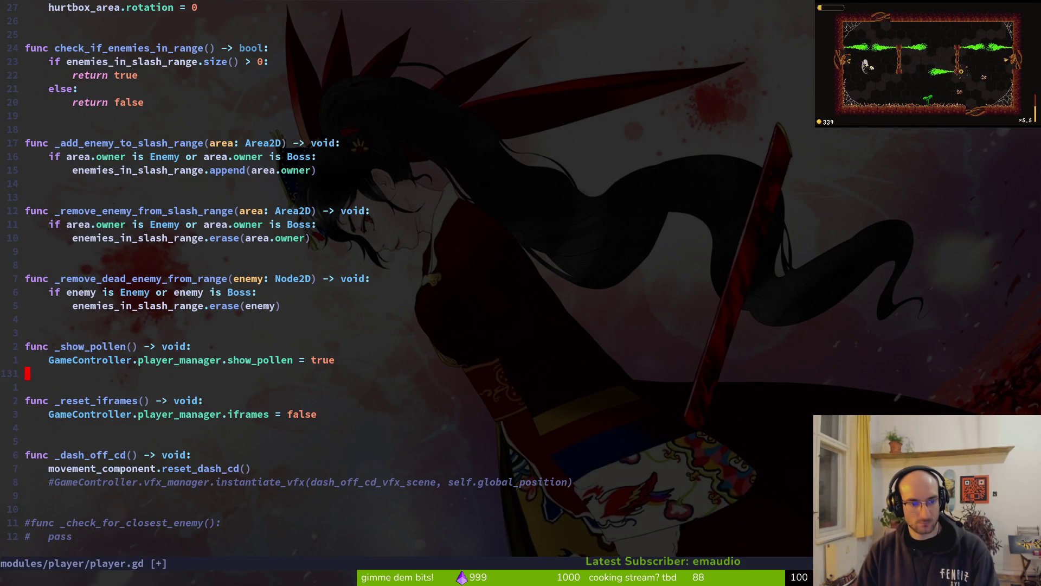
{"action": "type", "text": ":w"}
{"action": "key", "text": "Return"}
Step: Open tig status, review the wasp_nest.gd diff, and stage wasp_nest.gd and player.gd
{"action": "key", "text": "s"}
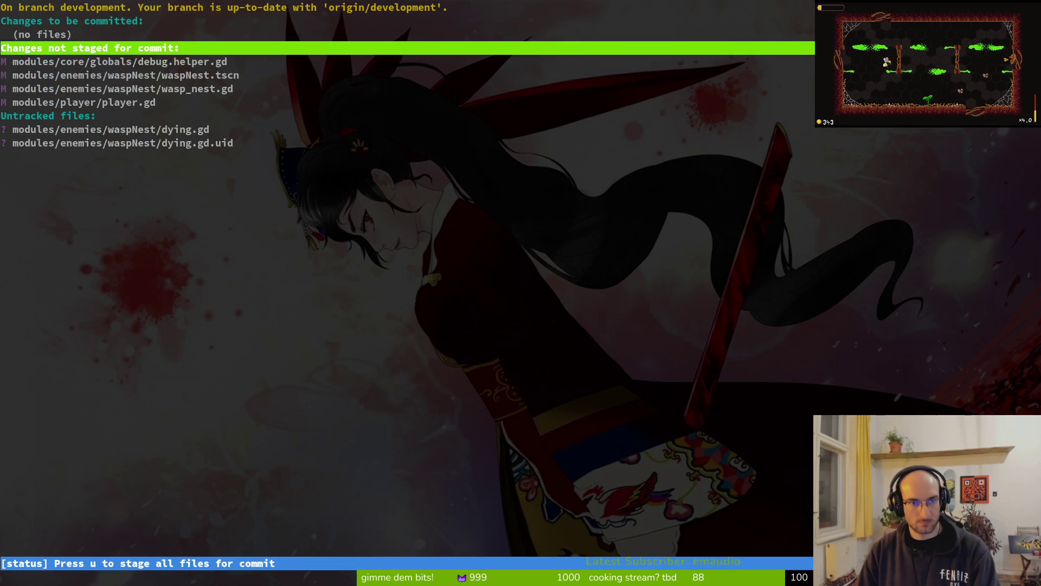
{"action": "key", "text": "j"}
{"action": "key", "text": "j"}
{"action": "key", "text": "j"}
{"action": "key", "text": "Return"}
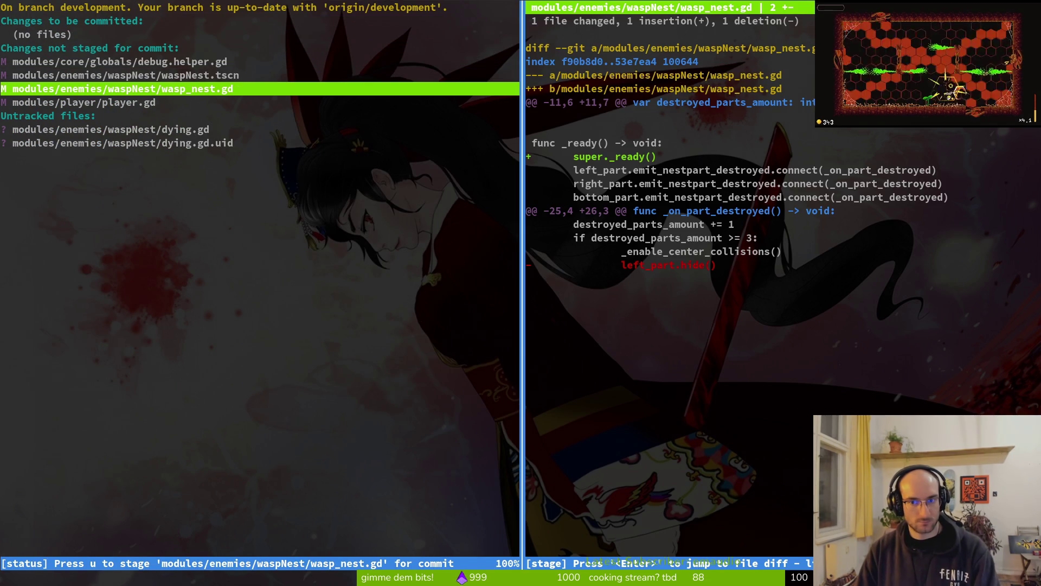
{"action": "key", "text": "u"}
{"action": "key", "text": "u"}
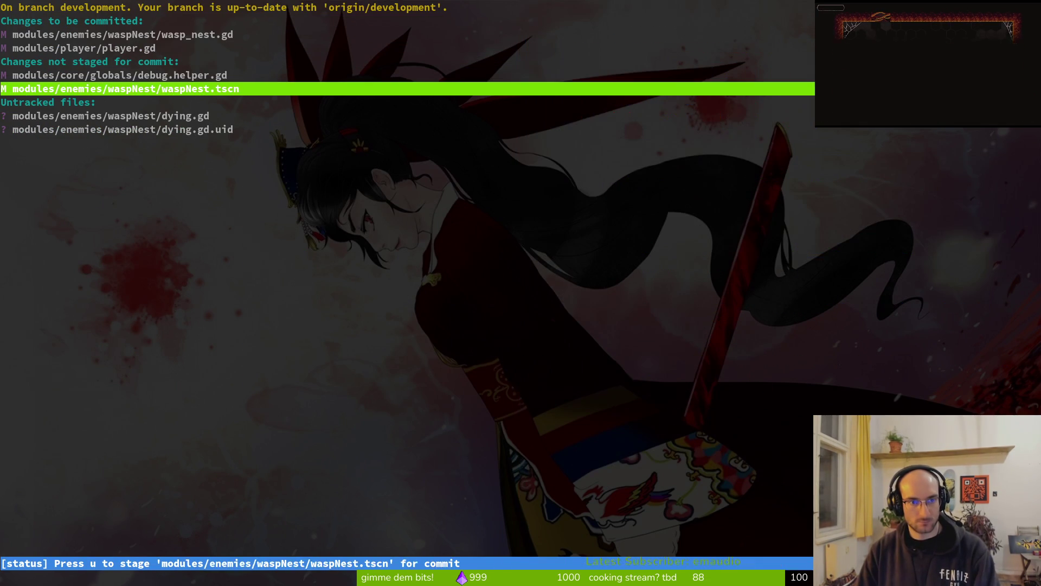
Step: Review the untracked dying.gd, stage dying.gd and dying.gd.uid, and quit tig
{"action": "key", "text": "j"}
{"action": "key", "text": "j"}
{"action": "key", "text": "Return"}
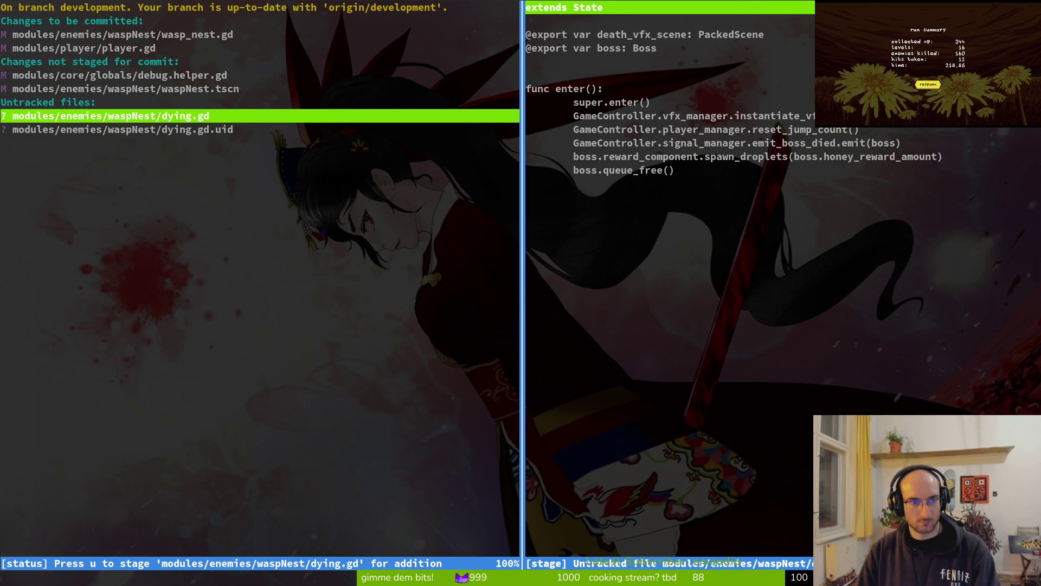
{"action": "key", "text": "u"}
{"action": "key", "text": "u"}
{"action": "key", "text": "q"}
{"action": "key", "text": "q"}
{"action": "type", "text": "git commit -m \"handled a"}
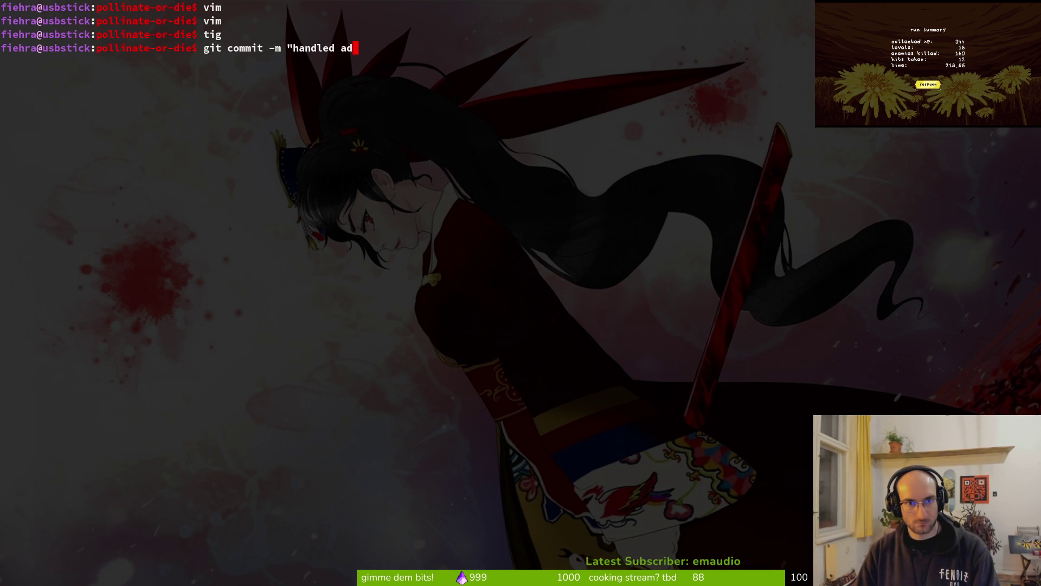
Step: Finish the commit message about the softlock range checking only enemies and bosses, and commit
{"action": "type", "text": "ding e"}
{"action": "key", "text": "BackSpace"}
{"action": "key", "text": "BackSpace"}
{"action": "key", "text": "BackSpace"}
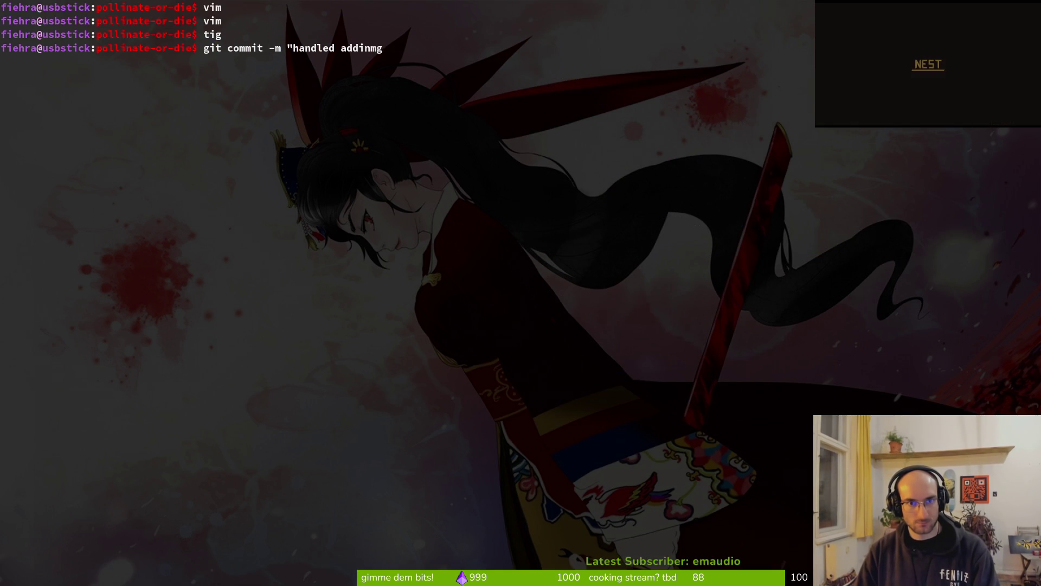
{"action": "type", "text": "g enemies to dso"}
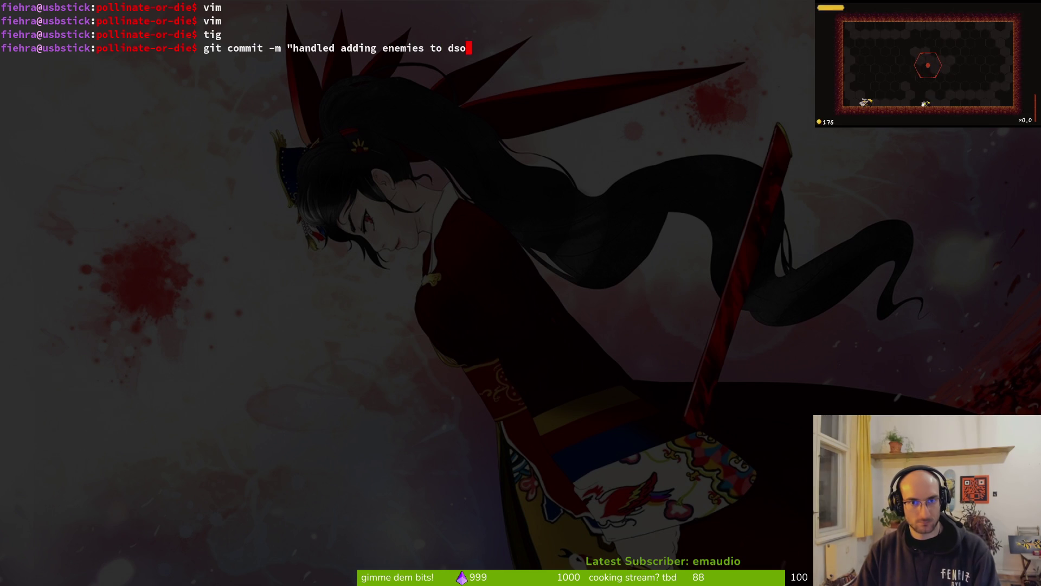
{"action": "type", "text": "uft"}
{"action": "key", "text": "BackSpace"}
{"action": "key", "text": "BackSpace"}
{"action": "key", "text": "BackSpace"}
{"action": "key", "text": "BackSpace"}
{"action": "key", "text": "BackSpace"}
{"action": "type", "text": "sfo"}
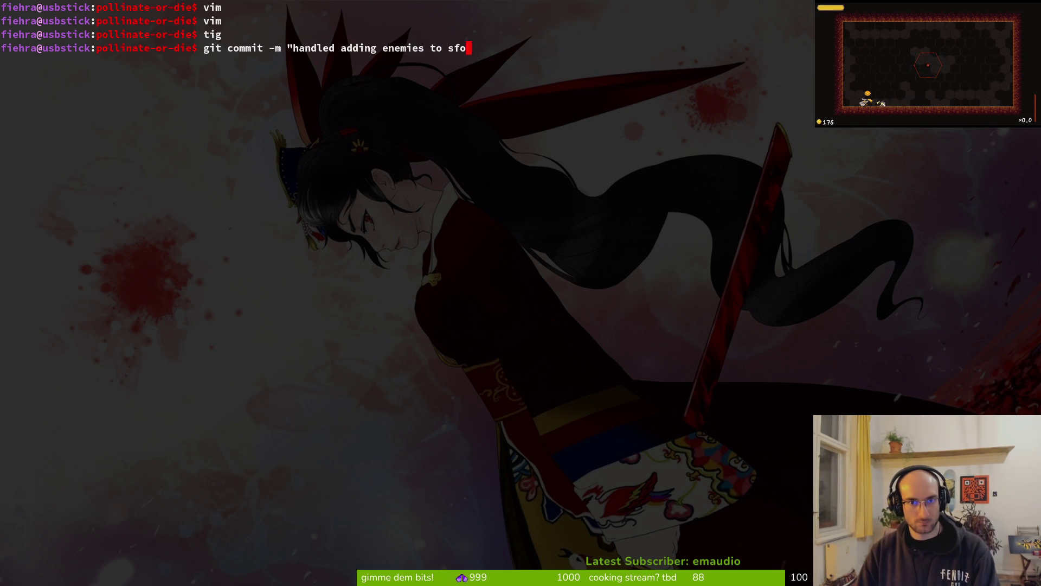
{"action": "key", "text": "BackSpace"}
{"action": "key", "text": "BackSpace"}
{"action": "type", "text": "oftlock"}
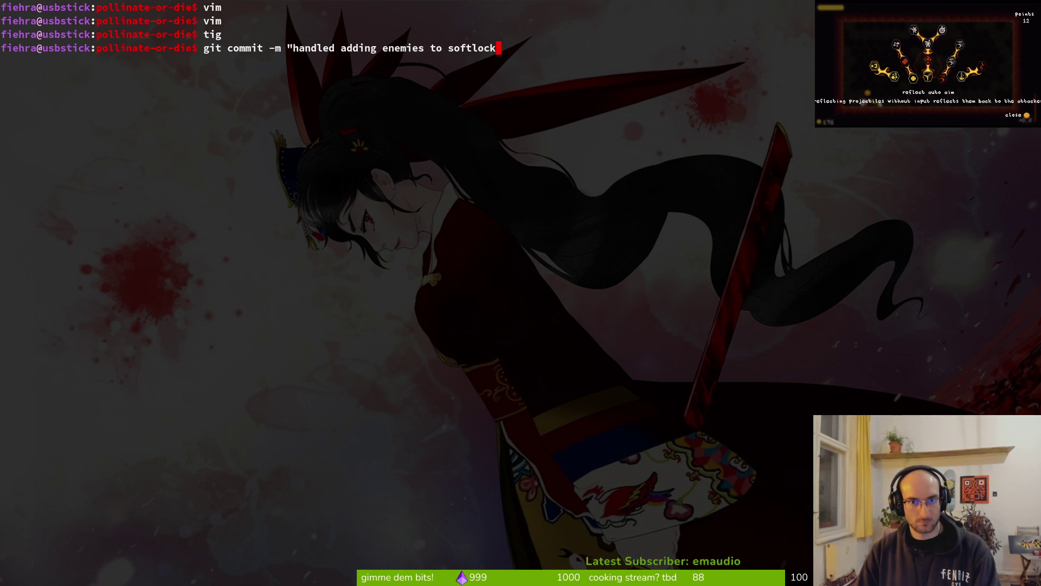
{"action": "type", "text": " range properly"}
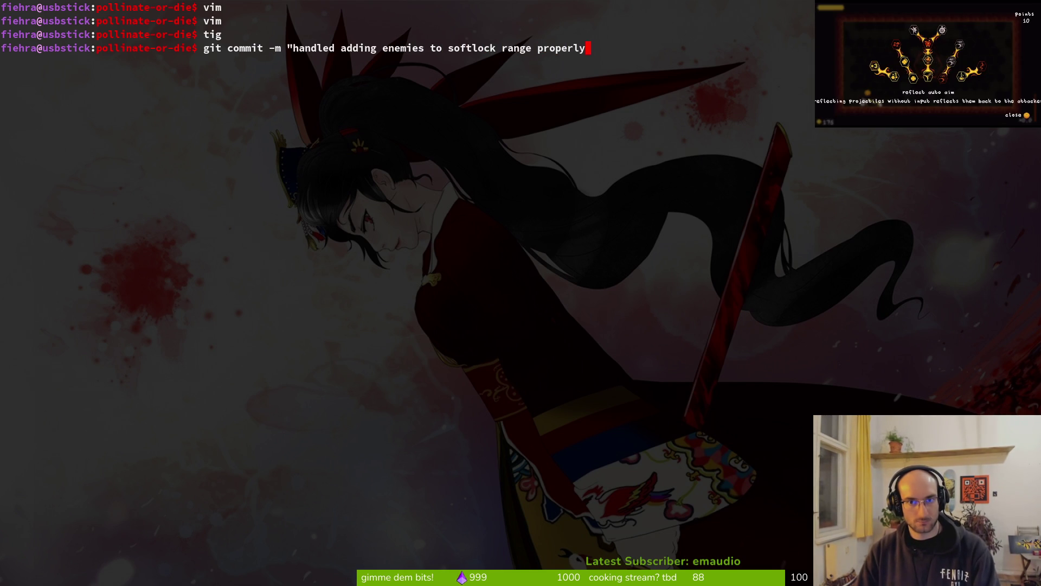
{"action": "type", "text": " only checking for en"}
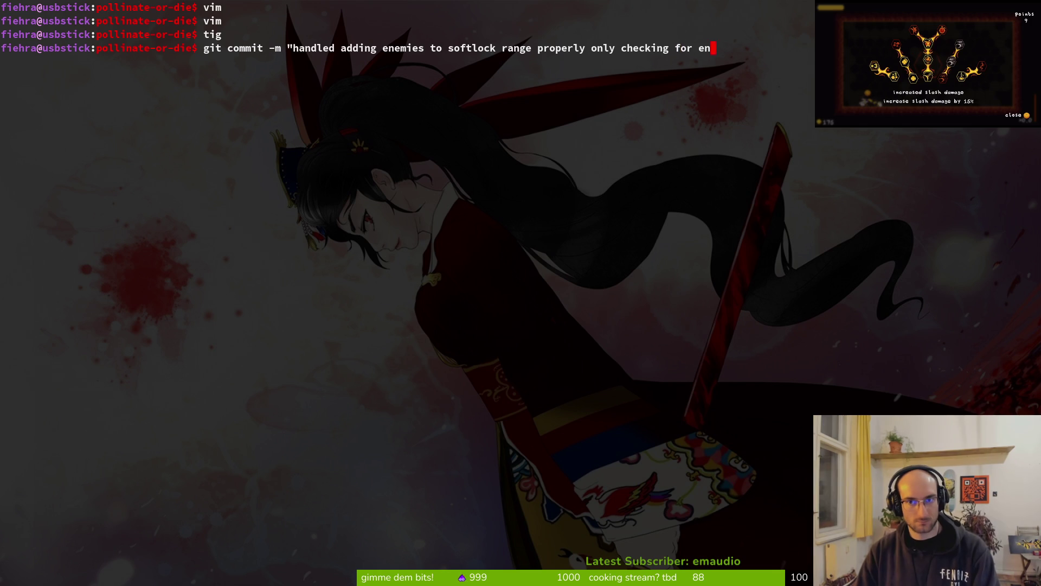
{"action": "type", "text": "emies and bosses"}
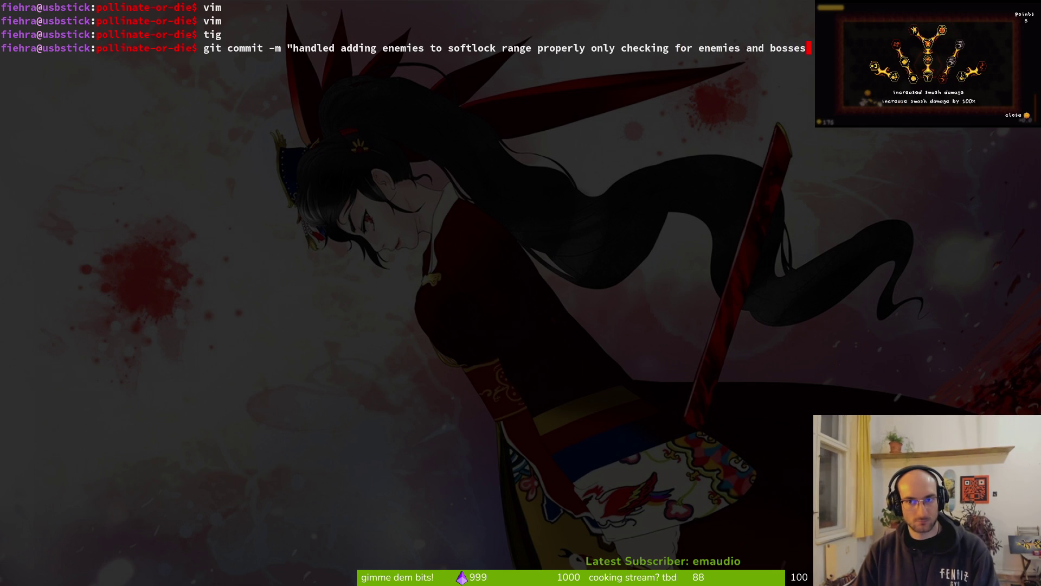
{"action": "type", "text": "\""}
{"action": "key", "text": "Return"}
Step: Push the commit to the development branch and clear the terminal
{"action": "type", "text": "git push"}
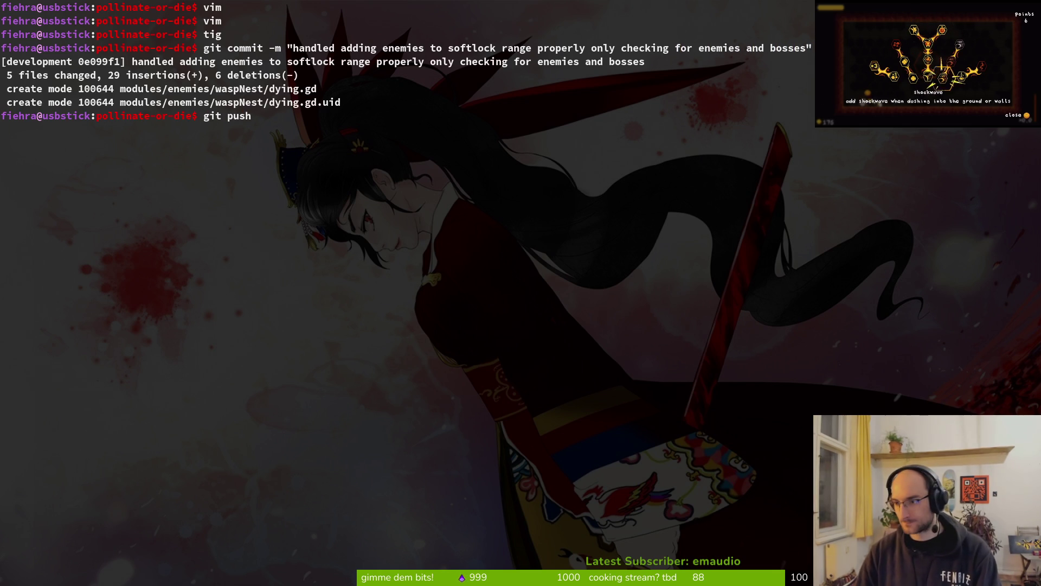
{"action": "key", "text": "Return"}
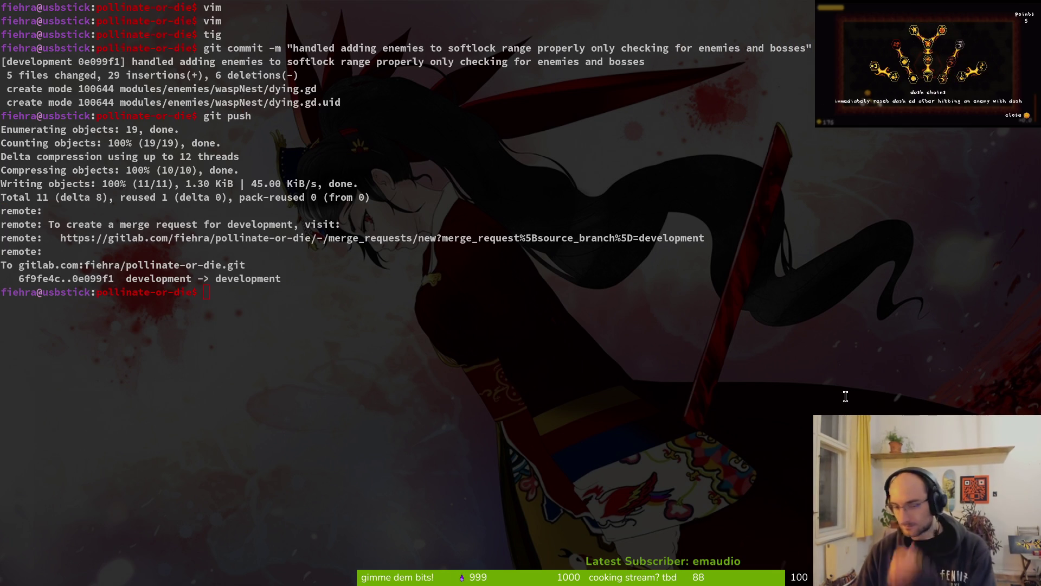
{"action": "type", "text": "cleaqr"}
{"action": "key", "text": "Return"}
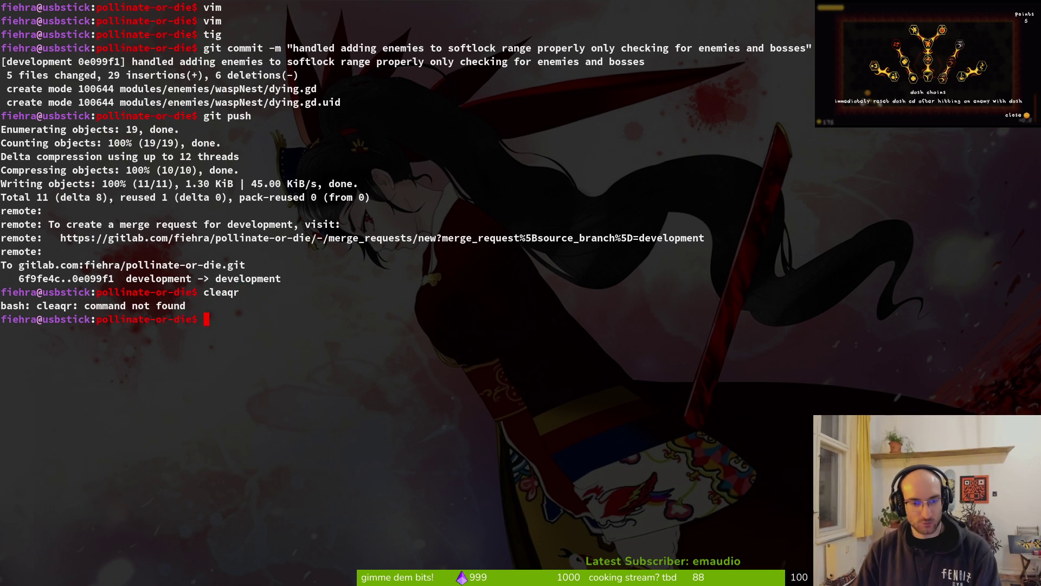
{"action": "type", "text": "clear"}
{"action": "key", "text": "Return"}
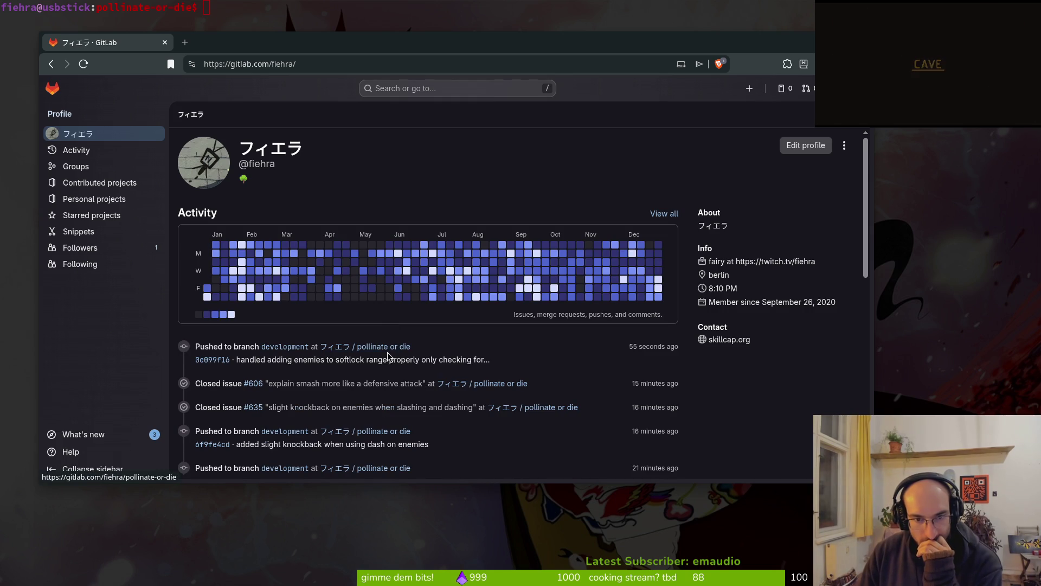
Step: Open the pollinate or die project's issue list and issue #684 in new tabs
{"action": "middle_click", "coordinate": [388, 348]}
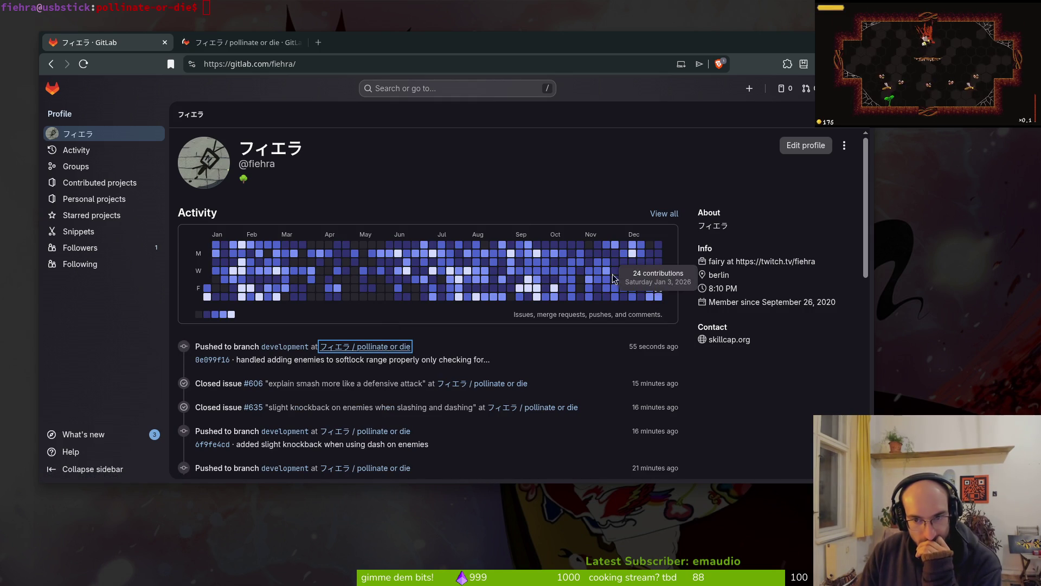
{"action": "left_click", "coordinate": [218, 43]}
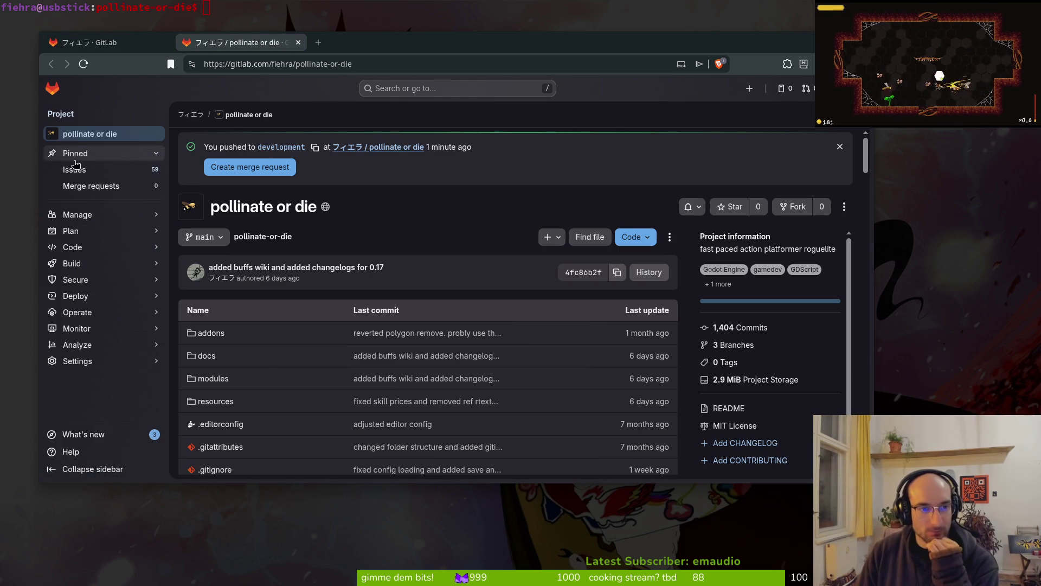
{"action": "key", "text": "Return"}
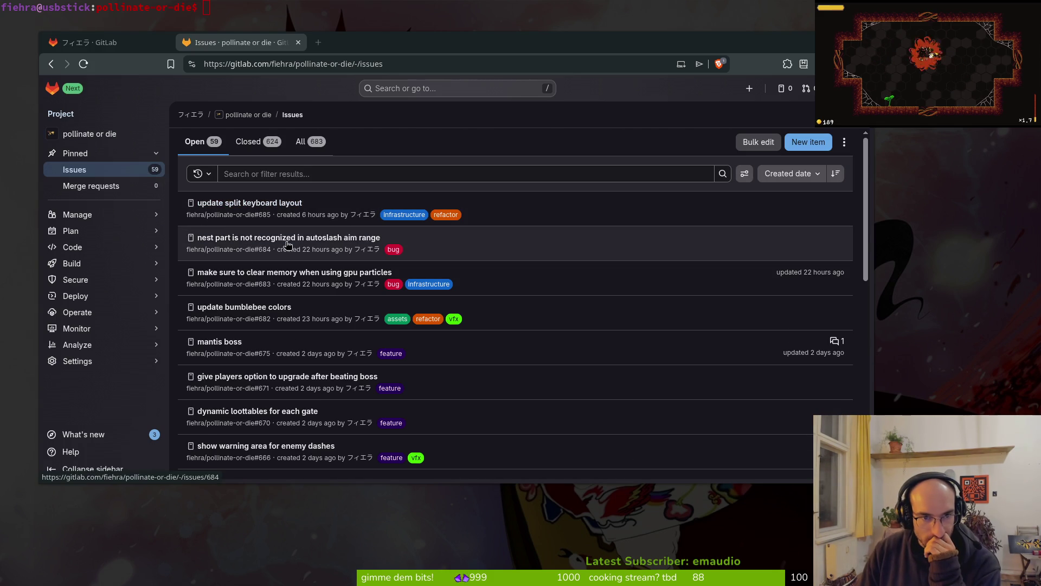
{"action": "middle_click", "coordinate": [255, 239]}
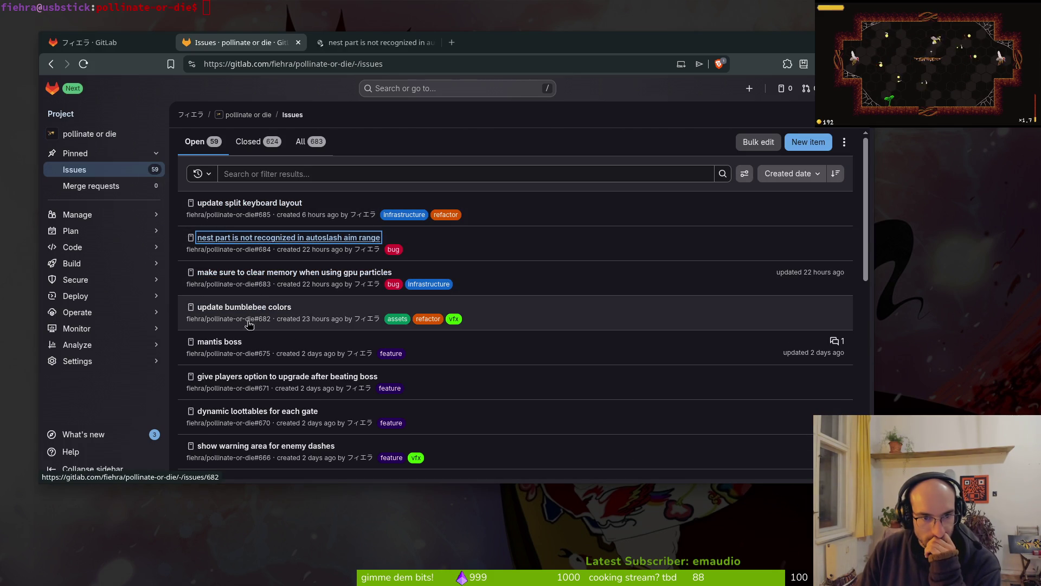
{"action": "left_click", "coordinate": [371, 47]}
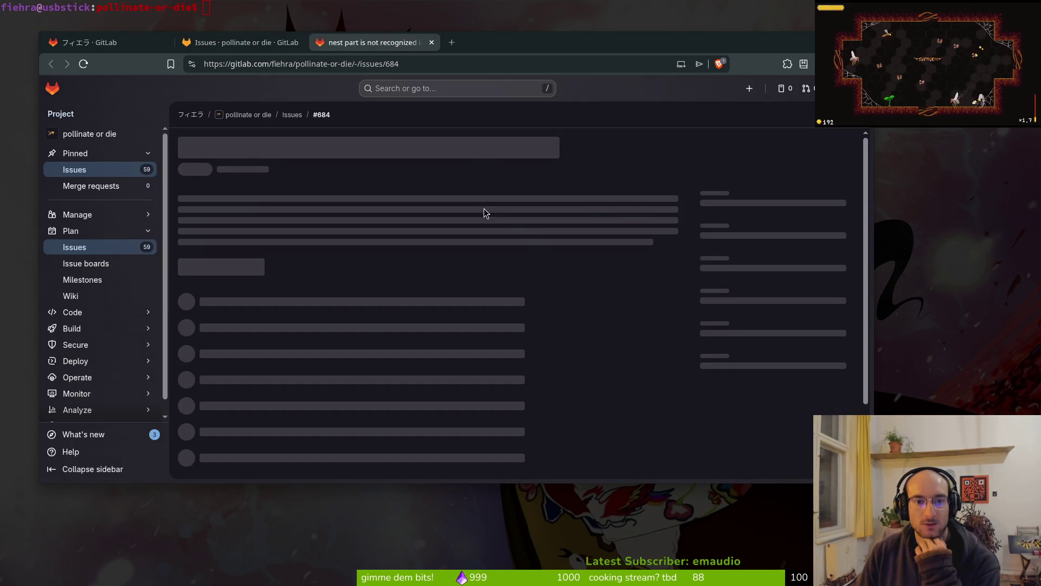
{"action": "scroll", "coordinate": [447, 255], "scroll_direction": "down", "scroll_amount": 2}
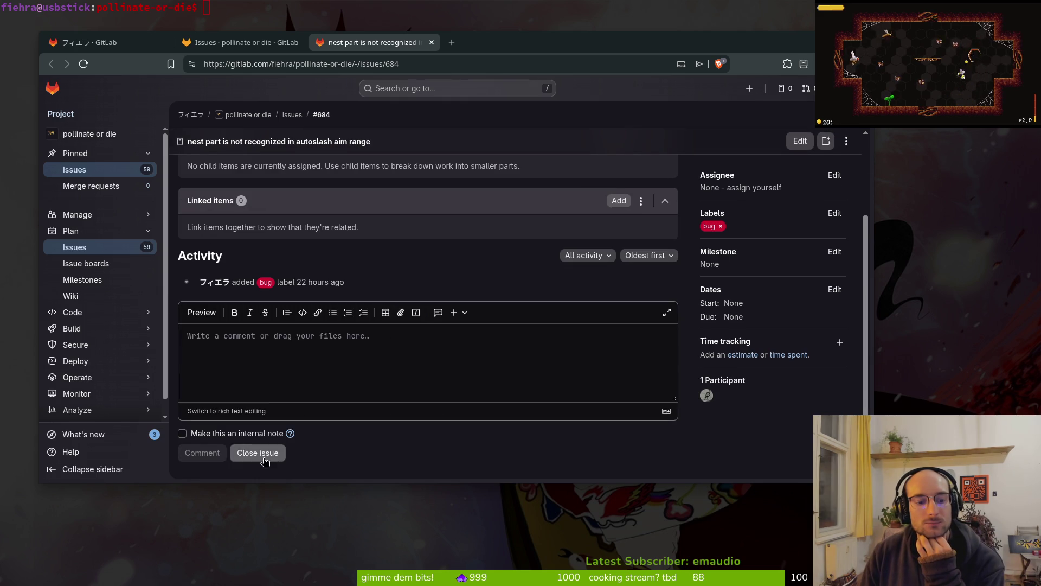
Step: Scroll the issue list and open the create vendor issue in a new tab
{"action": "key", "text": "ctrl+shift+Tab"}
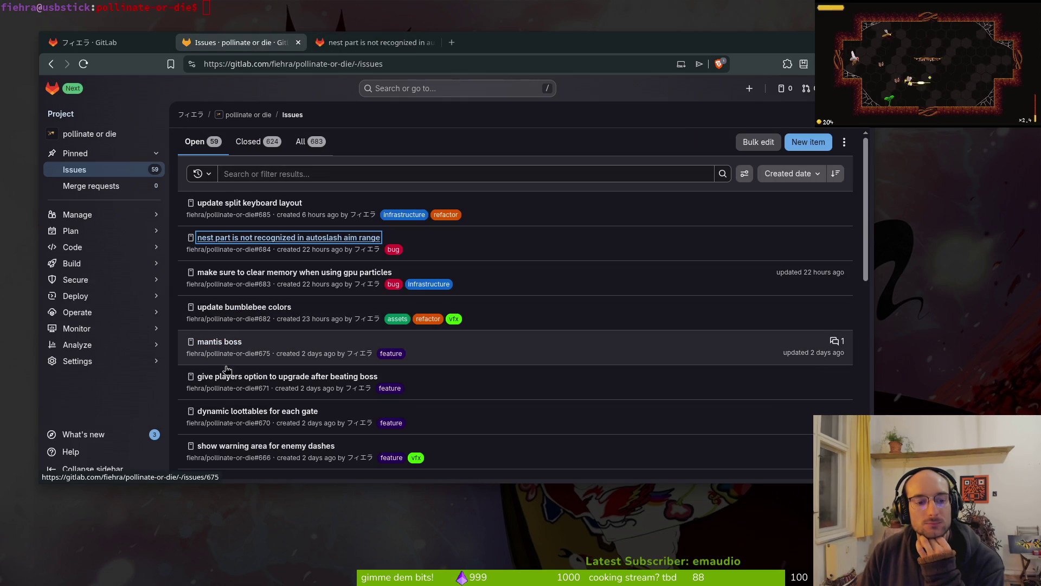
{"action": "scroll", "coordinate": [247, 419], "scroll_direction": "down", "scroll_amount": 5}
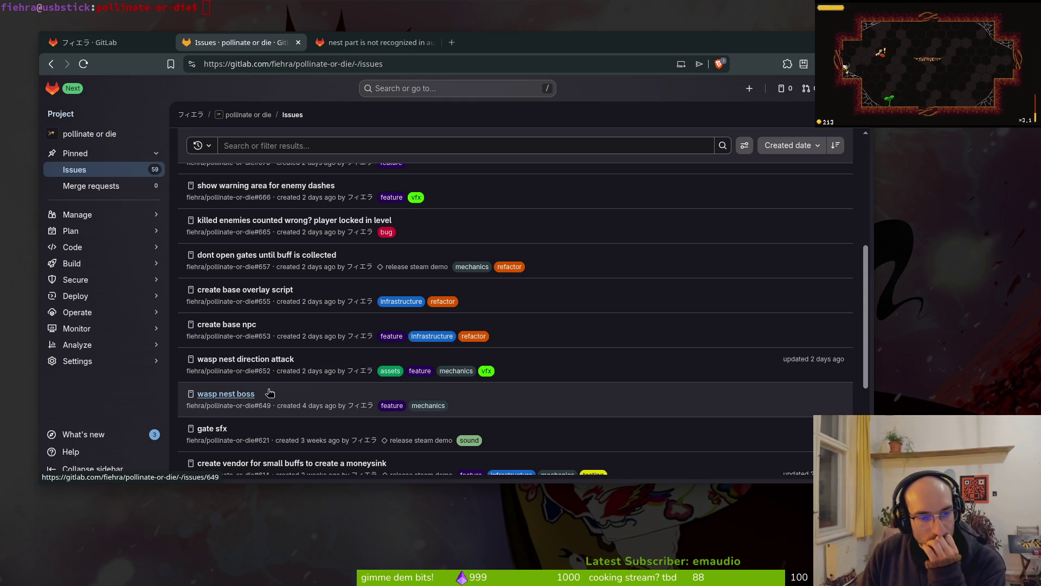
{"action": "scroll", "coordinate": [341, 340], "scroll_direction": "down", "scroll_amount": 1}
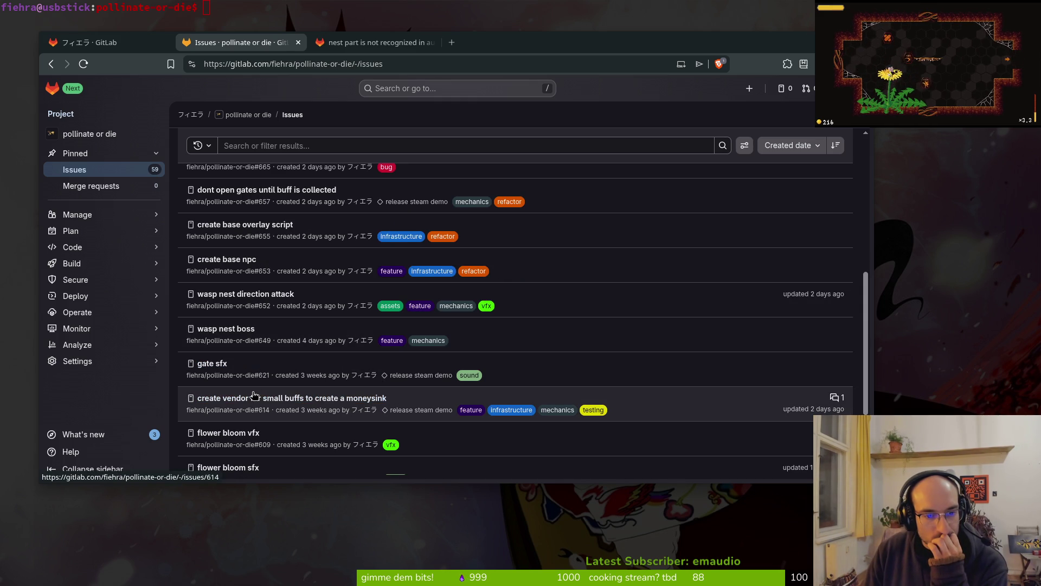
{"action": "middle_click", "coordinate": [254, 396]}
Step: Close the issue, issue-list and profile tabs, shutting the browser
{"action": "left_click", "coordinate": [429, 47]}
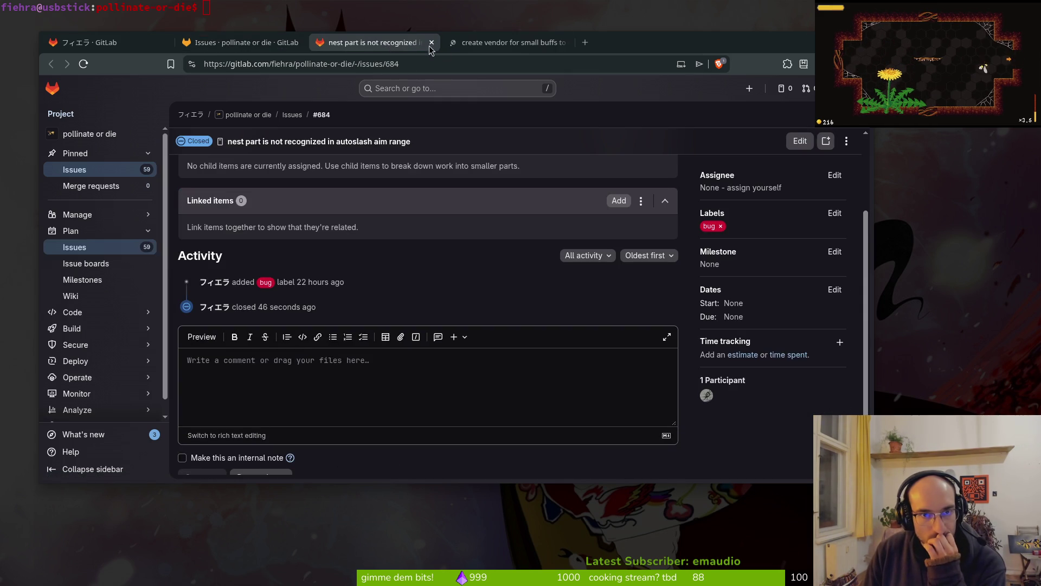
{"action": "left_click", "coordinate": [431, 42]}
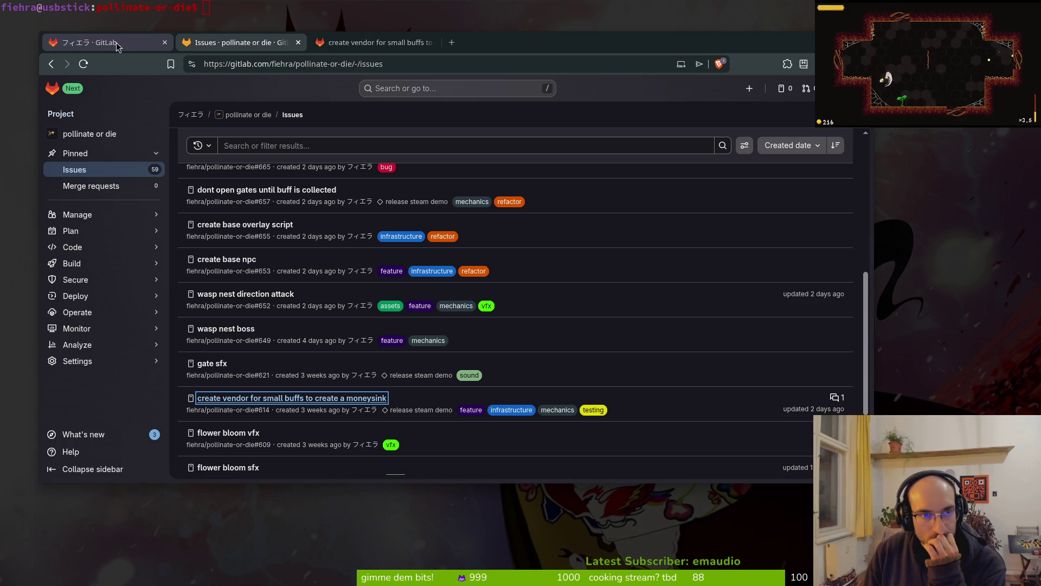
{"action": "key", "text": "ctrl+w"}
{"action": "left_click", "coordinate": [149, 45]}
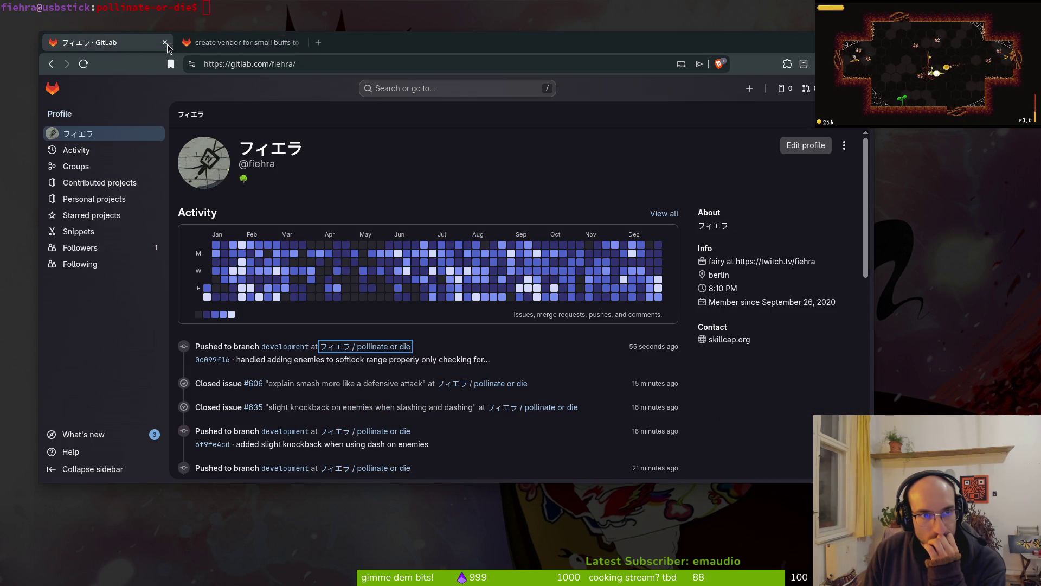
{"action": "left_click", "coordinate": [165, 42]}
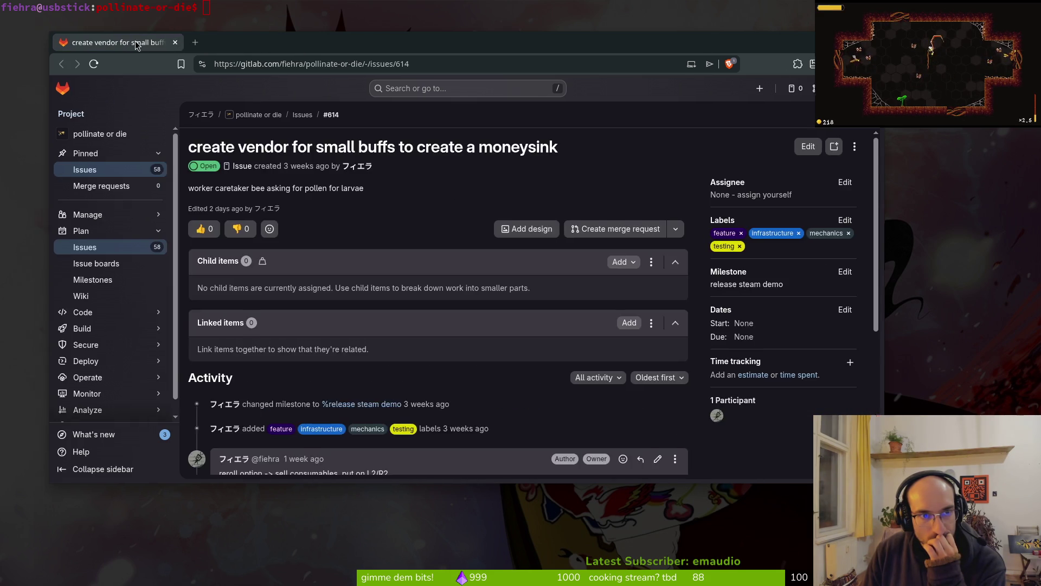
{"action": "left_click", "coordinate": [165, 43]}
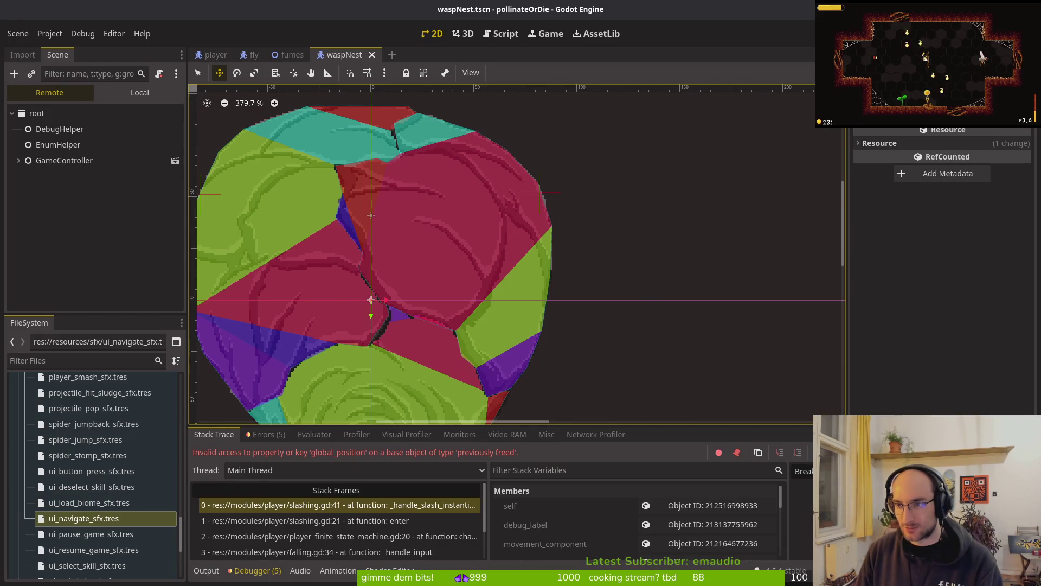
Step: Cancel the quit prompt, stop the game with F8, and check the debugger errors and output
{"action": "key", "text": "ctrl+q"}
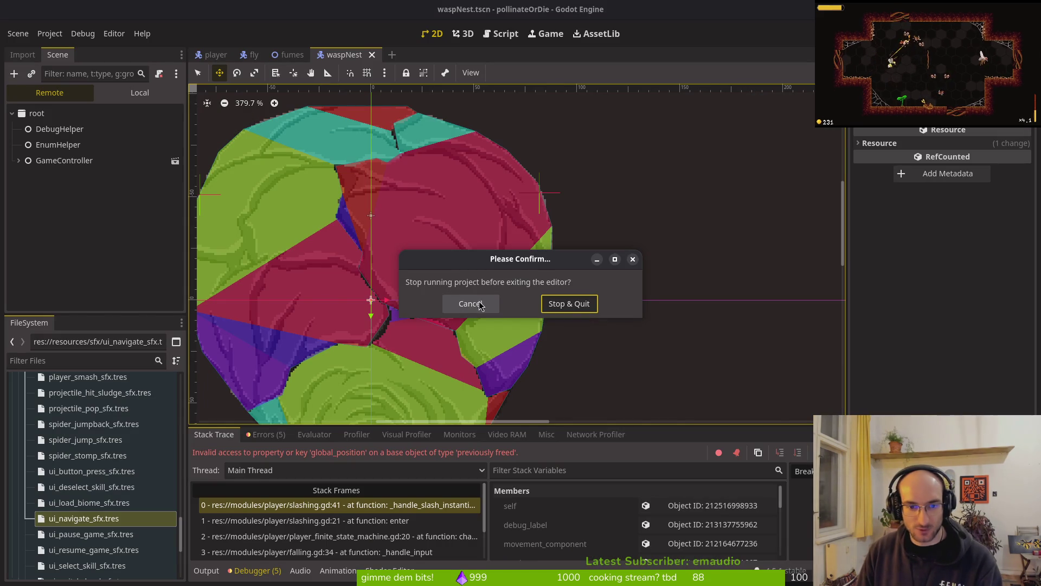
{"action": "left_click", "coordinate": [470, 304]}
{"action": "key", "text": "F8"}
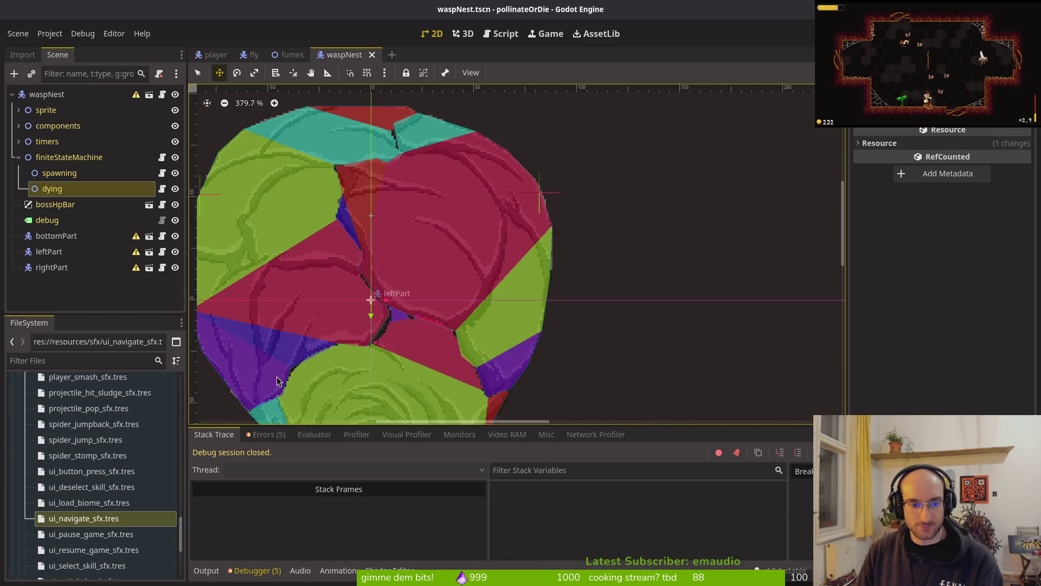
{"action": "left_click", "coordinate": [268, 435]}
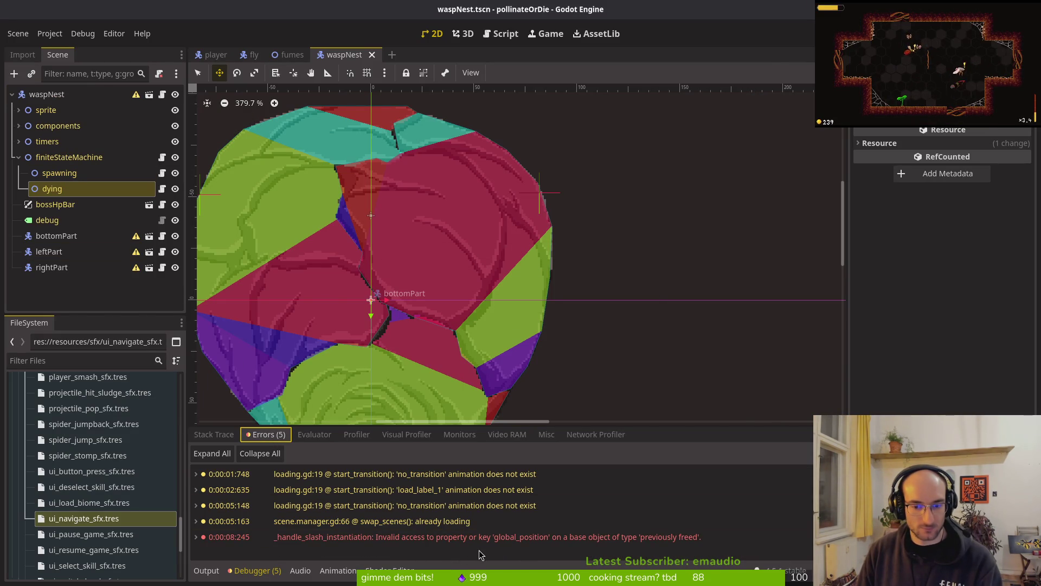
{"action": "left_click", "coordinate": [206, 570]}
Step: Collapse the finiteStateMachine node, save the waspNest scene, and bring the GitLab issue list forward
{"action": "left_click", "coordinate": [18, 156]}
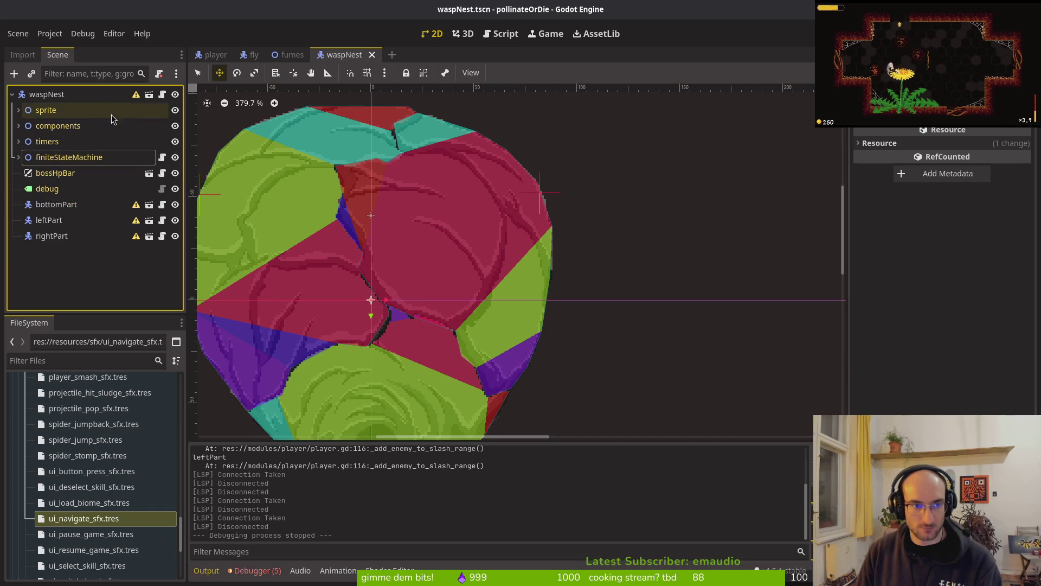
{"action": "key", "text": "ctrl+s"}
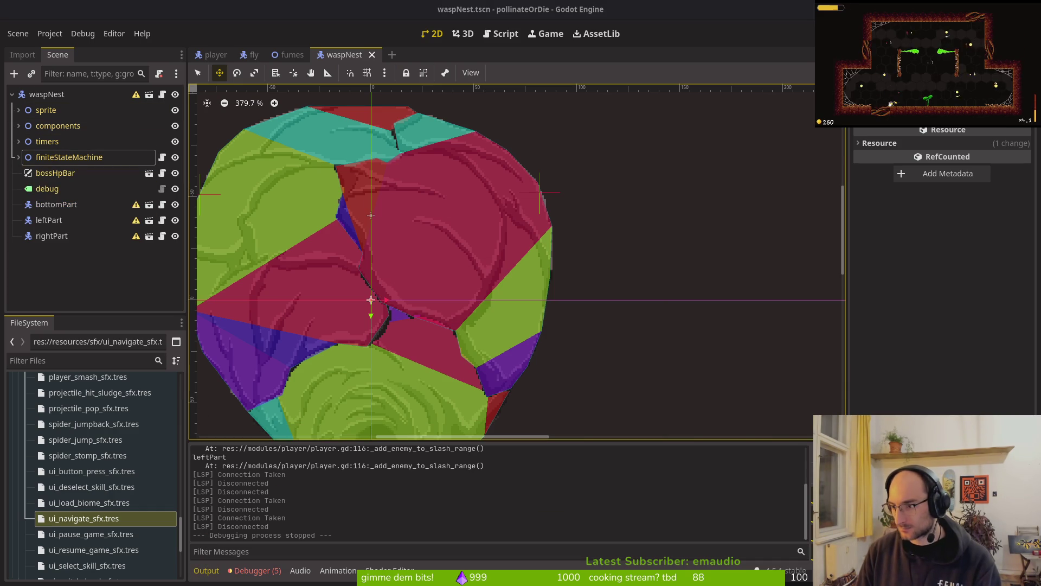
{"action": "key", "text": "alt+Tab"}
{"action": "key", "text": "alt+Tab"}
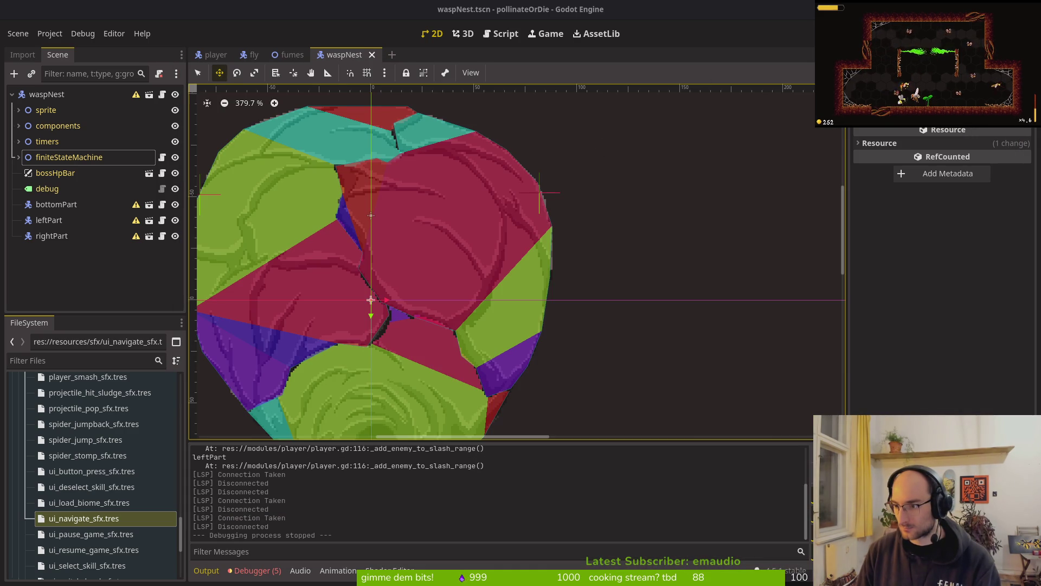
{"action": "key", "text": "alt+Tab"}
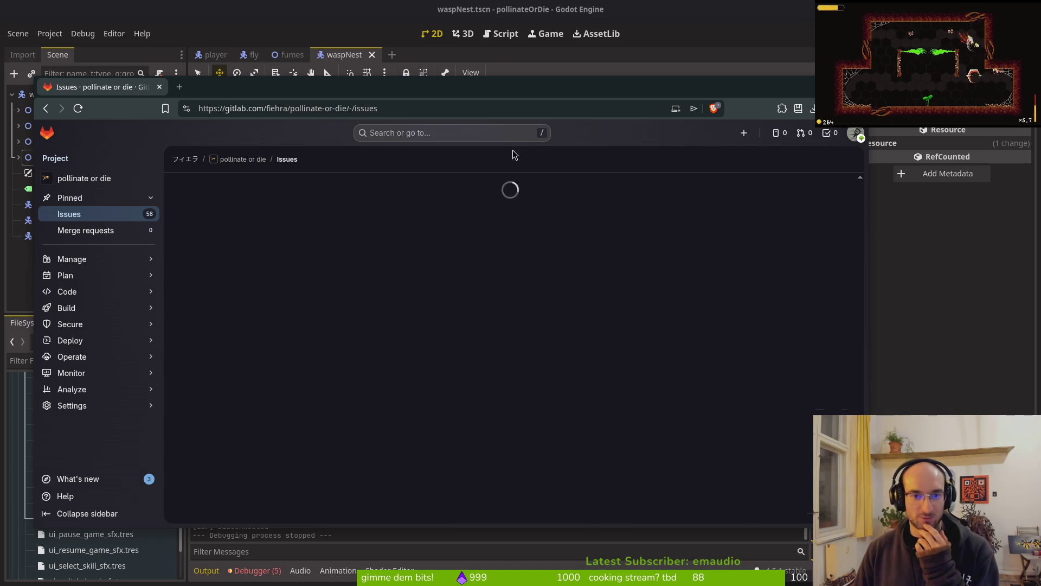
Step: Scroll the issue list and open issue #682 'update bumblebee colors' in the side panel
{"action": "scroll", "coordinate": [276, 332], "scroll_direction": "down", "scroll_amount": 3}
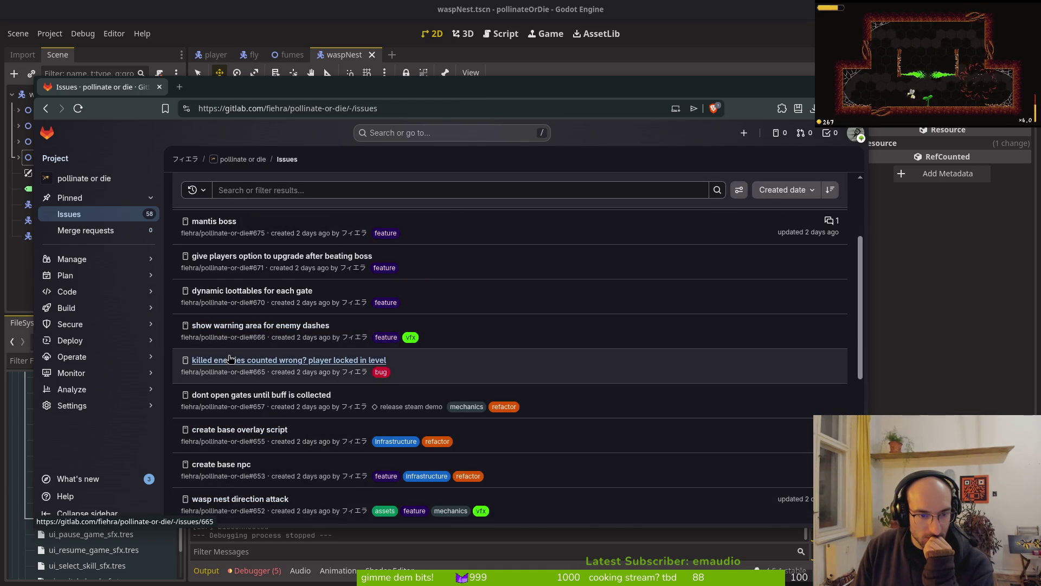
{"action": "scroll", "coordinate": [296, 407], "scroll_direction": "down", "scroll_amount": 3}
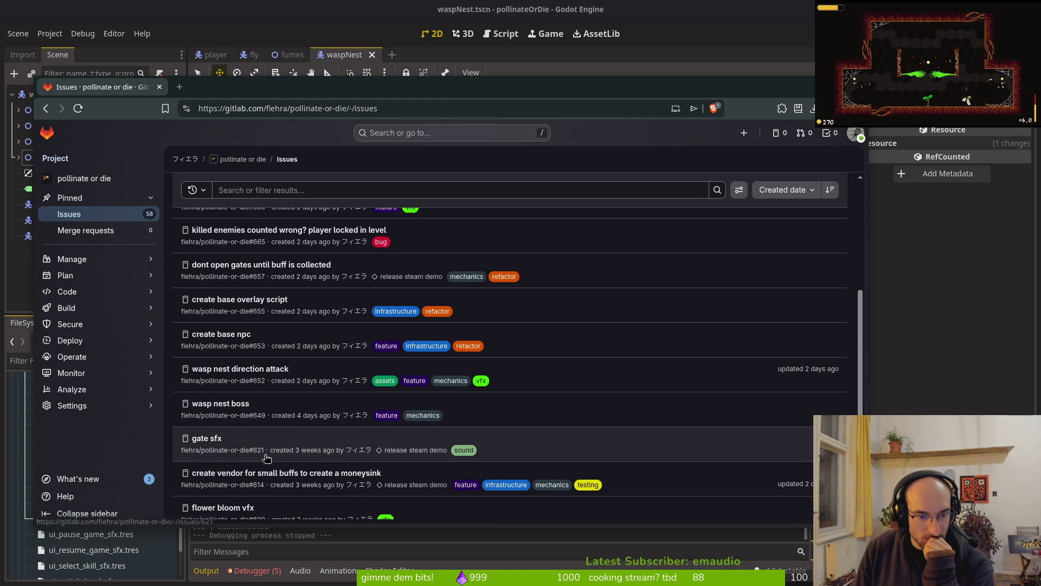
{"action": "scroll", "coordinate": [318, 475], "scroll_direction": "down", "scroll_amount": 2}
{"action": "scroll", "coordinate": [318, 474], "scroll_direction": "up", "scroll_amount": 8}
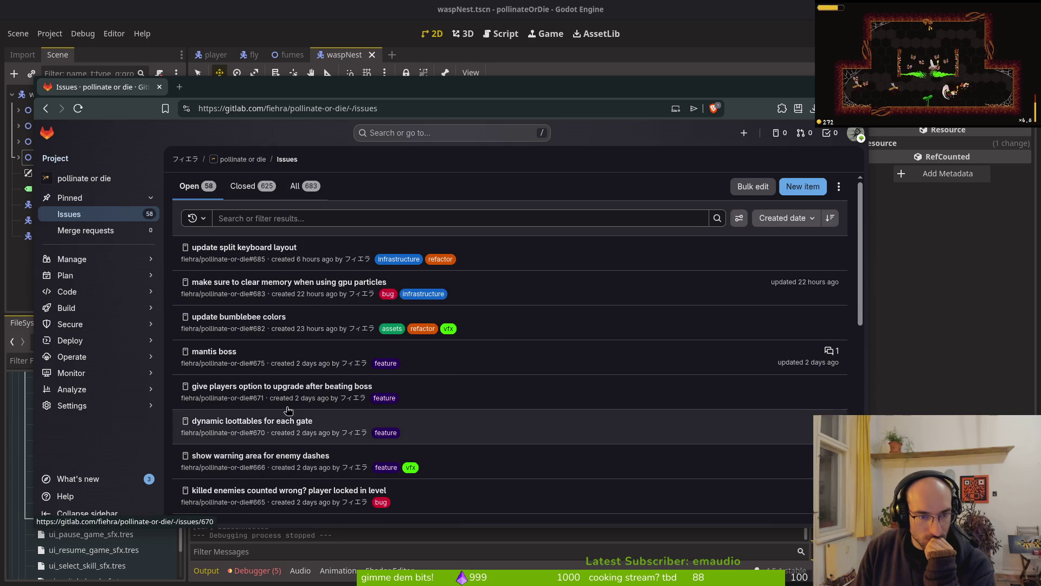
{"action": "left_click", "coordinate": [239, 317]}
{"action": "left_click_drag", "start_coordinate": [507, 112], "coordinate": [544, 67]}
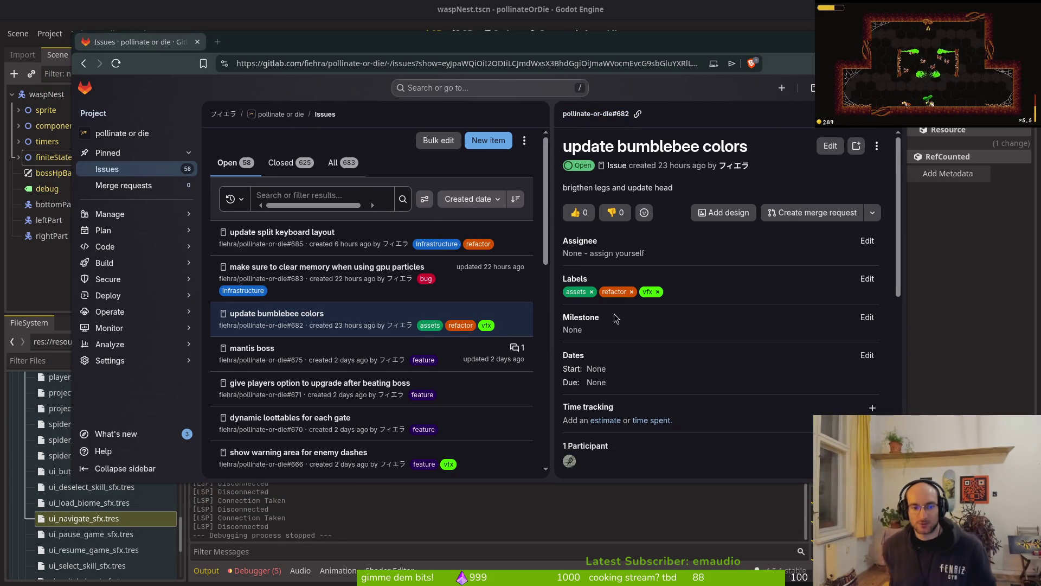
Step: Run the game with F5, fly the bee into the wasp nest boss fight, then stop it
{"action": "left_click", "coordinate": [257, 578]}
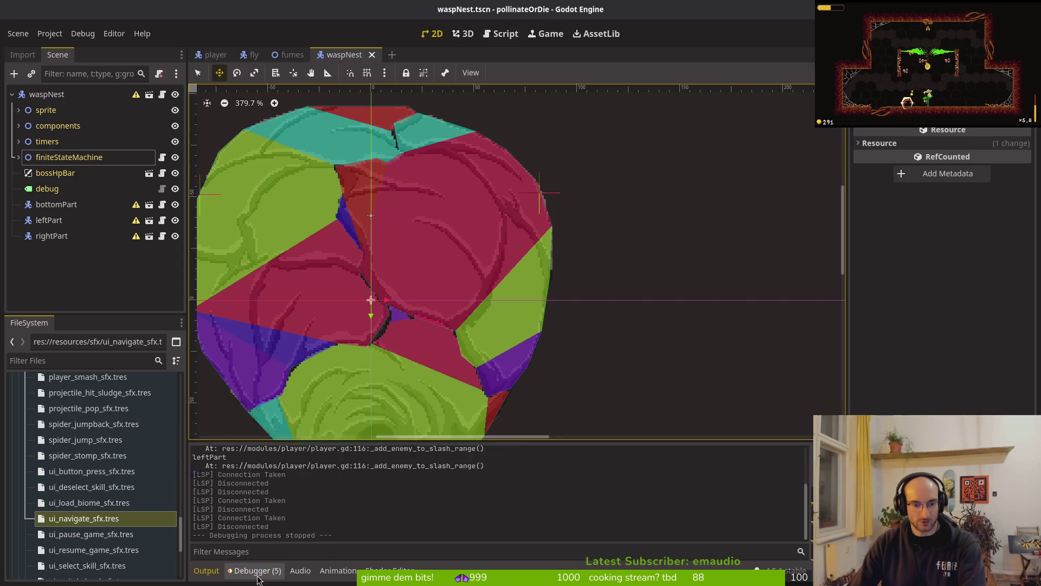
{"action": "left_click", "coordinate": [257, 571]}
{"action": "key", "text": "F5"}
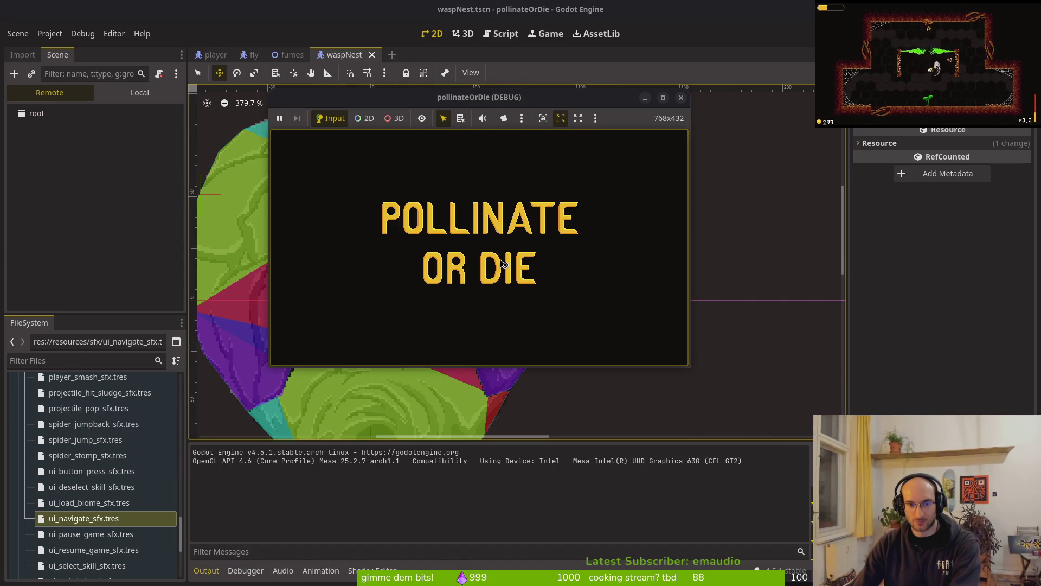
{"action": "key", "text": "Return"}
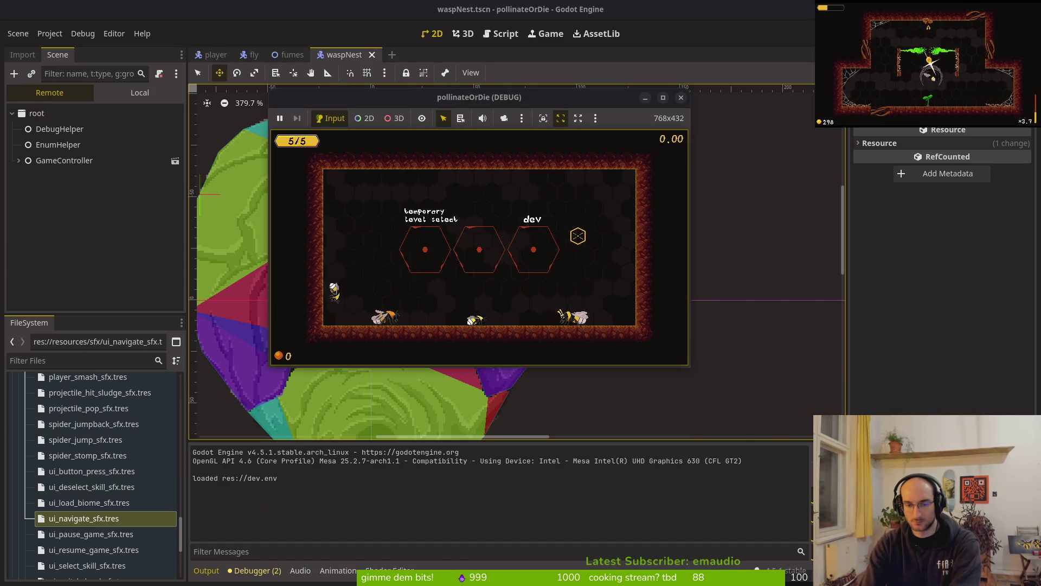
{"action": "key", "text": "Right"}
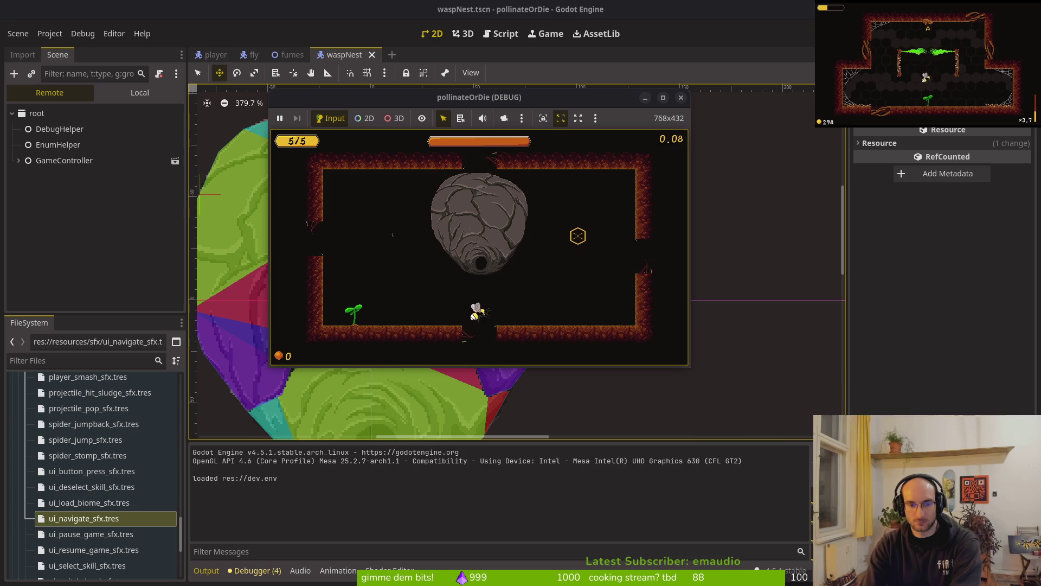
{"action": "key", "text": "Up"}
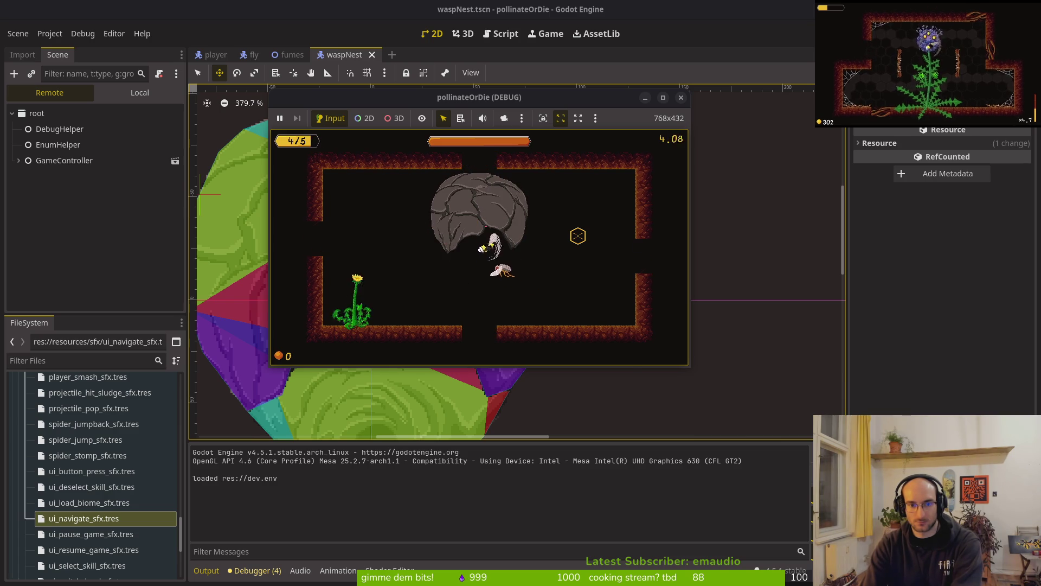
{"action": "key", "text": "Up"}
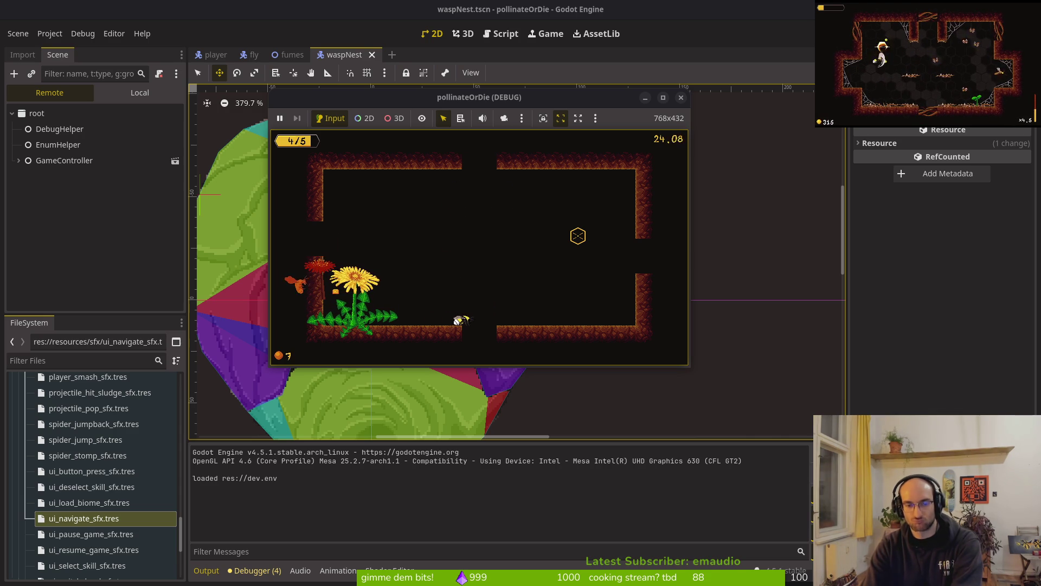
{"action": "left_click", "coordinate": [682, 98]}
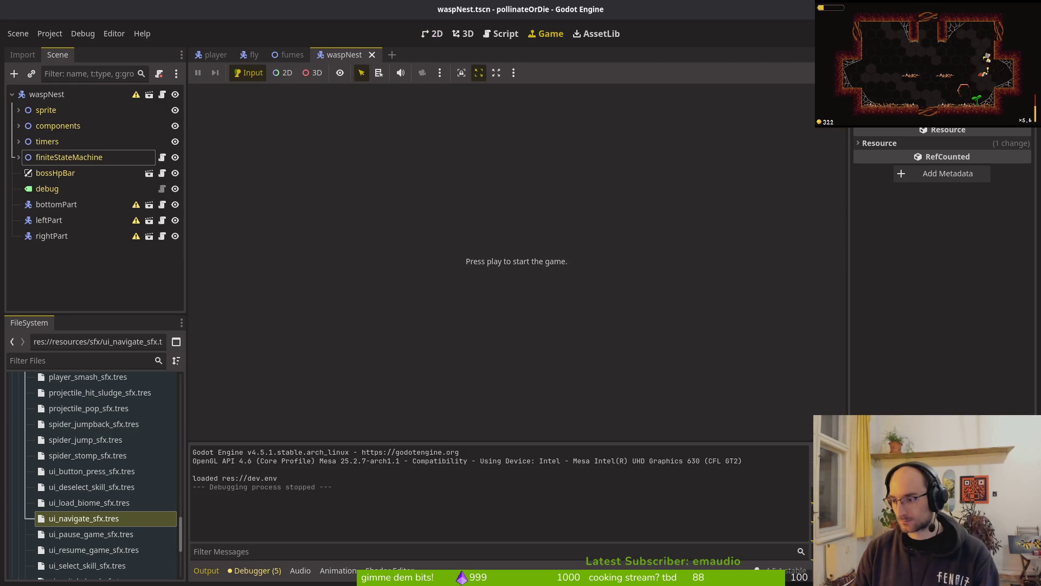
Step: Bring the GitLab browser window back to the front and start a new tab
{"action": "key", "text": "alt+Tab"}
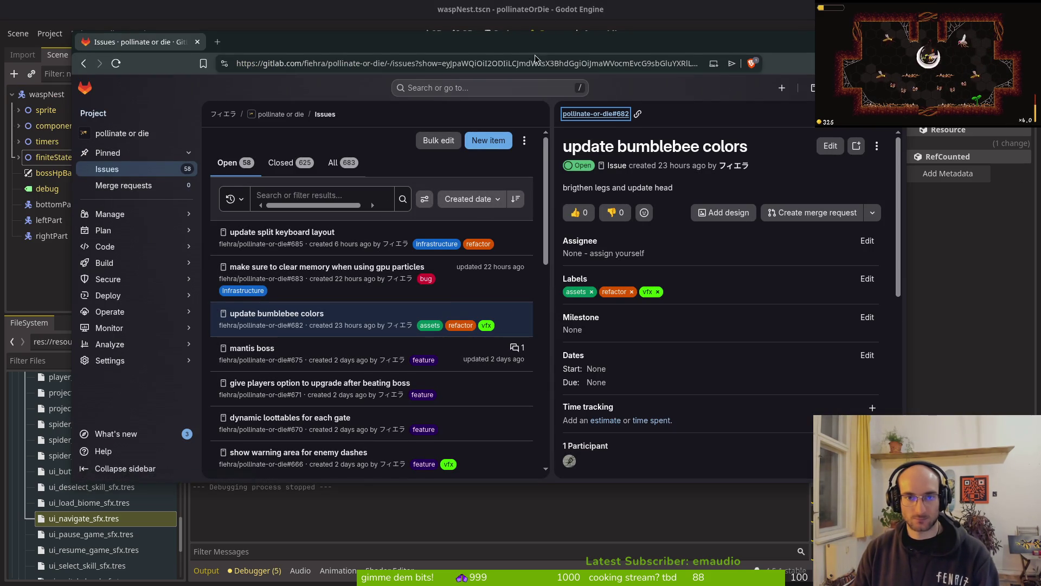
{"action": "left_click_drag", "start_coordinate": [536, 46], "coordinate": [538, 34]}
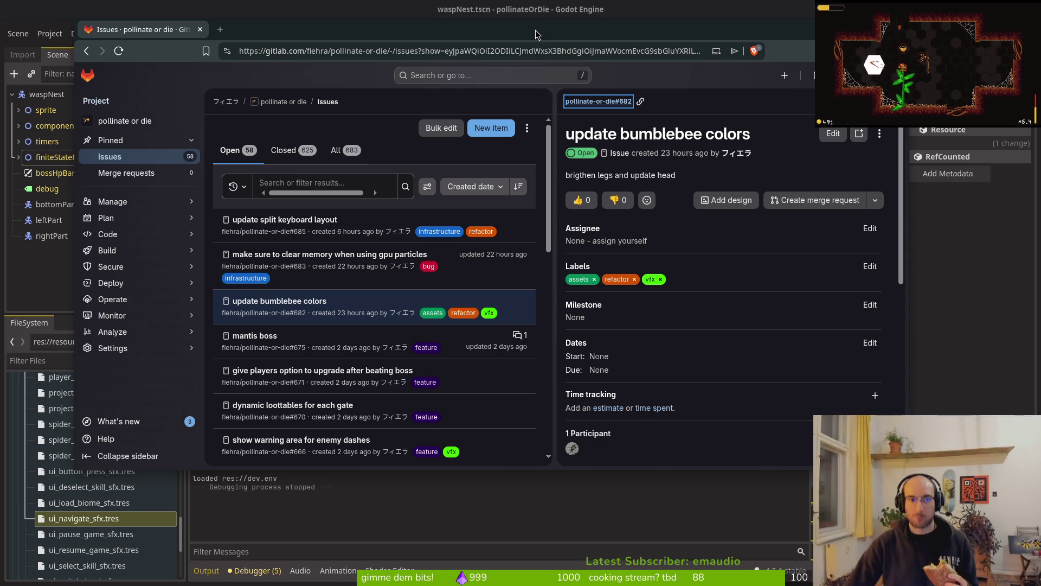
{"action": "left_click", "coordinate": [220, 29]}
Step: Go to YouTube, search for 'healing vfx', and scroll through the results
{"action": "type", "text": "you"}
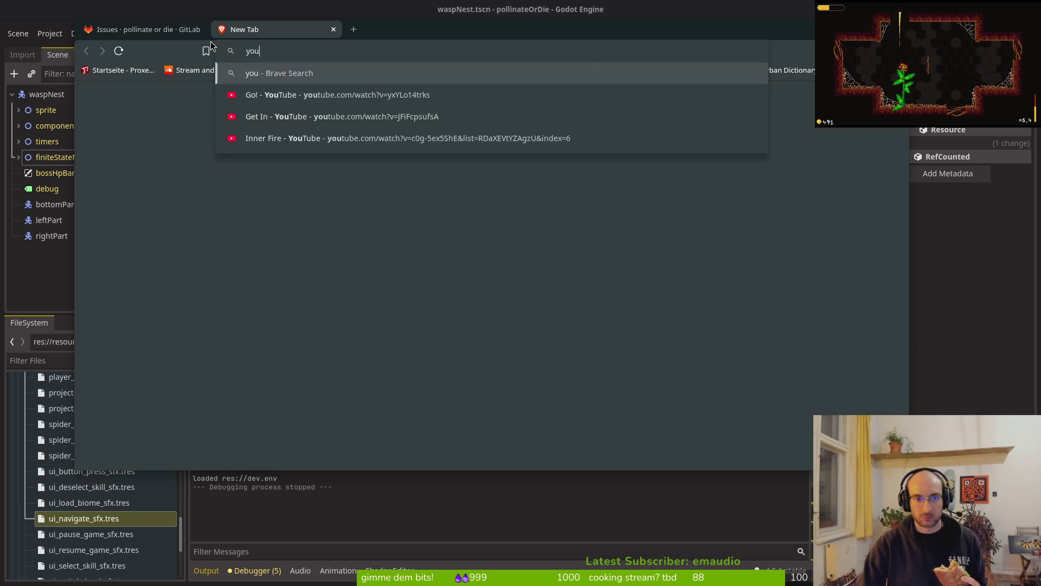
{"action": "key", "text": "Return"}
{"action": "type", "text": "h"}
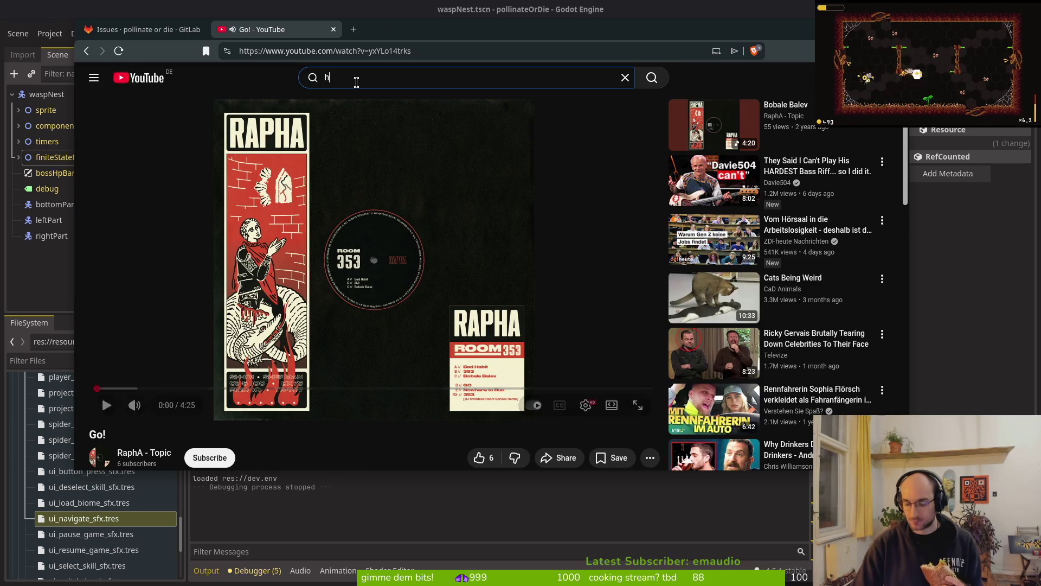
{"action": "type", "text": "ealin"}
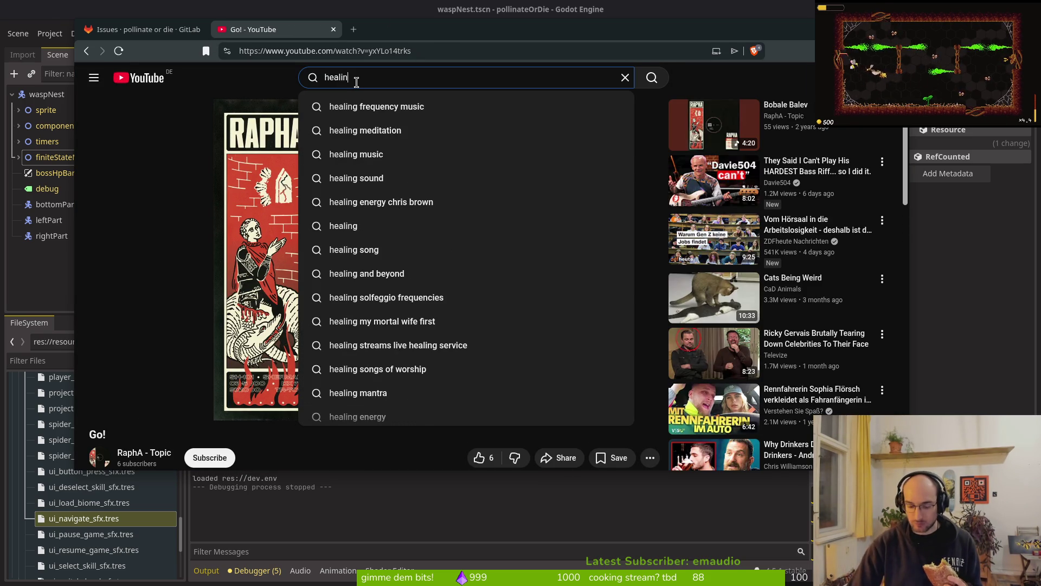
{"action": "type", "text": "g vfx"}
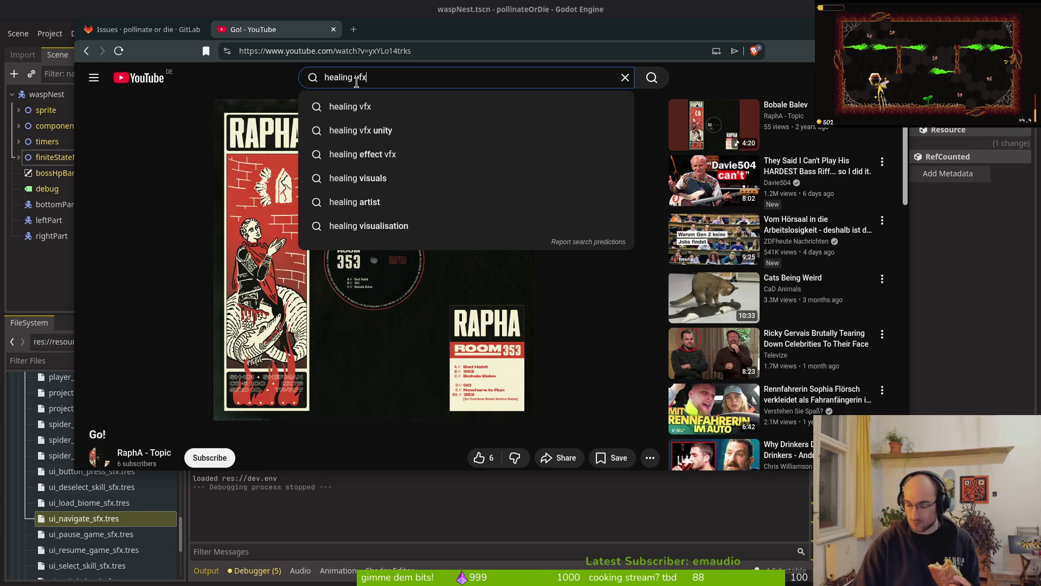
{"action": "key", "text": "Return"}
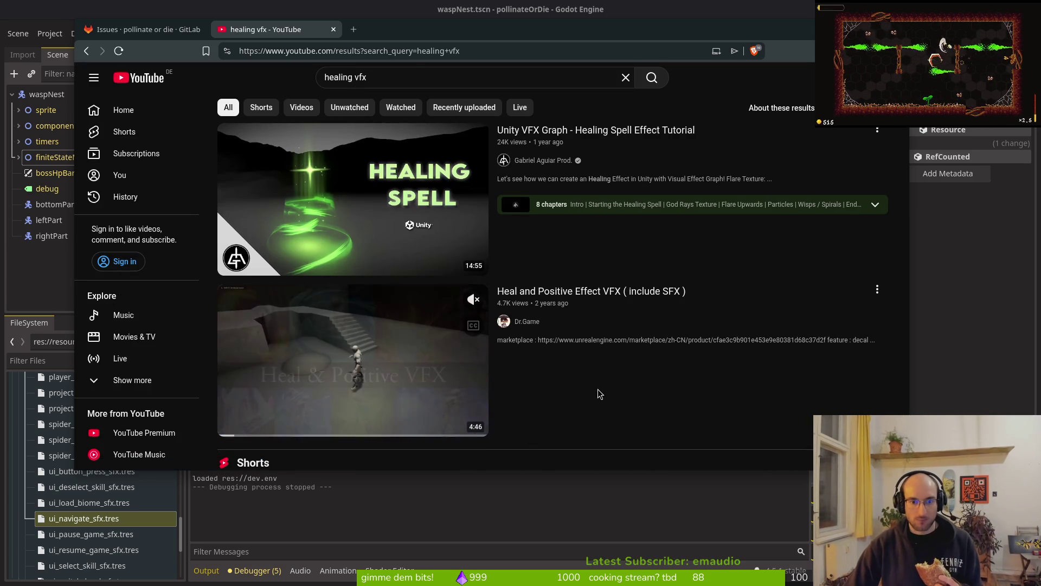
{"action": "mouse_move", "coordinate": [394, 213]}
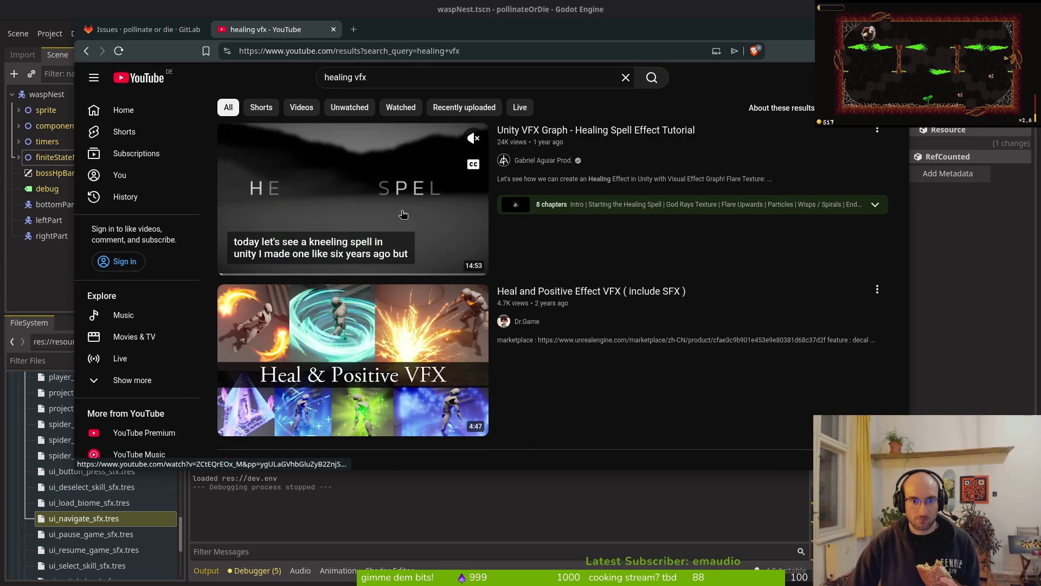
{"action": "scroll", "coordinate": [359, 153], "scroll_direction": "down", "scroll_amount": 3}
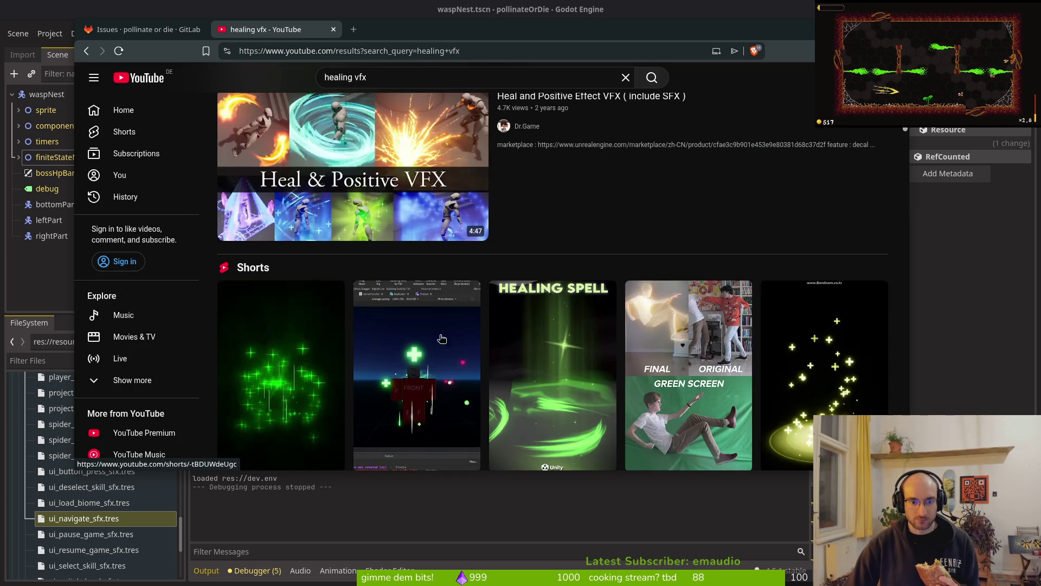
Step: Play Dr.Game's 'Heal and Positive Effect VFX ( include SFX )' video showing the SpiritUp healing effect
{"action": "left_click", "coordinate": [359, 154]}
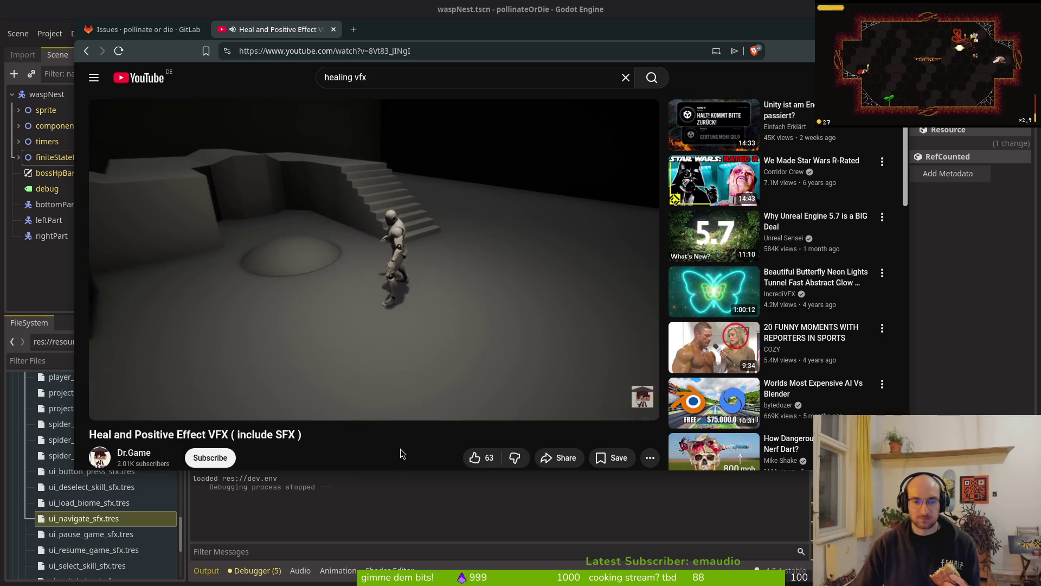
{"action": "mouse_move", "coordinate": [404, 311]}
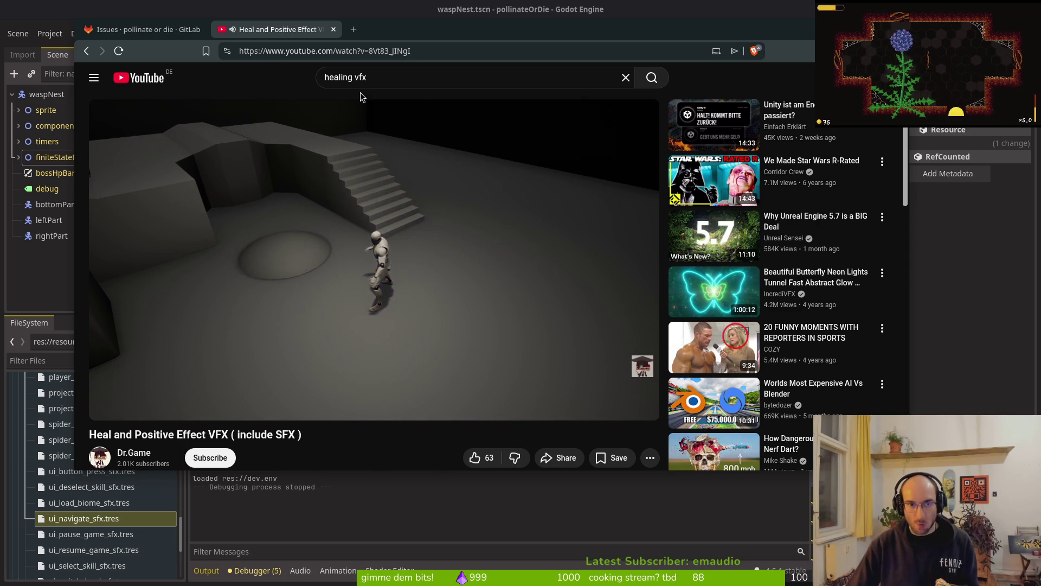
Step: Replace the healing vfx search with a YouTube search for 'pixelart vfx'
{"action": "left_click", "coordinate": [415, 77]}
{"action": "key", "text": "BackSpace"}
{"action": "key", "text": "BackSpace"}
{"action": "key", "text": "BackSpace"}
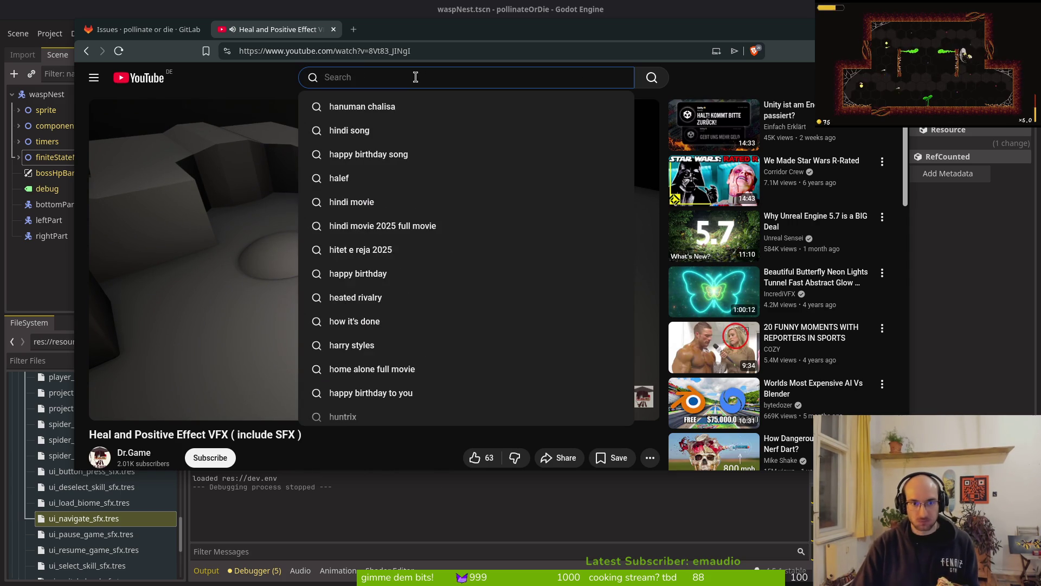
{"action": "type", "text": "pixela"}
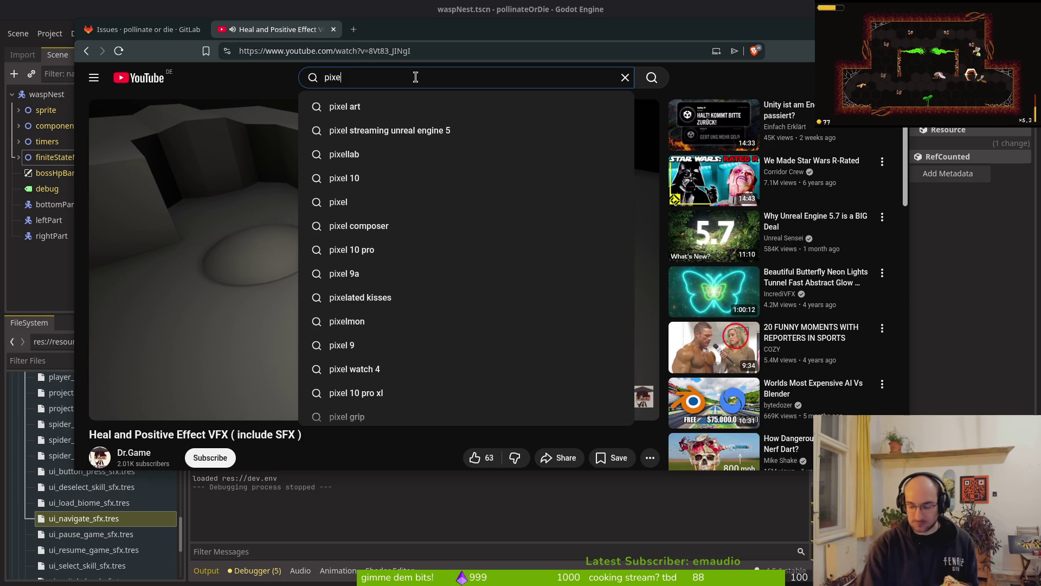
{"action": "type", "text": "rt "}
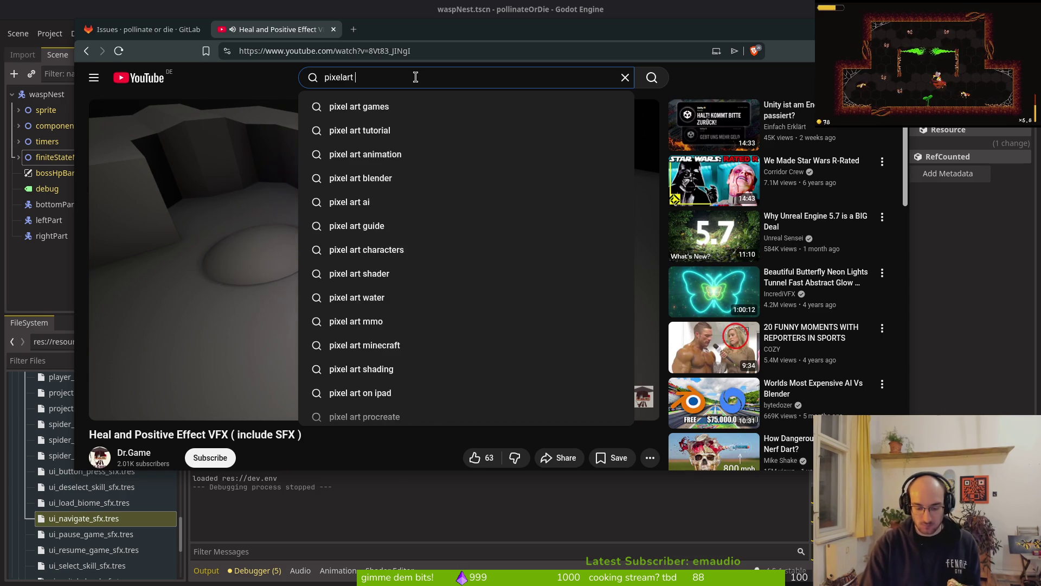
{"action": "type", "text": "vfx"}
{"action": "key", "text": "Return"}
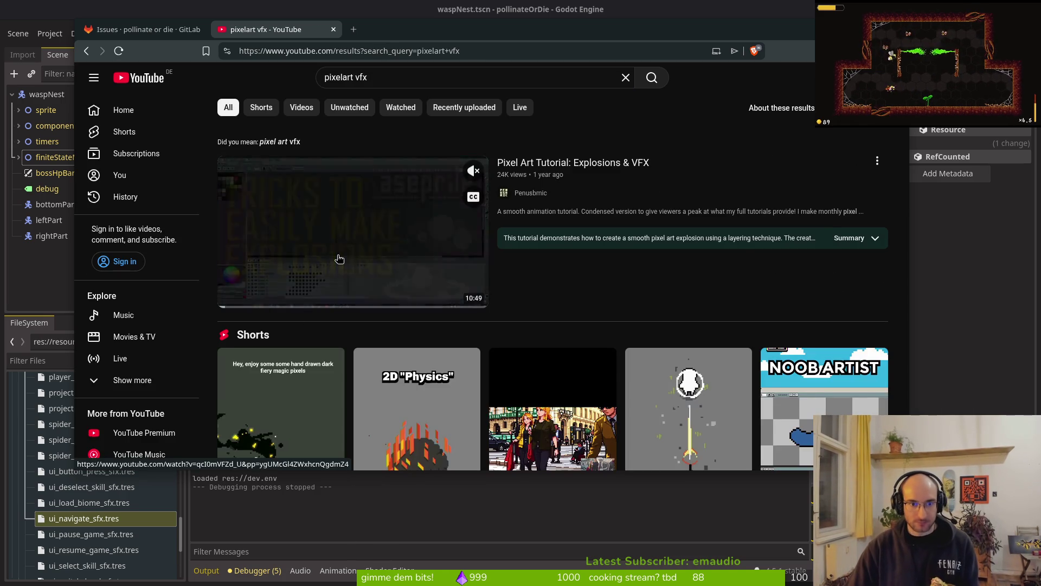
Step: Open Penusbmic's 'Pixel Art Tutorial: Explosions & VFX' in a new tab and switch to it
{"action": "middle_click", "coordinate": [298, 314]}
{"action": "scroll", "coordinate": [576, 261], "scroll_direction": "down", "scroll_amount": 1}
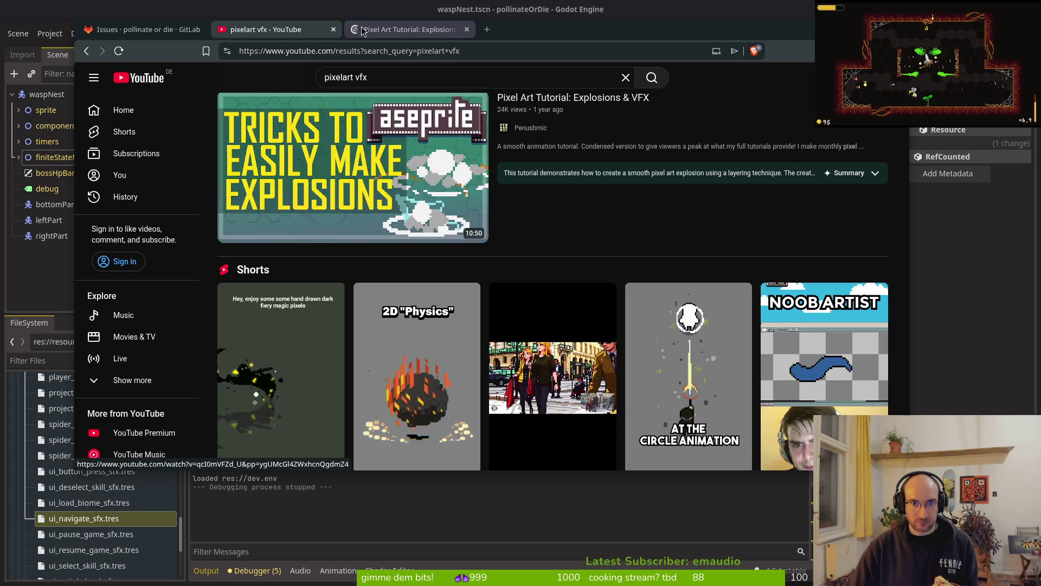
{"action": "left_click", "coordinate": [404, 29]}
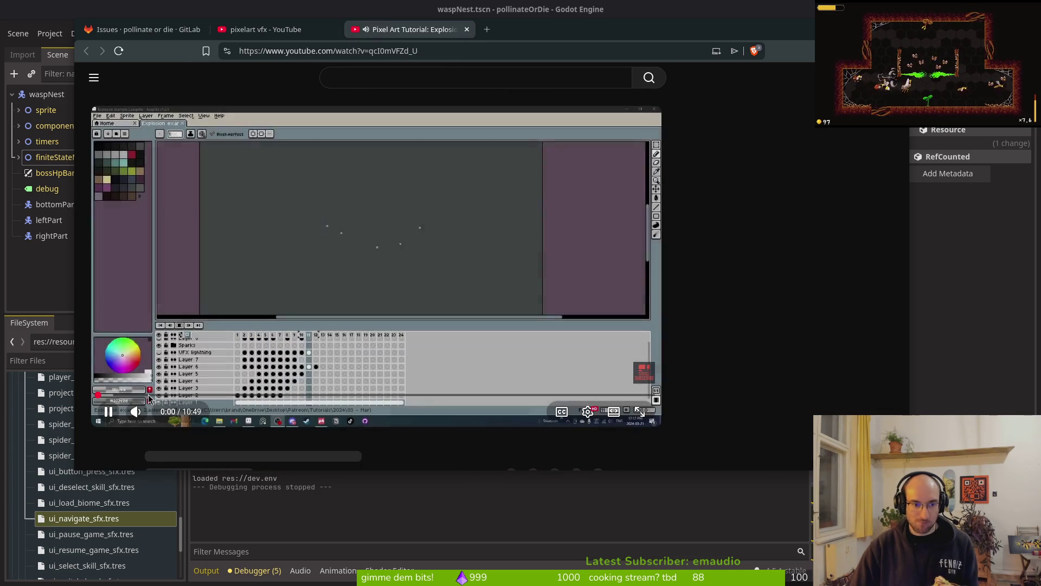
{"action": "scroll", "coordinate": [146, 380], "scroll_direction": "down", "scroll_amount": 2}
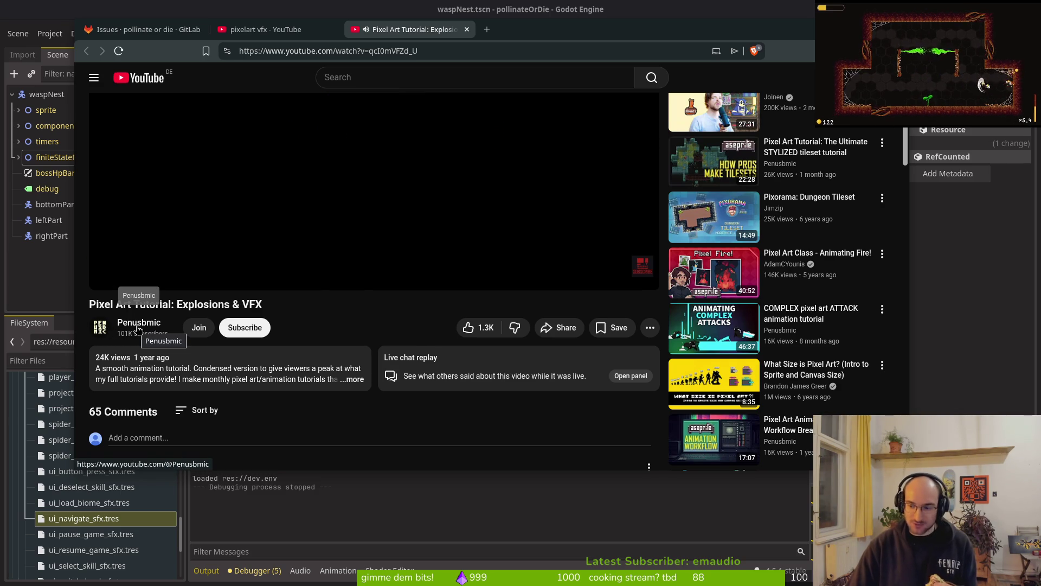
{"action": "scroll", "coordinate": [138, 329], "scroll_direction": "up", "scroll_amount": 3}
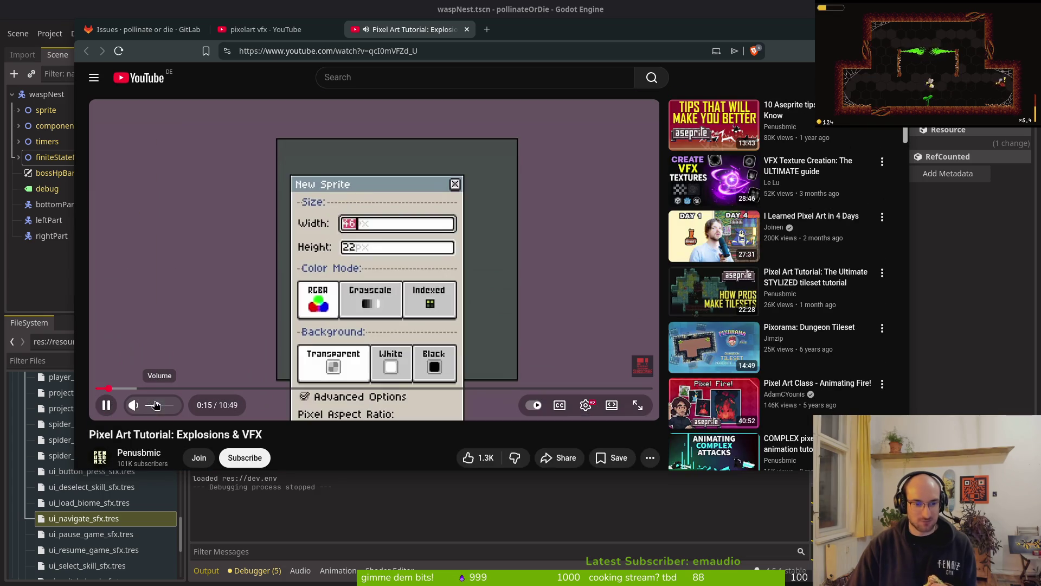
Step: Seek the tutorial through 1:48, 3:03, 3:49 and 4:44 to about 4:53
{"action": "left_click", "coordinate": [166, 389]}
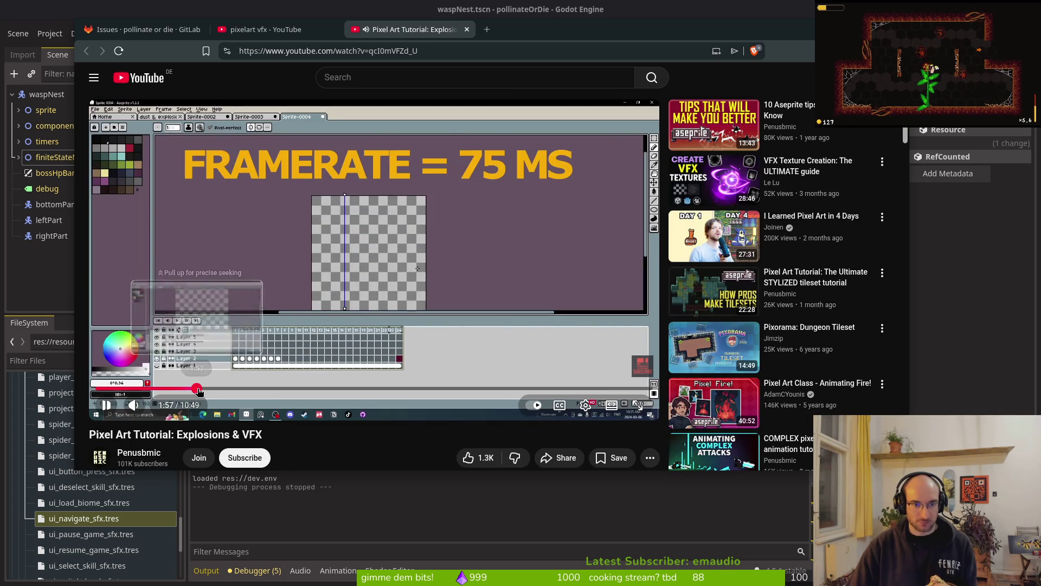
{"action": "mouse_move", "coordinate": [166, 389]}
{"action": "left_mouse_down"}
{"action": "mouse_move", "coordinate": [197, 388]}
{"action": "mouse_move", "coordinate": [164, 387]}
{"action": "left_mouse_up"}
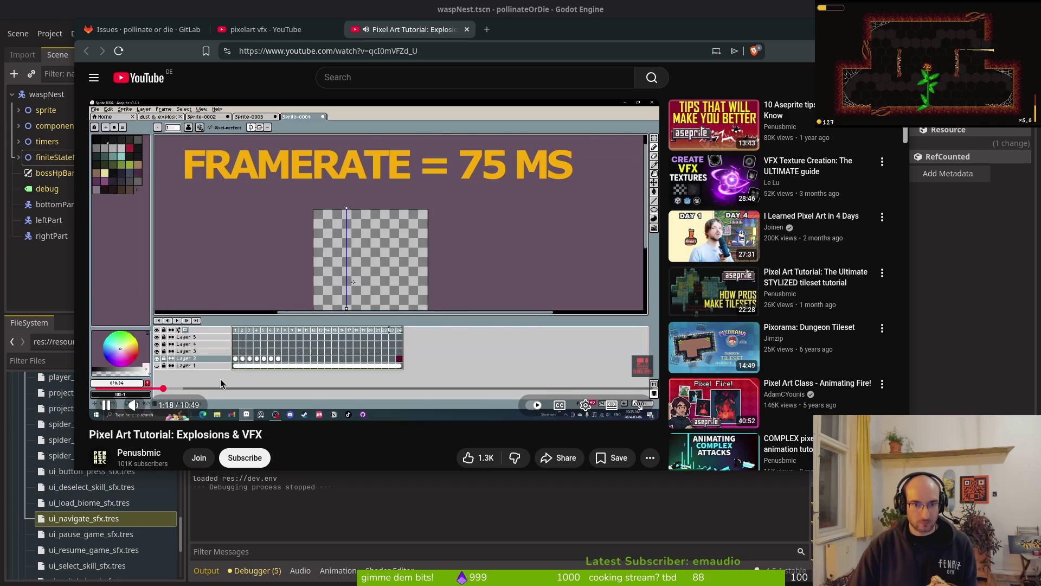
{"action": "left_click", "coordinate": [189, 389]}
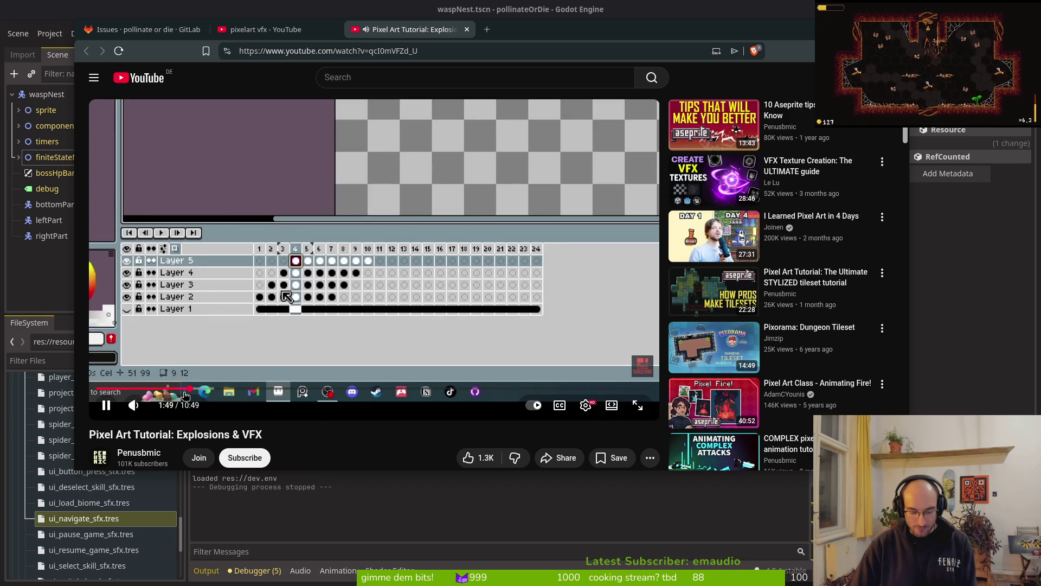
{"action": "left_click_drag", "start_coordinate": [186, 393], "coordinate": [191, 388]}
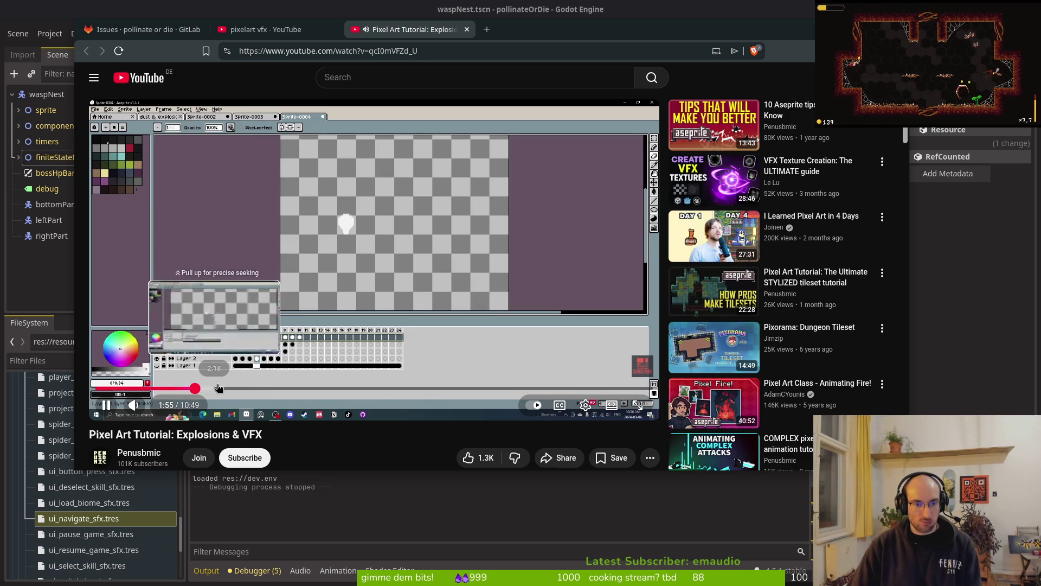
{"action": "left_click", "coordinate": [253, 388]}
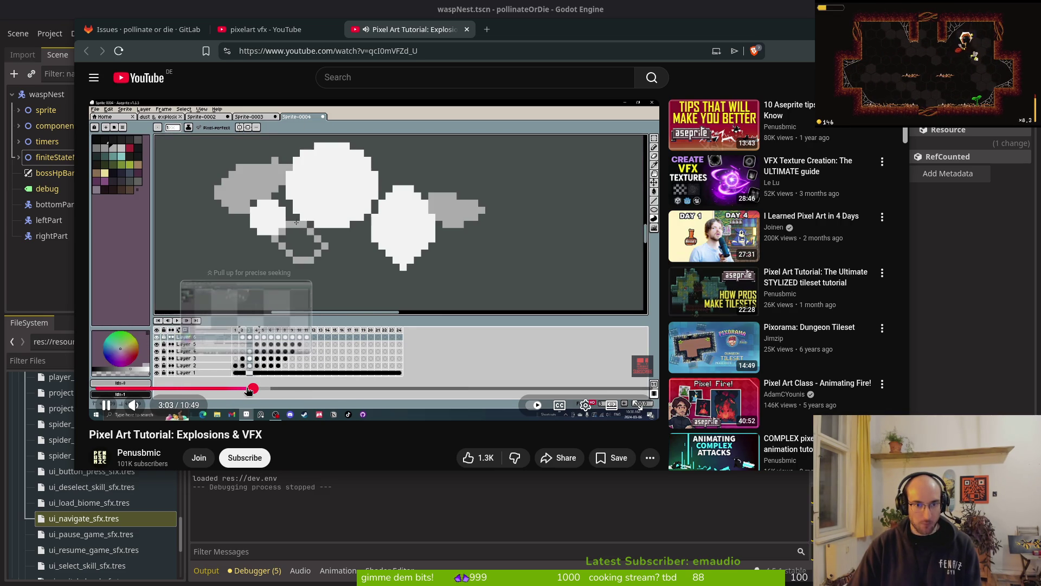
{"action": "key", "text": "Right"}
{"action": "key", "text": "Right"}
{"action": "key", "text": "Right"}
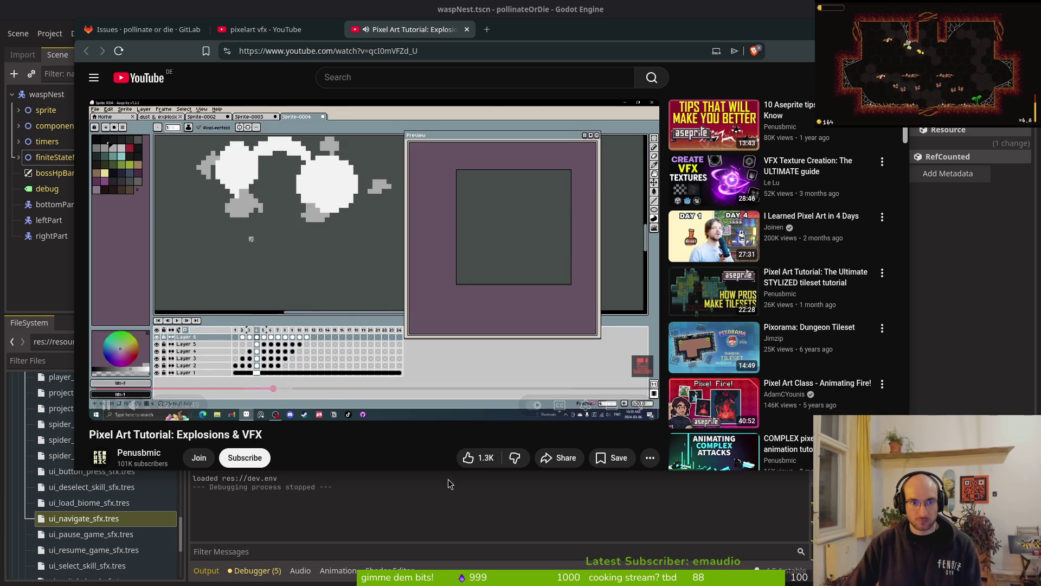
{"action": "left_click", "coordinate": [293, 389]}
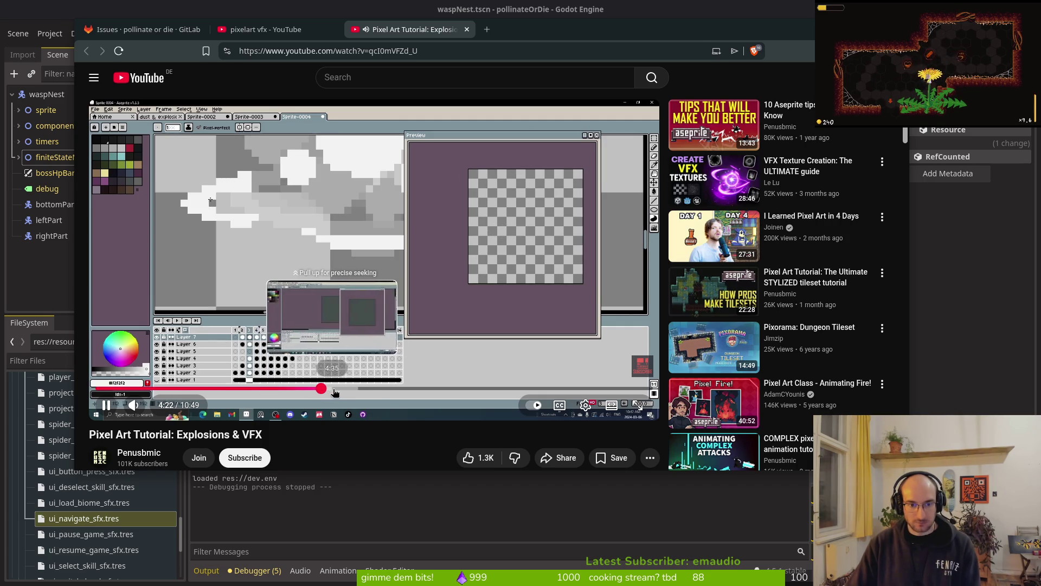
{"action": "left_click", "coordinate": [338, 387]}
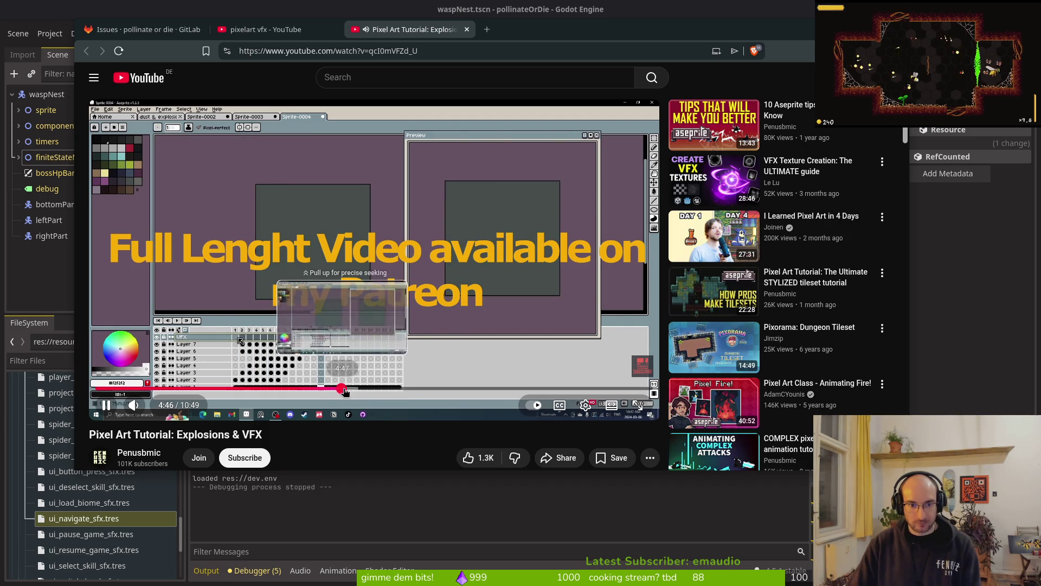
{"action": "left_click_drag", "start_coordinate": [345, 391], "coordinate": [392, 429]}
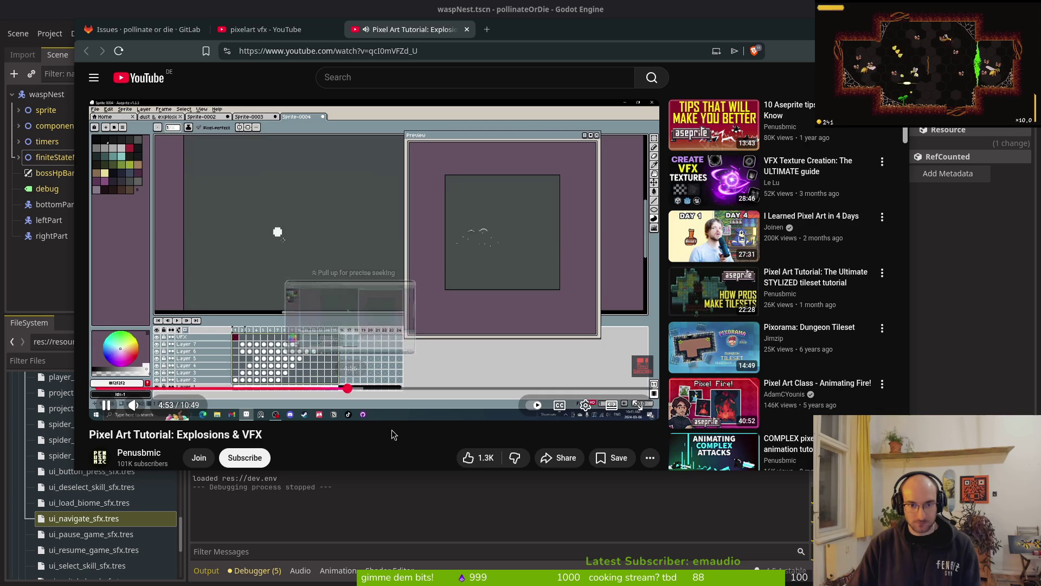
Step: Watch the explosions tutorial full screen, skipping through 6:35 and 7:00 to its final result, then exit
{"action": "left_click", "coordinate": [630, 416]}
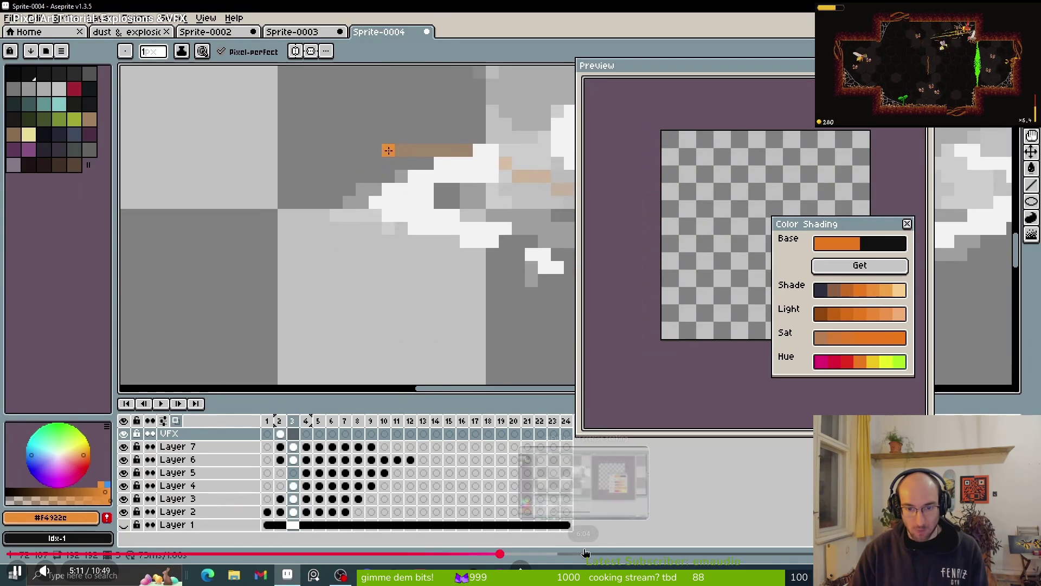
{"action": "left_click", "coordinate": [633, 553]}
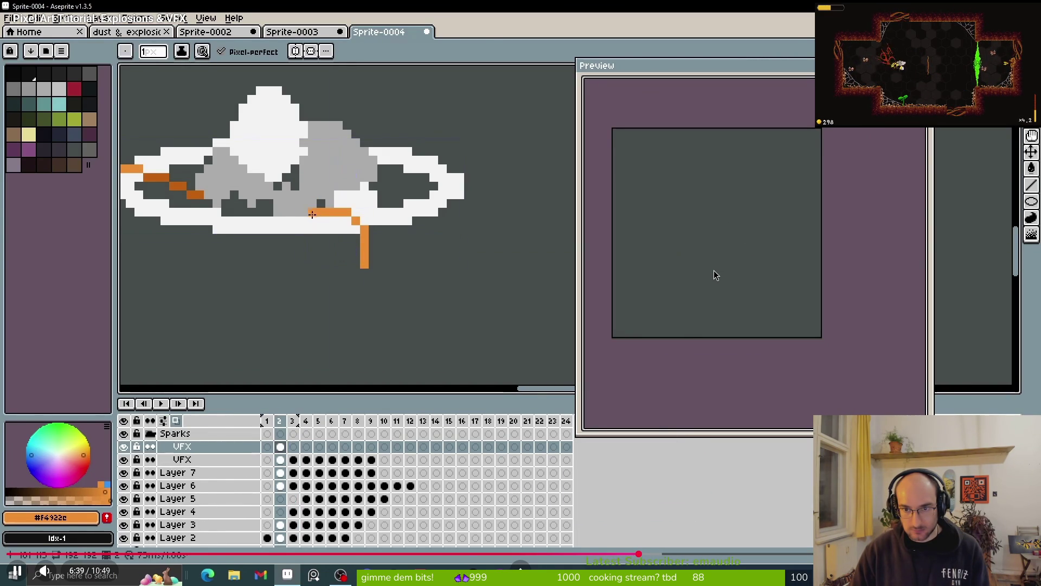
{"action": "left_click", "coordinate": [674, 553]}
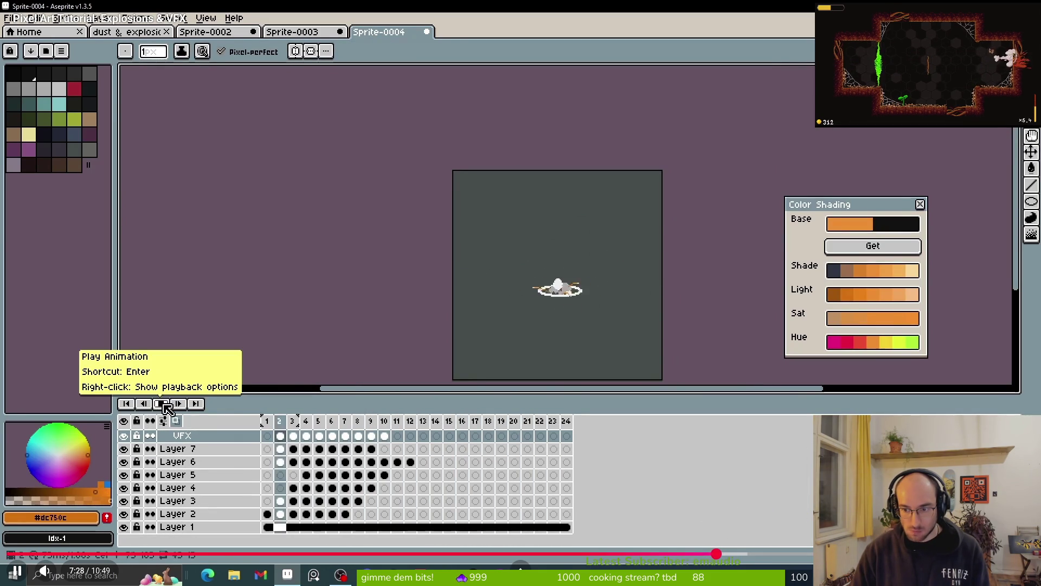
{"action": "key", "text": "space"}
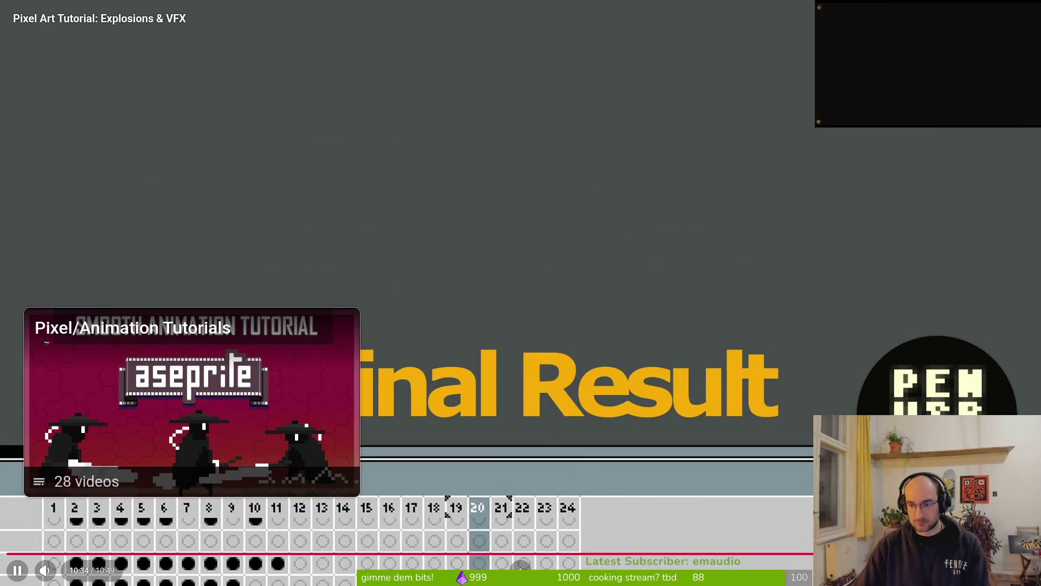
{"action": "key", "text": "Left"}
{"action": "key", "text": "Left"}
{"action": "key", "text": "Left"}
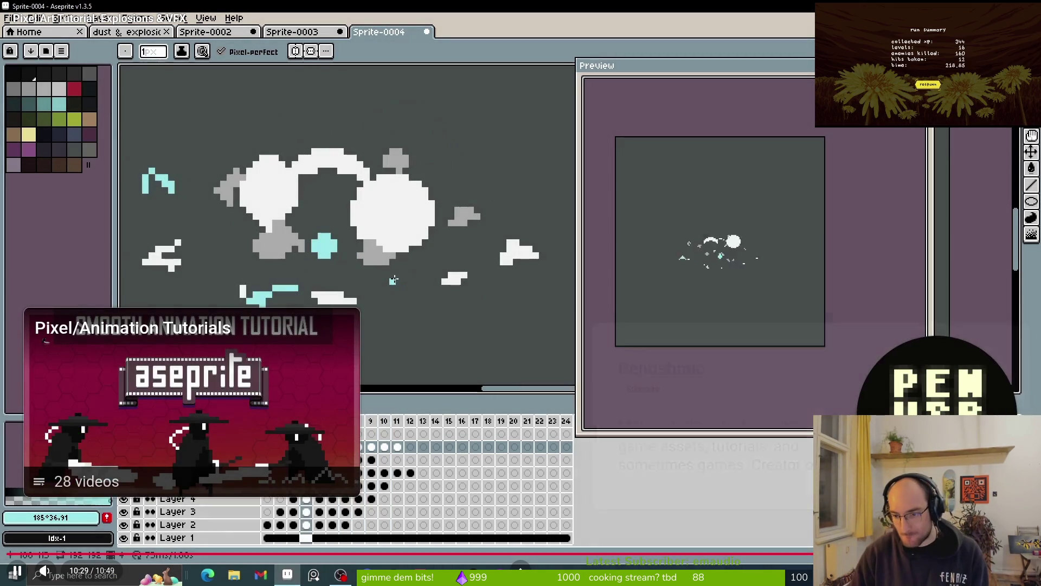
{"action": "key", "text": "Escape"}
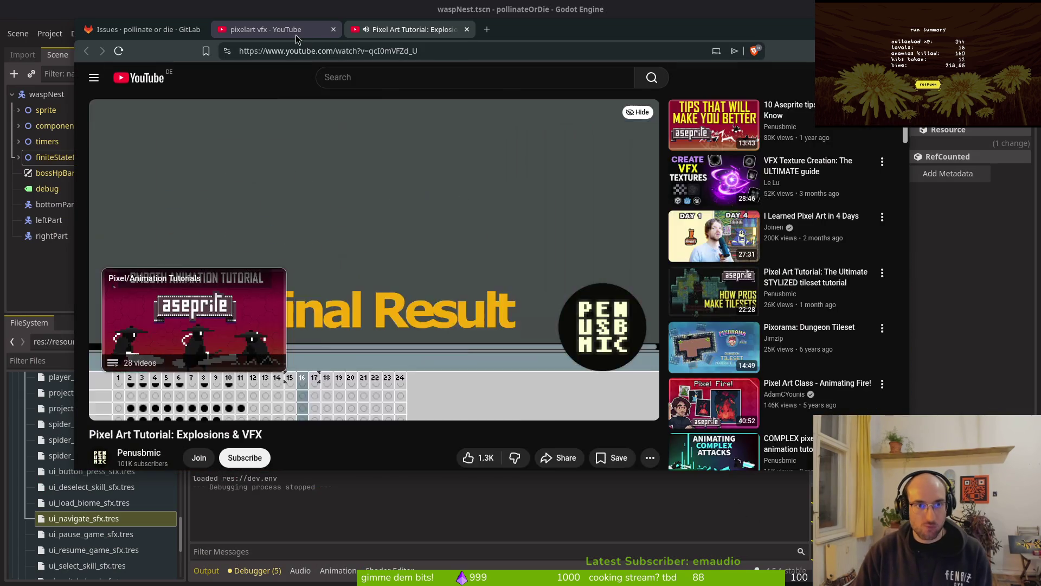
Step: Close the finished explosions tutorial tab and open the 'some hand drawn pixel effects' Short
{"action": "key", "text": "ctrl+shift+Tab"}
{"action": "left_click", "coordinate": [466, 29]}
{"action": "scroll", "coordinate": [511, 341], "scroll_direction": "down", "scroll_amount": 1}
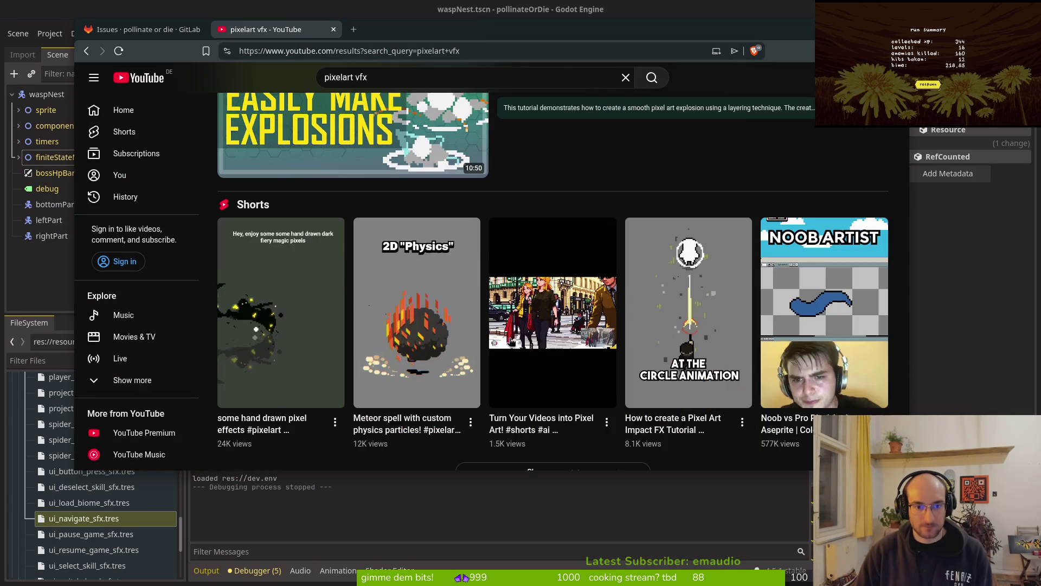
{"action": "mouse_move", "coordinate": [414, 337]}
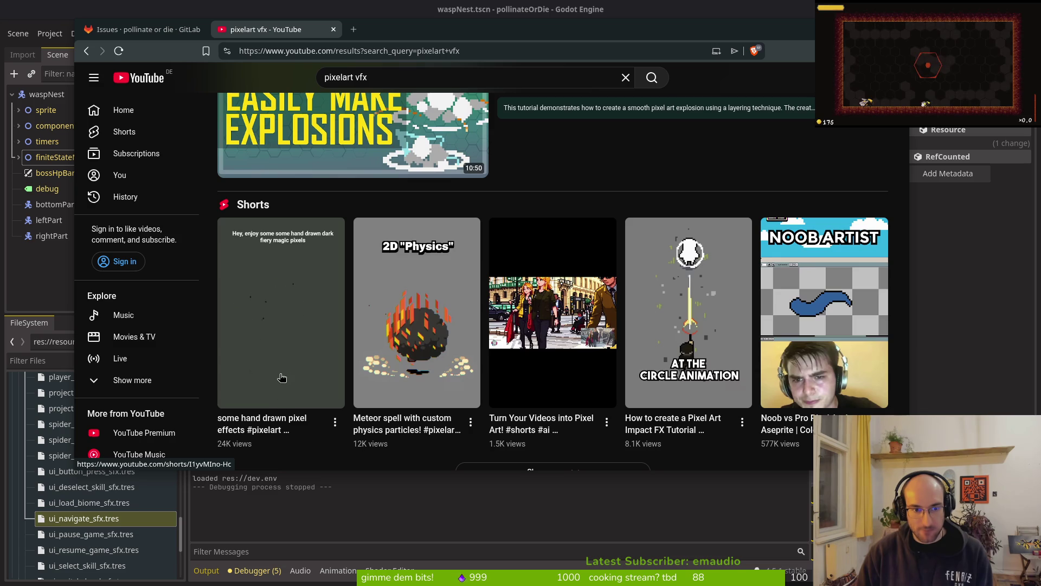
{"action": "left_click", "coordinate": [258, 337]}
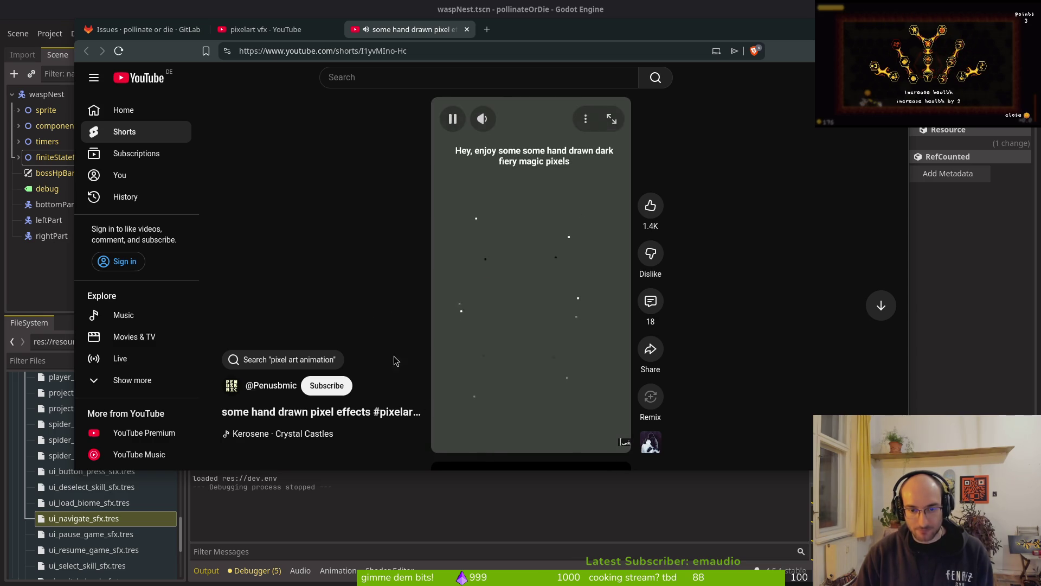
Step: From the pixelart vfx results, briefly open Battle VFX: Smears, then play the 'satisfying pixel VFX' Short
{"action": "left_click", "coordinate": [265, 29]}
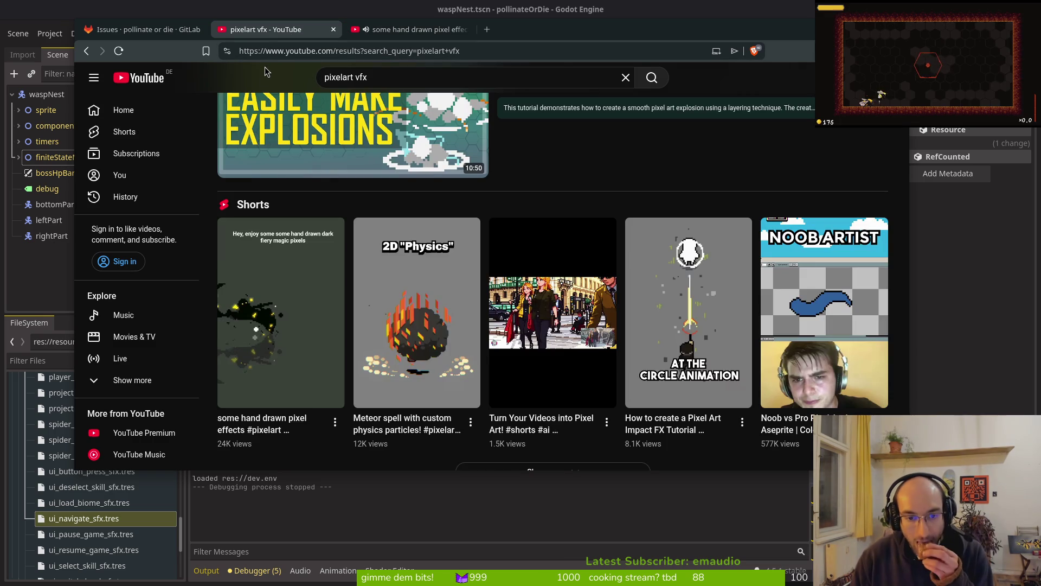
{"action": "scroll", "coordinate": [514, 290], "scroll_direction": "down", "scroll_amount": 3}
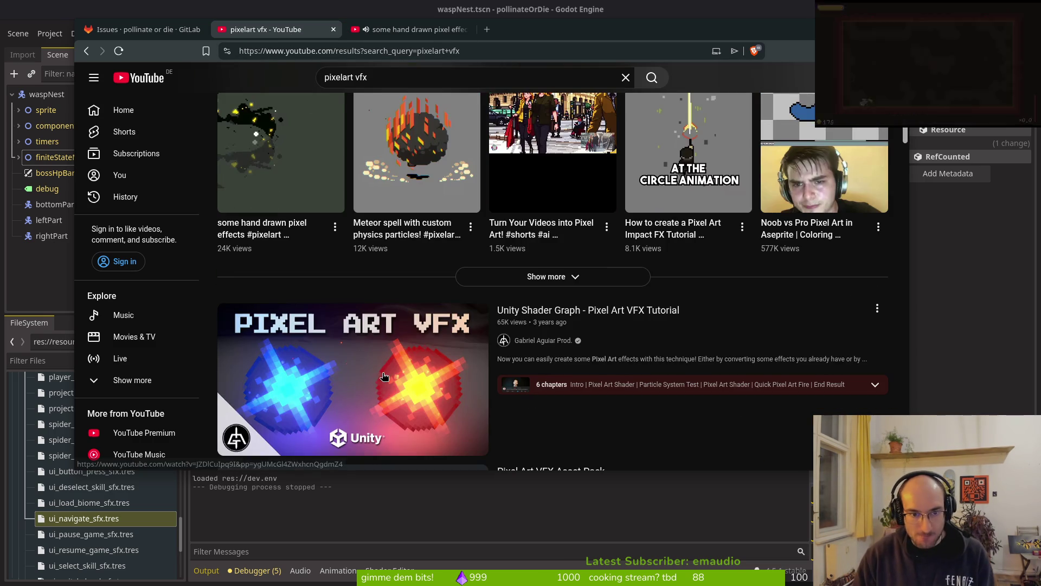
{"action": "scroll", "coordinate": [383, 376], "scroll_direction": "down", "scroll_amount": 2}
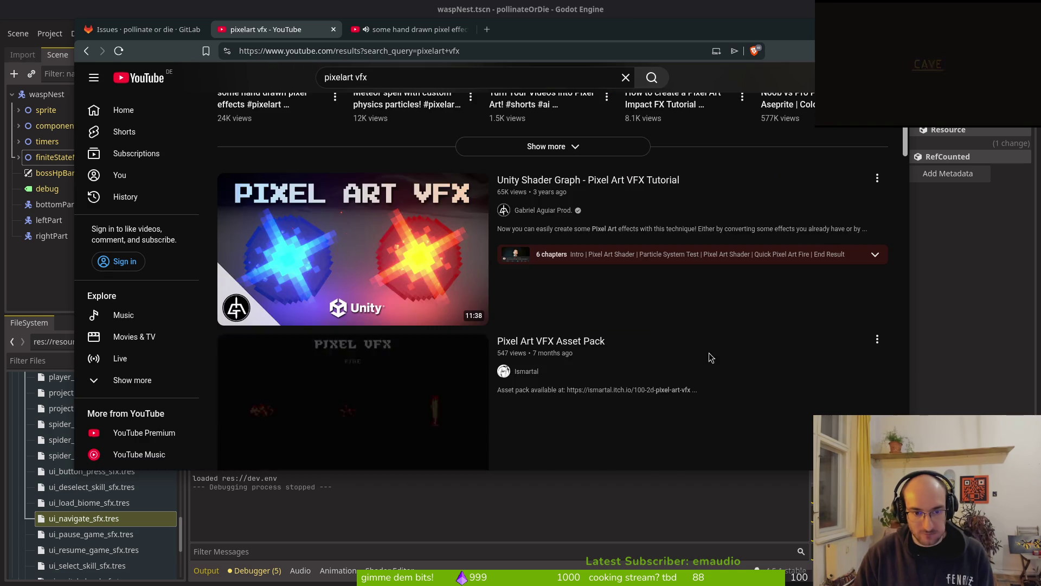
{"action": "scroll", "coordinate": [708, 353], "scroll_direction": "down", "scroll_amount": 2}
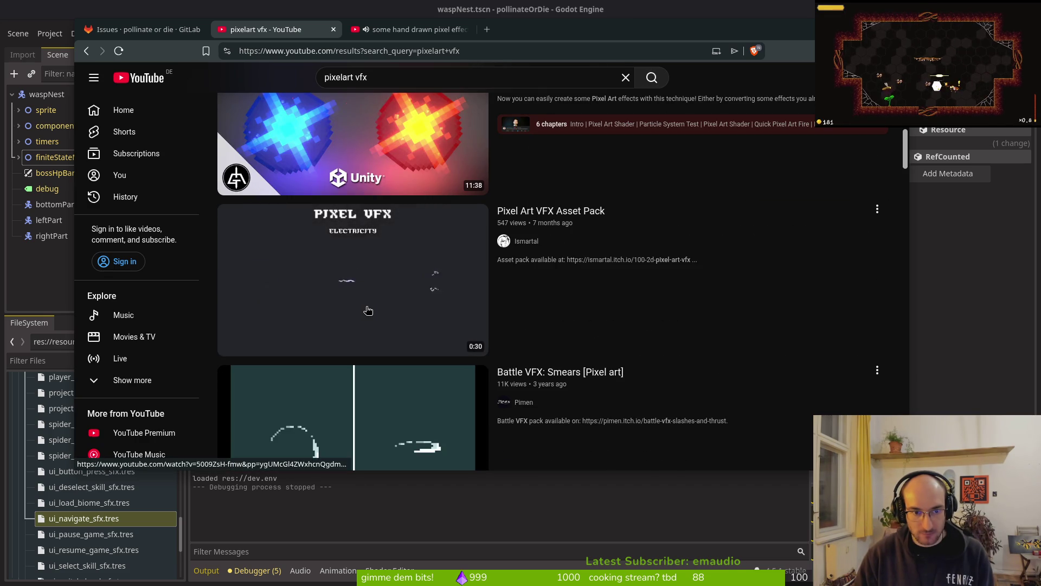
{"action": "scroll", "coordinate": [369, 311], "scroll_direction": "down", "scroll_amount": 3}
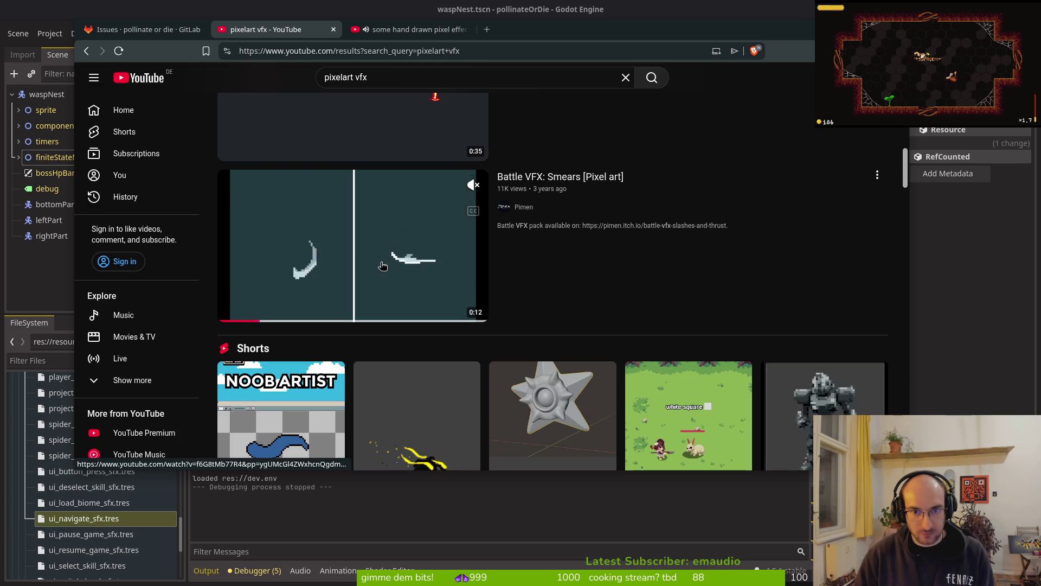
{"action": "left_click", "coordinate": [383, 264]}
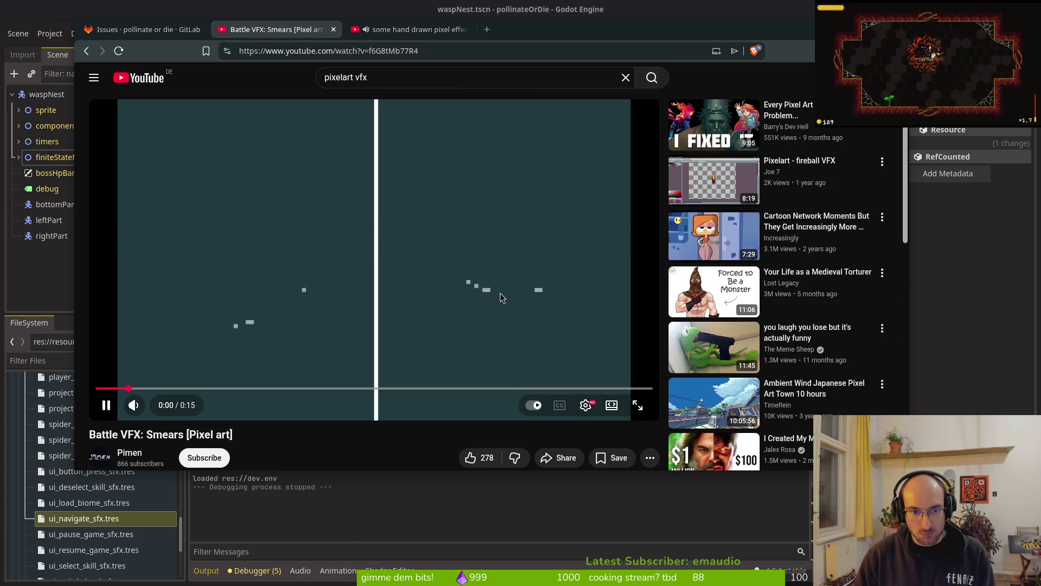
{"action": "key", "text": "alt+Left"}
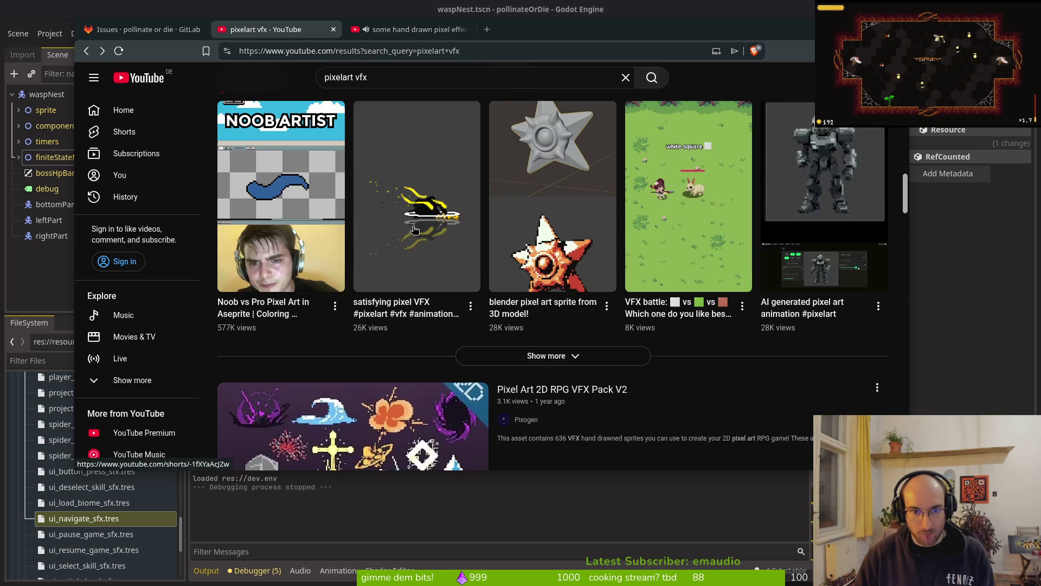
{"action": "left_click", "coordinate": [413, 252]}
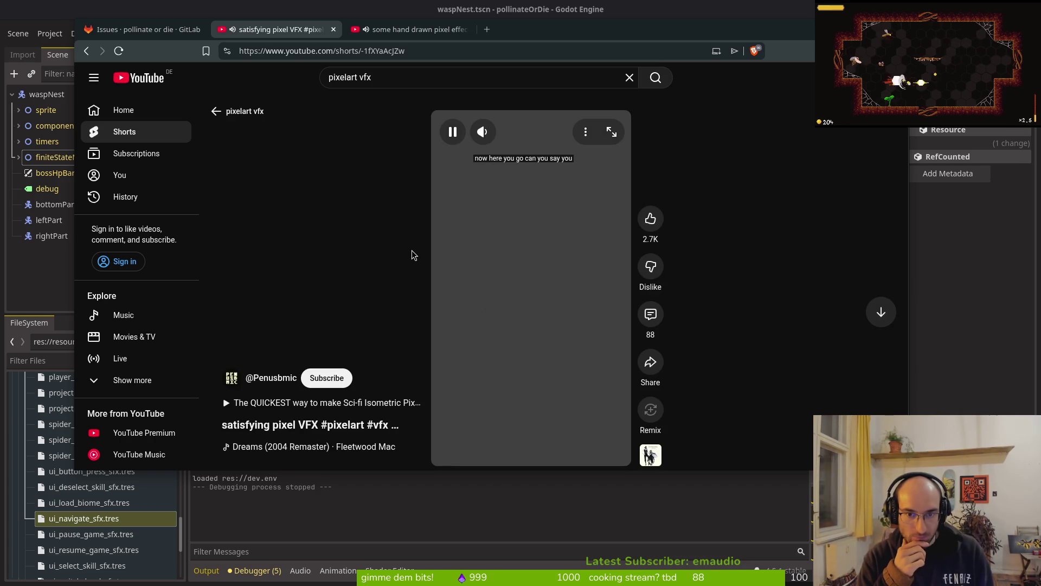
Step: Mute the satisfying pixel VFX Short and move on to the 'blender pixel art sprite from 3D model!' Short
{"action": "left_click", "coordinate": [488, 130]}
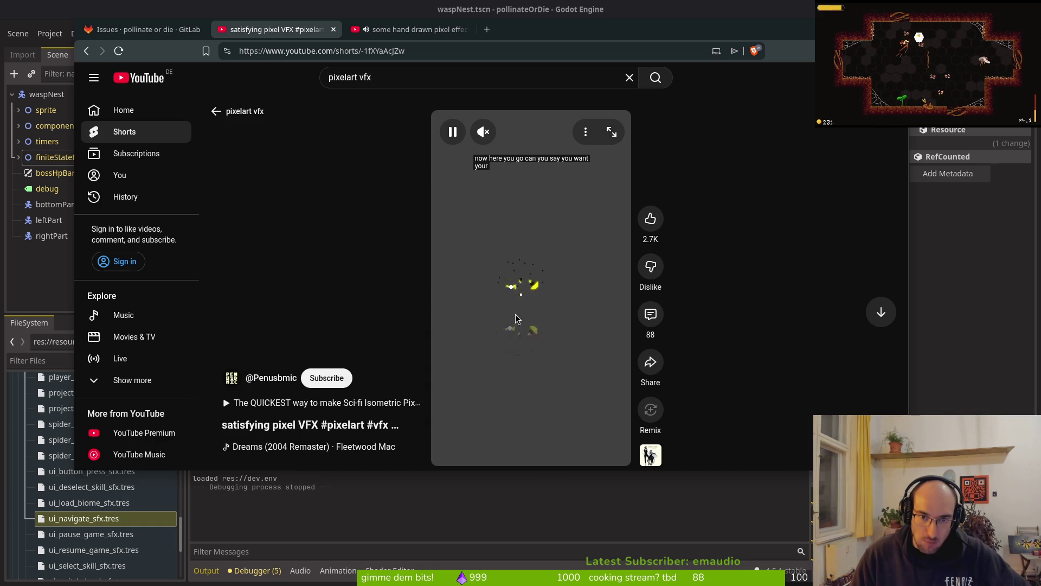
{"action": "scroll", "coordinate": [349, 280], "scroll_direction": "down", "scroll_amount": 1}
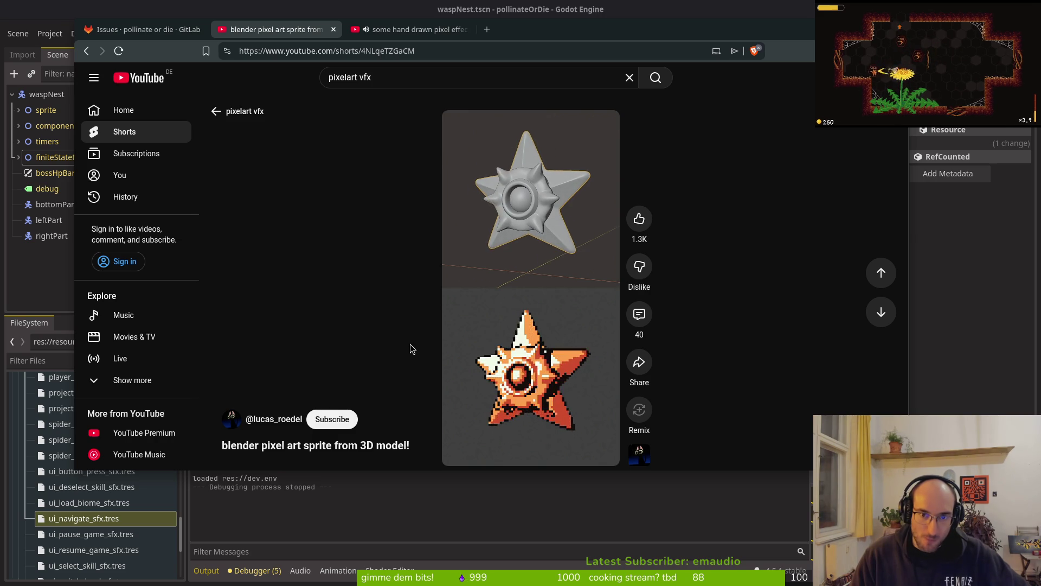
{"action": "mouse_move", "coordinate": [527, 272]}
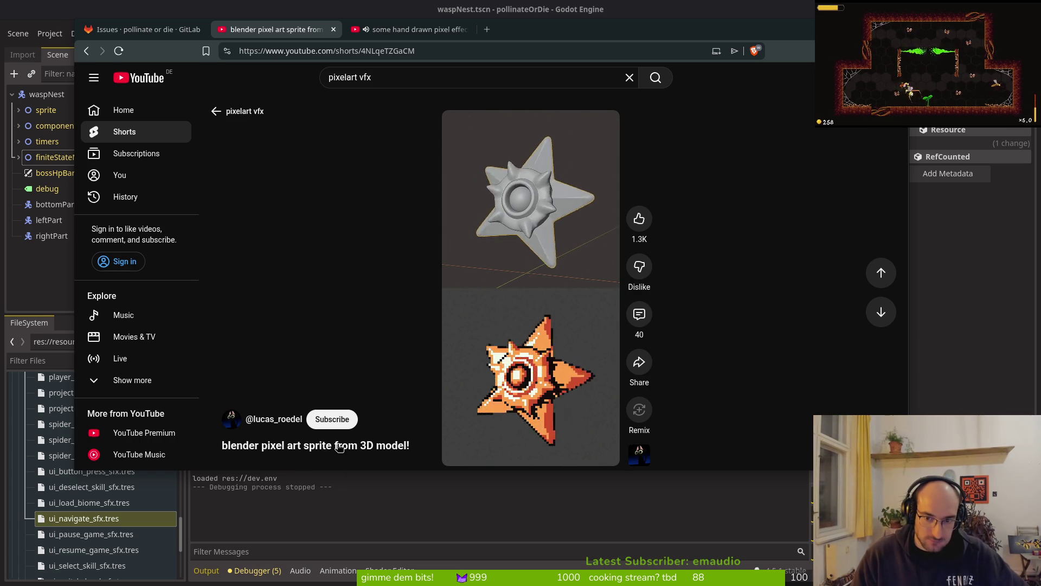
{"action": "scroll", "coordinate": [372, 404], "scroll_direction": "down", "scroll_amount": 2}
{"action": "scroll", "coordinate": [342, 349], "scroll_direction": "up", "scroll_amount": 2}
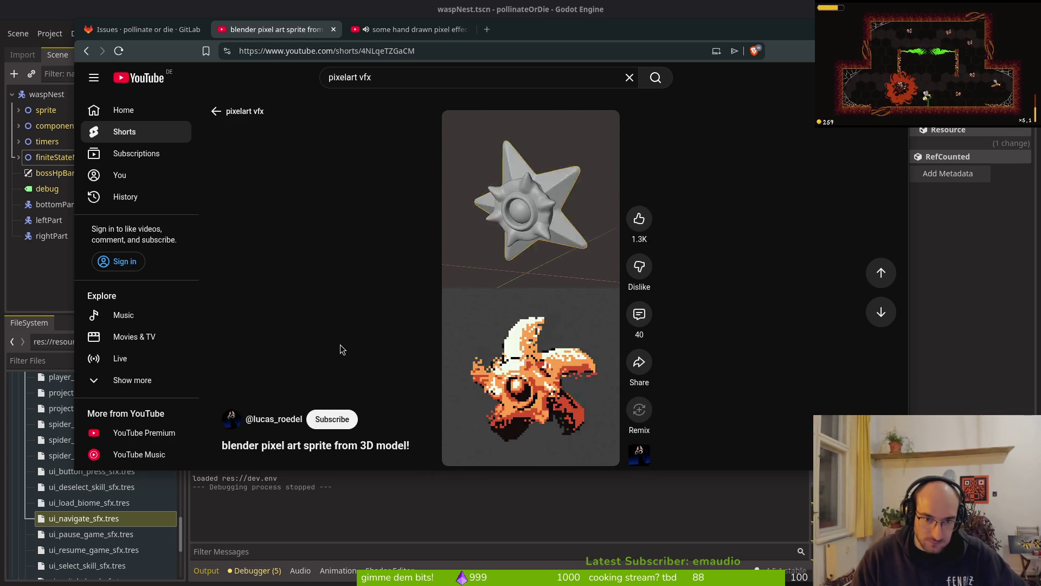
Step: Browse the Short creator's channel videos, then return to the blender pixel art sprite Short
{"action": "left_click", "coordinate": [273, 419]}
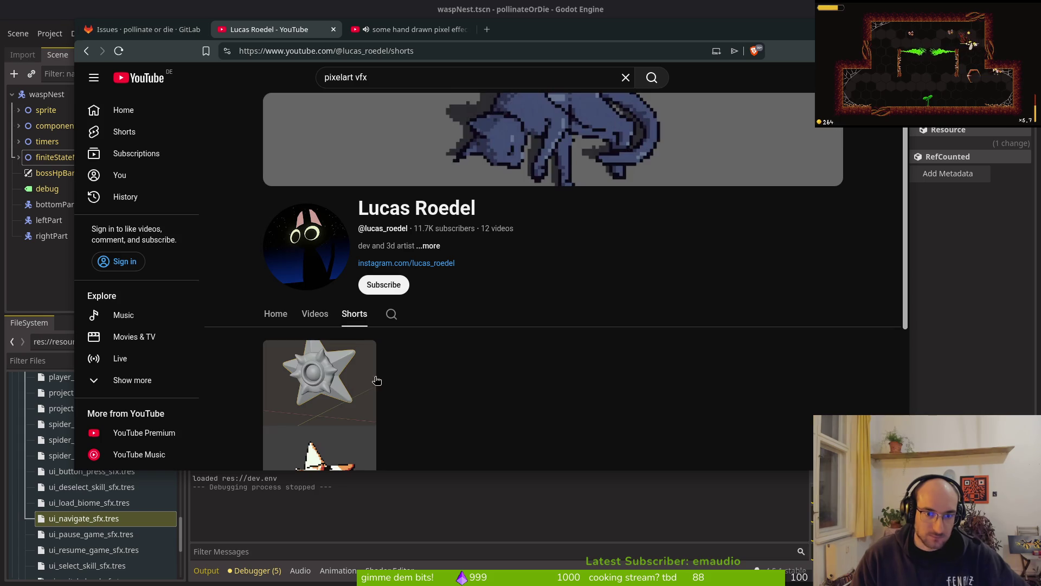
{"action": "scroll", "coordinate": [411, 309], "scroll_direction": "down", "scroll_amount": 2}
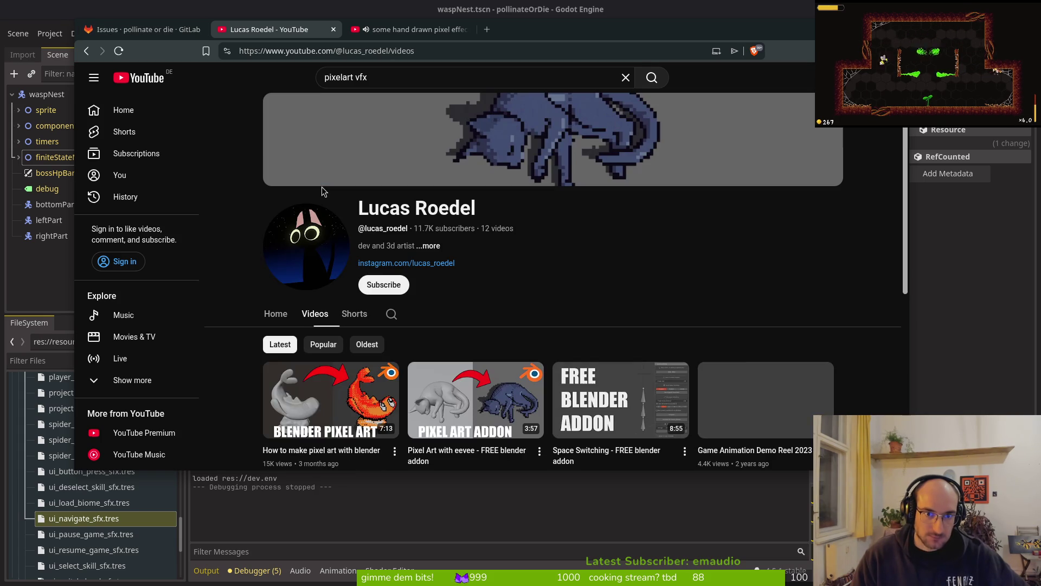
{"action": "scroll", "coordinate": [558, 297], "scroll_direction": "down", "scroll_amount": 1}
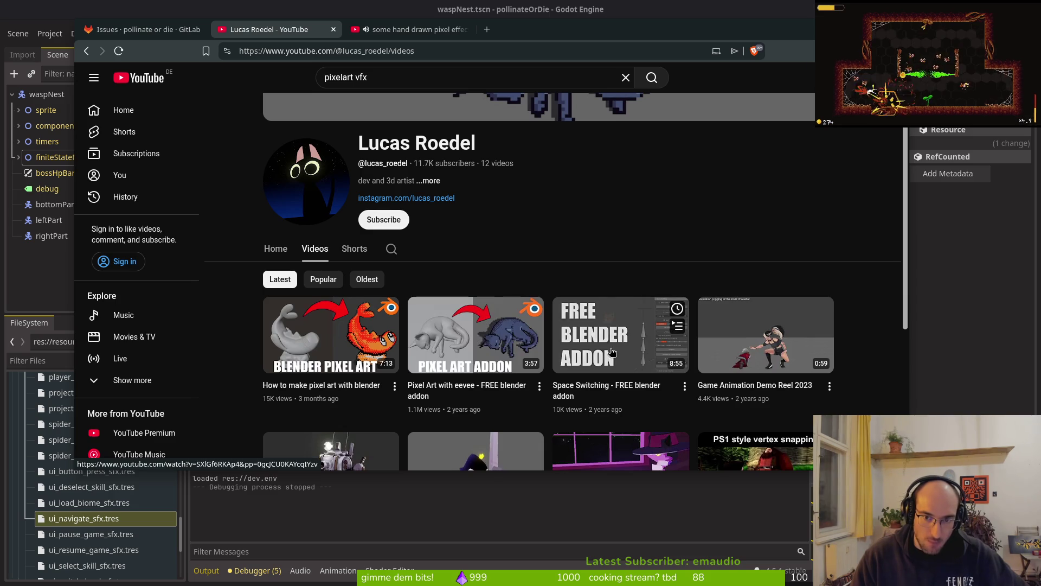
{"action": "scroll", "coordinate": [615, 351], "scroll_direction": "down", "scroll_amount": 2}
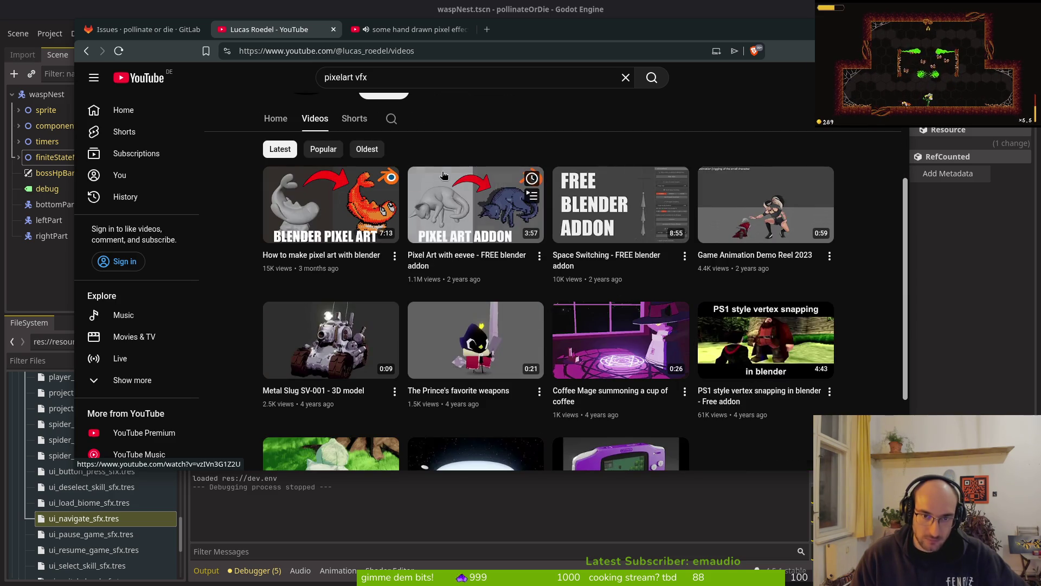
{"action": "left_click", "coordinate": [354, 118]}
Step: Go back to the pixelart vfx results and open 'Pixel Art 2D RPG VFX Pack V2' in a new tab
{"action": "key", "text": "alt+Left"}
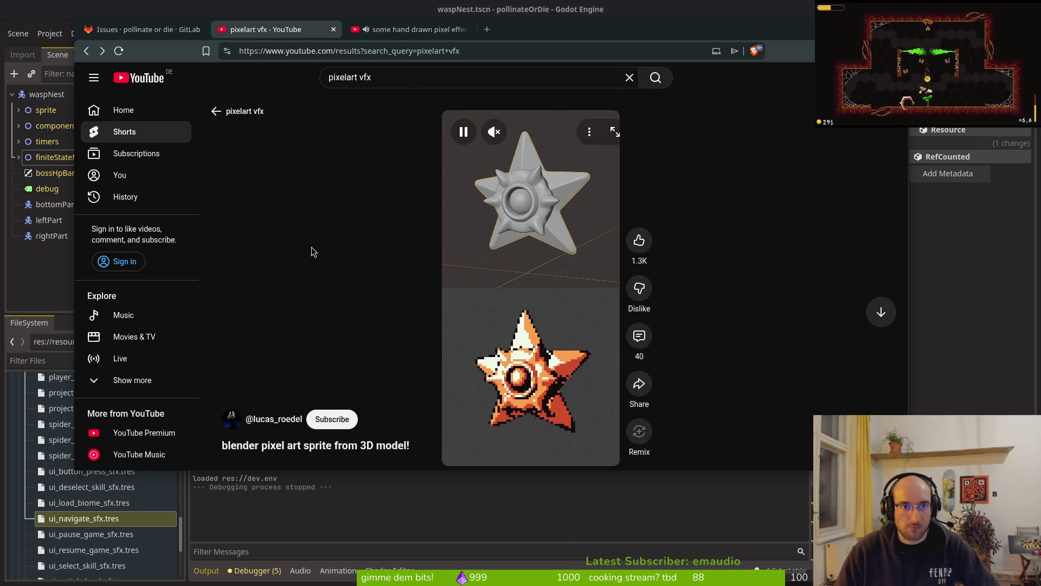
{"action": "scroll", "coordinate": [511, 315], "scroll_direction": "down", "scroll_amount": 5}
{"action": "scroll", "coordinate": [511, 315], "scroll_direction": "up", "scroll_amount": 3}
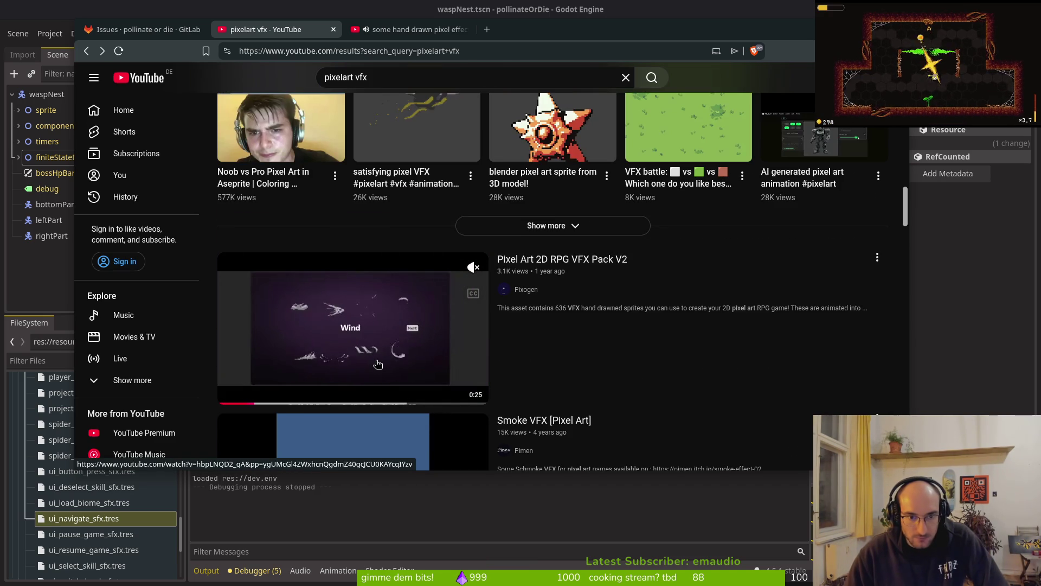
{"action": "middle_click", "coordinate": [347, 354]}
Step: Scroll further down the results and open 'Pixel Art Electric Explosions VFX Timelapse' in a new tab
{"action": "scroll", "coordinate": [553, 355], "scroll_direction": "down", "scroll_amount": 1}
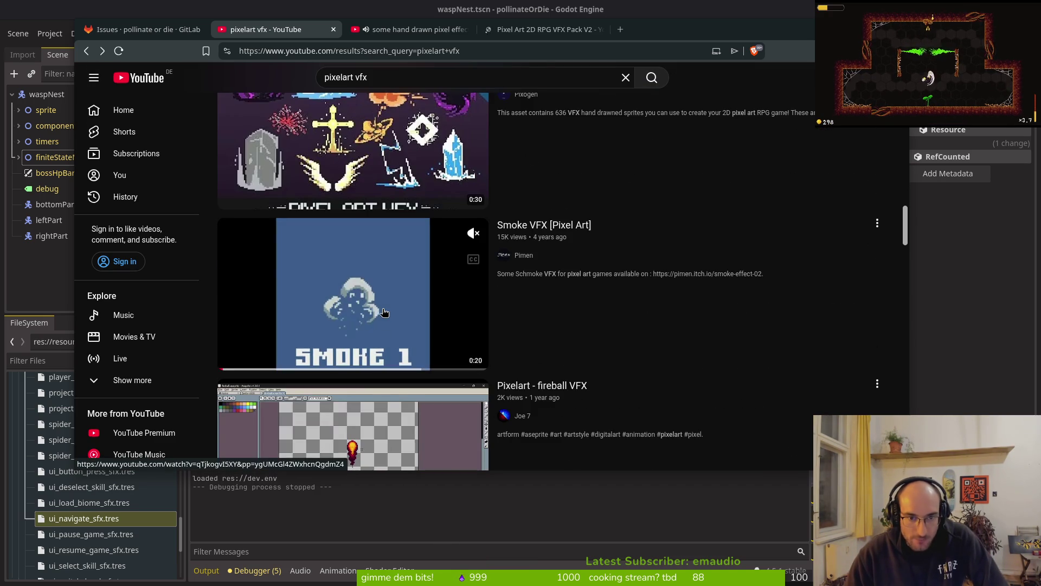
{"action": "scroll", "coordinate": [383, 317], "scroll_direction": "down", "scroll_amount": 2}
{"action": "scroll", "coordinate": [382, 320], "scroll_direction": "down", "scroll_amount": 5}
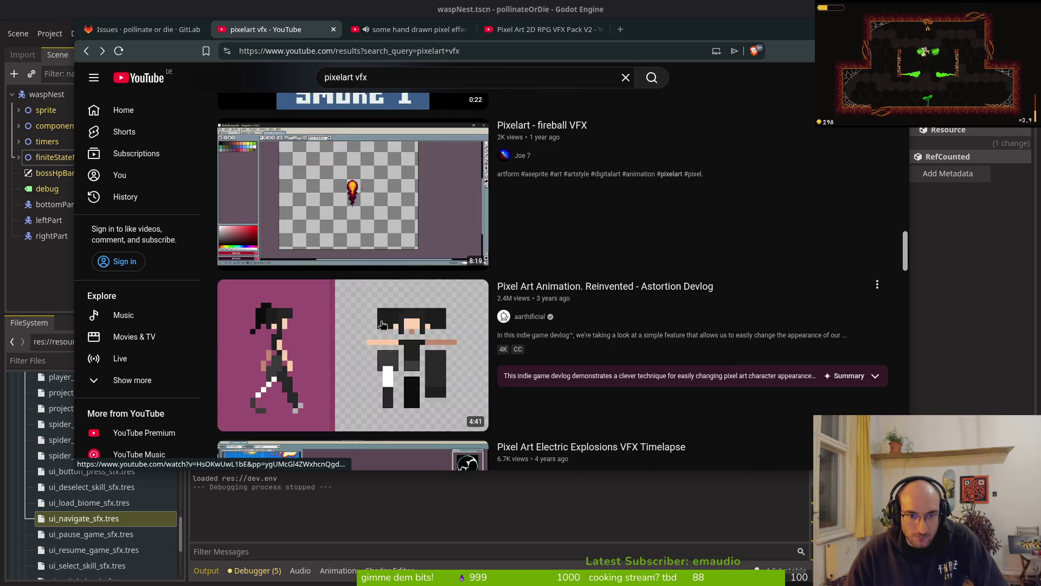
{"action": "scroll", "coordinate": [400, 240], "scroll_direction": "up", "scroll_amount": 2}
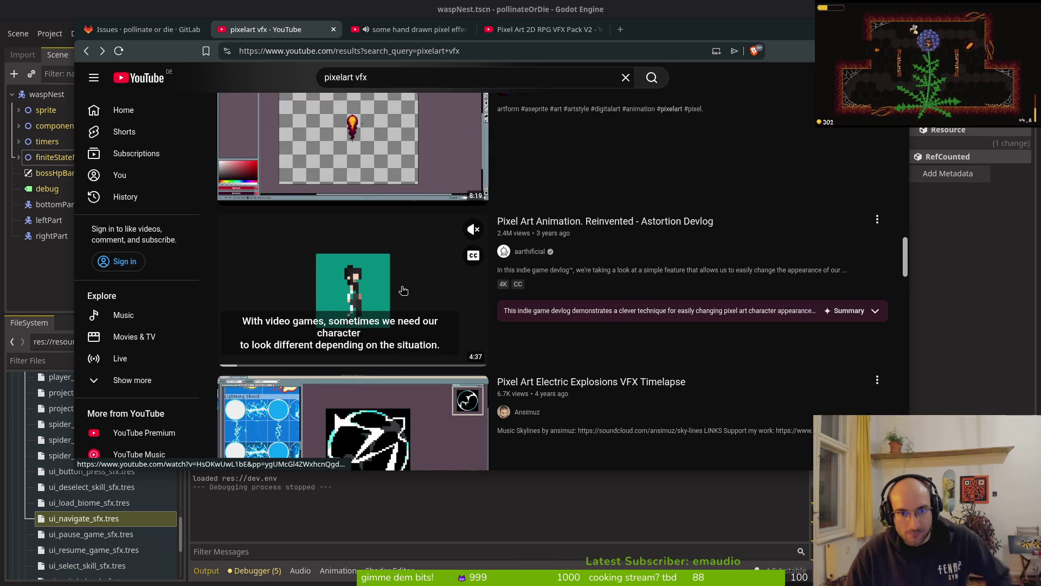
{"action": "scroll", "coordinate": [399, 274], "scroll_direction": "down", "scroll_amount": 2}
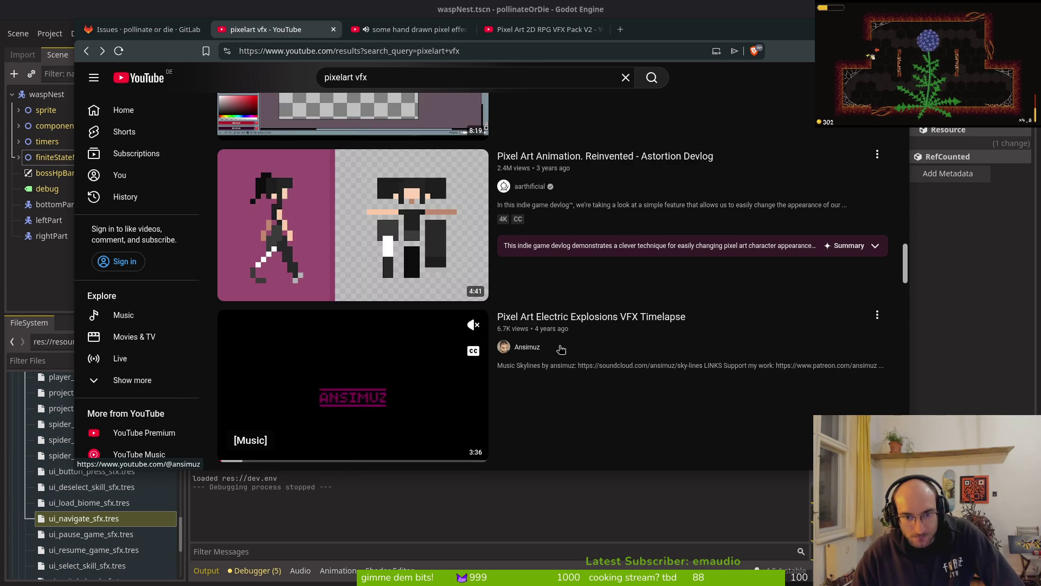
{"action": "scroll", "coordinate": [375, 357], "scroll_direction": "down", "scroll_amount": 2}
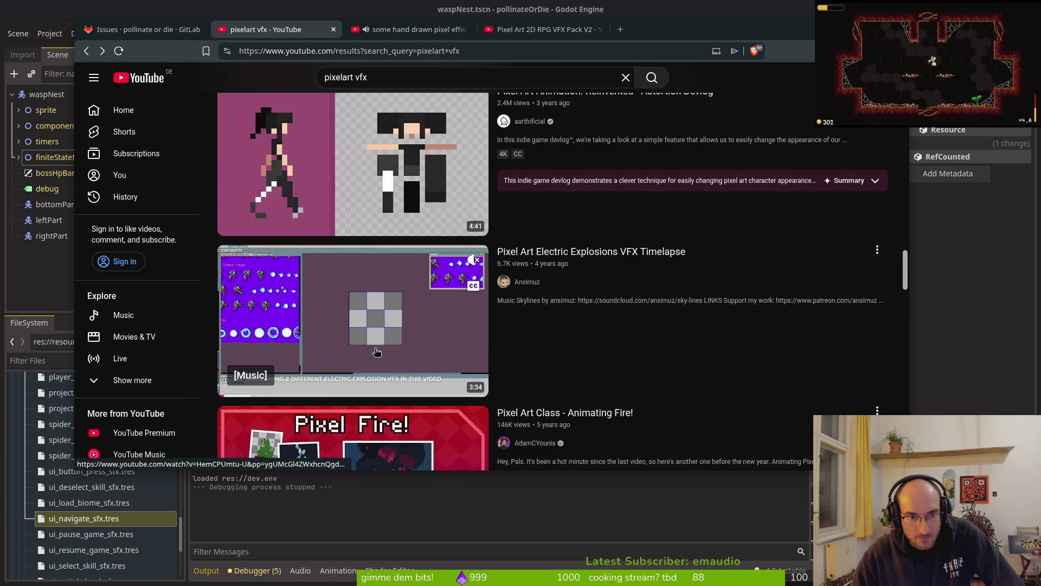
{"action": "middle_click", "coordinate": [307, 323]}
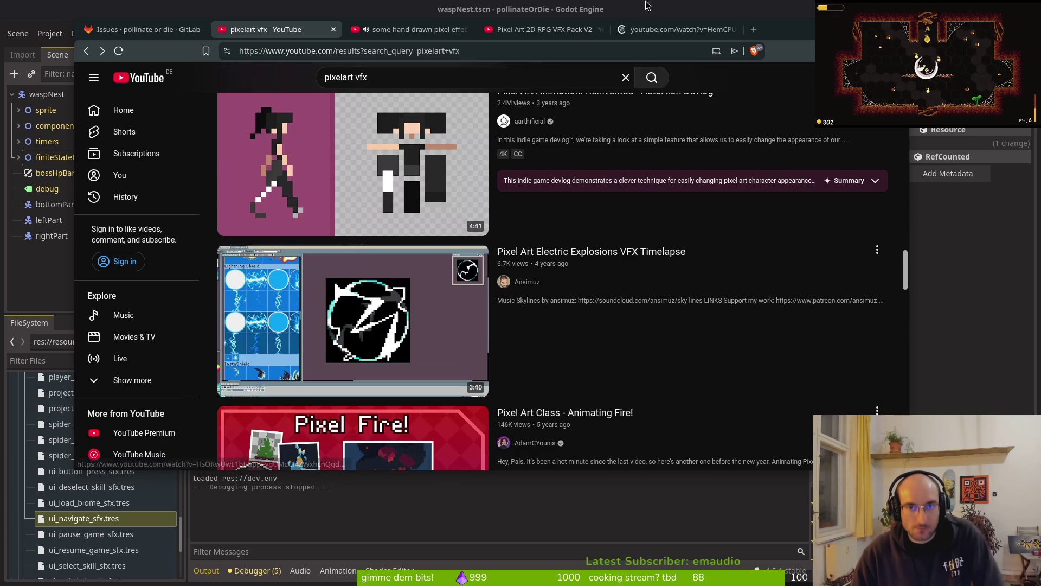
Step: Watch the Electric Explosions timelapse unmuted from 0:12, then close it so VFX Pack V2 plays
{"action": "left_click", "coordinate": [669, 30]}
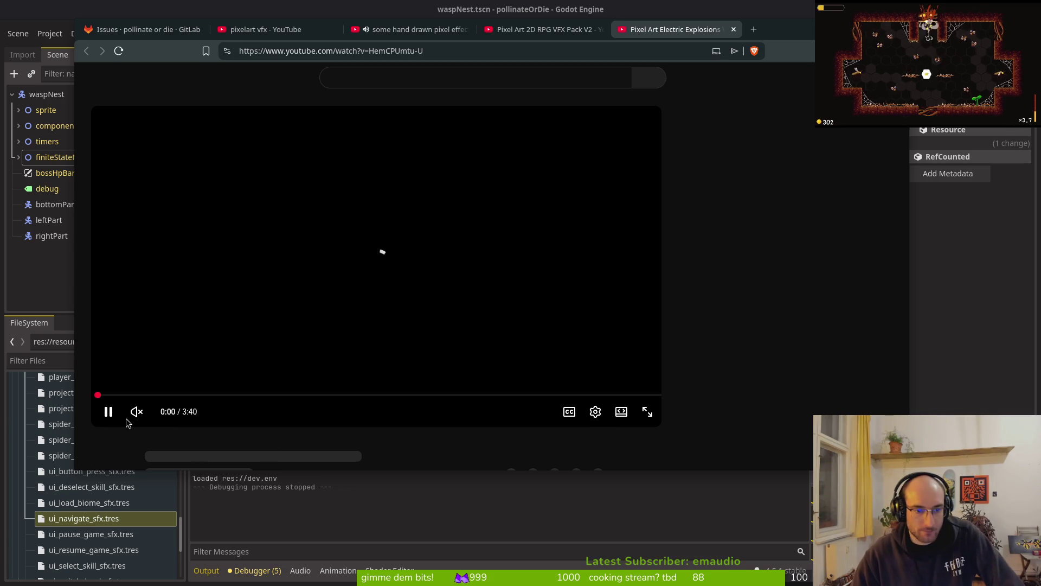
{"action": "left_click", "coordinate": [170, 406]}
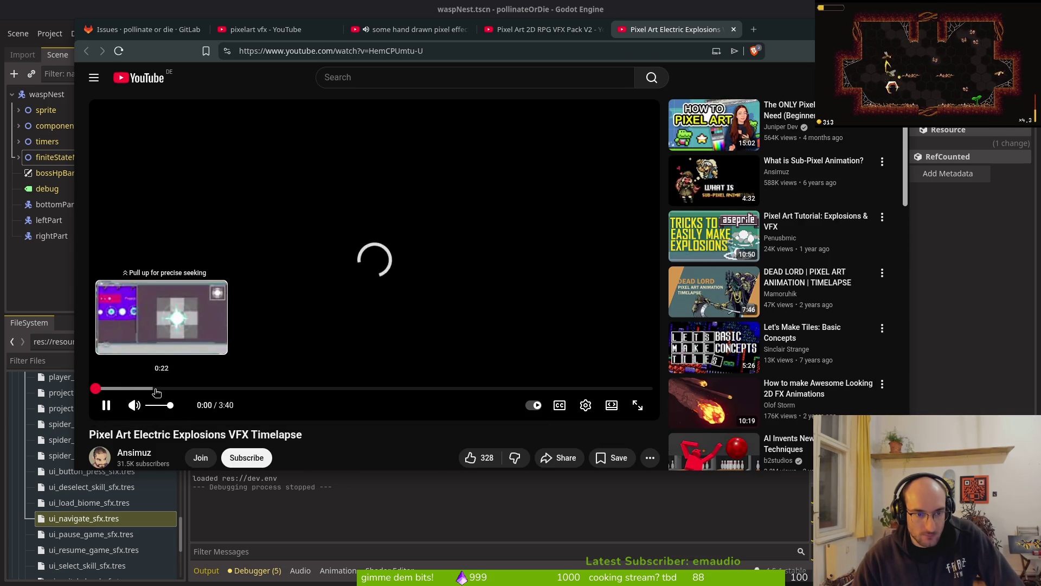
{"action": "left_click", "coordinate": [125, 390]}
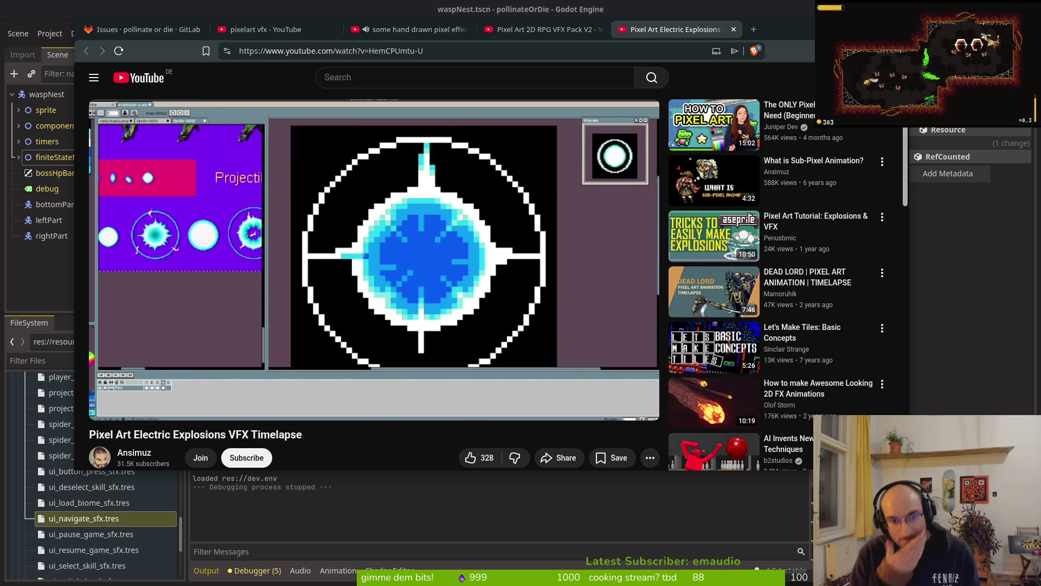
{"action": "left_click", "coordinate": [733, 30]}
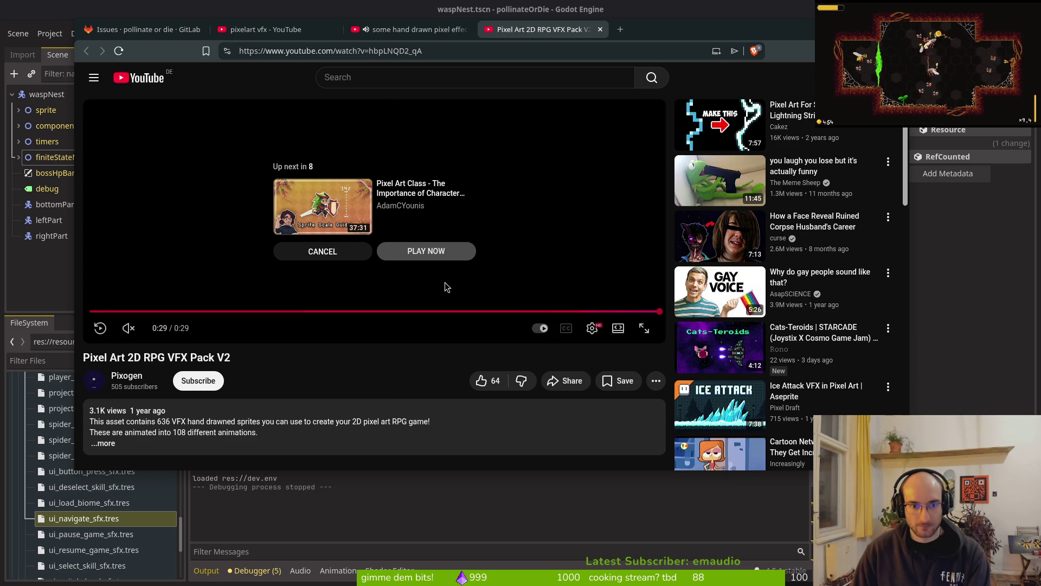
Step: Replay the VFX Pack V2 fire sprites from the start to near the end, then close its tab
{"action": "left_click", "coordinate": [124, 311]}
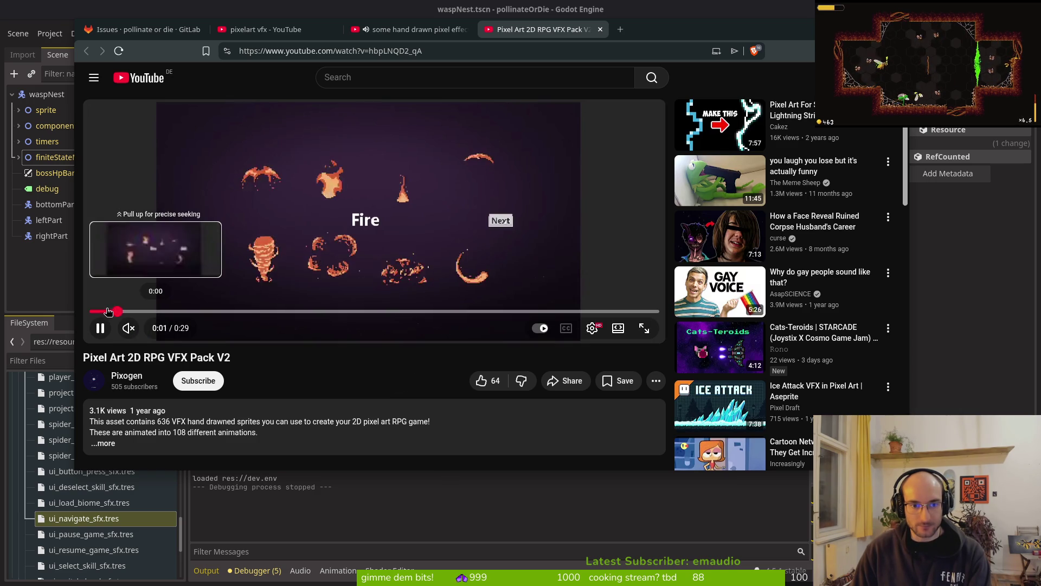
{"action": "left_click", "coordinate": [639, 311]}
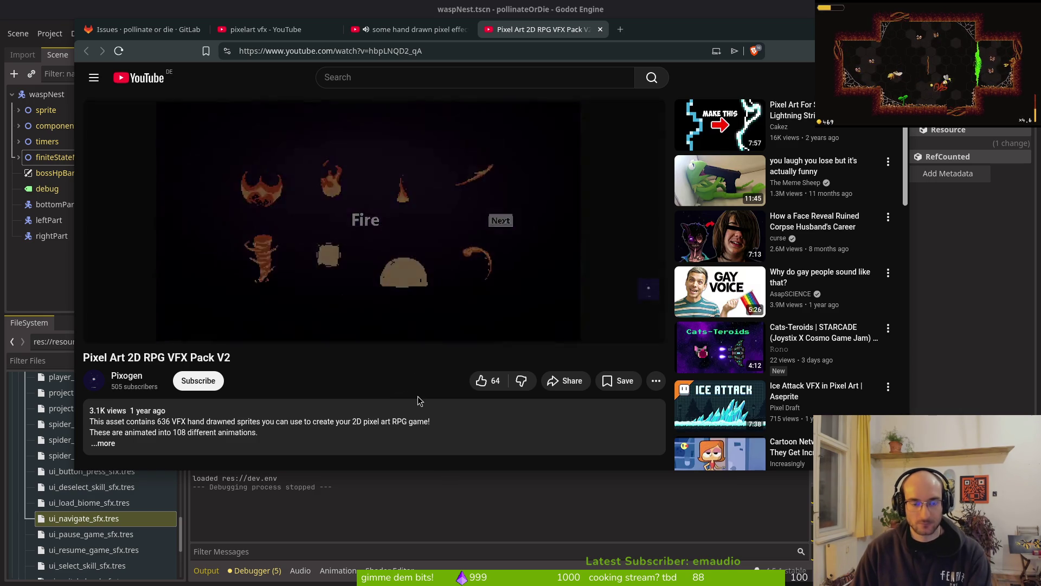
{"action": "key", "text": "ctrl+w"}
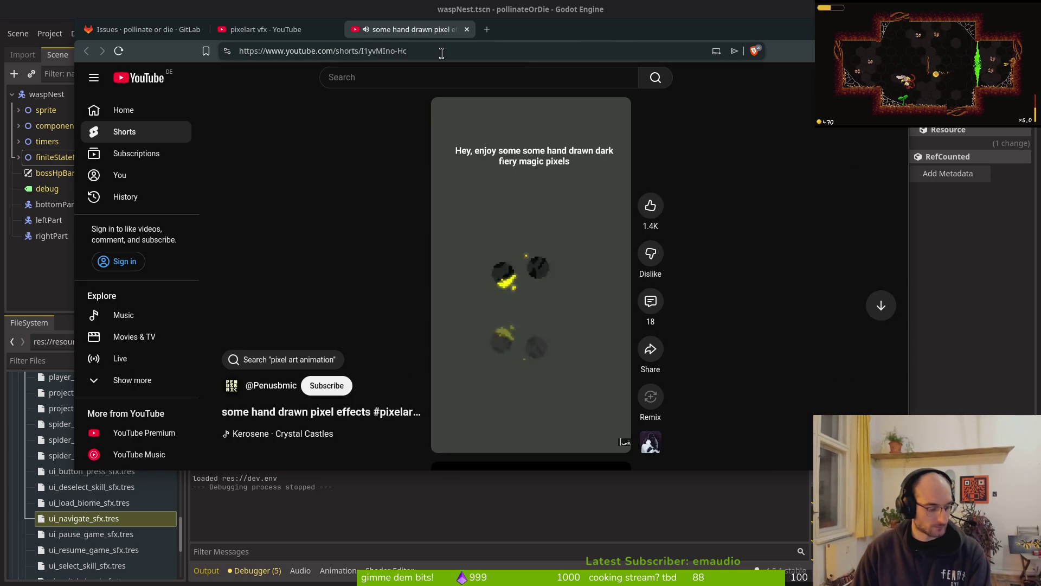